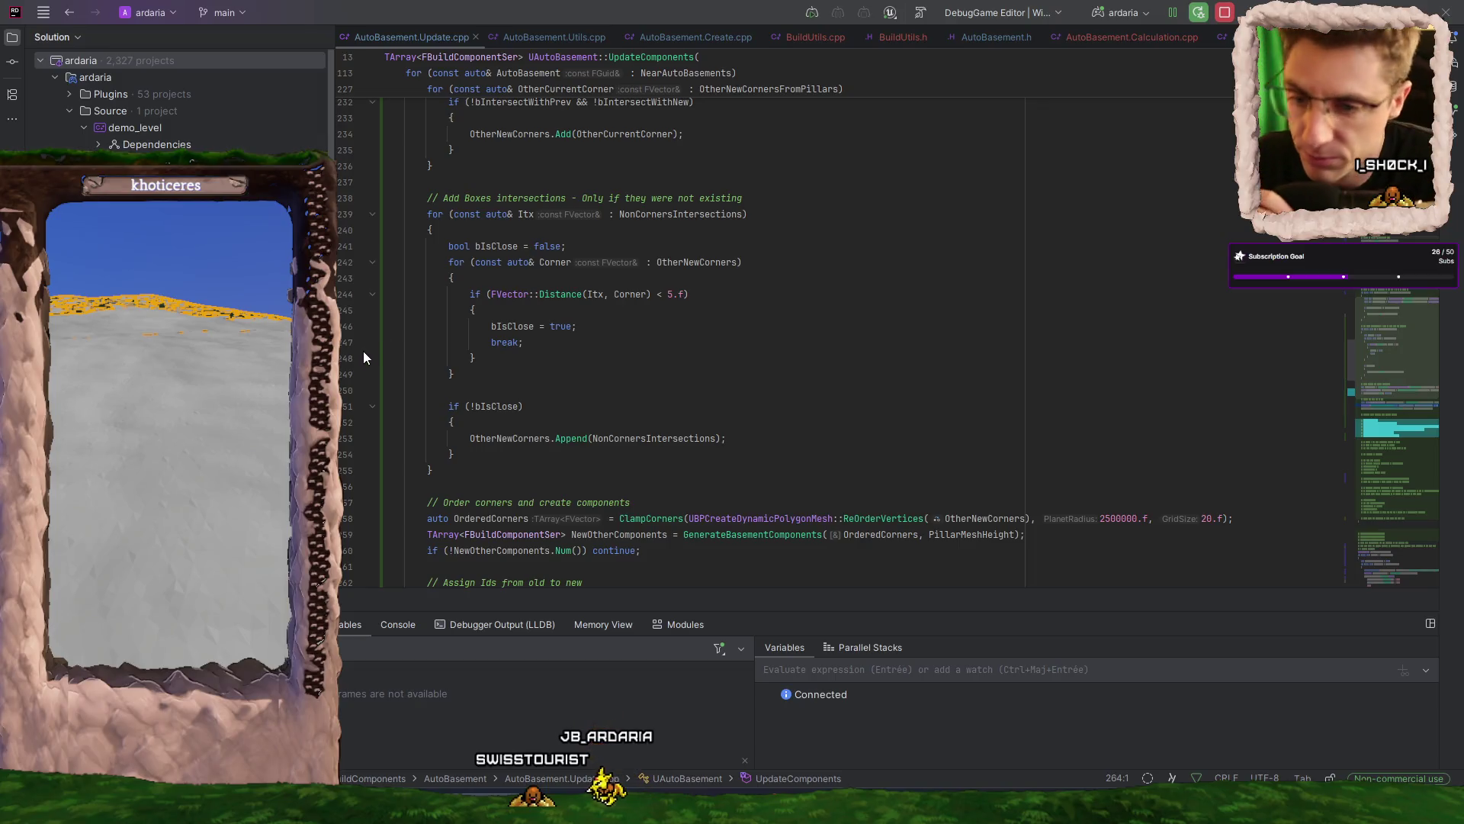
- Highlight the uses of Corner, then set a breakpoint on line 259's GenerateBasementComponents call
double_click(625, 298)
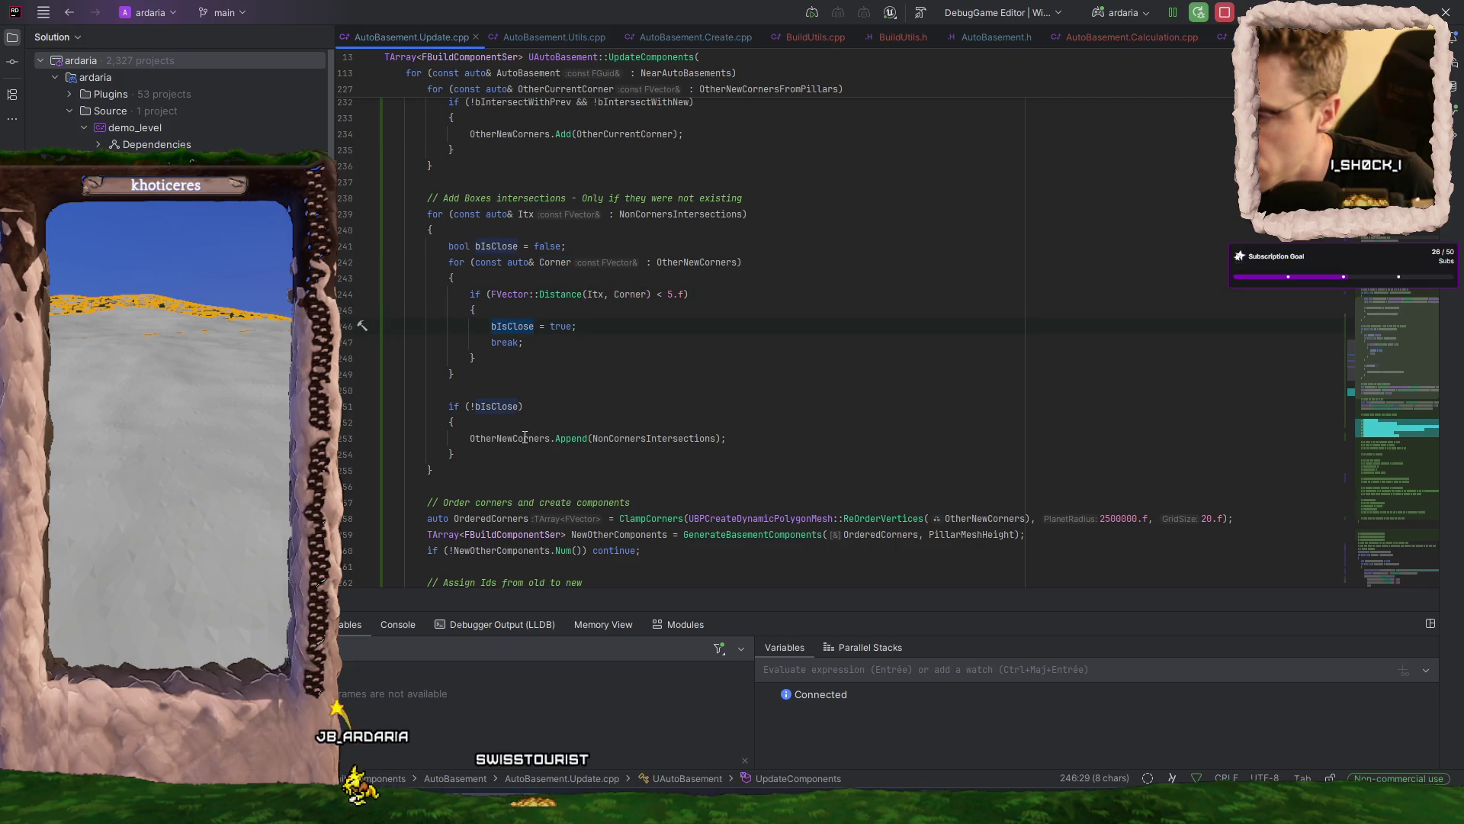
scroll(713, 352, "up", 3)
scroll(671, 359, "down", 5)
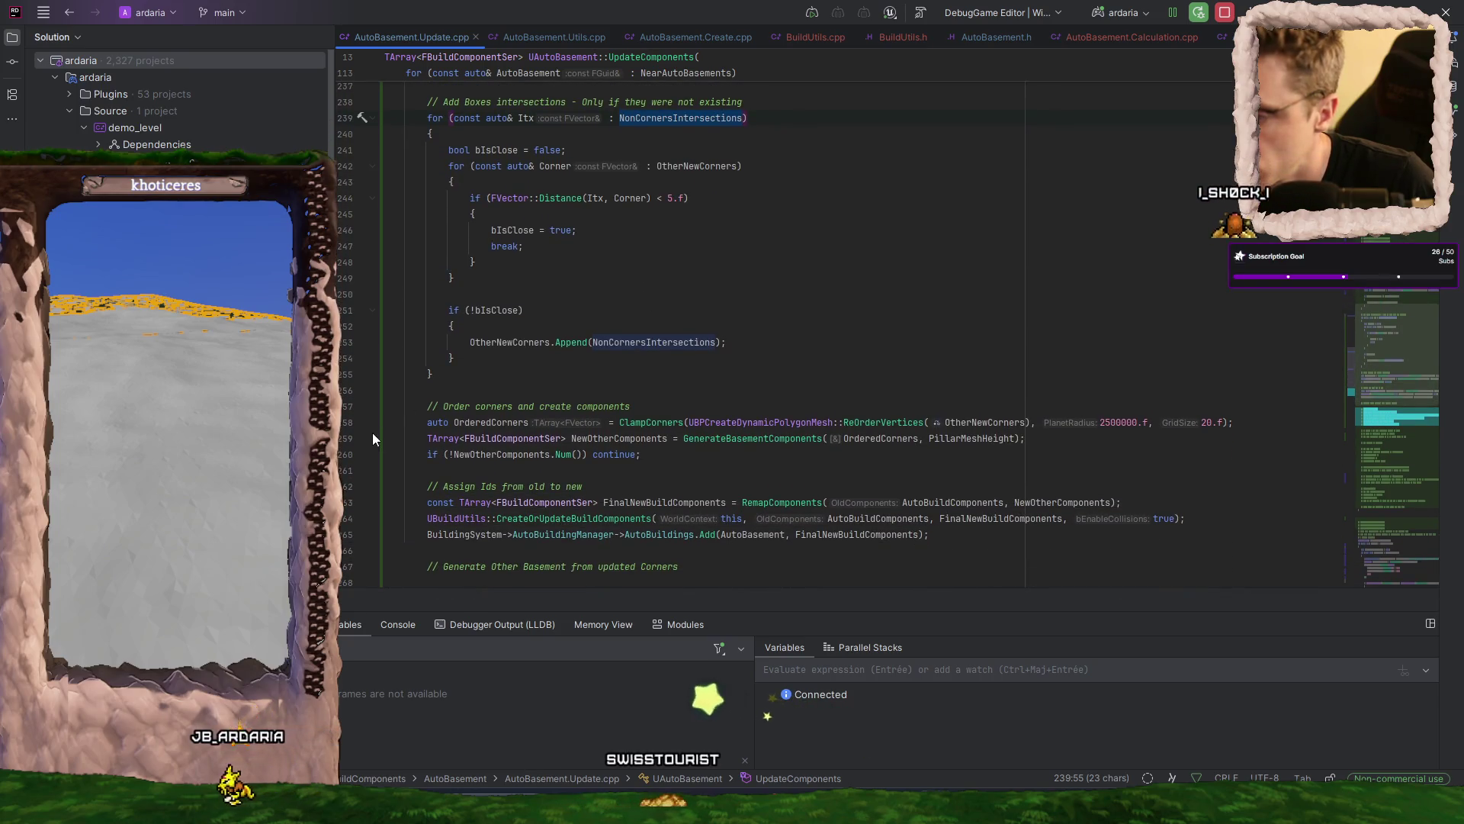
left_click(347, 438)
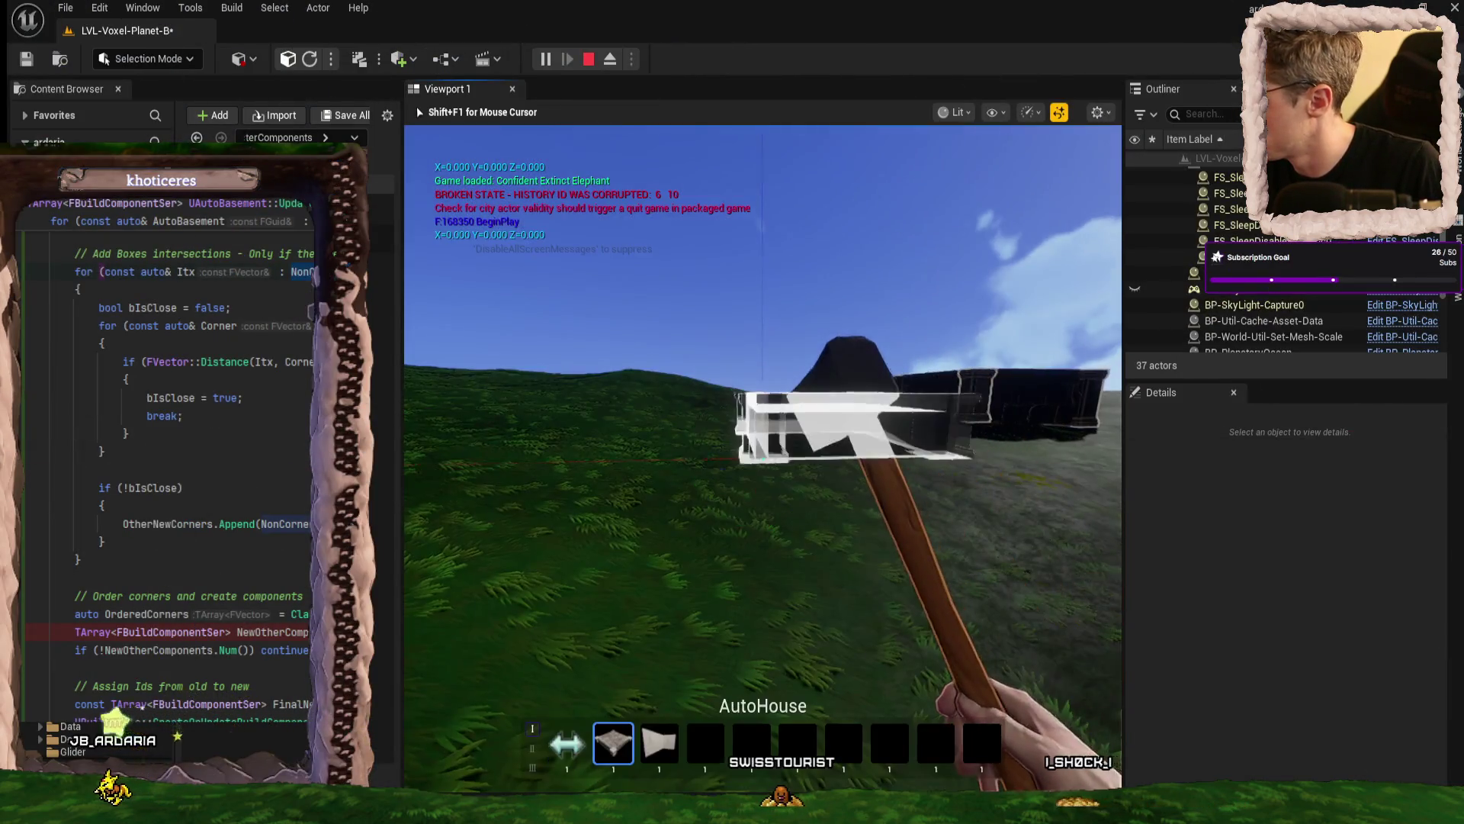
- Place the ghost stone pillar and wall in the play session to trigger the basement update
left_click(763, 458)
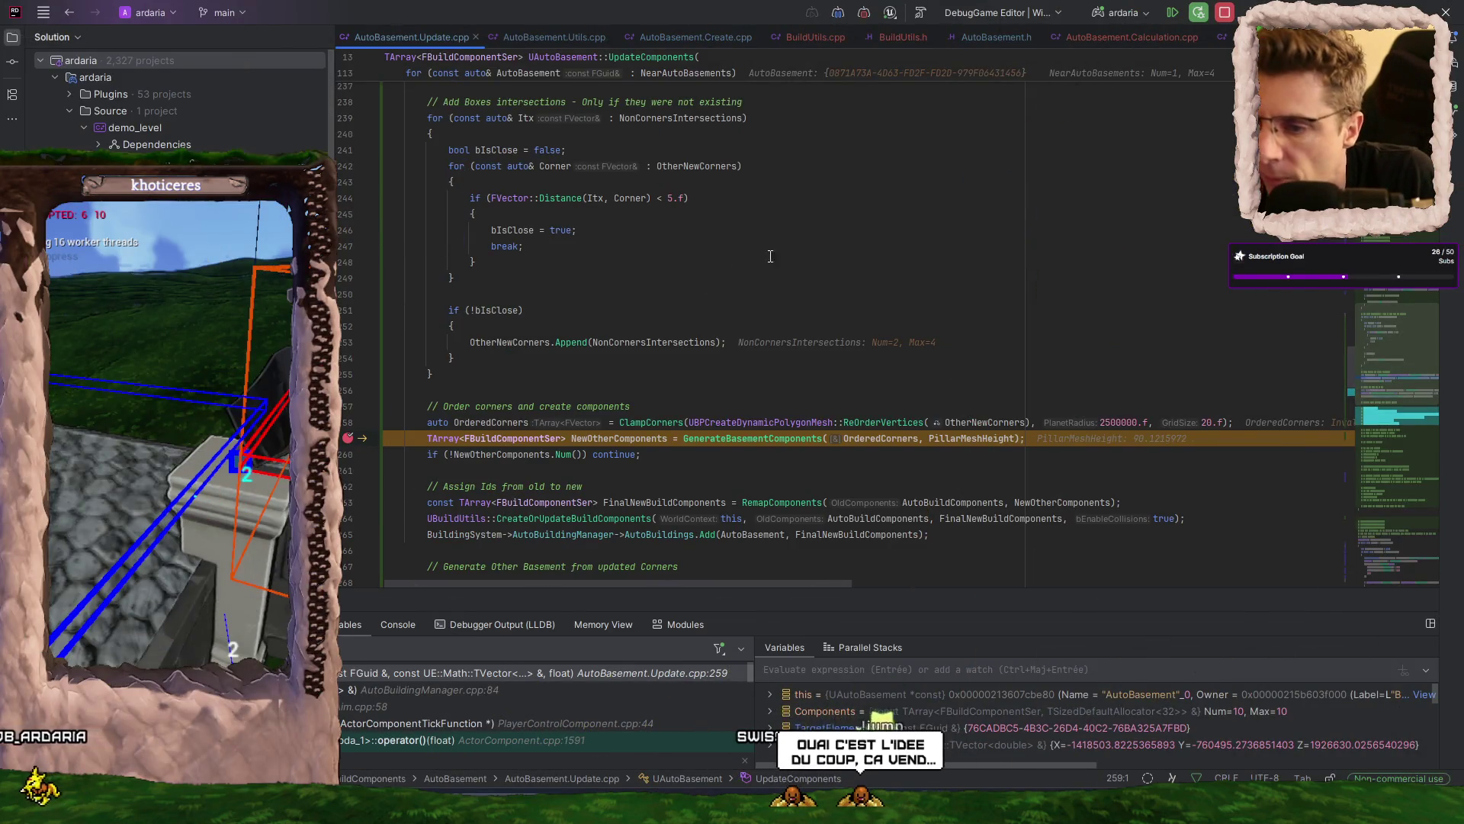
- Inspect paused values (OtherNewCorners Num=6, OtherPillars Num=4, AllIntersections Num=2), then go to line 233
mouse_move(974, 424)
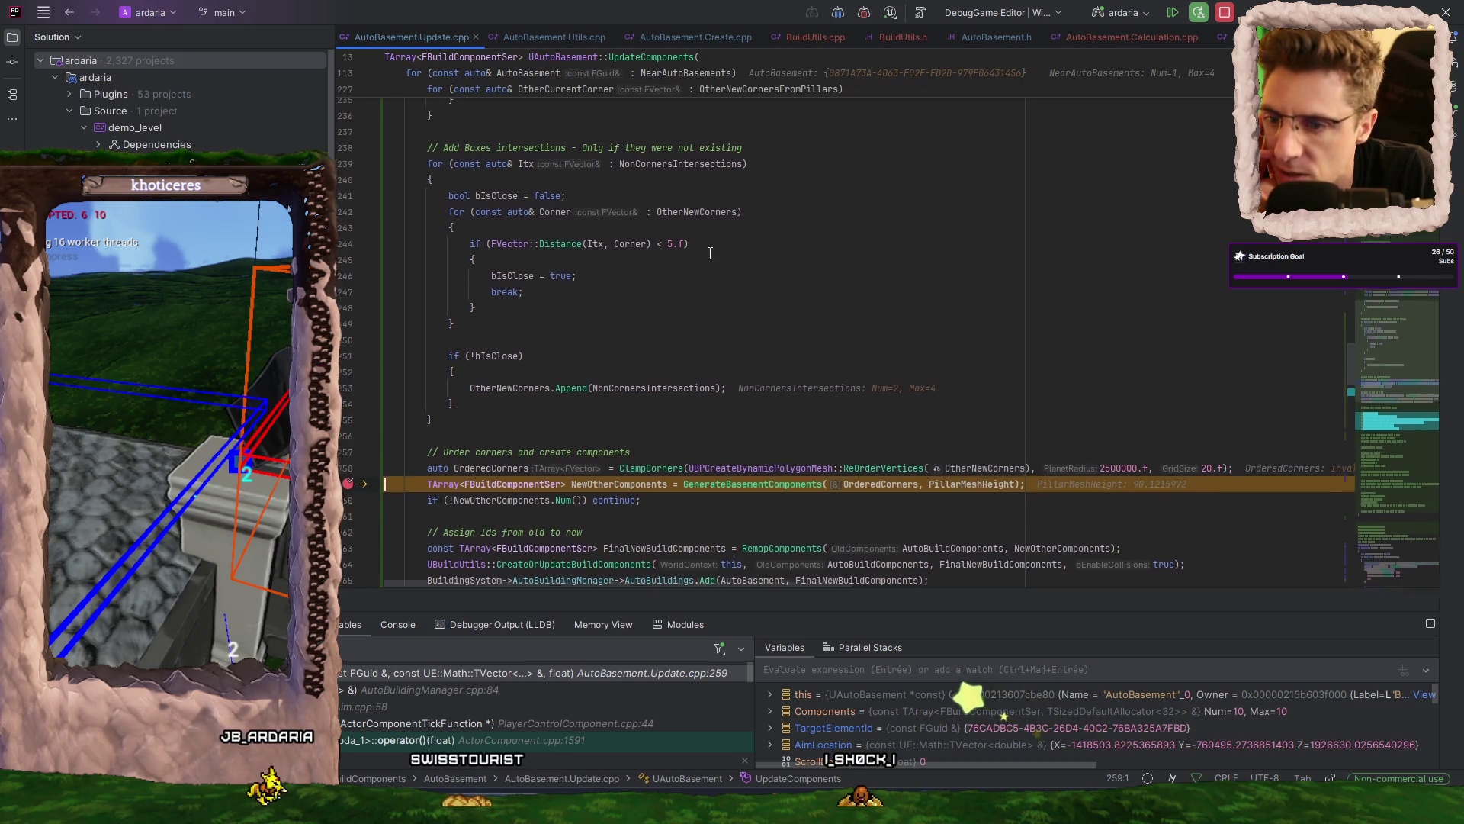
scroll(763, 304, "up", 2)
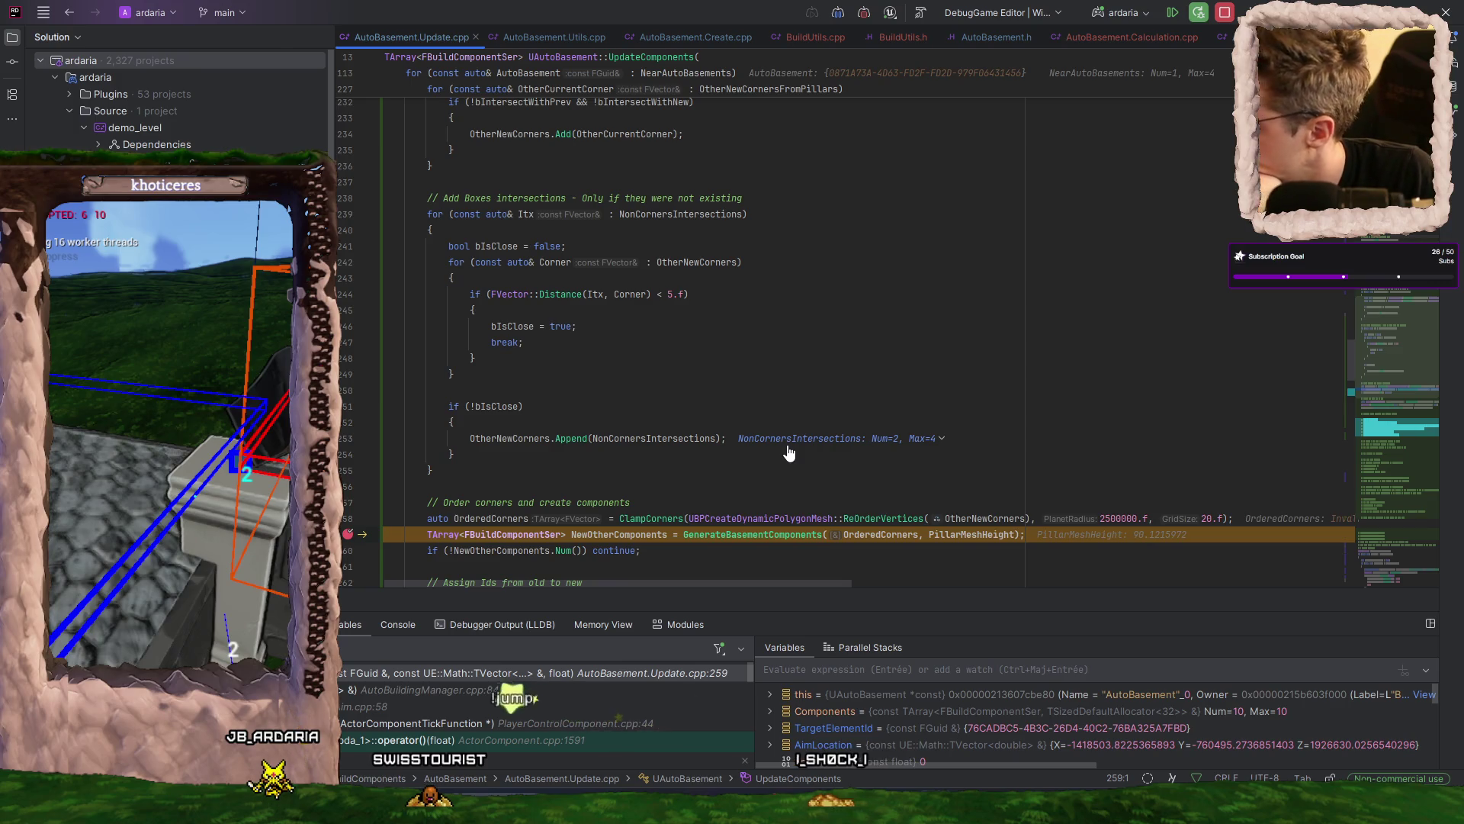
scroll(763, 412, "down", 6)
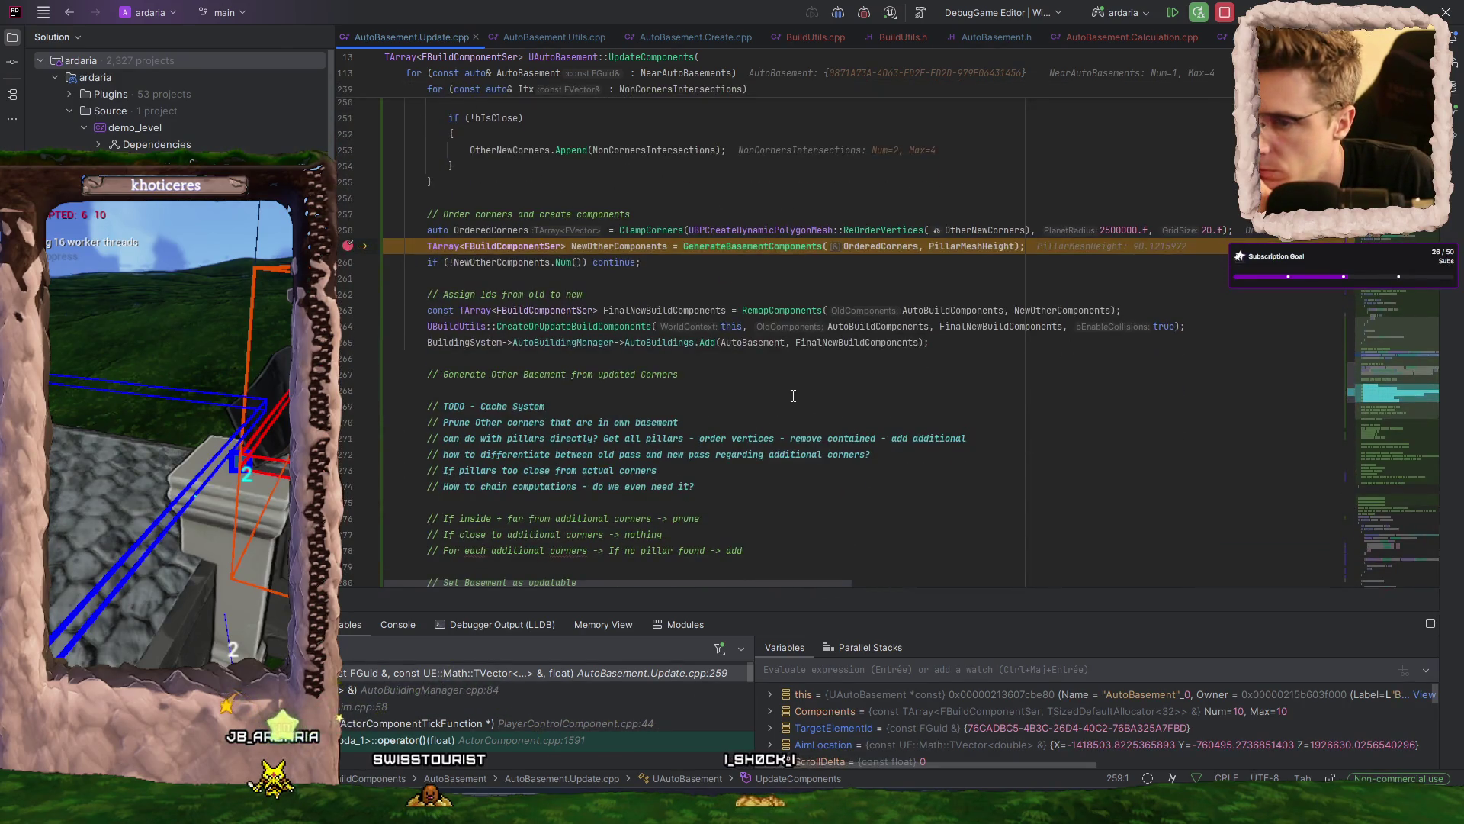
scroll(793, 396, "up", 10)
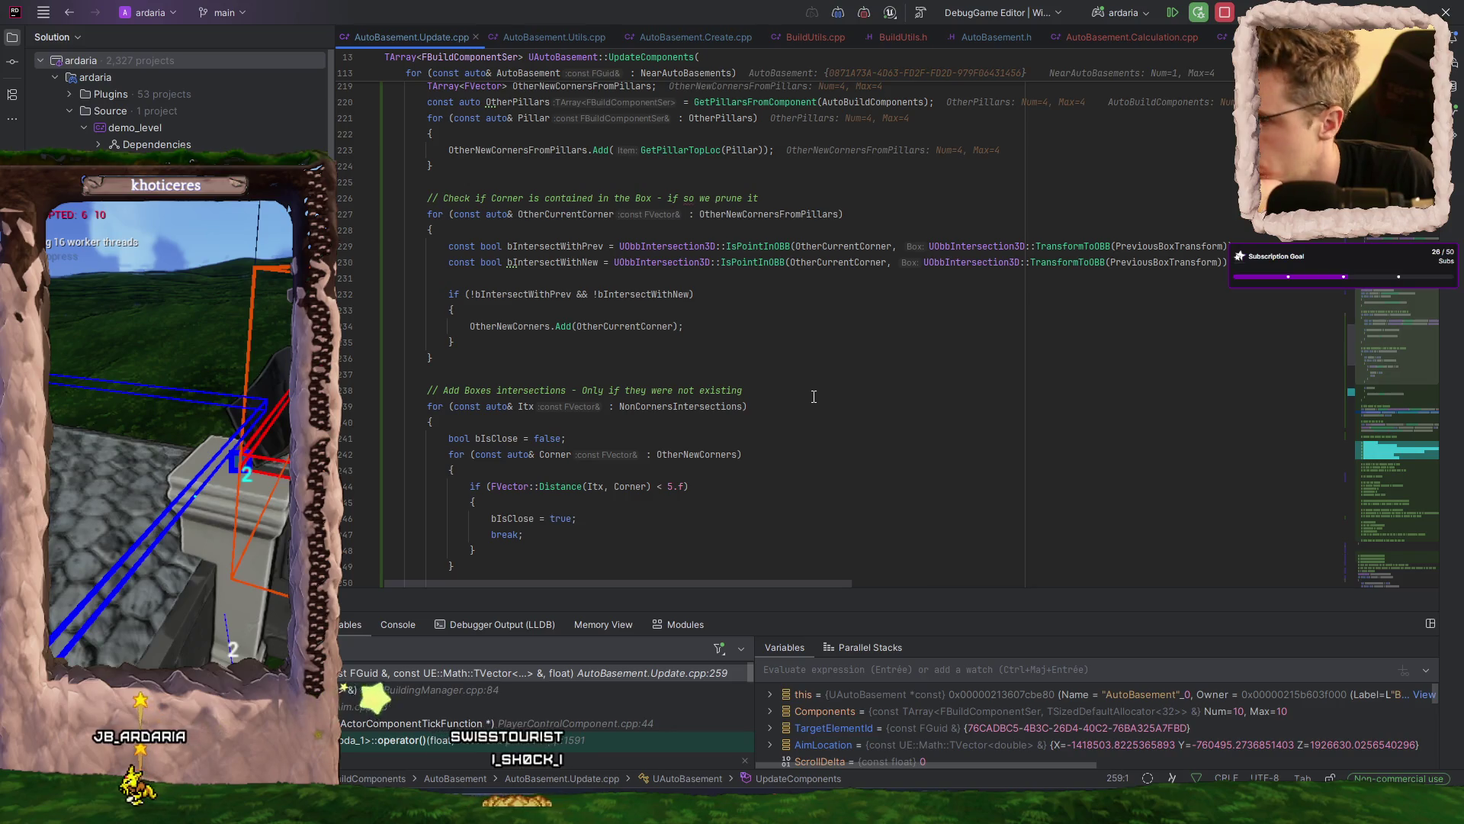
mouse_move(490, 326)
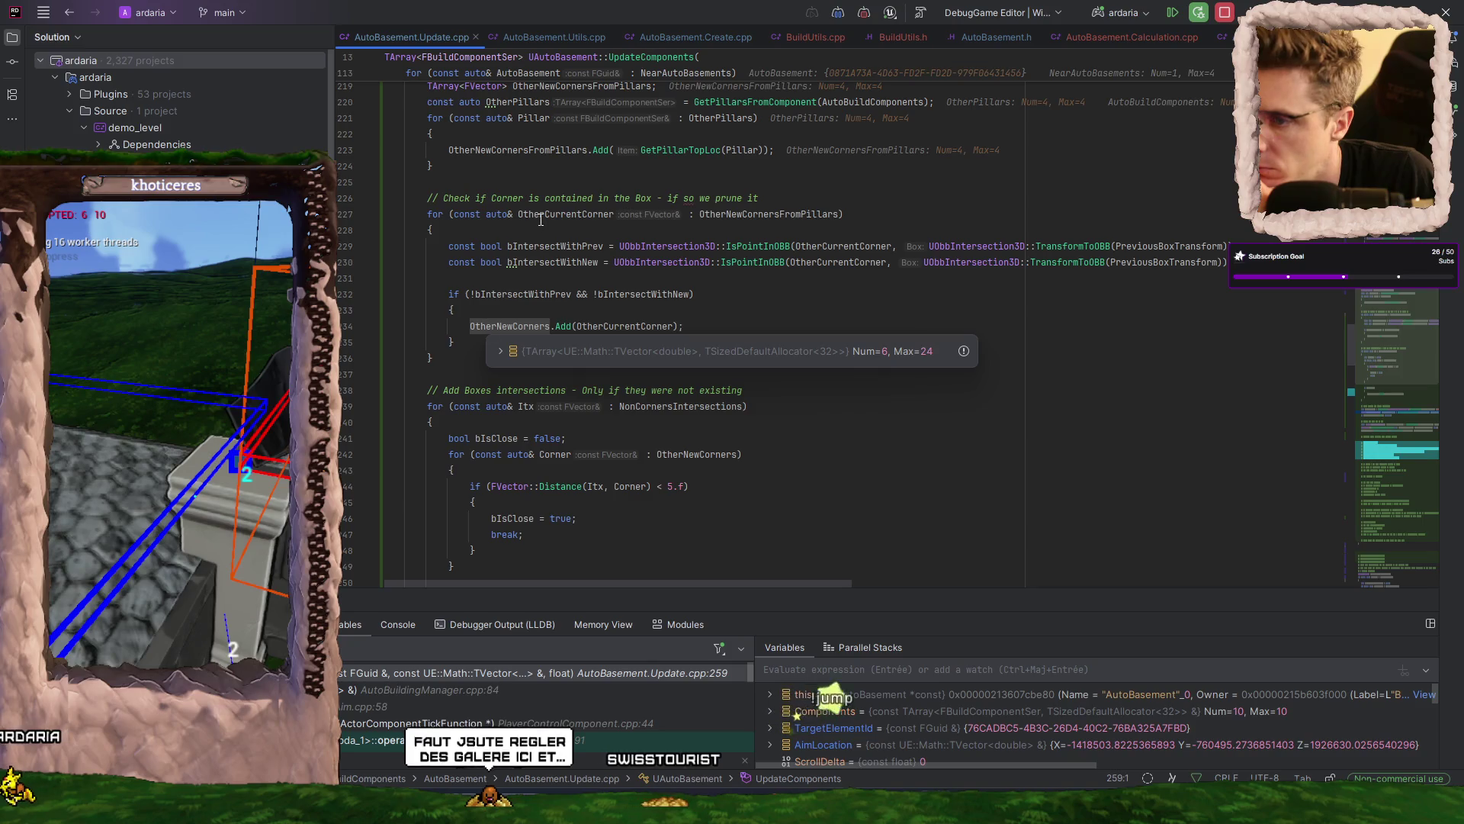
scroll(721, 182, "up", 1)
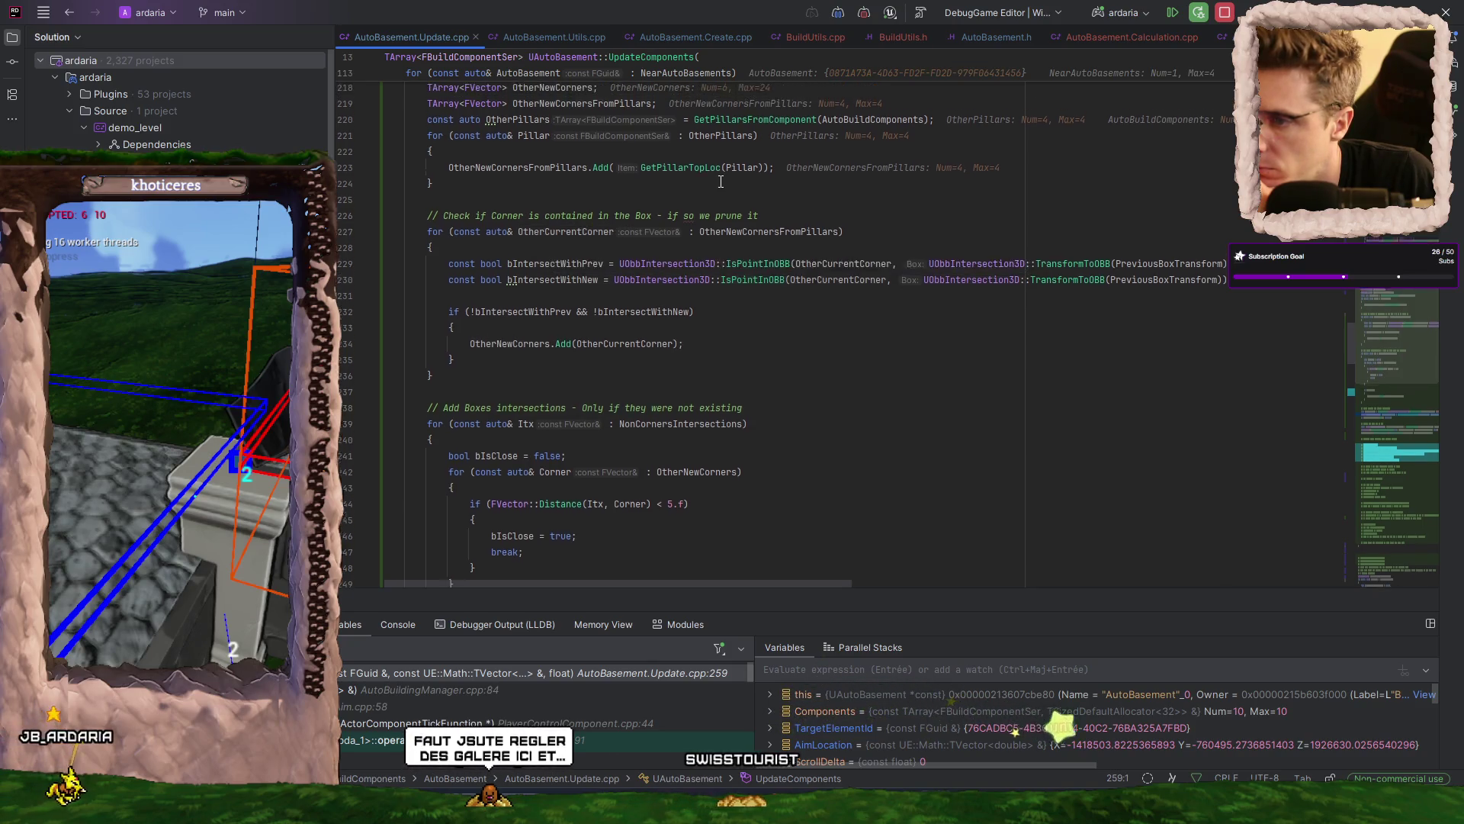
scroll(721, 182, "up", 3)
mouse_move(477, 429)
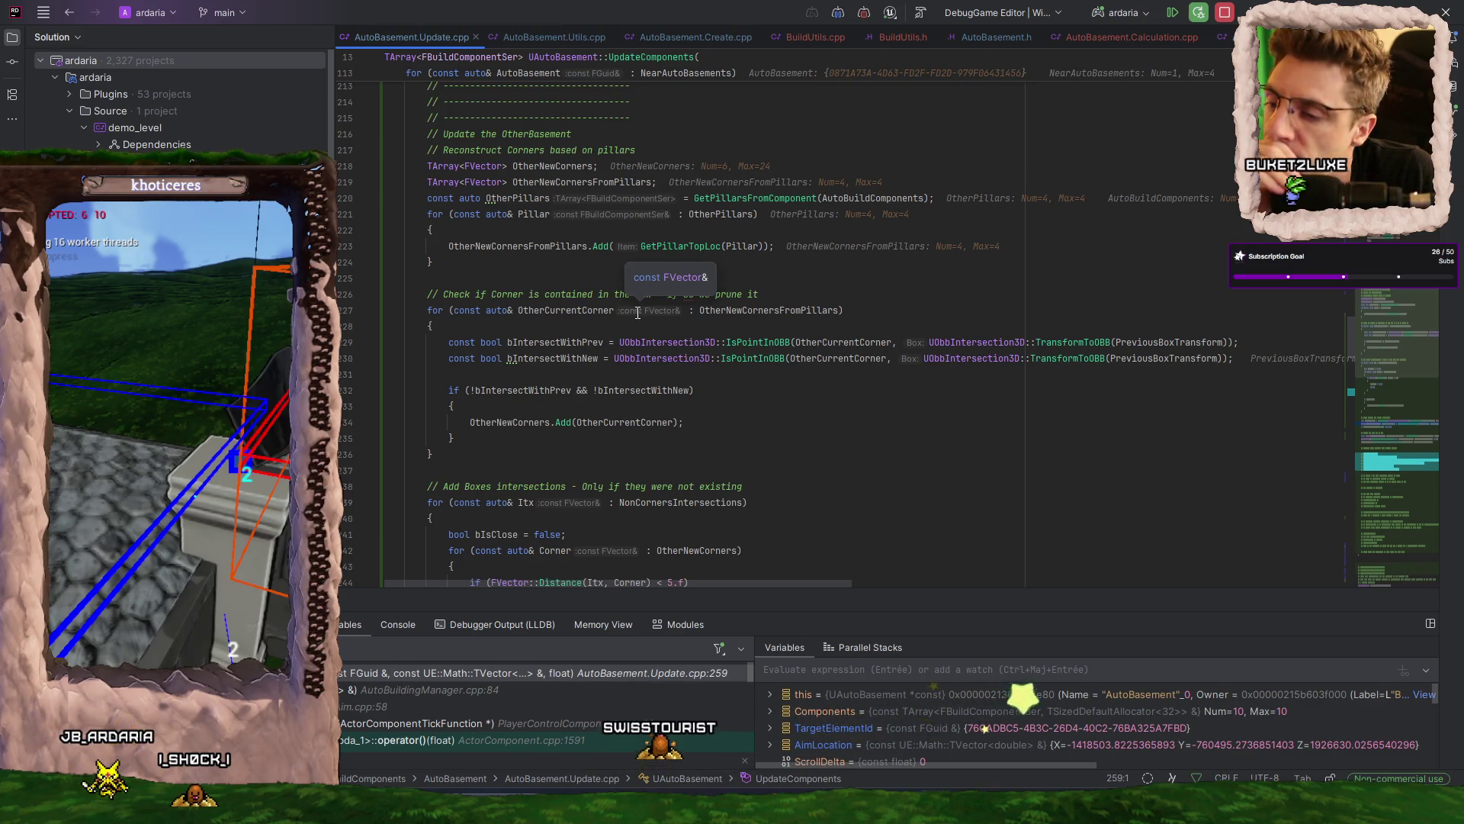
left_click(640, 408)
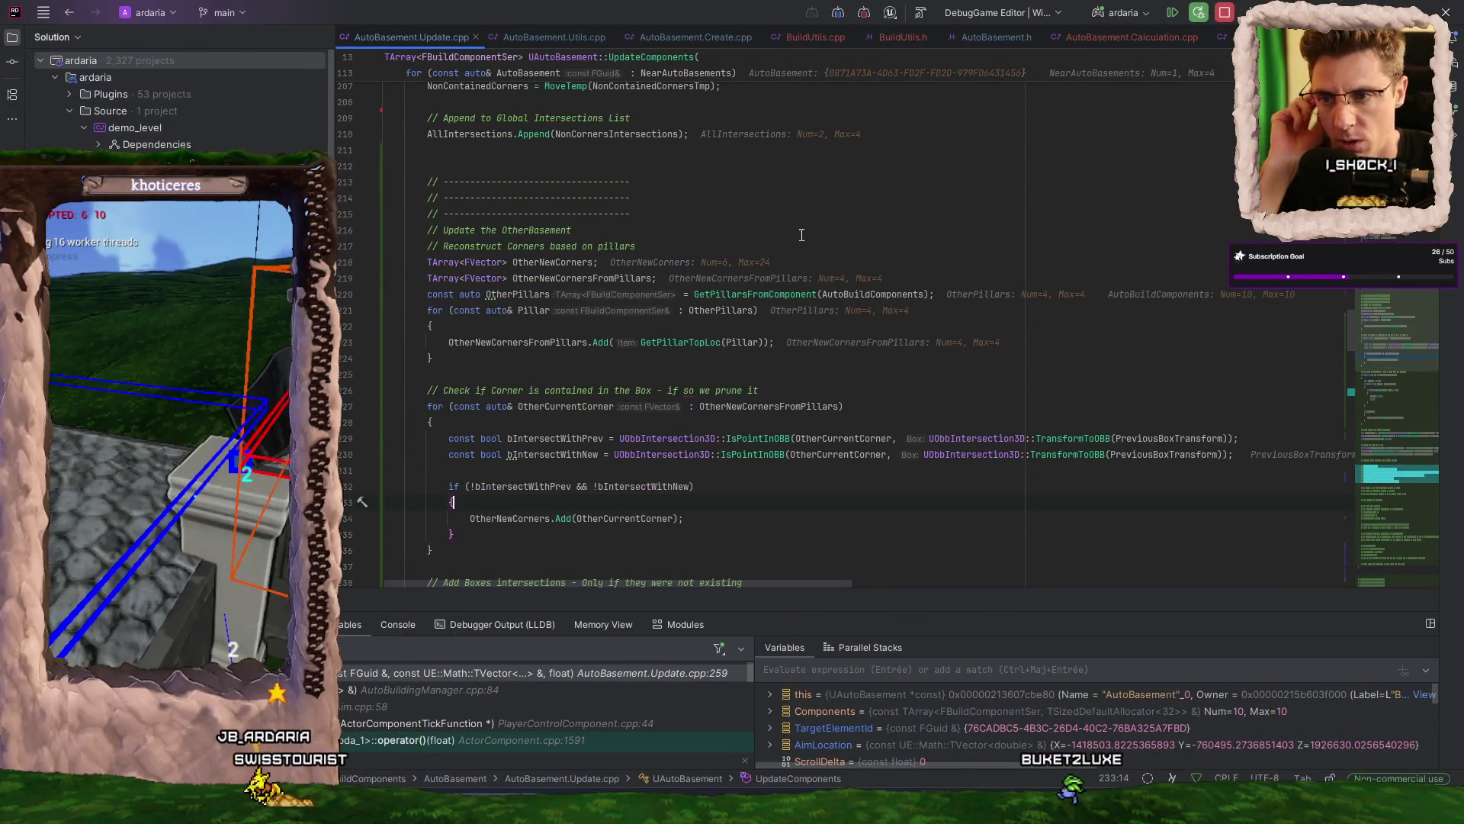
- Inspect the two elements of NonCornersIntersections on line 210, then resume program execution
scroll(725, 221, "up", 1)
mouse_move(620, 180)
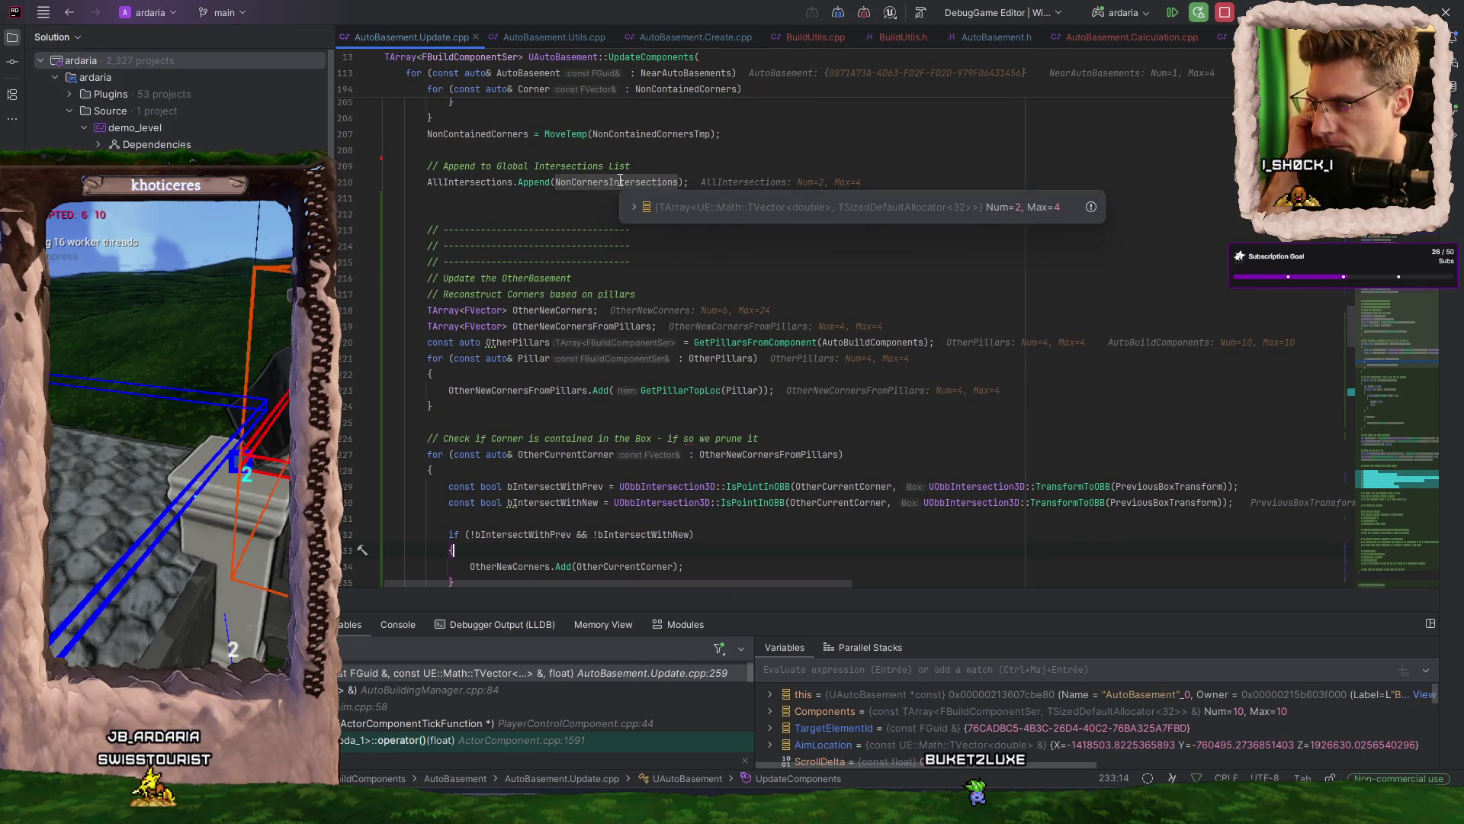
double_click(620, 181)
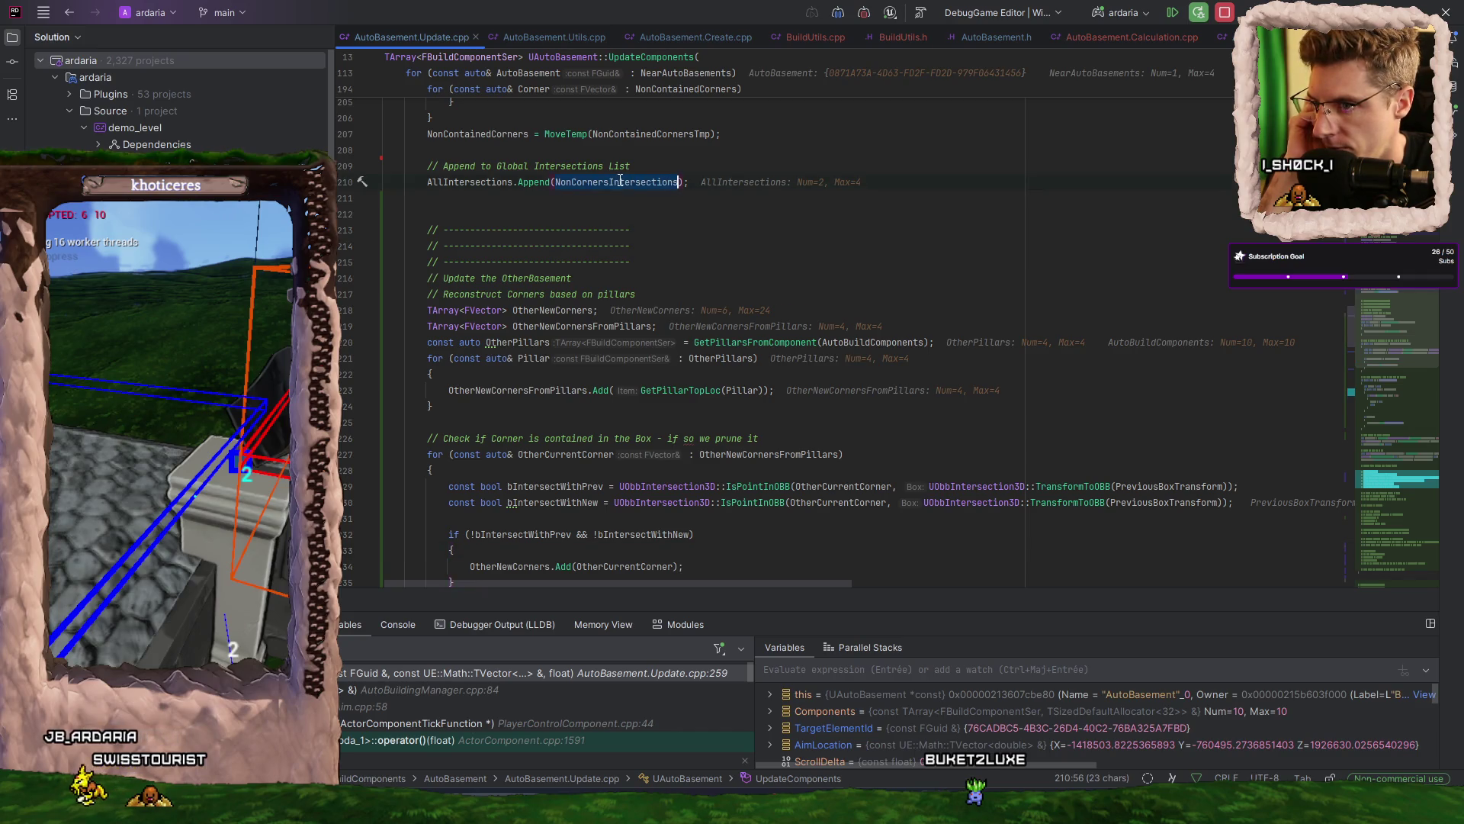
scroll(777, 257, "down", 3)
scroll(827, 308, "up", 3)
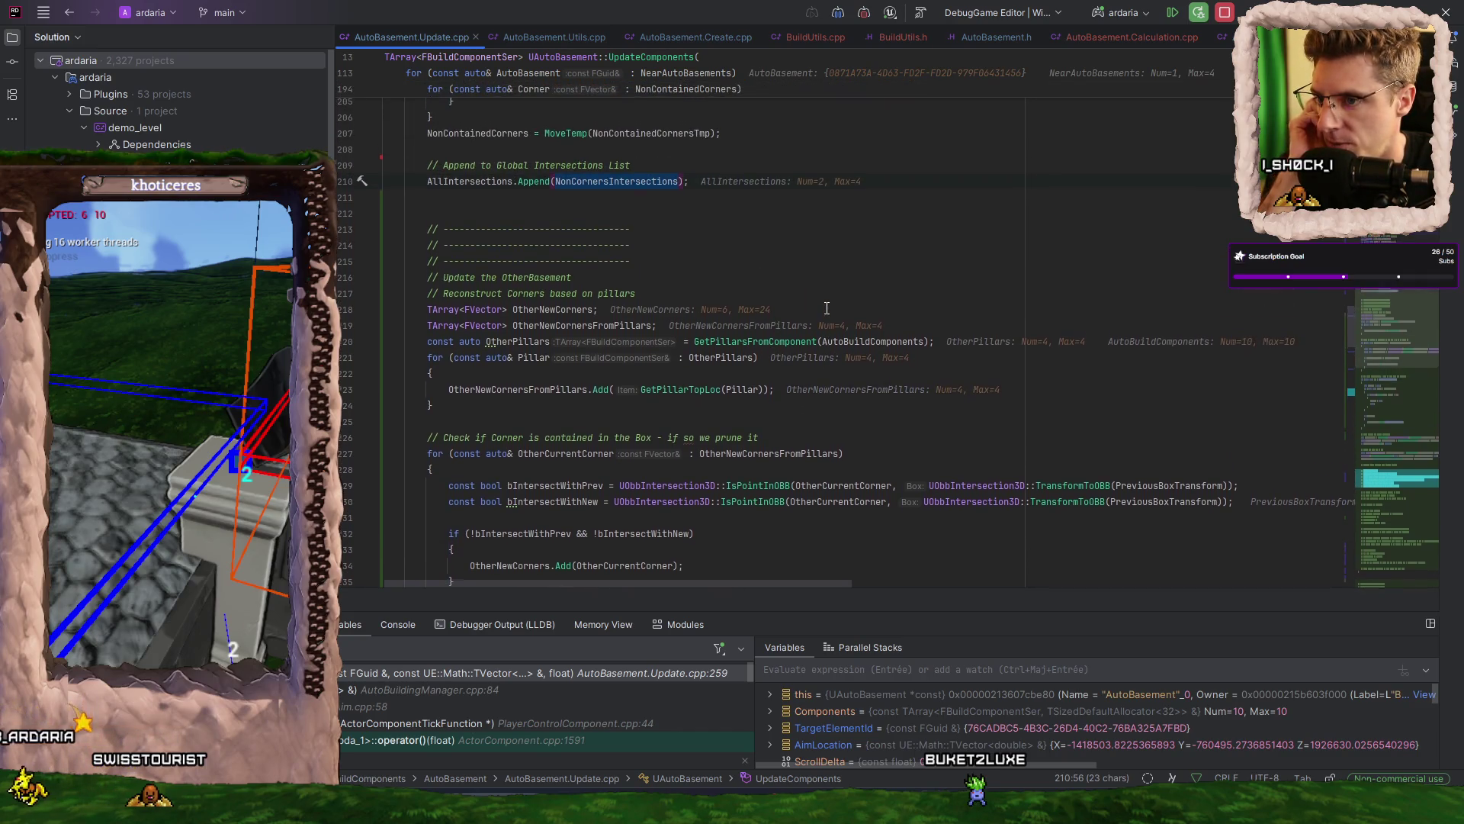
scroll(827, 308, "up", 3)
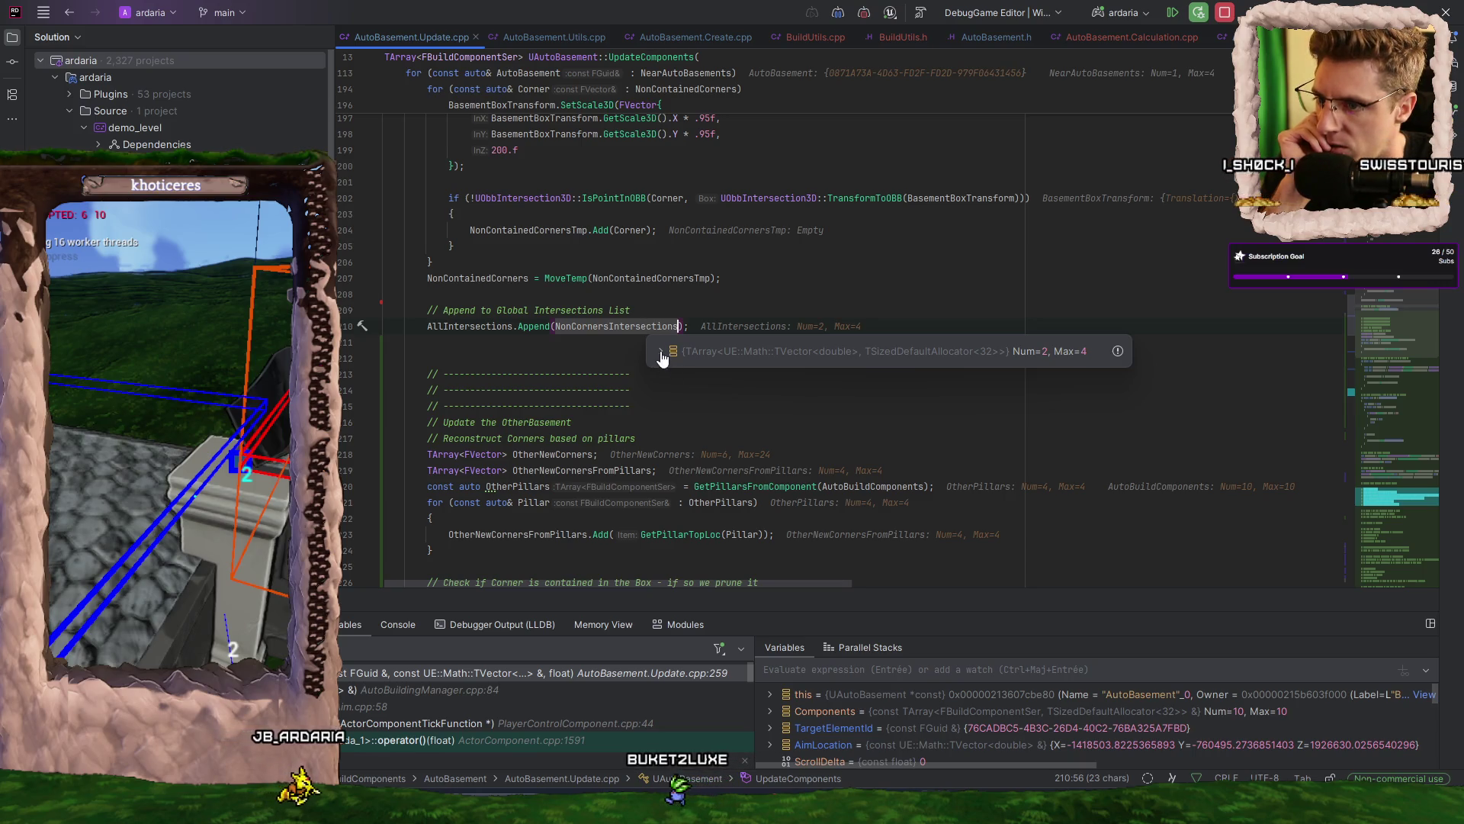
left_click(661, 346)
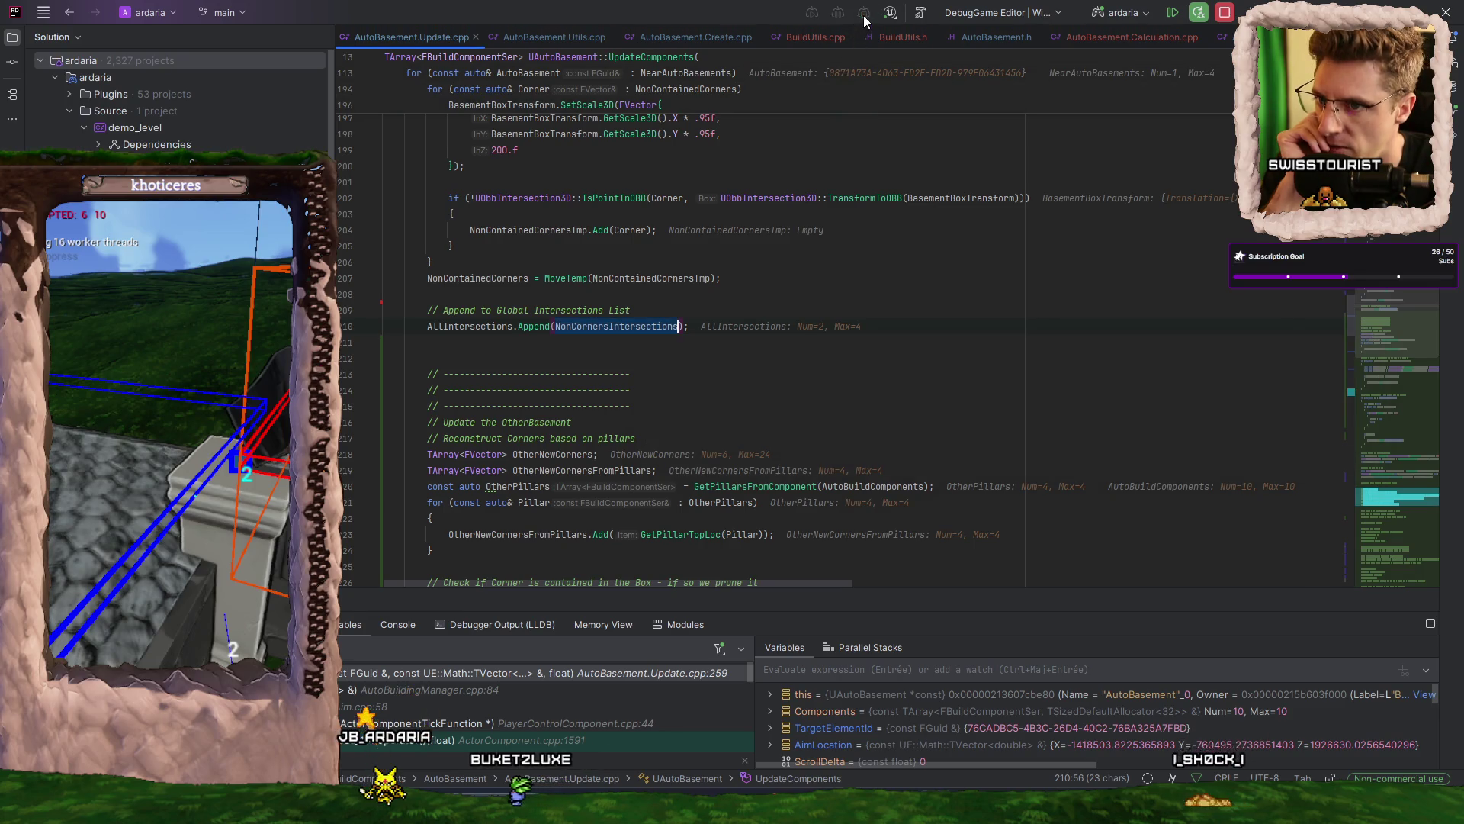
left_click(1175, 17)
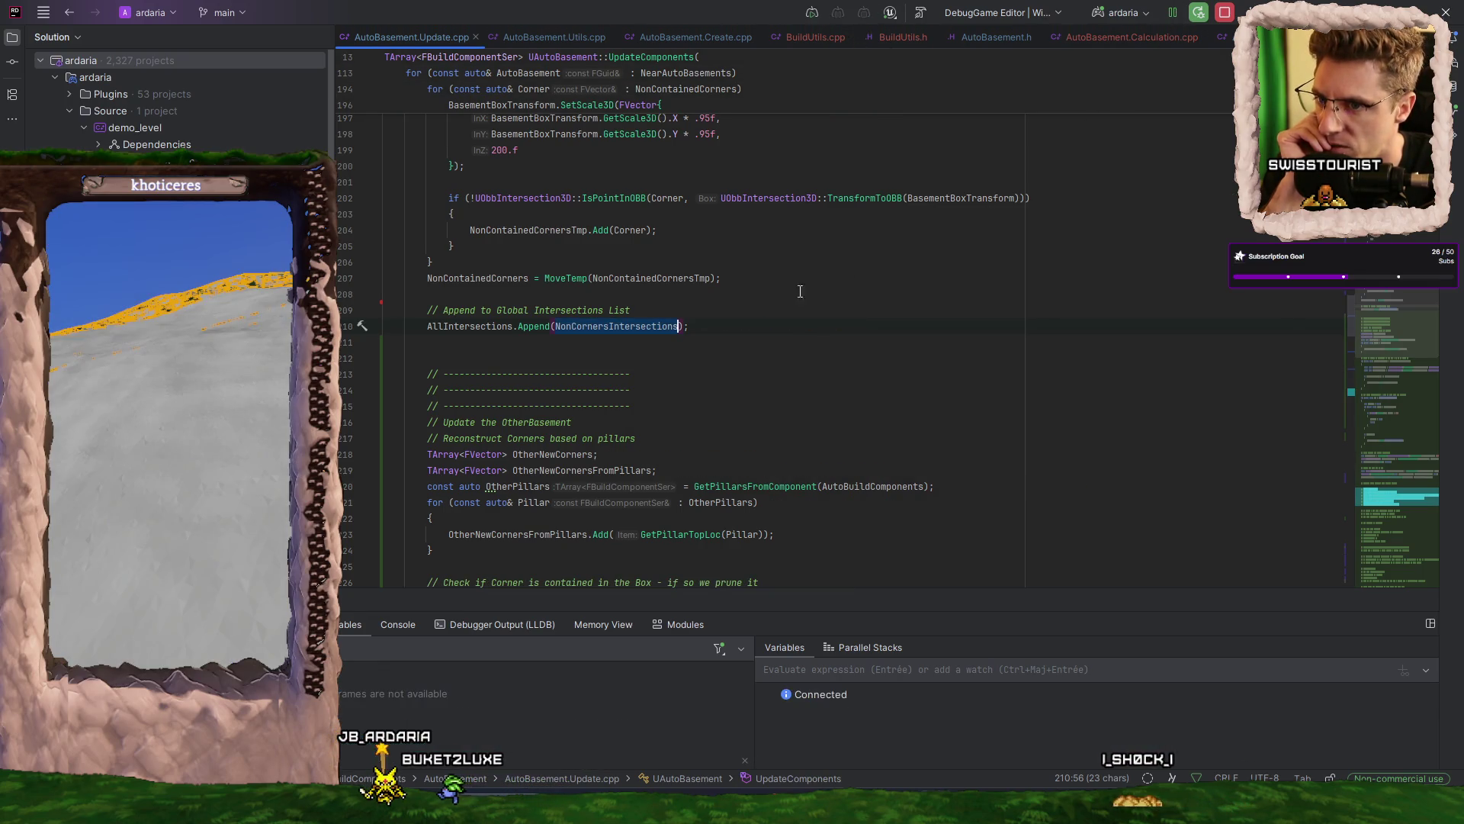
- Add a blank line inside the IsPointInOBB check above NonContainedCornersTmp.Add(Corner)
left_click(739, 322)
scroll(657, 284, "down", 1)
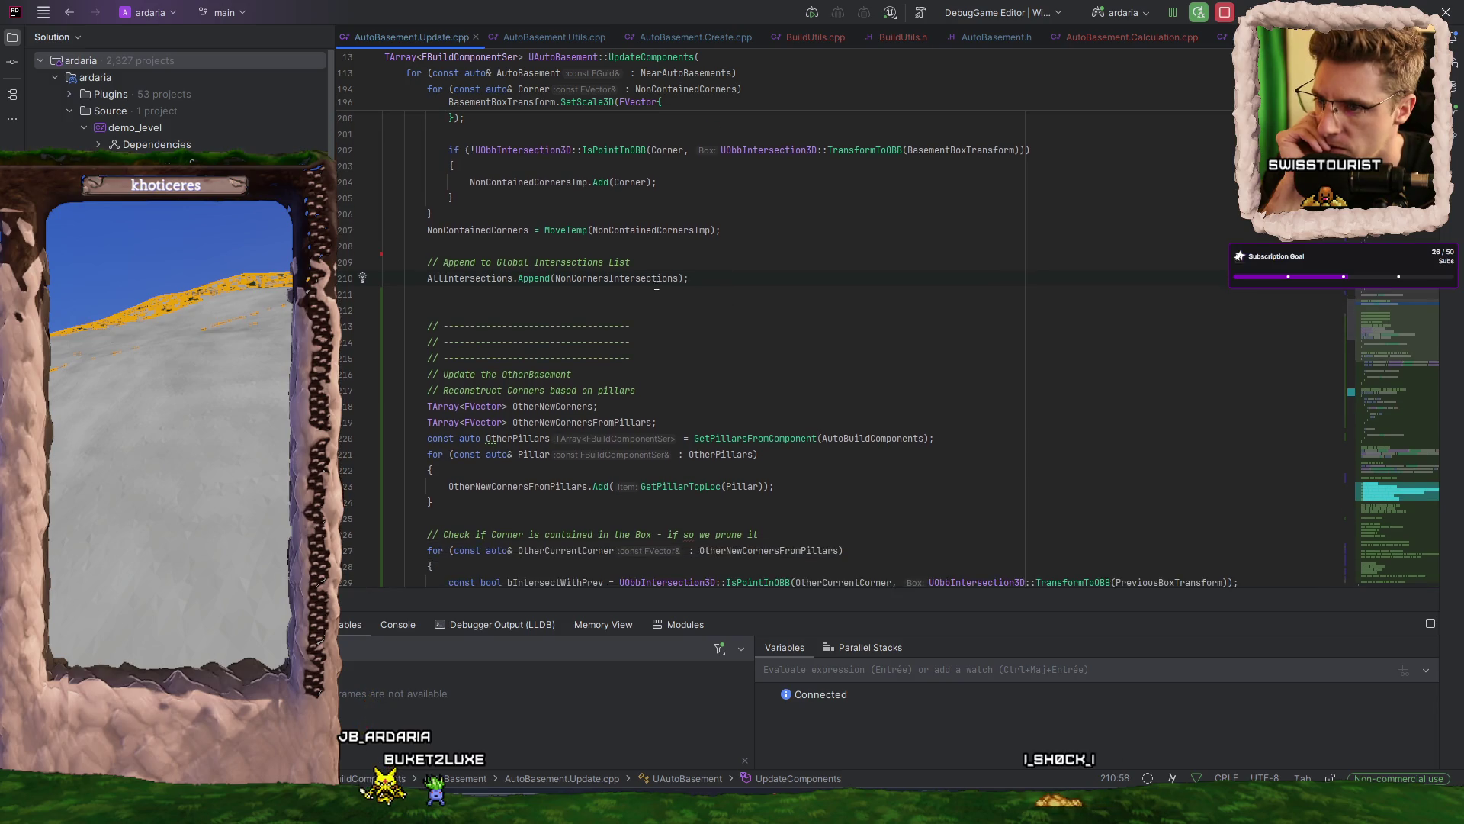
scroll(655, 282, "up", 5)
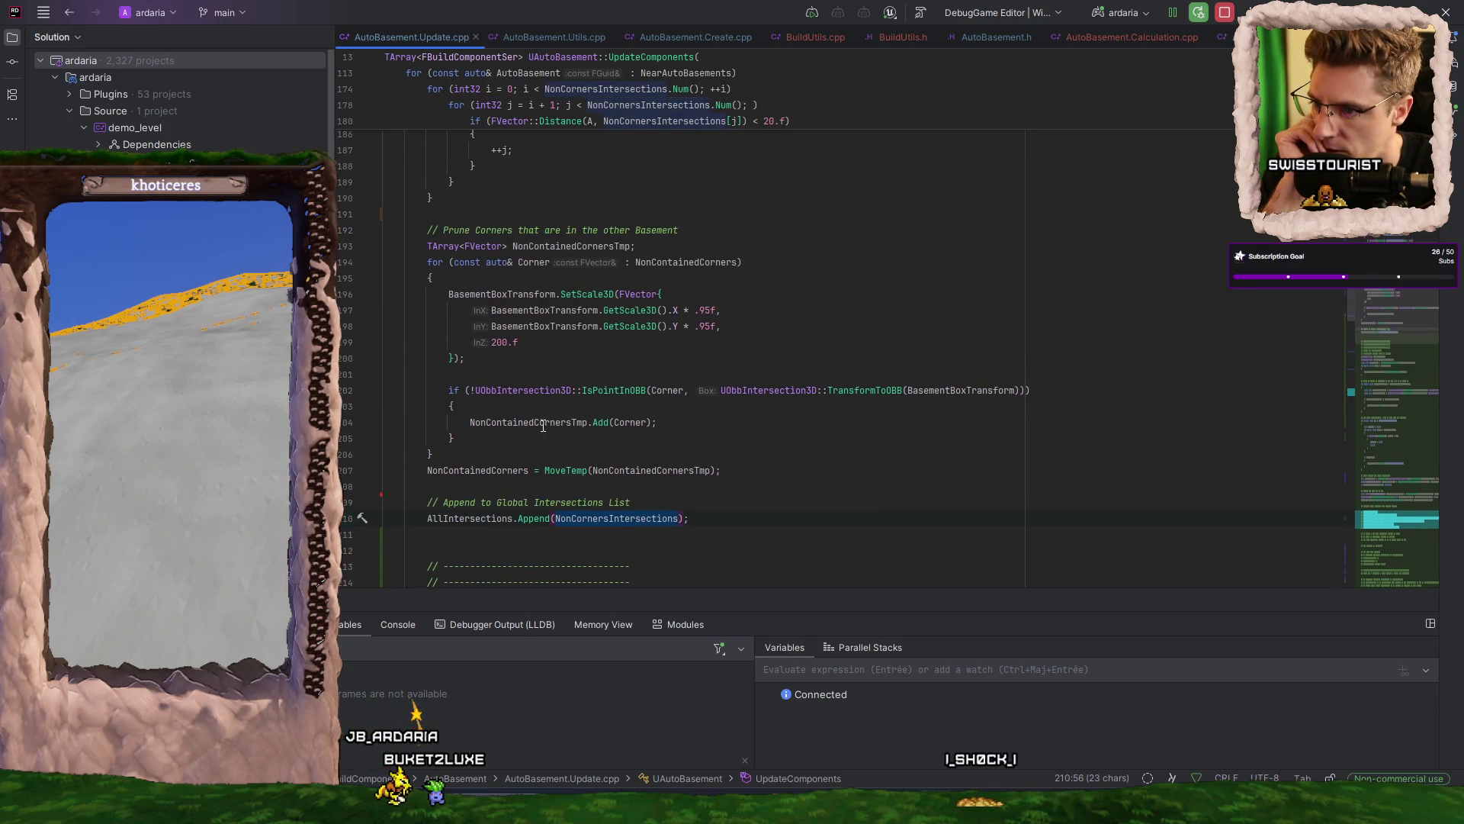
double_click(534, 423)
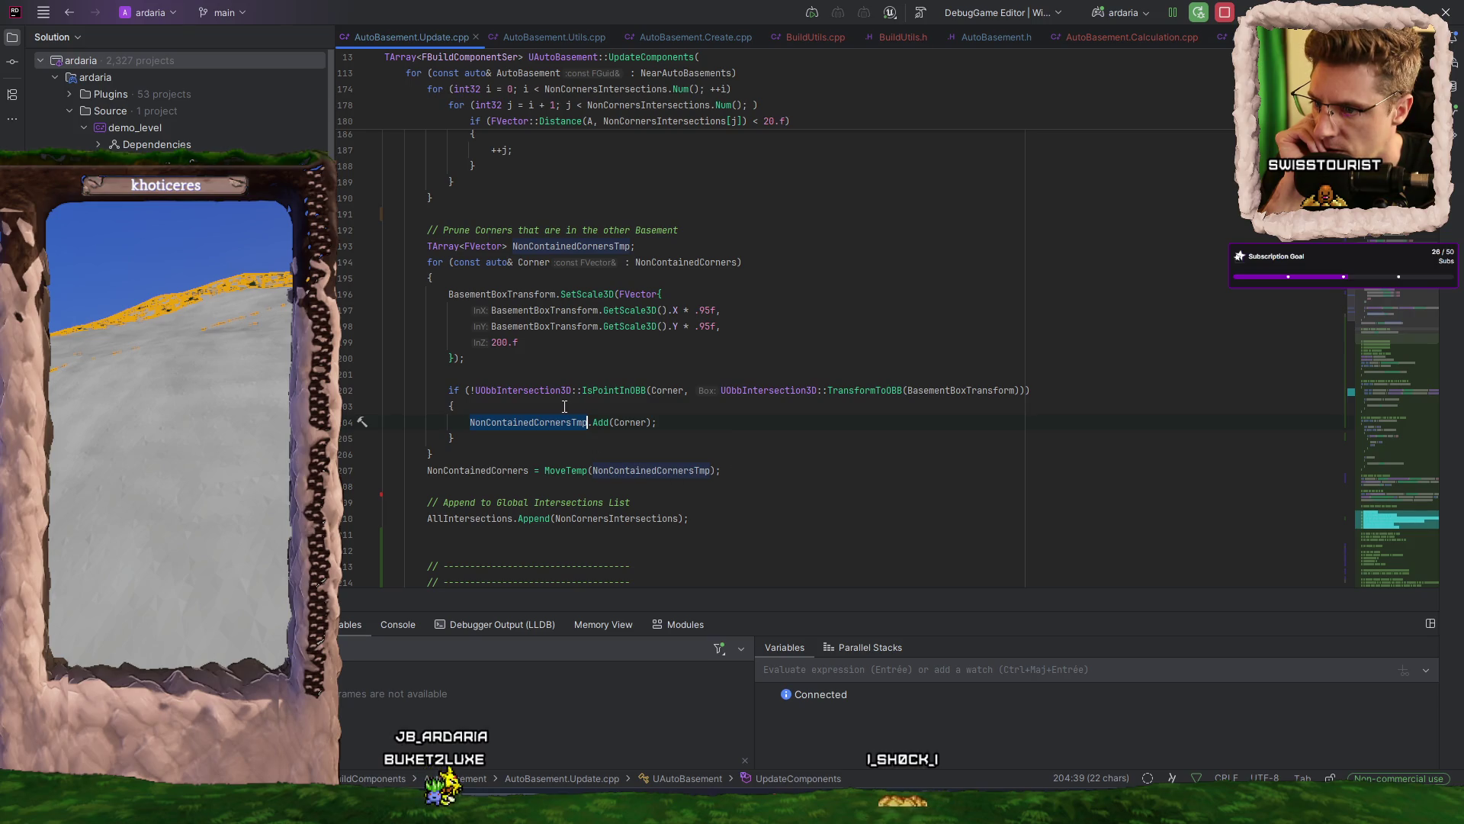
key("Return")
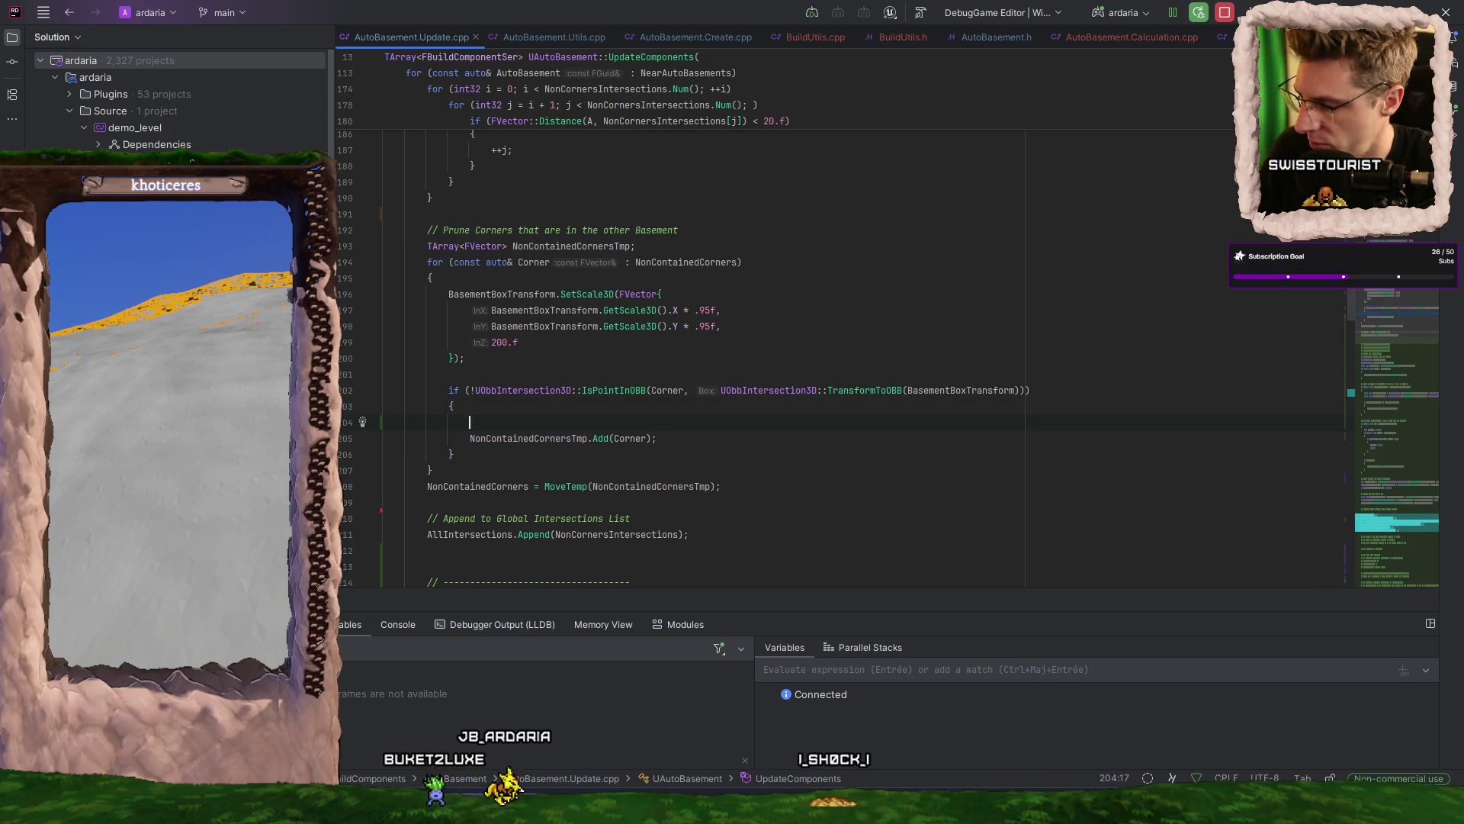
- Search AutoBasement.Utils.cpp for 'DebugBox'
left_click(554, 36)
scroll(709, 308, "up", 5)
scroll(709, 308, "up", 5)
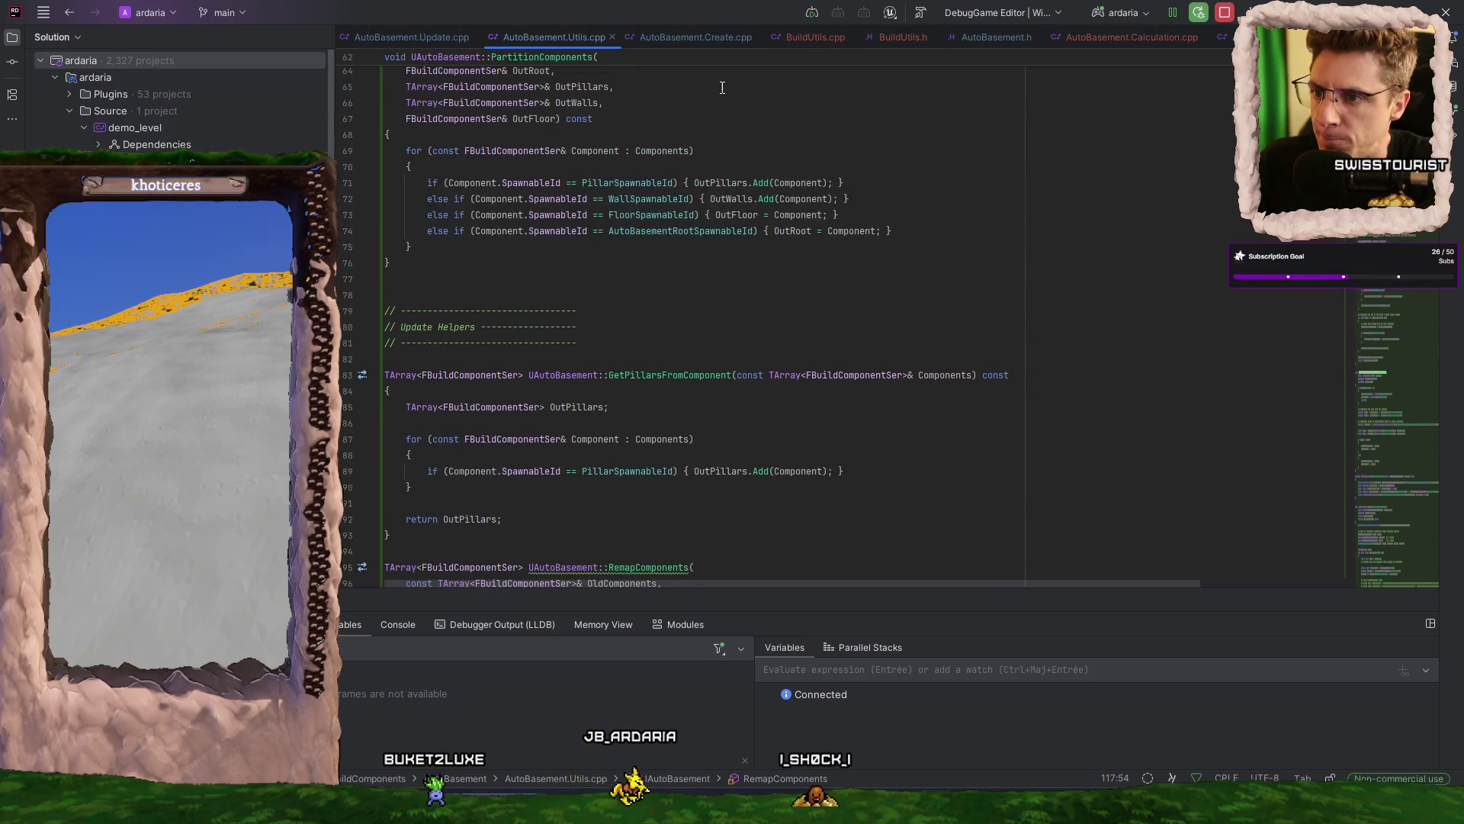
key("ctrl+f")
type("D")
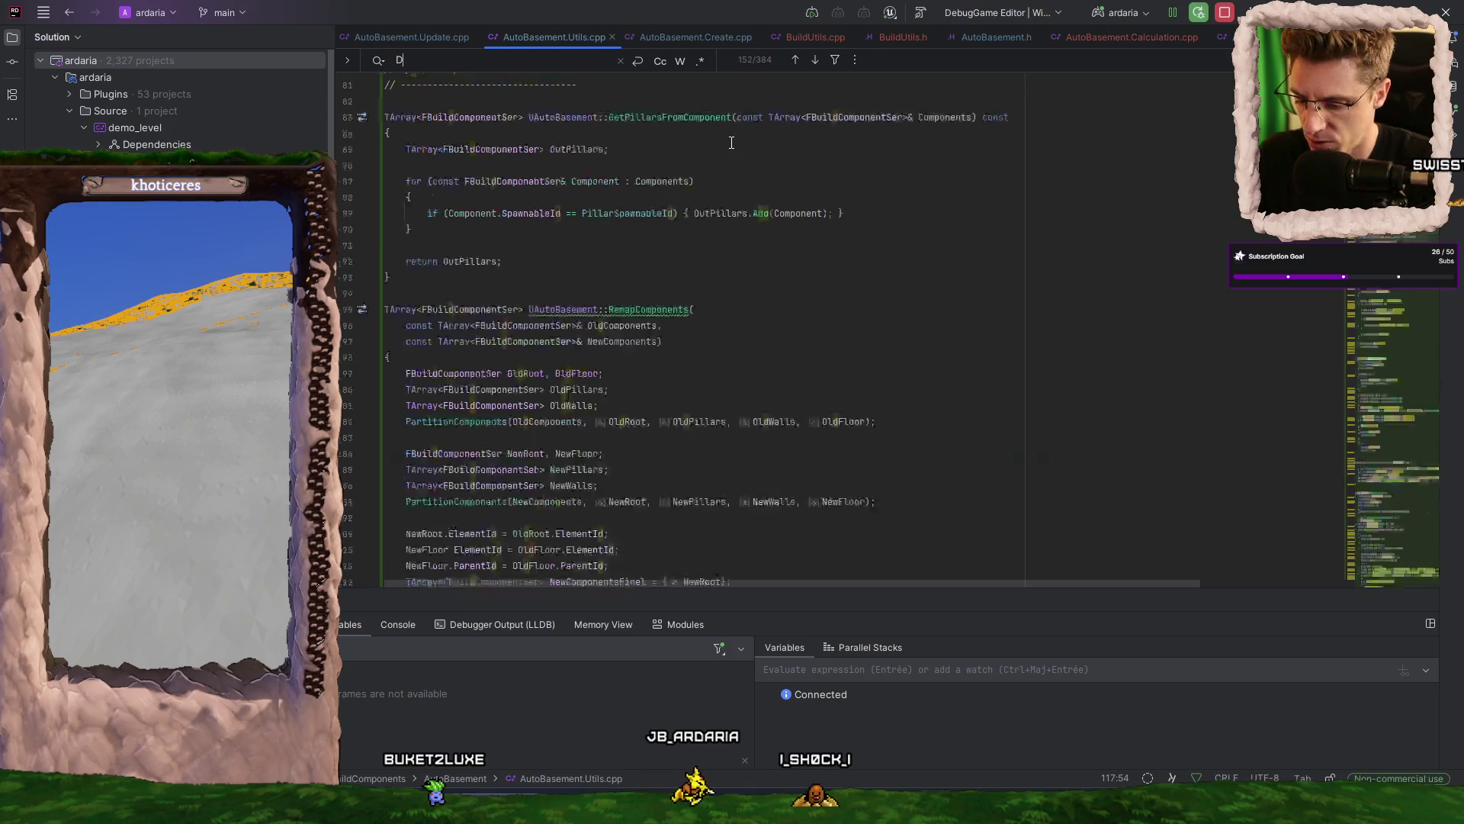
type("ebugBox")
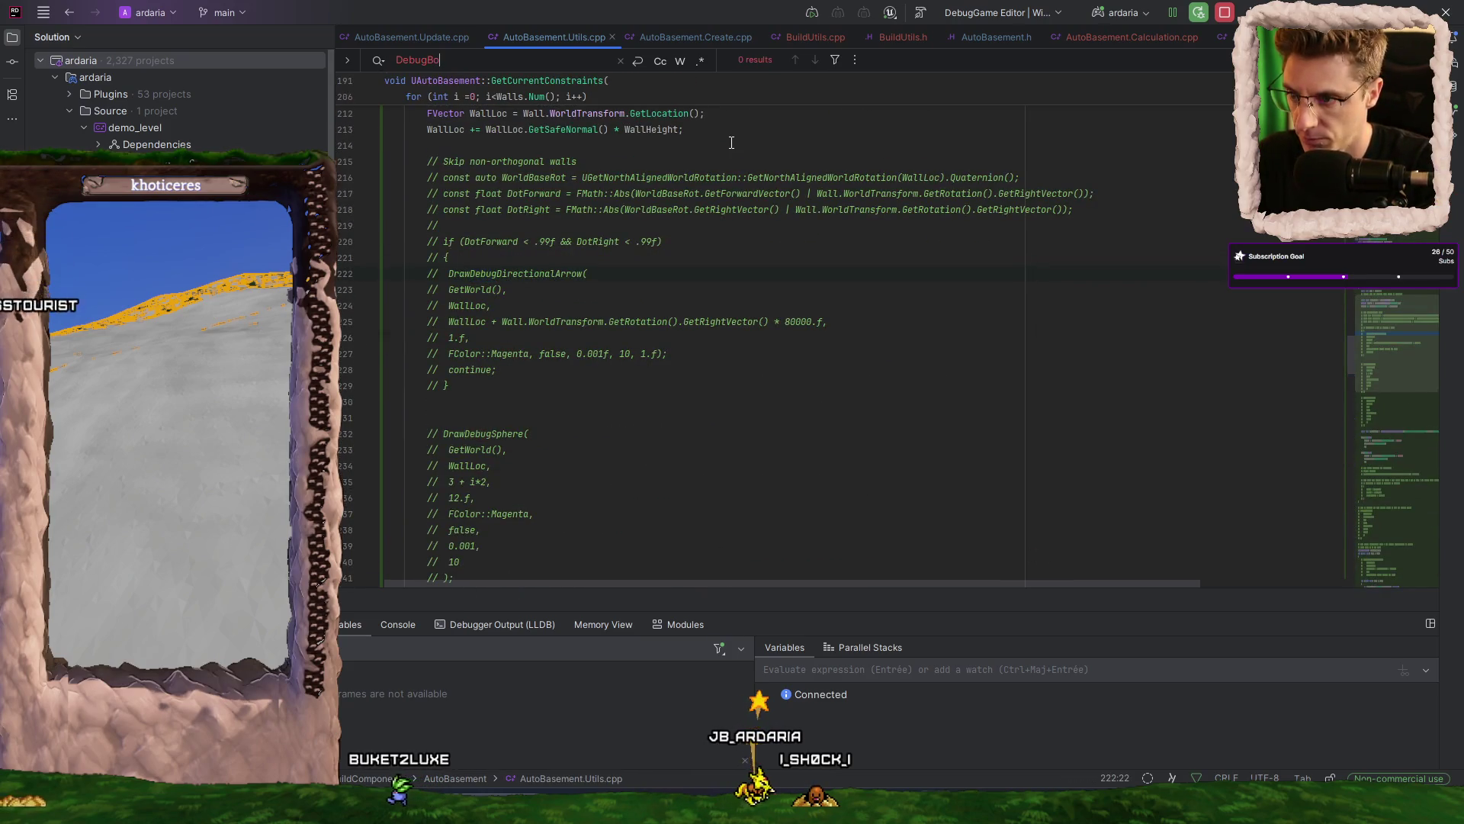
scroll(469, 389, "down", 4)
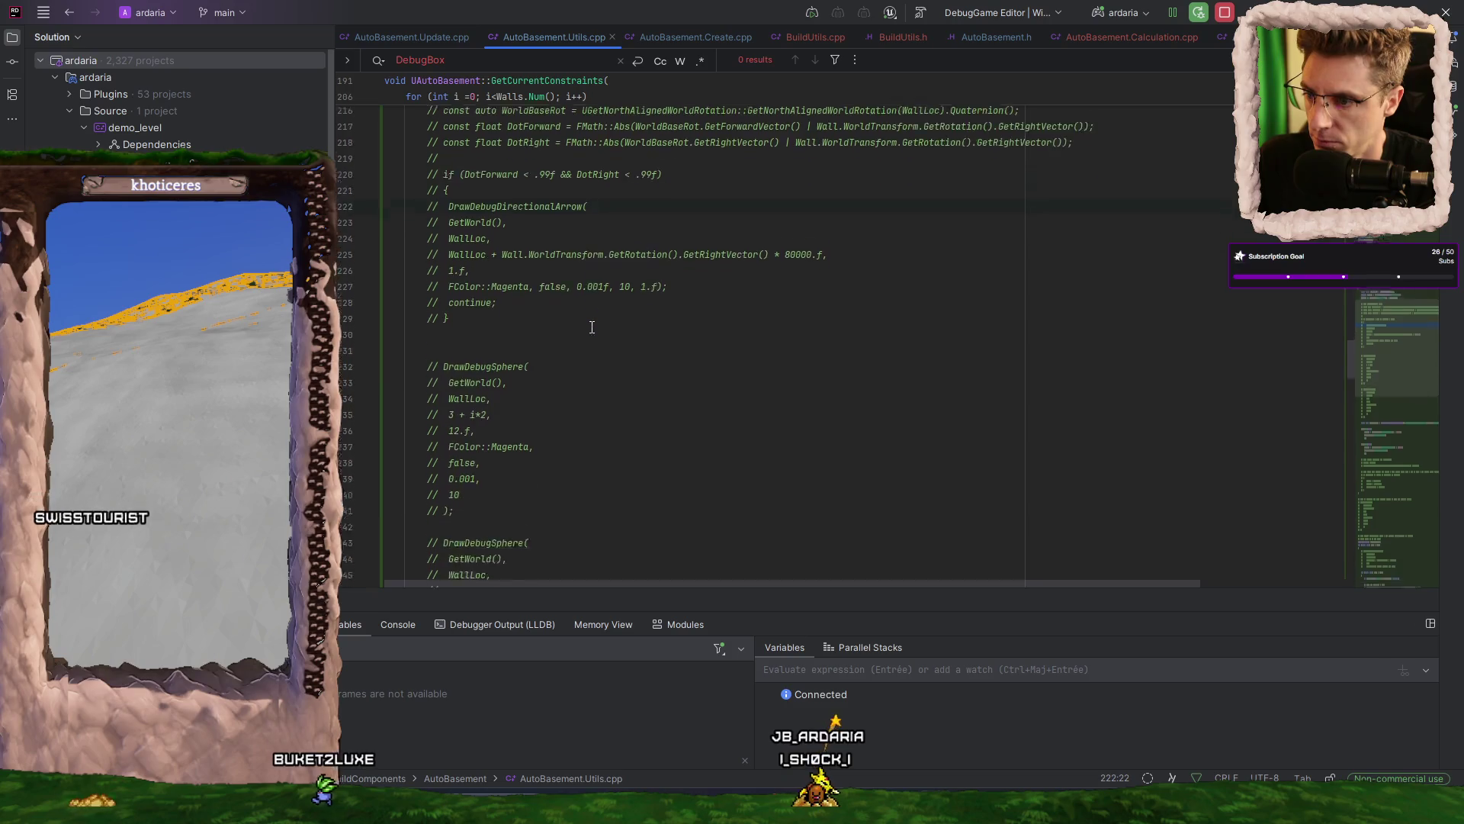
key("ctrl+f")
- Find the DrawDebugBox call at line 85 of AutoBasement.Calculation.cpp, then return to AutoBasement.Update.cpp
left_click(721, 37)
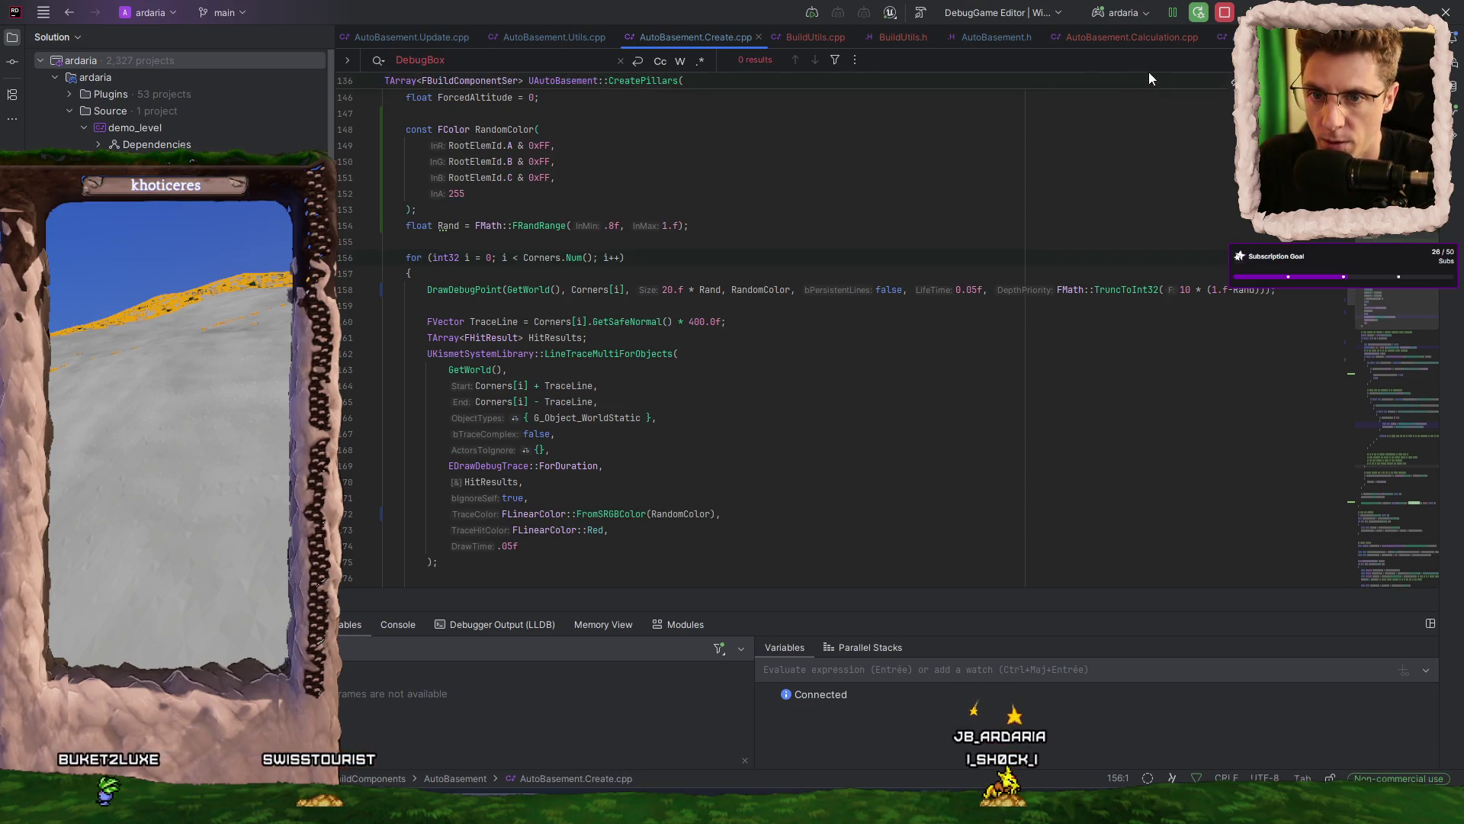
left_click(1139, 38)
key("ctrl+d")
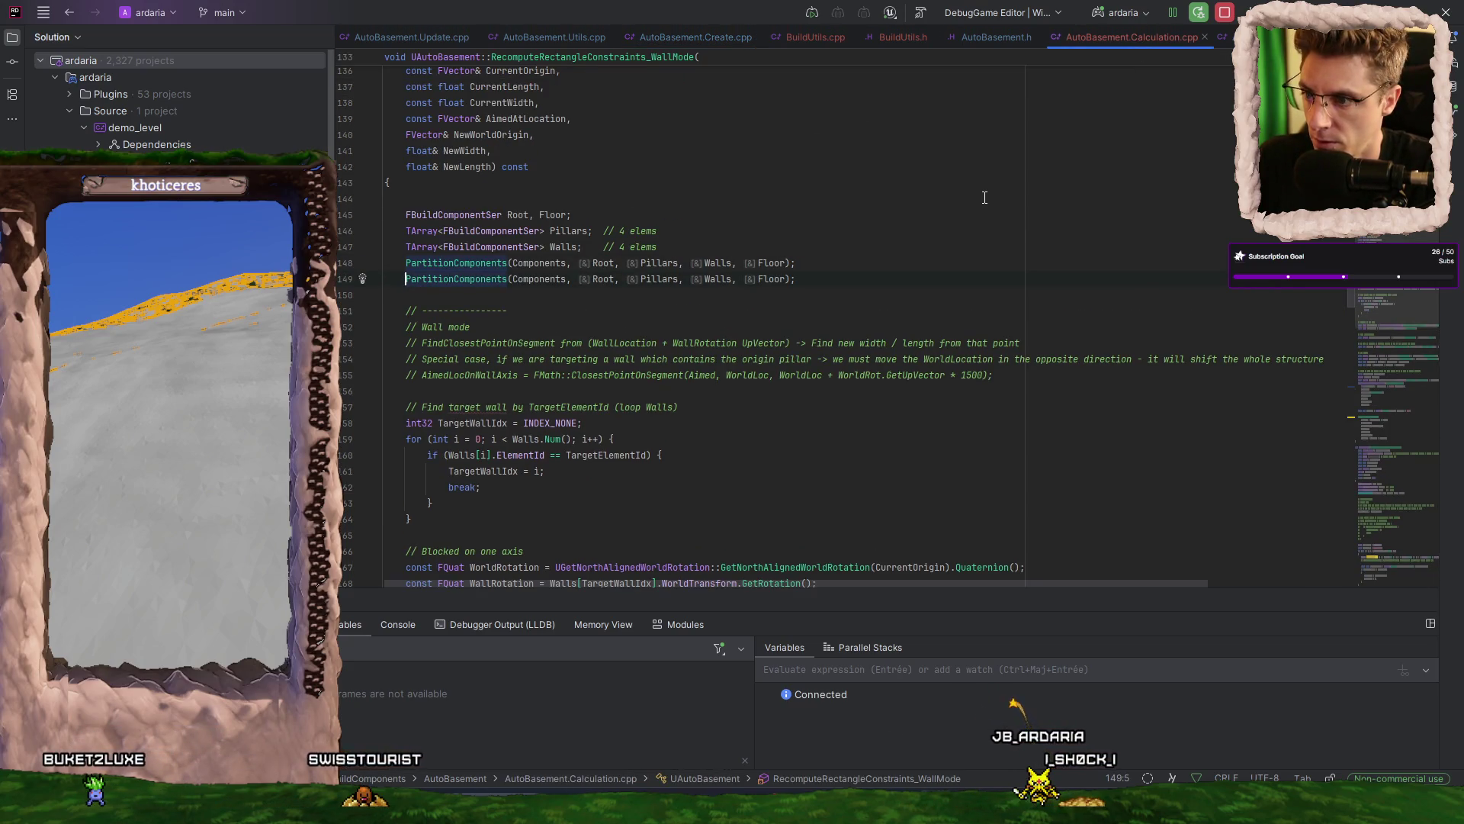
key("ctrl+z")
key("ctrl+f")
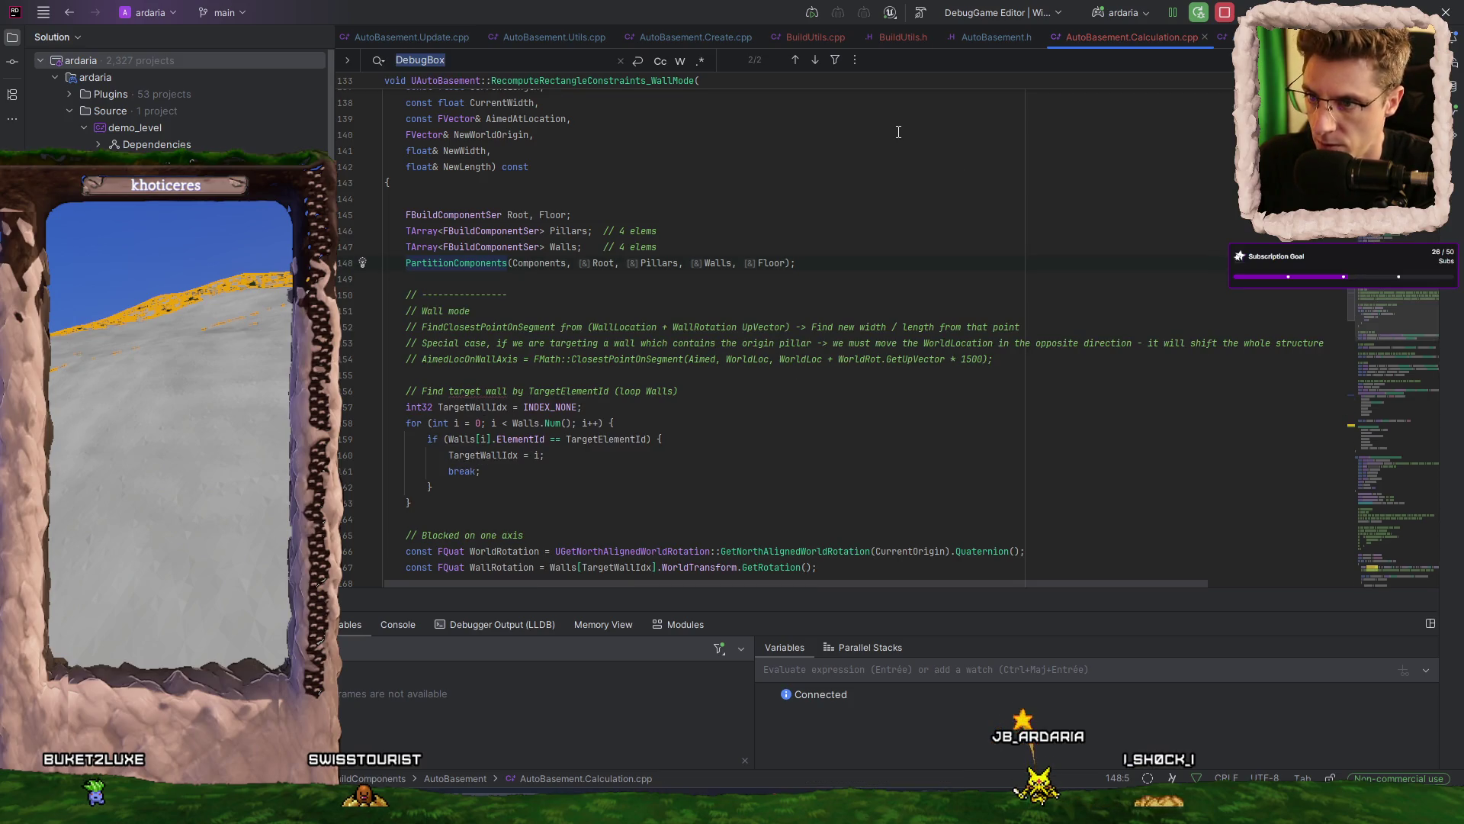
key("Return")
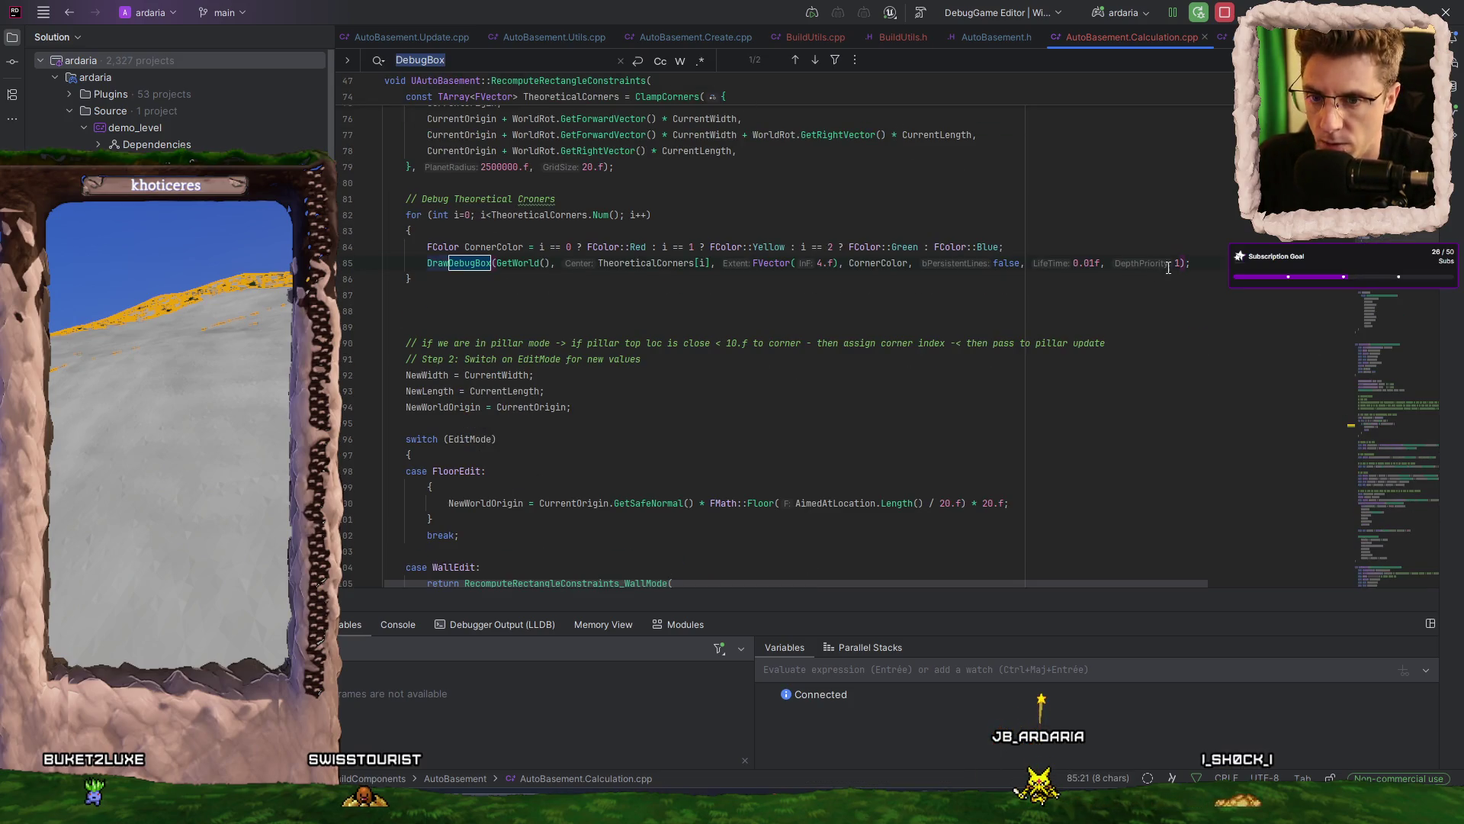
left_click(446, 34)
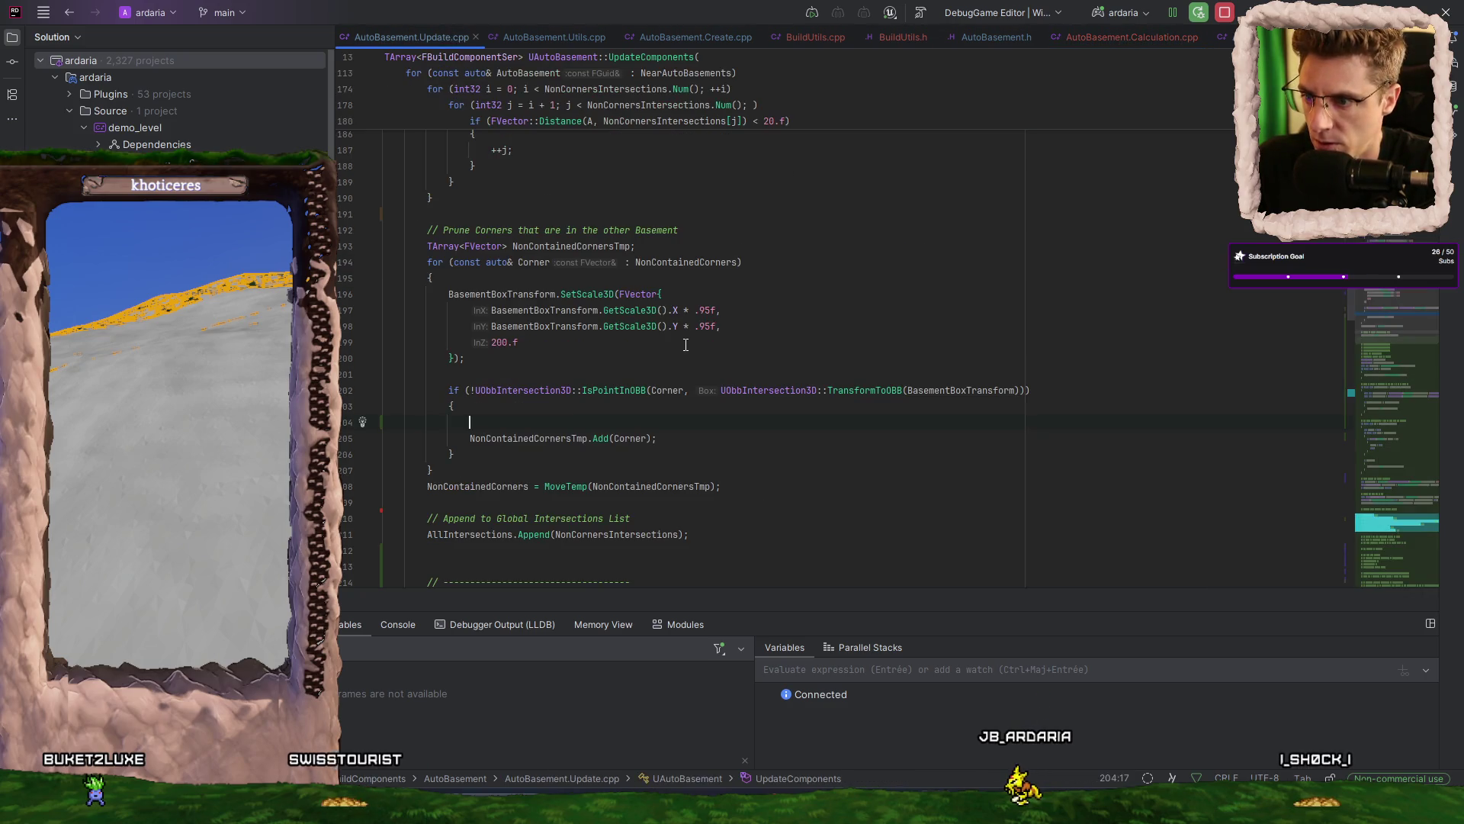
- Paste the DrawDebugBox call and change its centre to Corner and colour to FColor::Red
type("DrawDebugBox(GetWorld(), TheoreticalCorners[i], FVector(4.f), CornerColor, false, 0.01f, 1);")
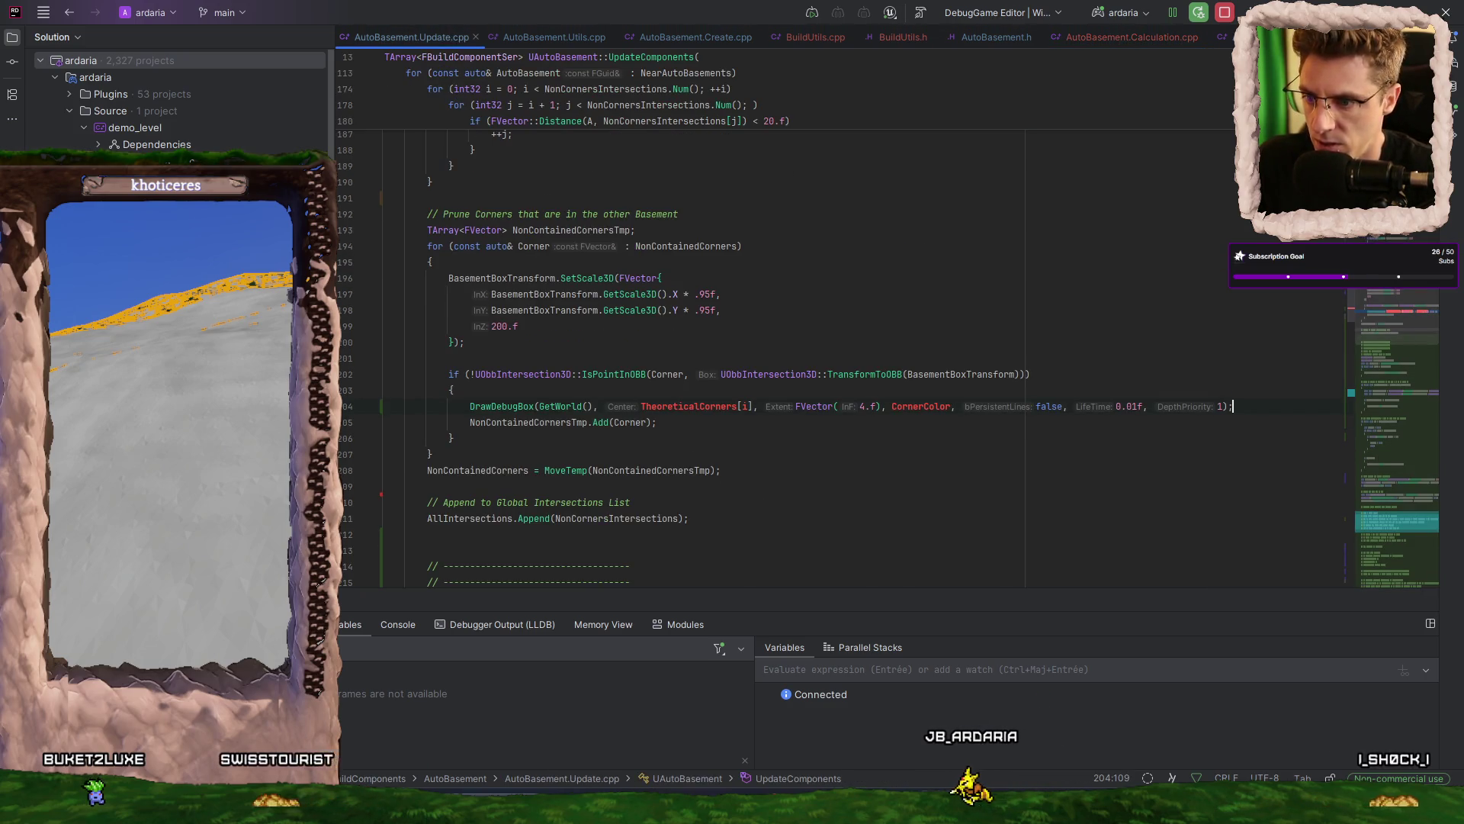
left_click(741, 406)
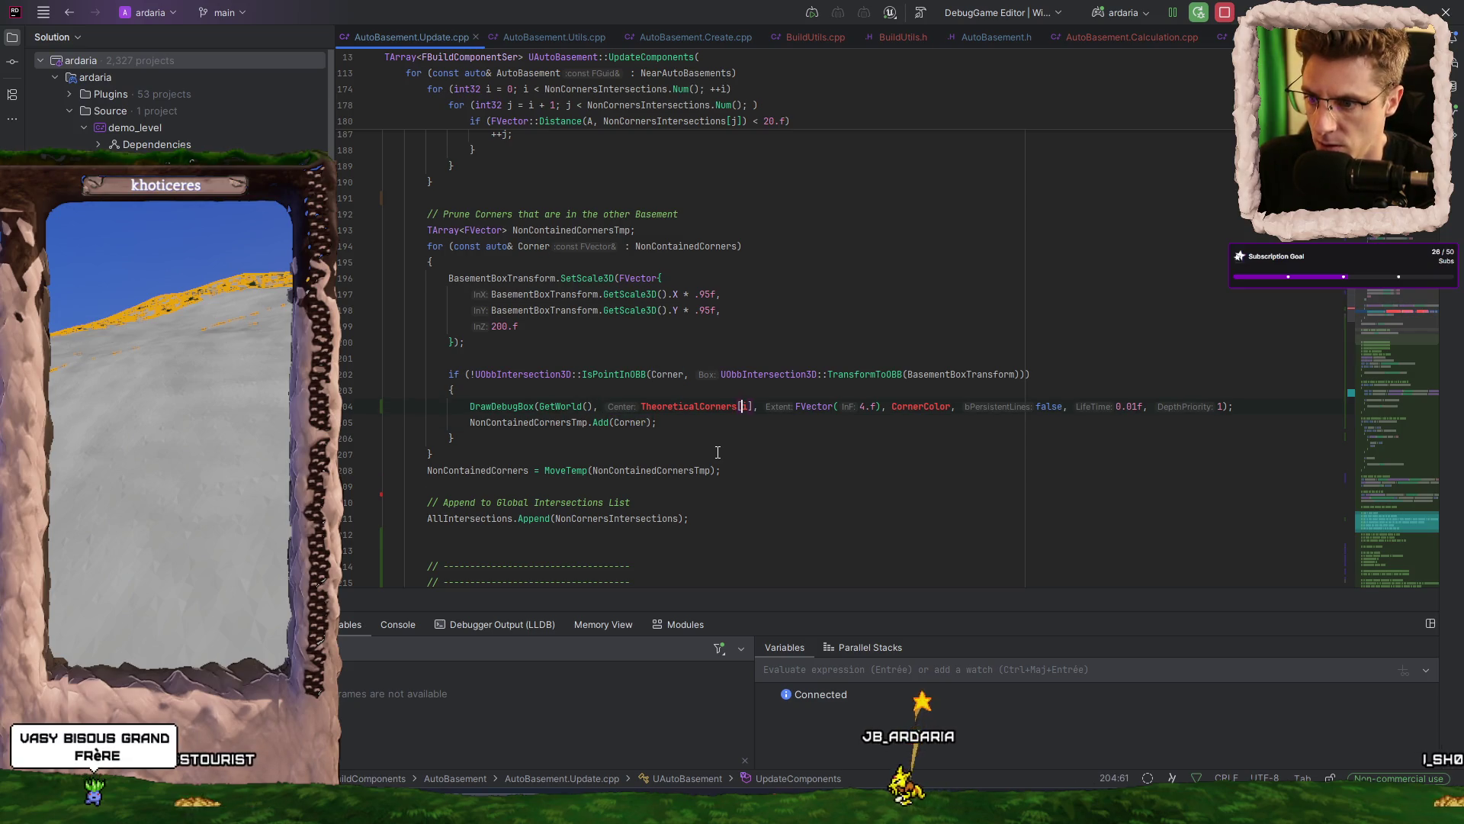
key("ctrl+w")
key("ctrl+w")
type("Corner")
key("ctrl+Right")
key("ctrl+Right")
key("ctrl+Right")
key("ctrl+w")
type("FCo")
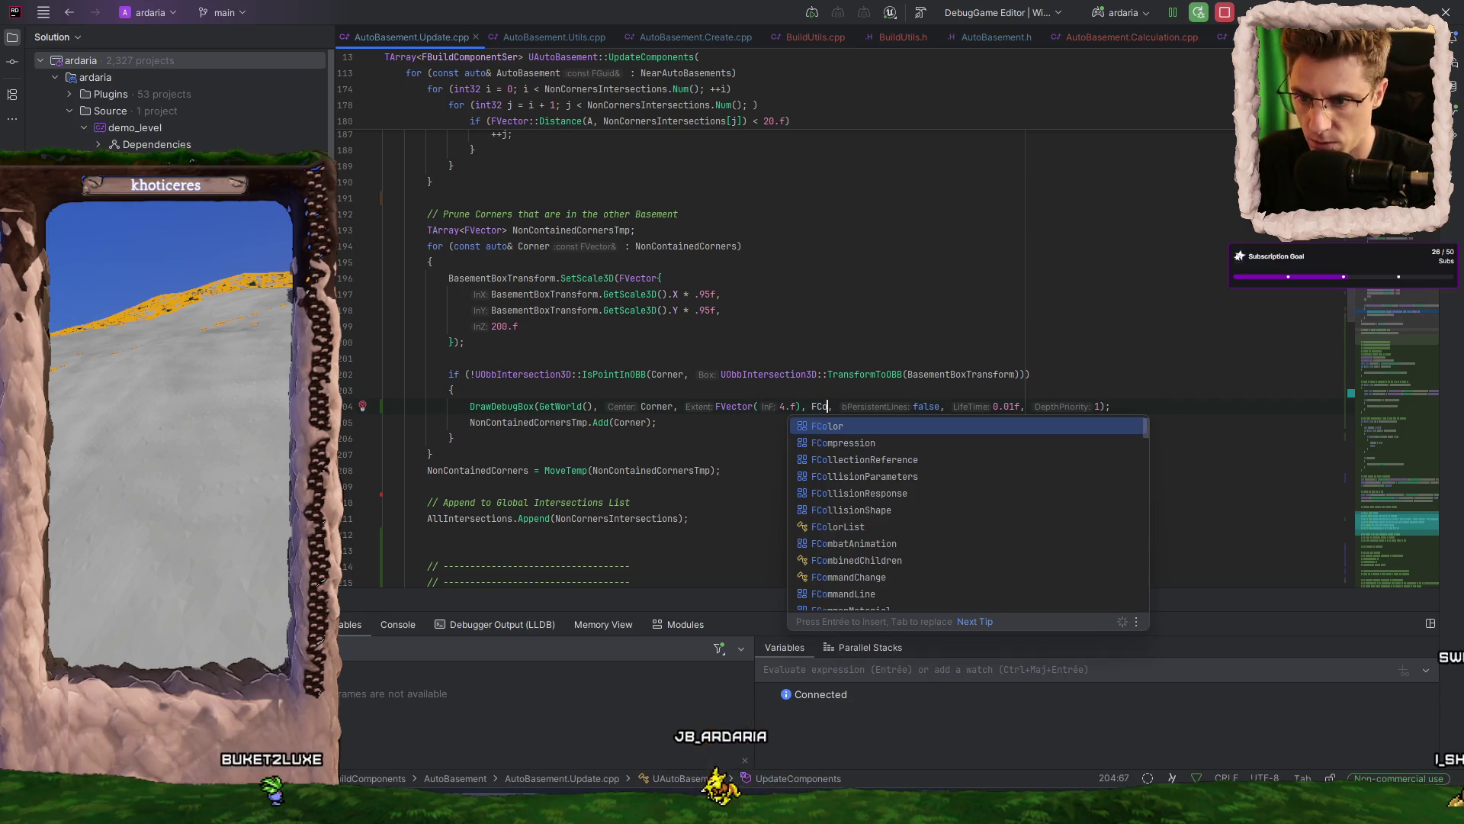
key("Return")
type("::")
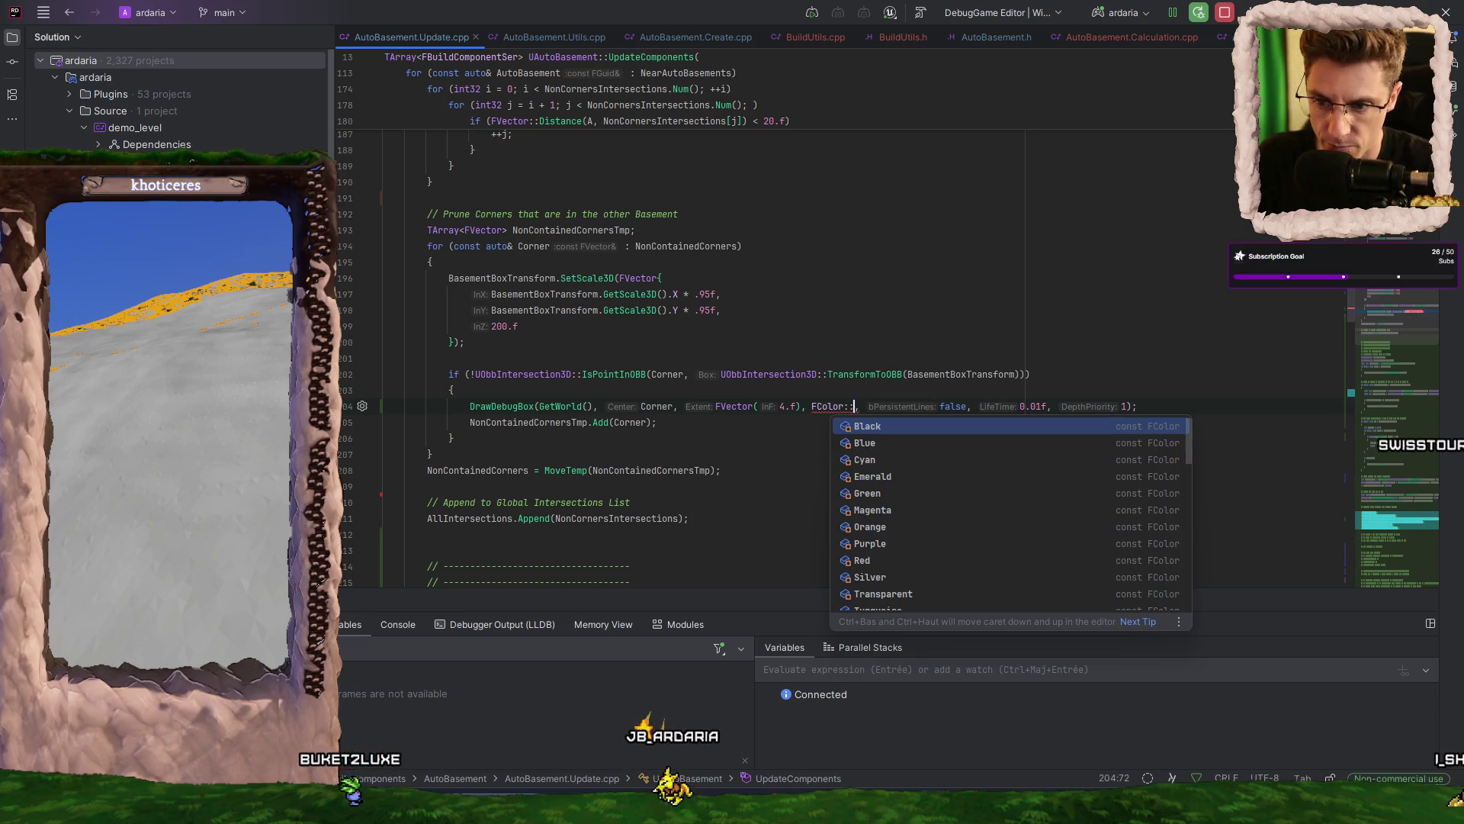
type("Re")
key("Return")
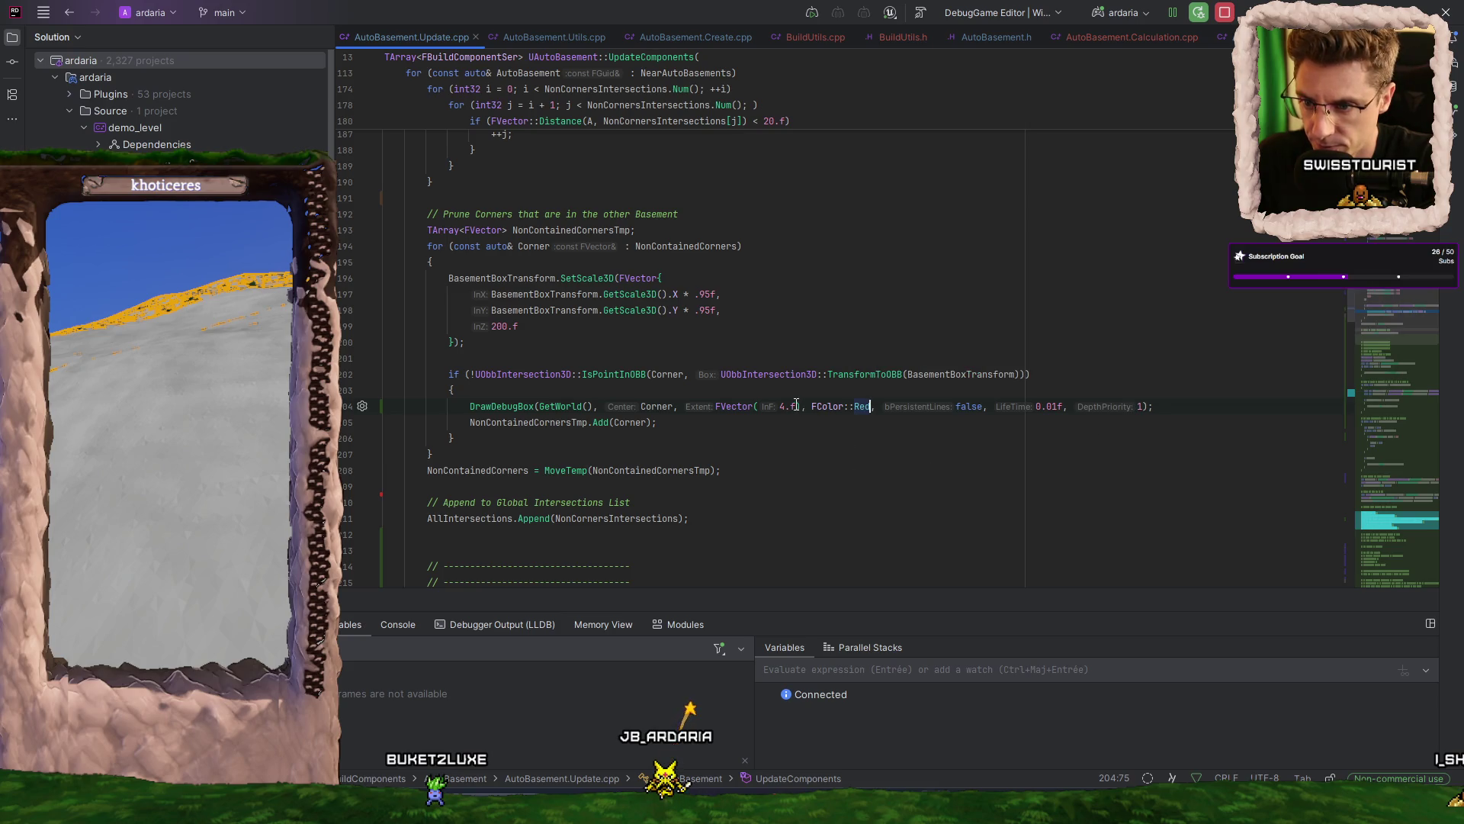
- Check the FVector extent parameters and review the finished DrawDebugBox line
key("ctrl+p")
type("5")
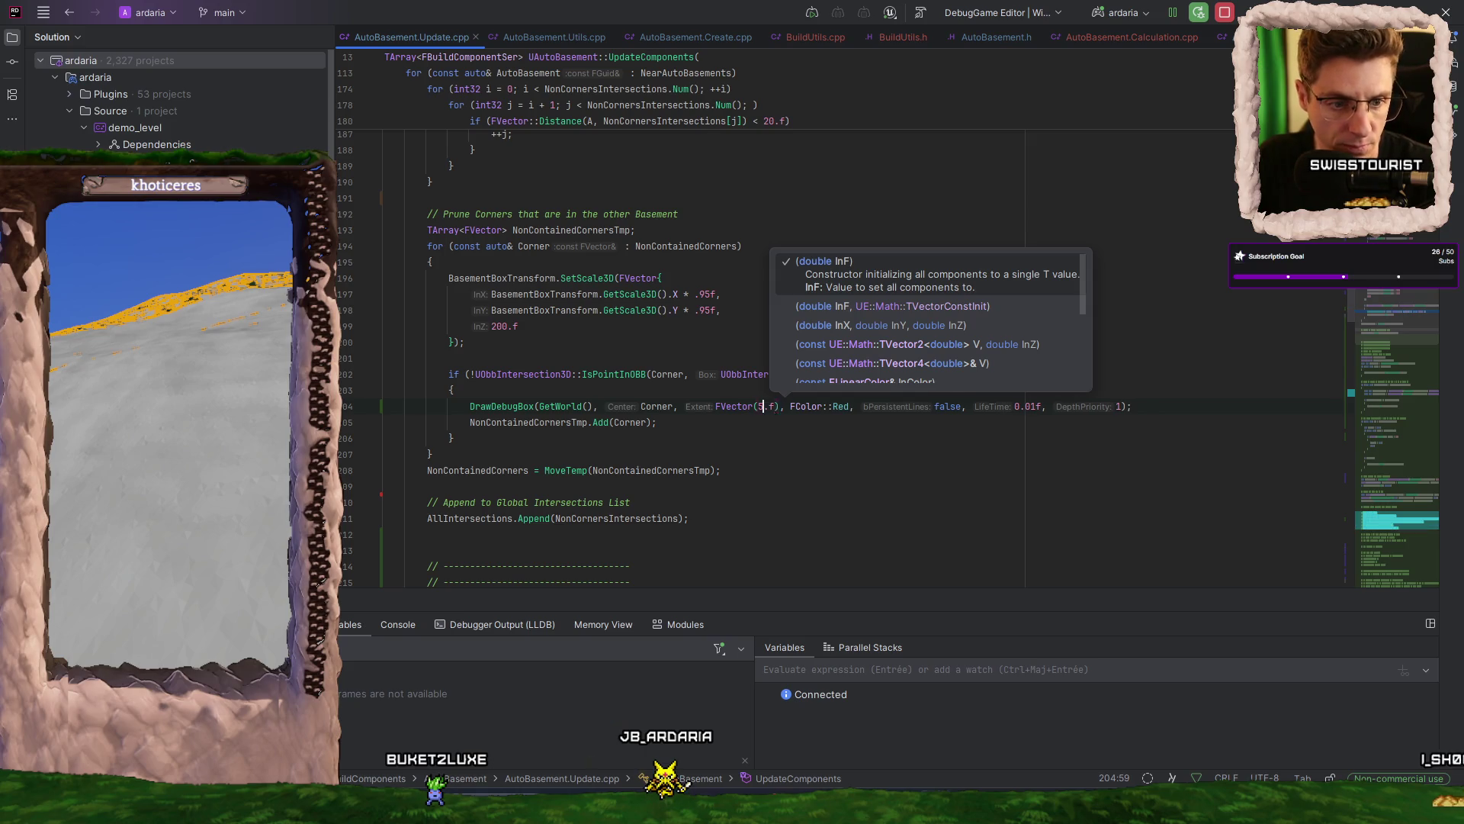
key("Escape")
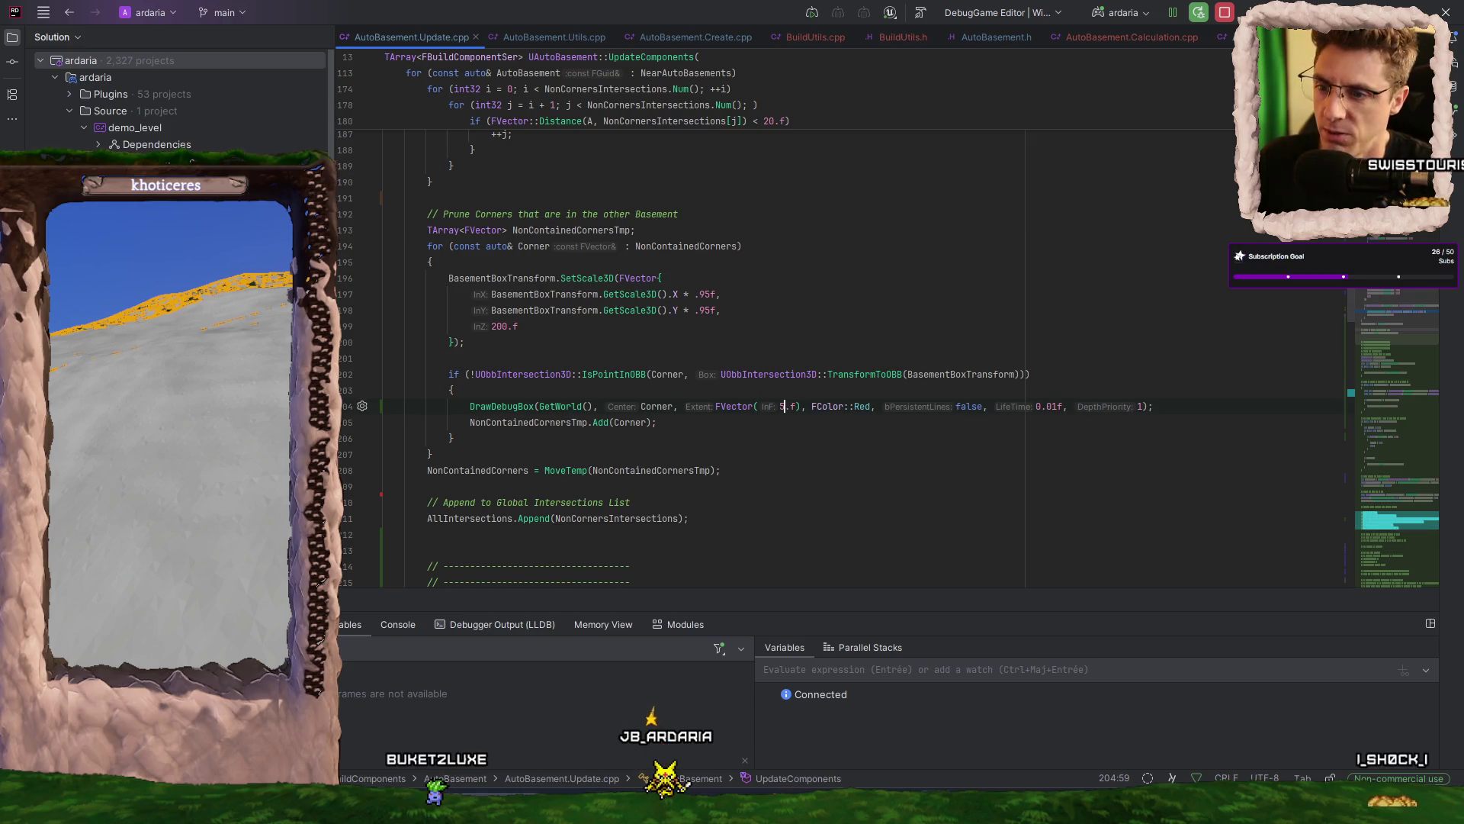
key("ctrl+w")
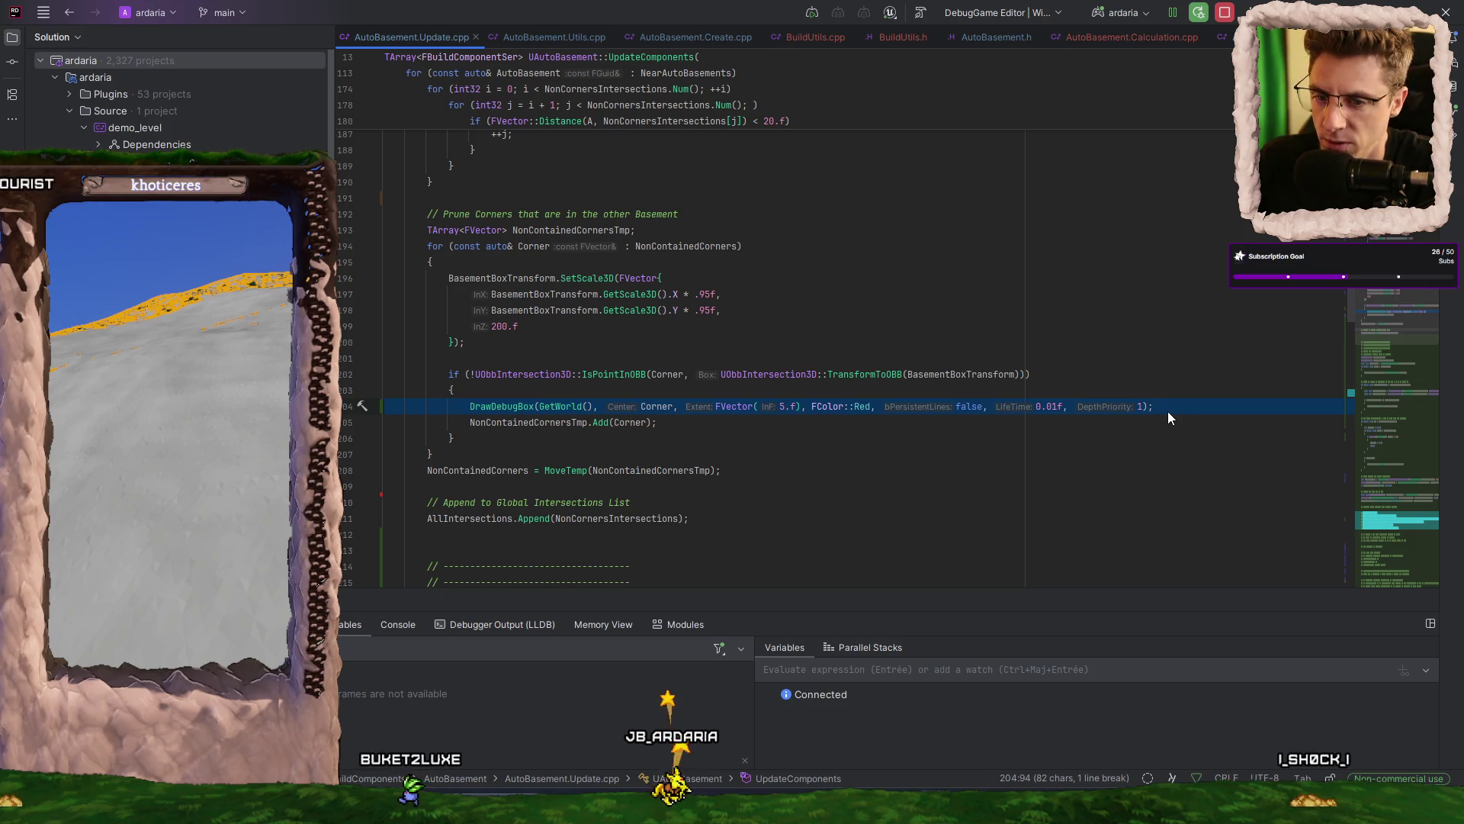
scroll(1170, 406, "down", 2)
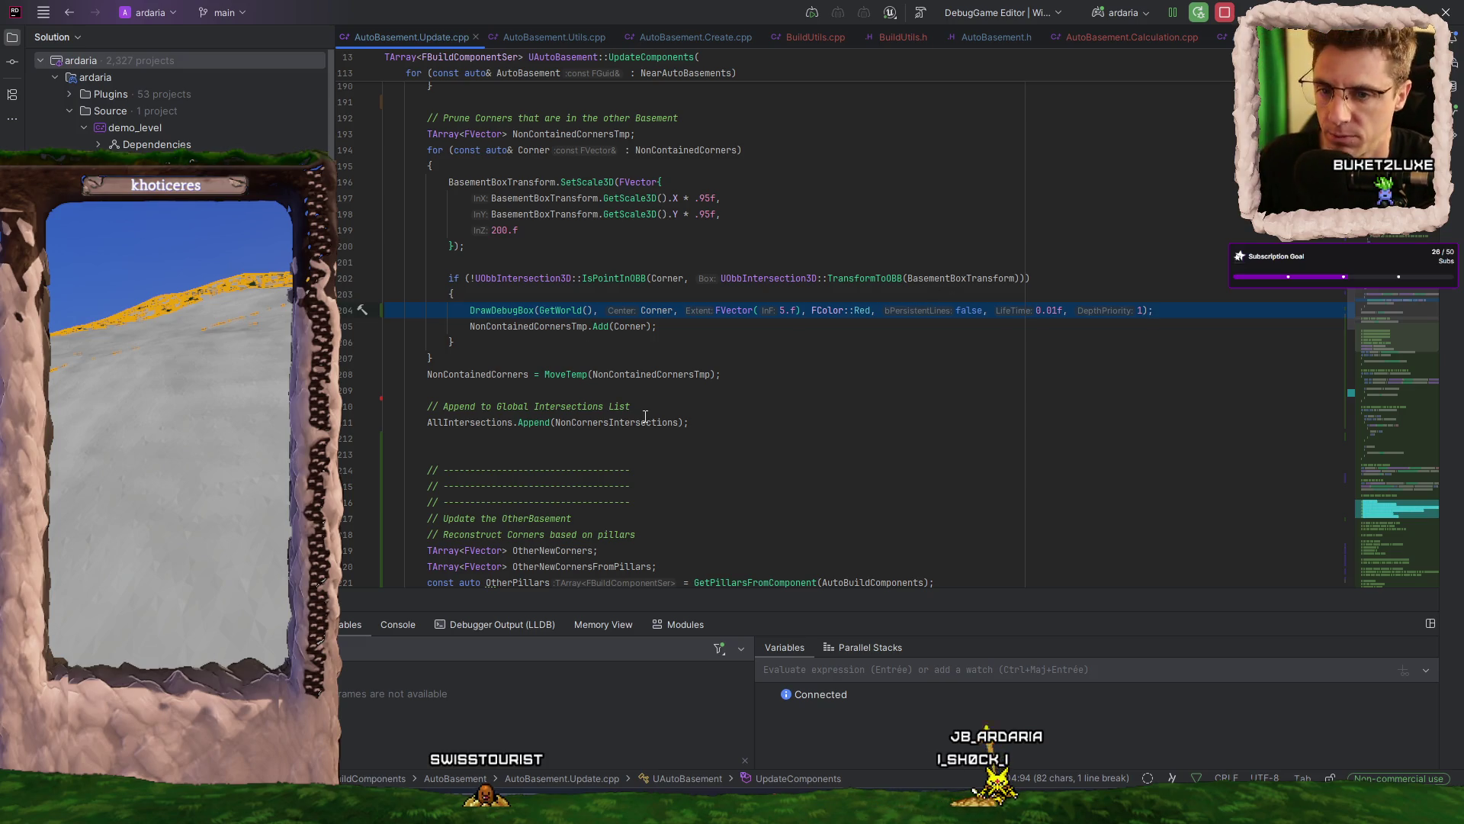
mouse_move(641, 417)
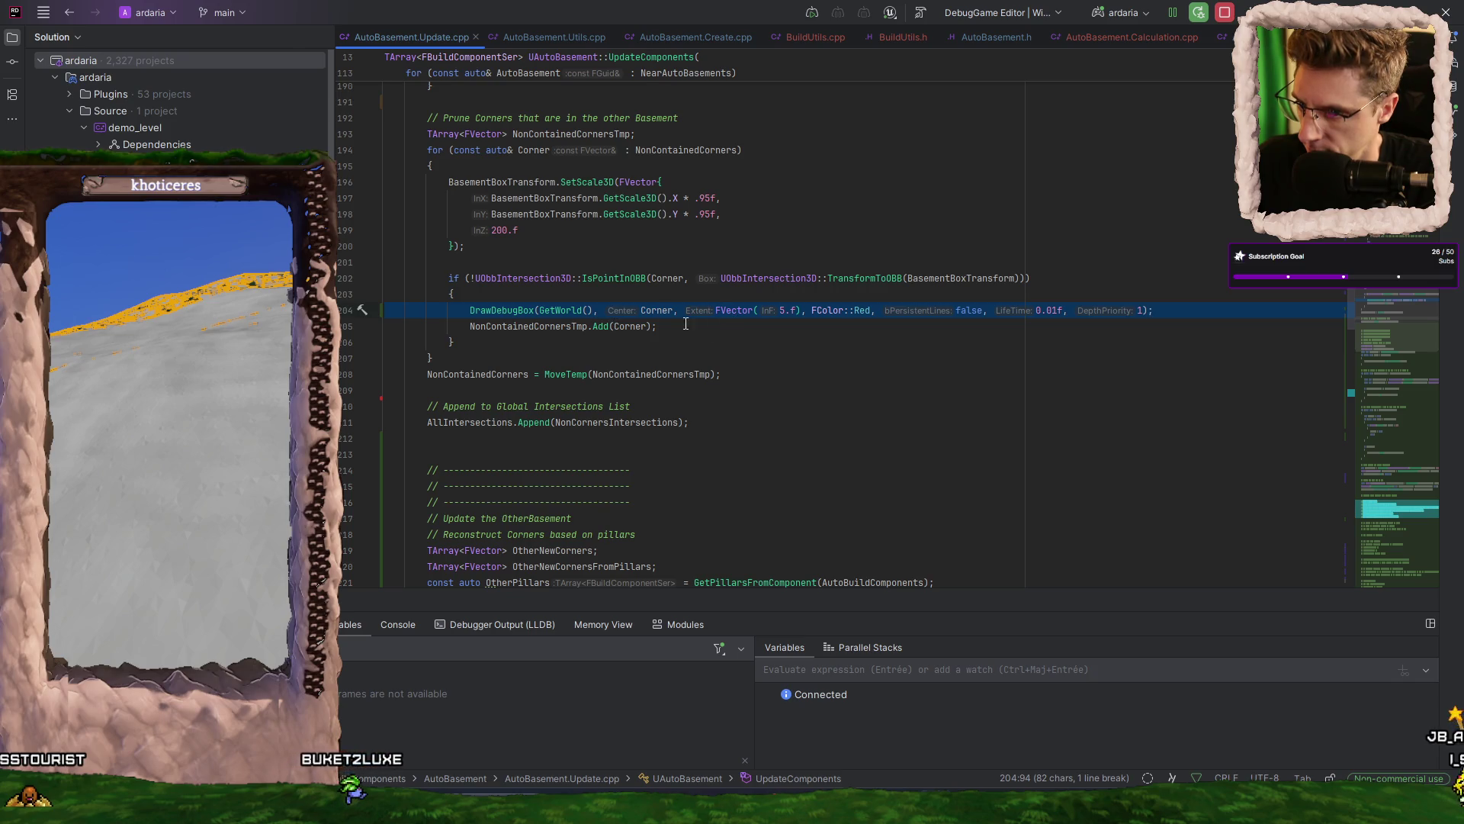
left_click(542, 311)
triple_click(1221, 309)
key("ctrl+c")
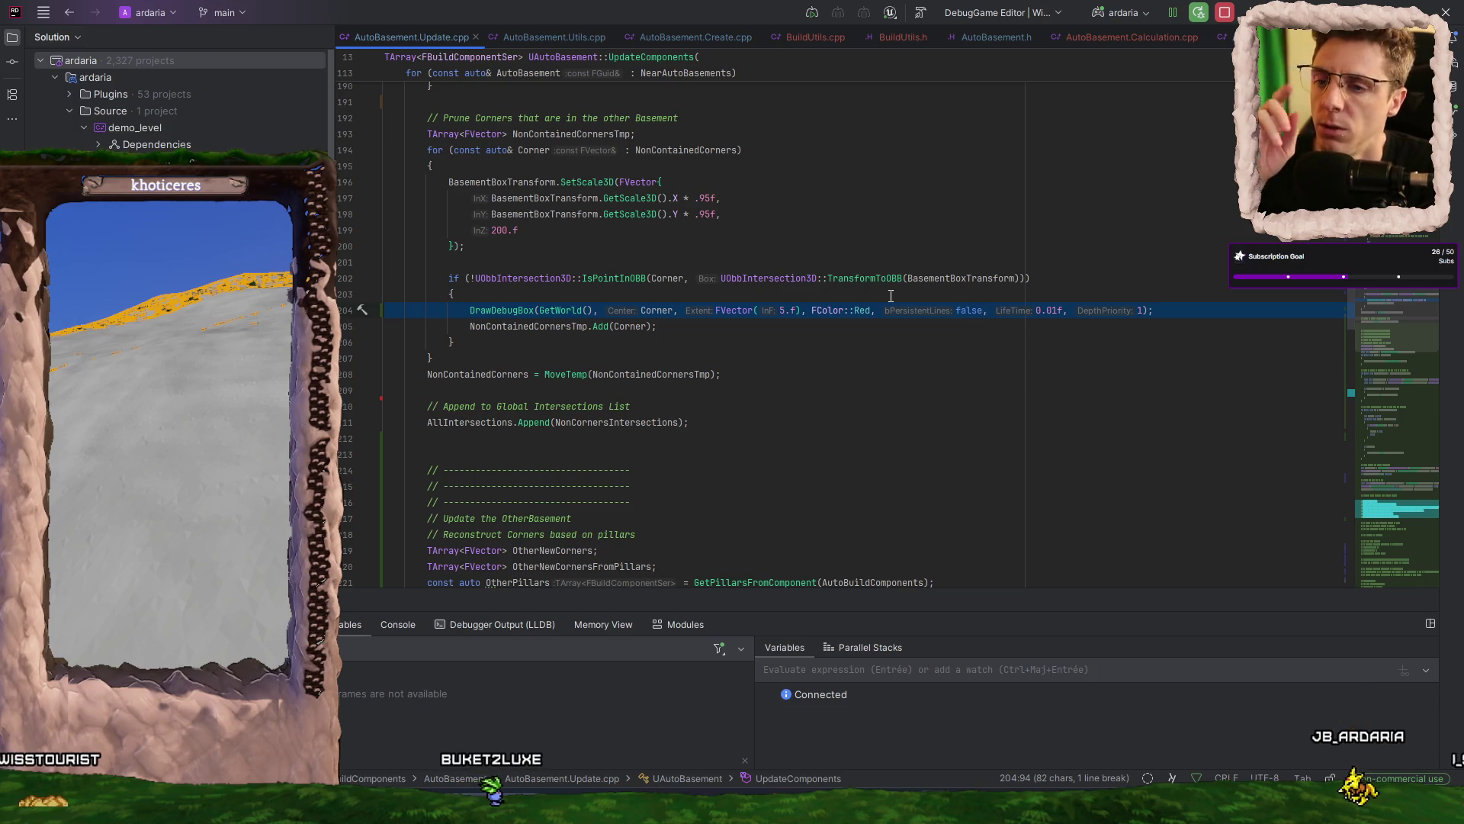
scroll(846, 324, "down", 1)
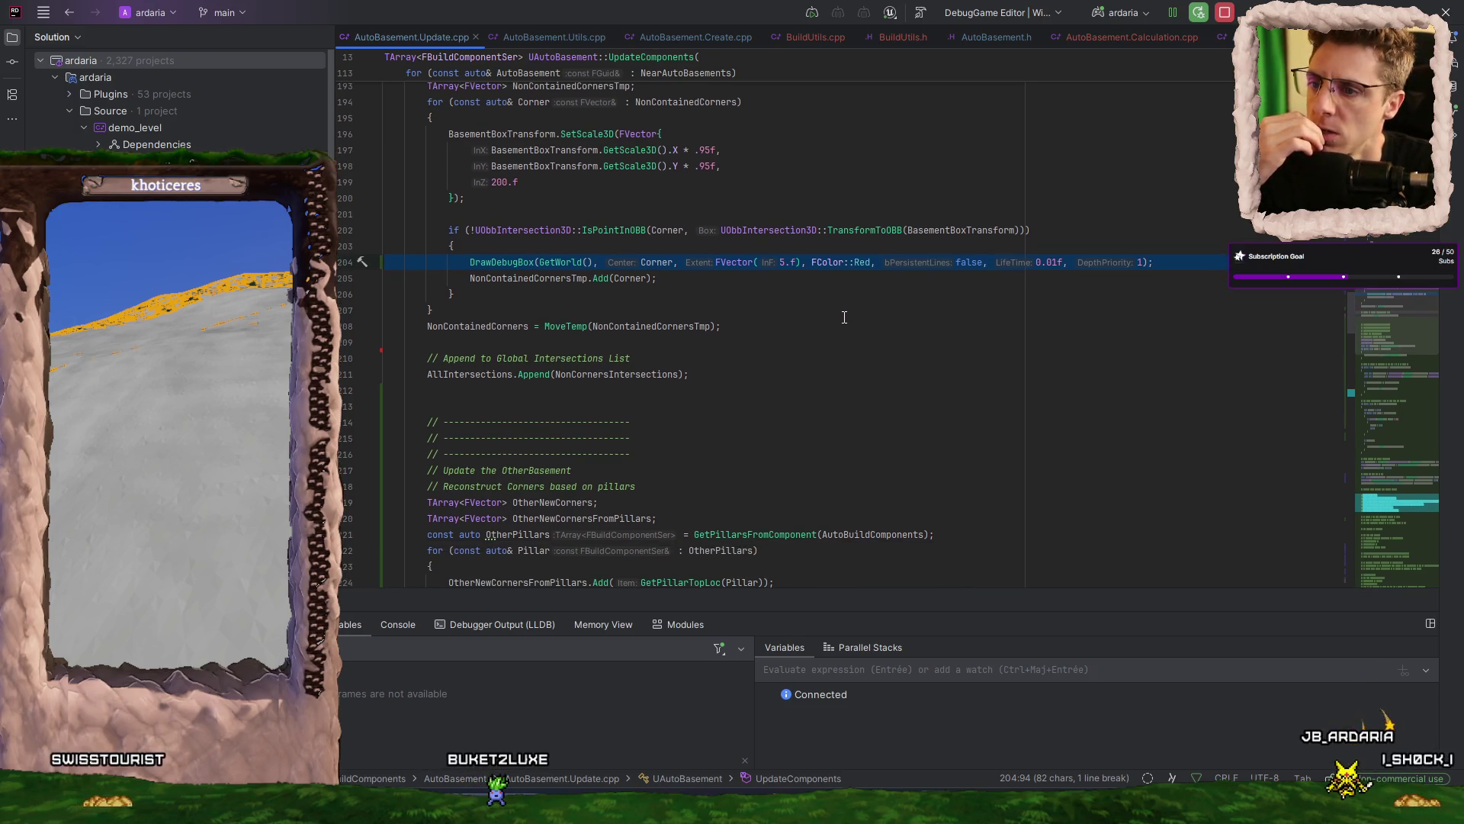
scroll(841, 315, "down", 3)
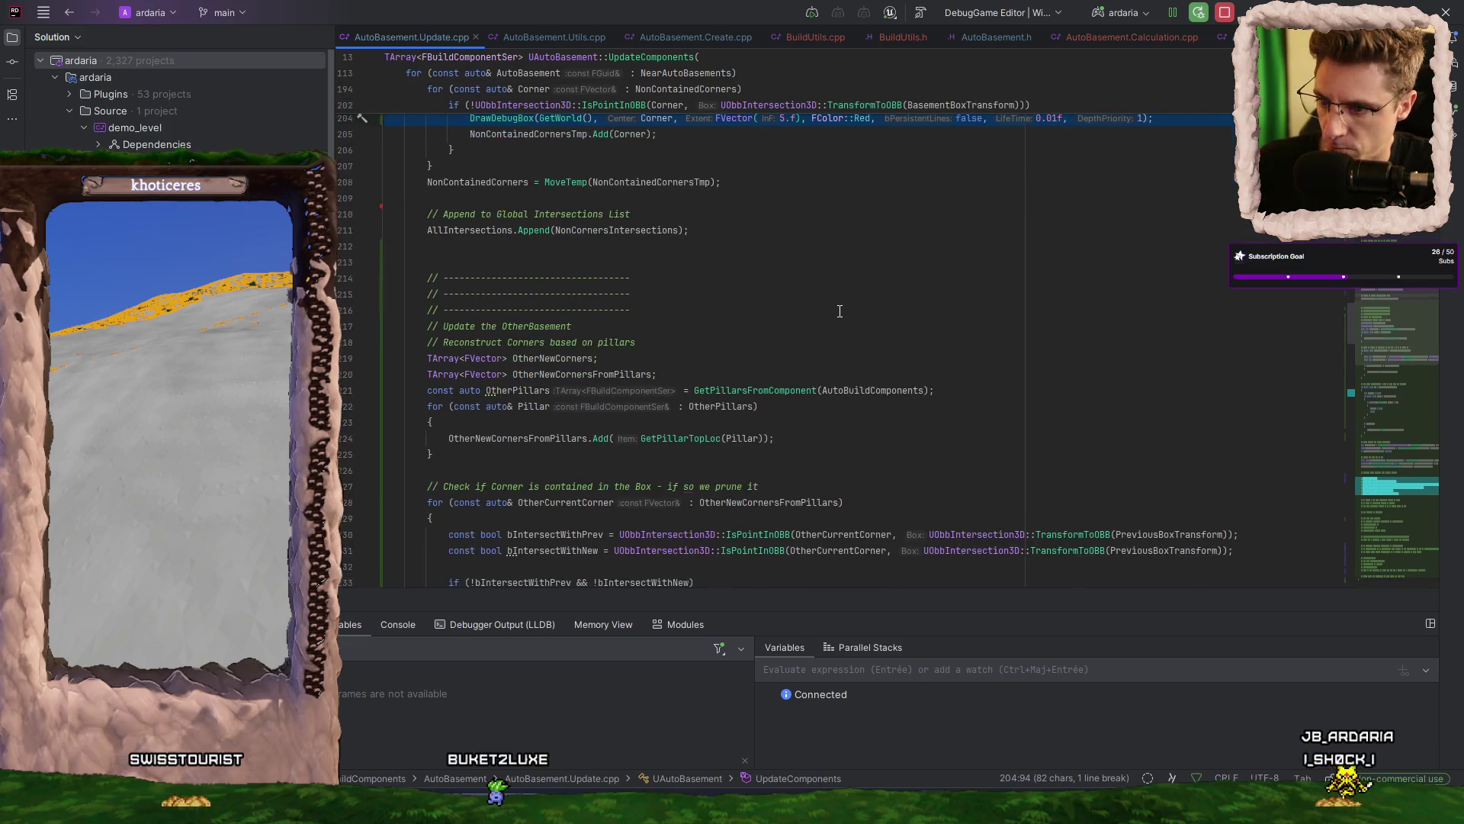
scroll(838, 308, "down", 1)
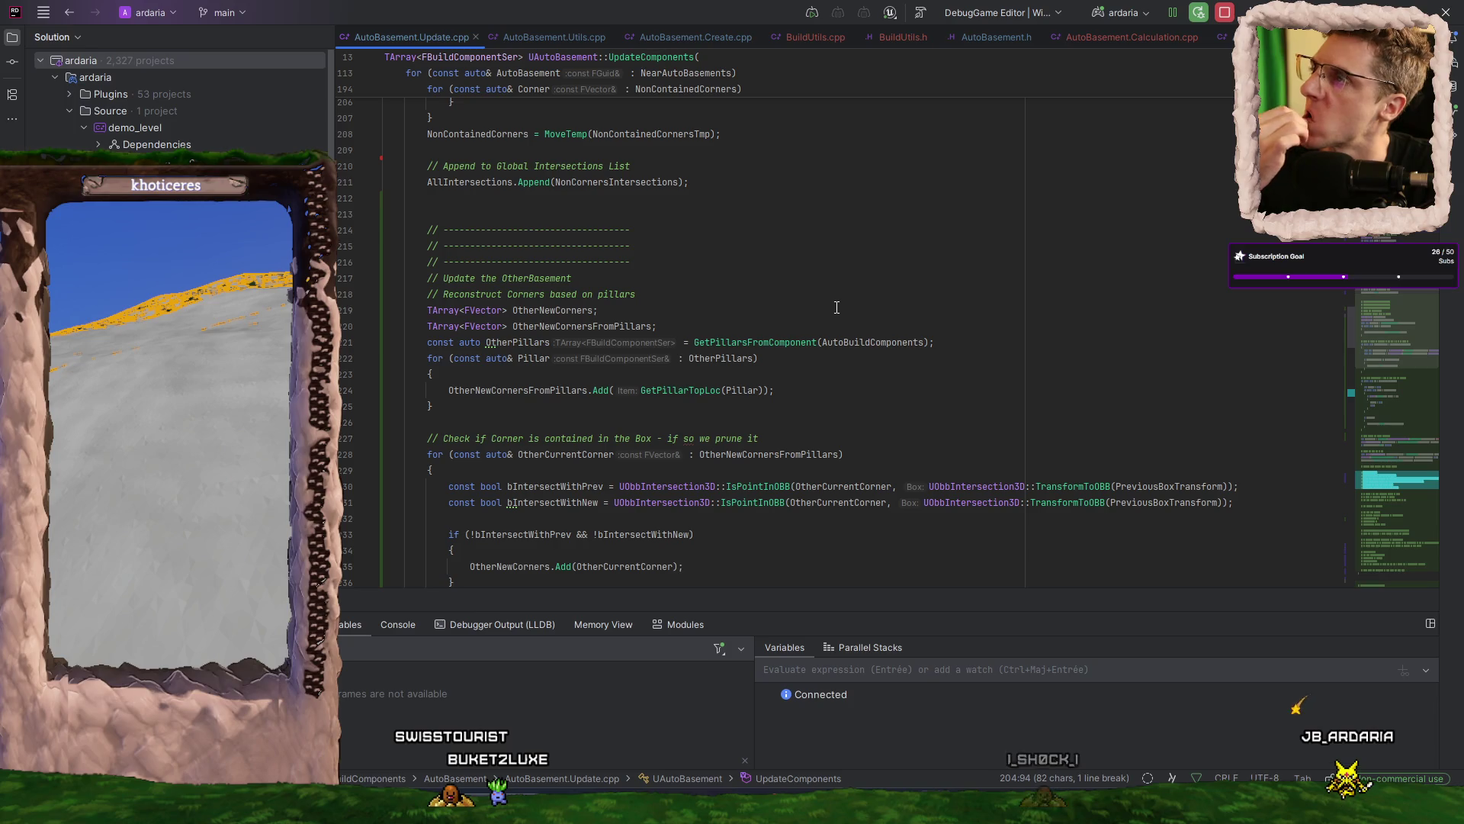
scroll(837, 307, "down", 4)
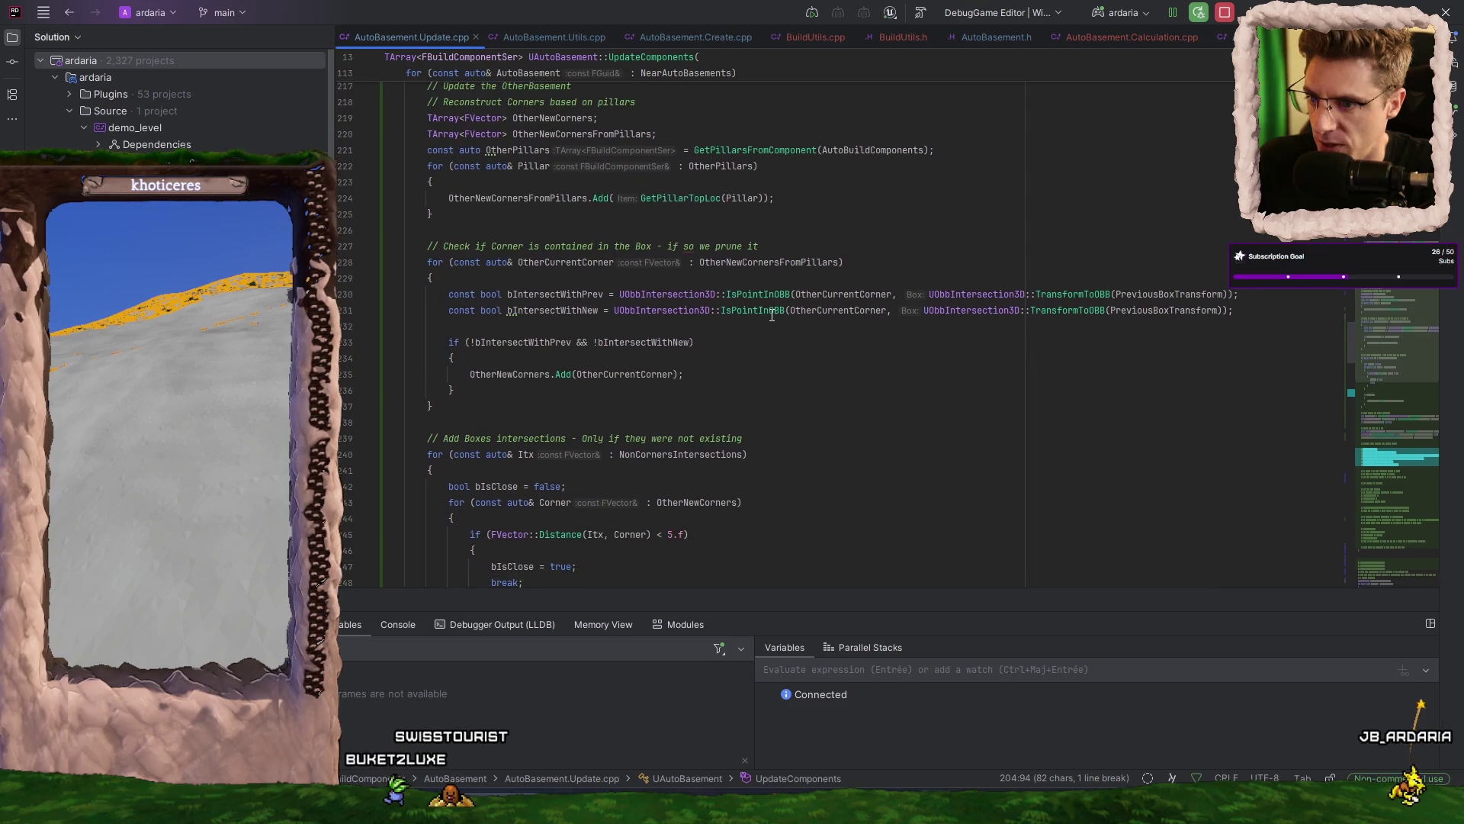
mouse_move(774, 306)
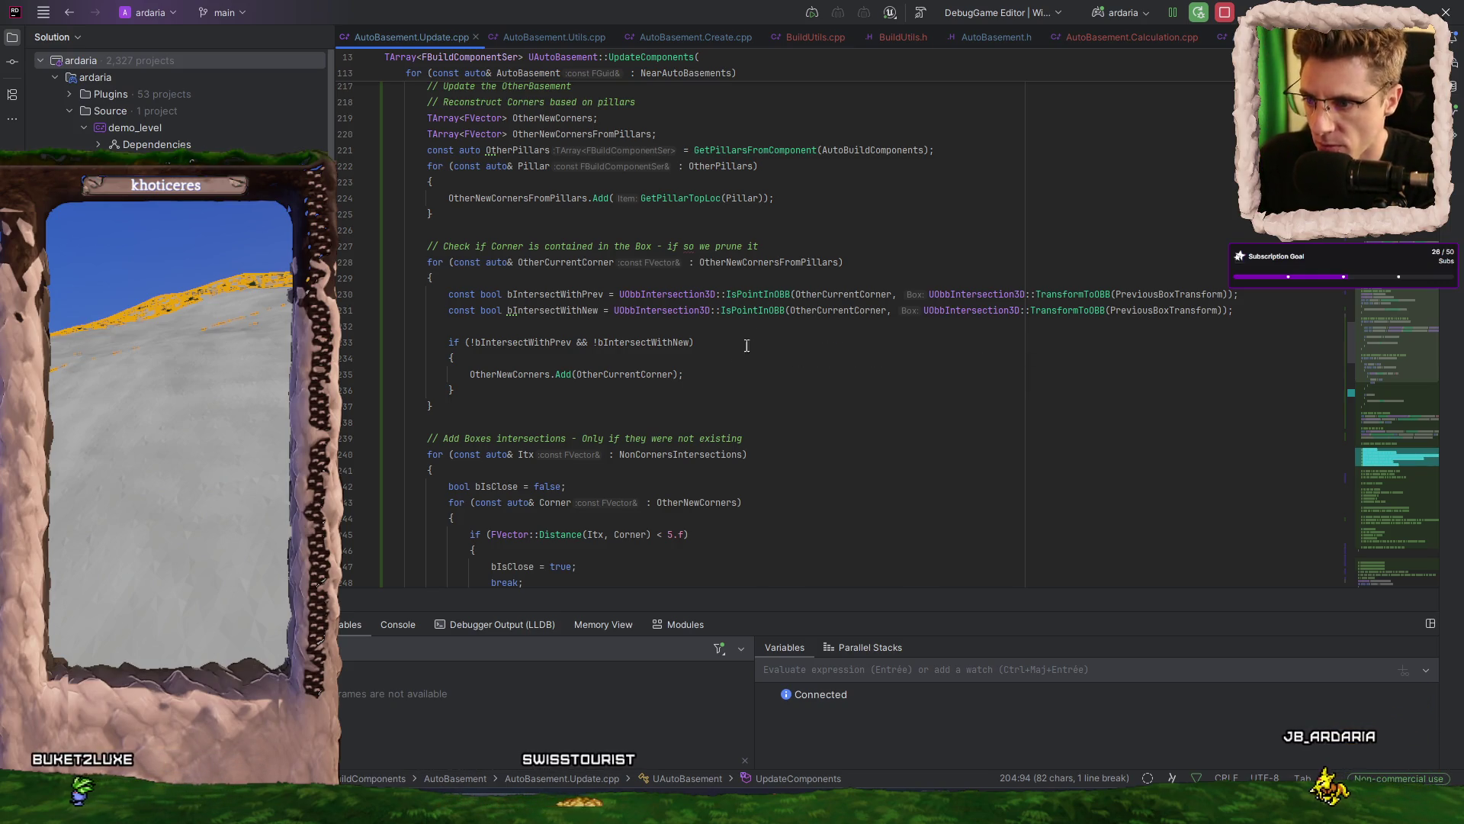
left_click(665, 353)
- Paste a second DrawDebugBox above OtherNewCorners.Add, centred on OtherCurrentCorner, extent 7.f, coloured Orange
key("Return")
key("ctrl+v")
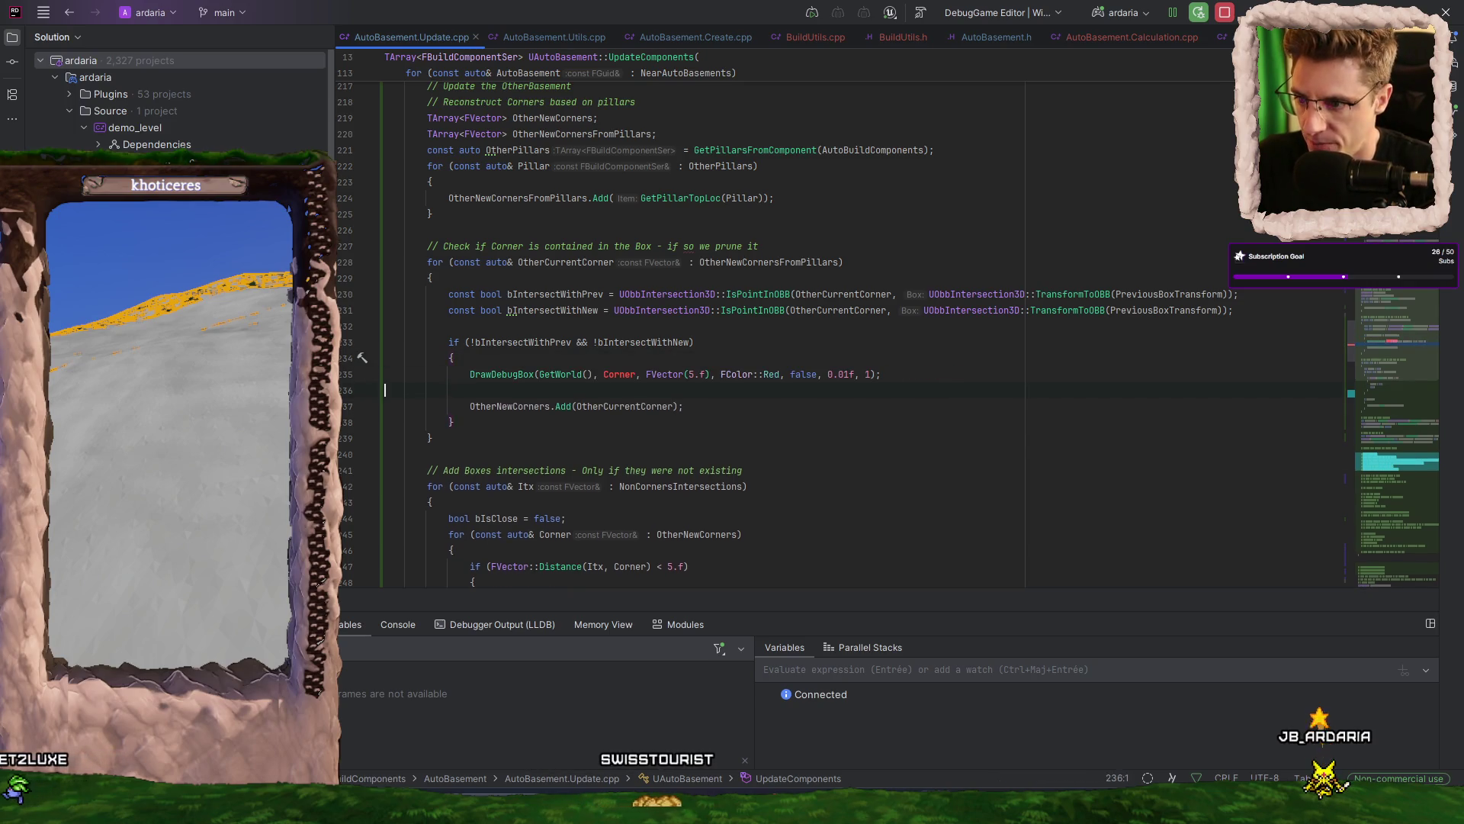
left_click(678, 389)
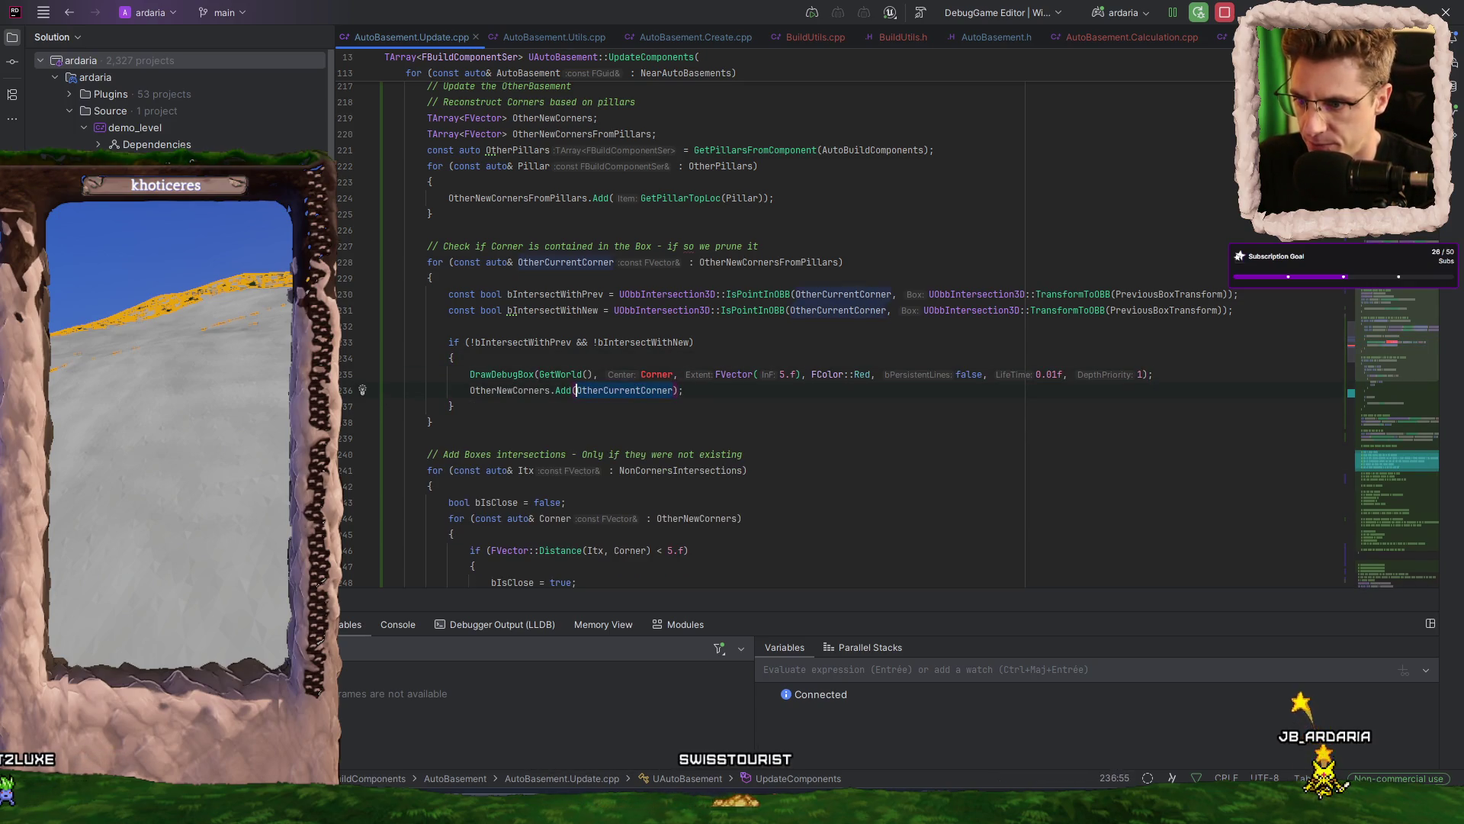
key("Up")
key("ctrl+Right")
key("ctrl+Right")
key("ctrl+Left")
type("OtherCurrent")
key("ctrl+Right")
key("ctrl+Right")
key("ctrl+Right")
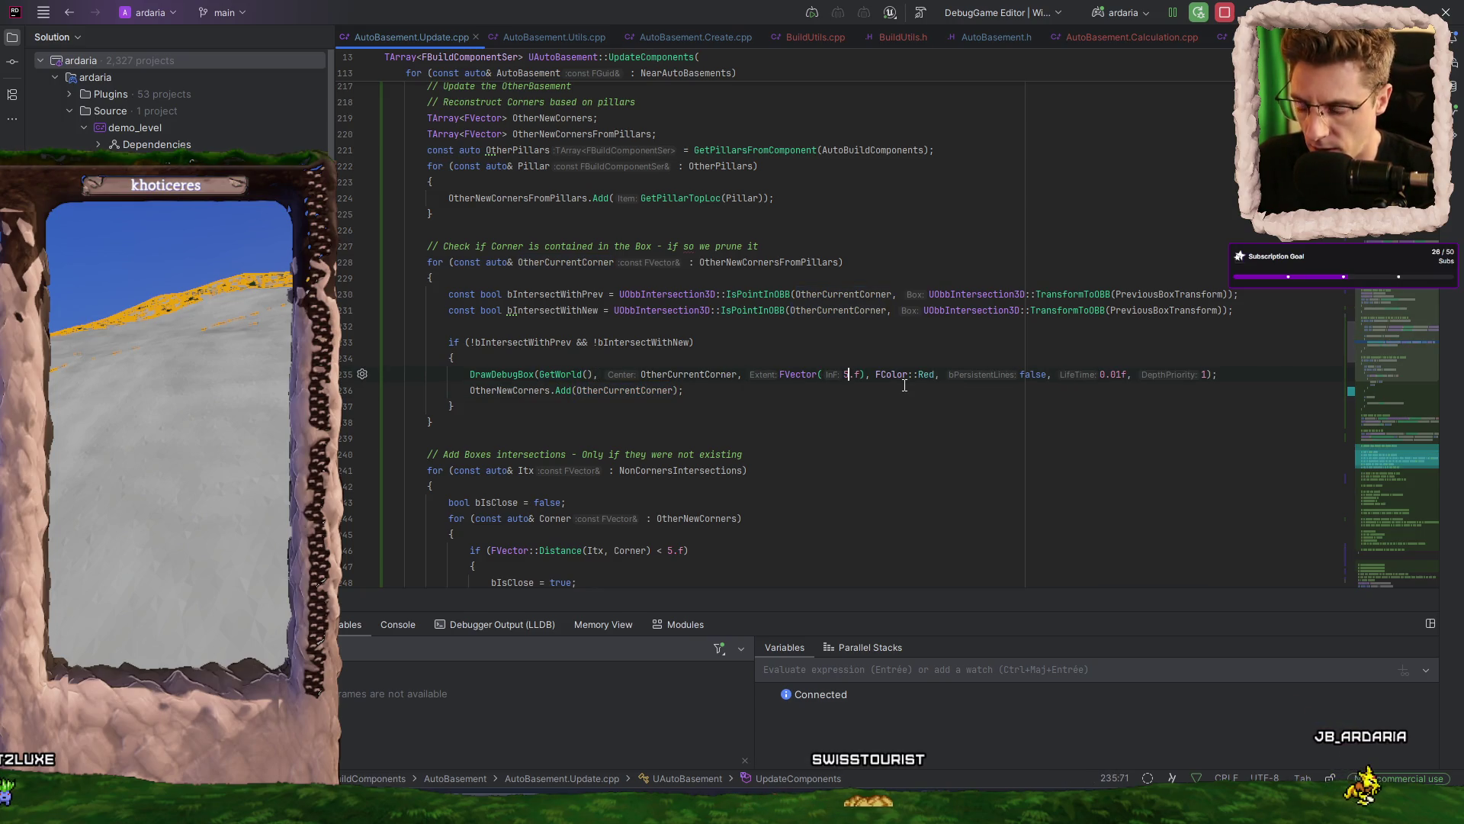
type("7")
key("Right")
key("Right")
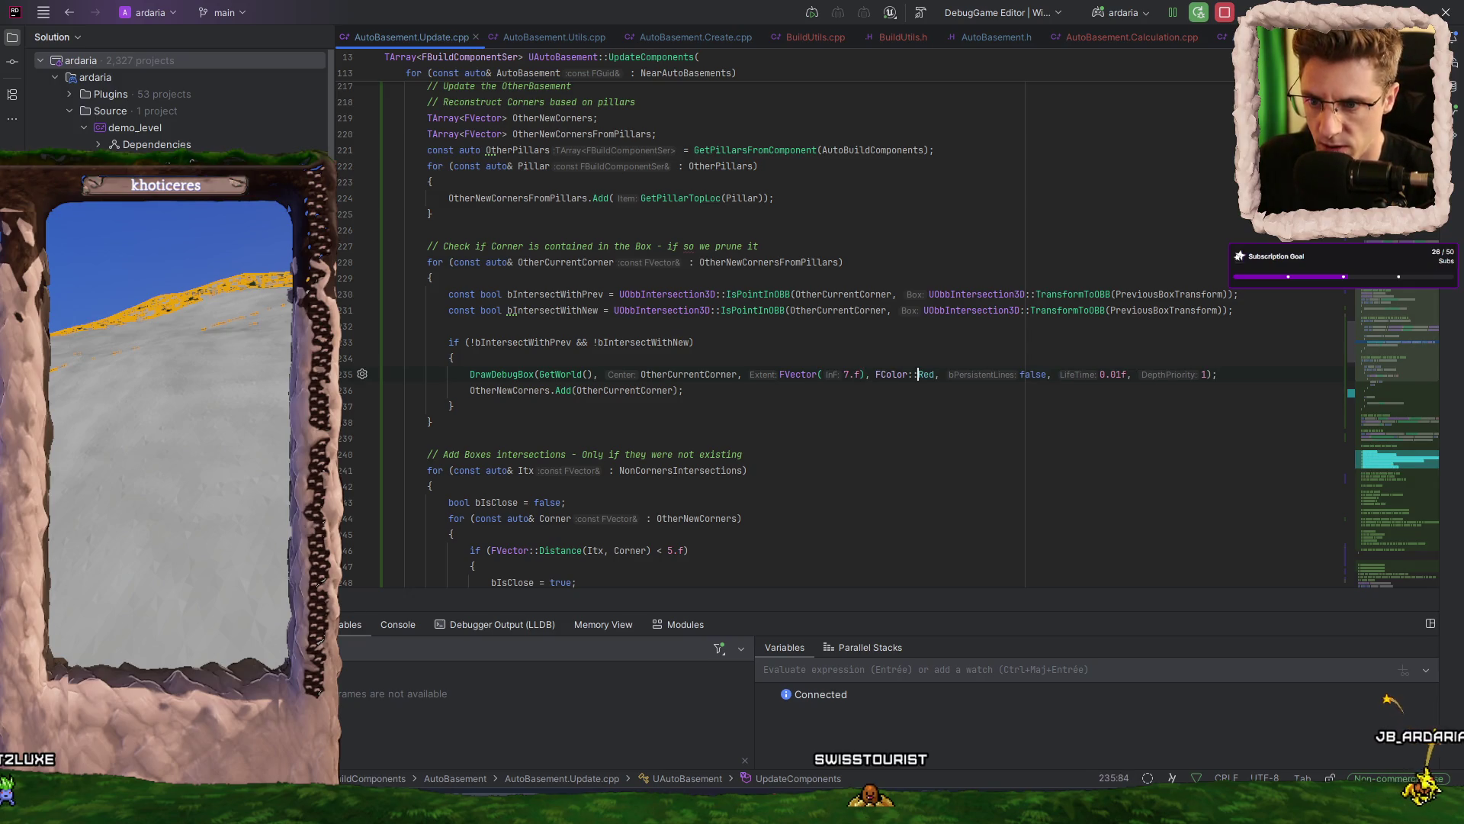
type("Orange")
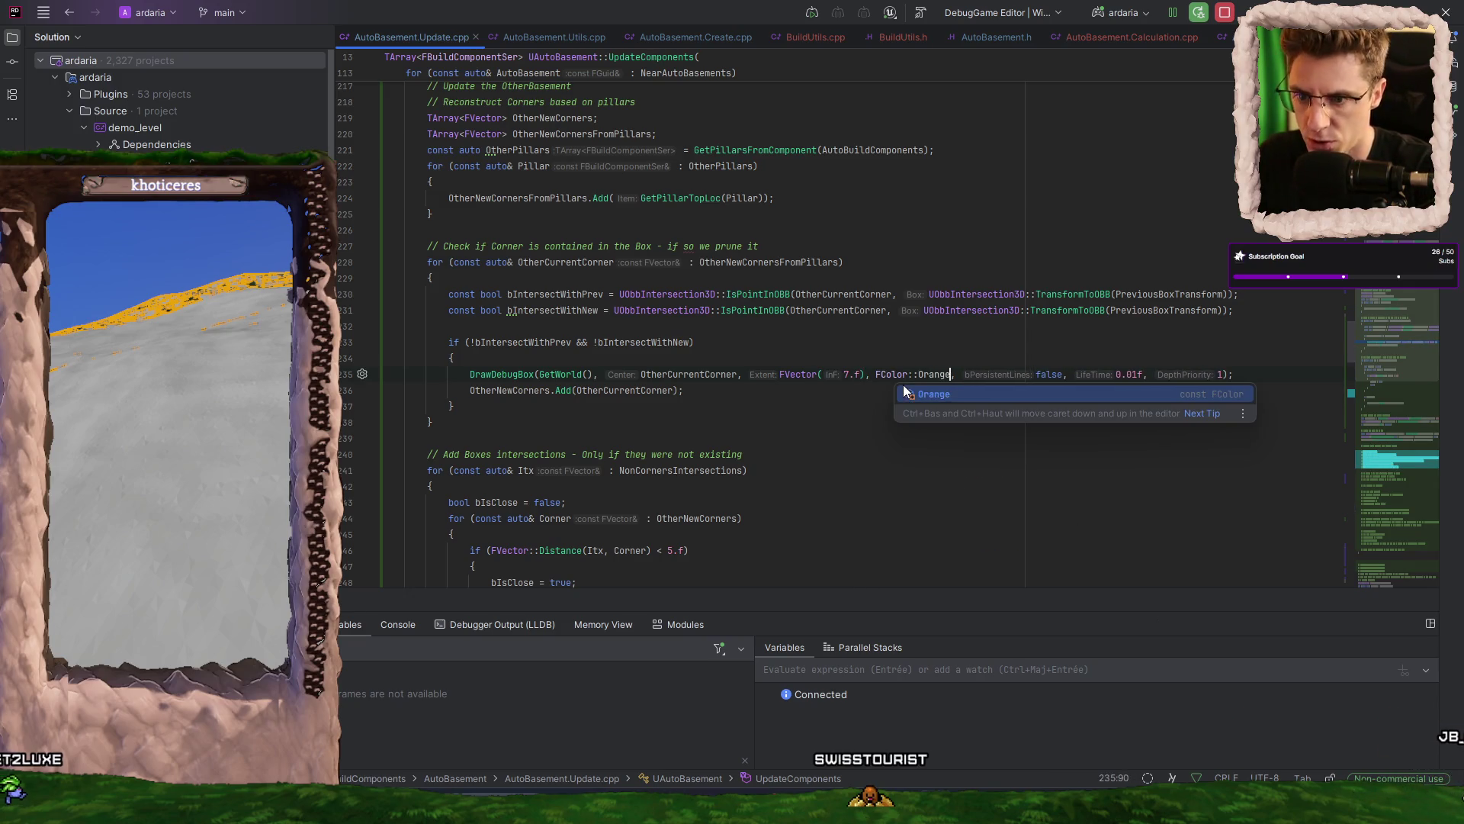
key("End")
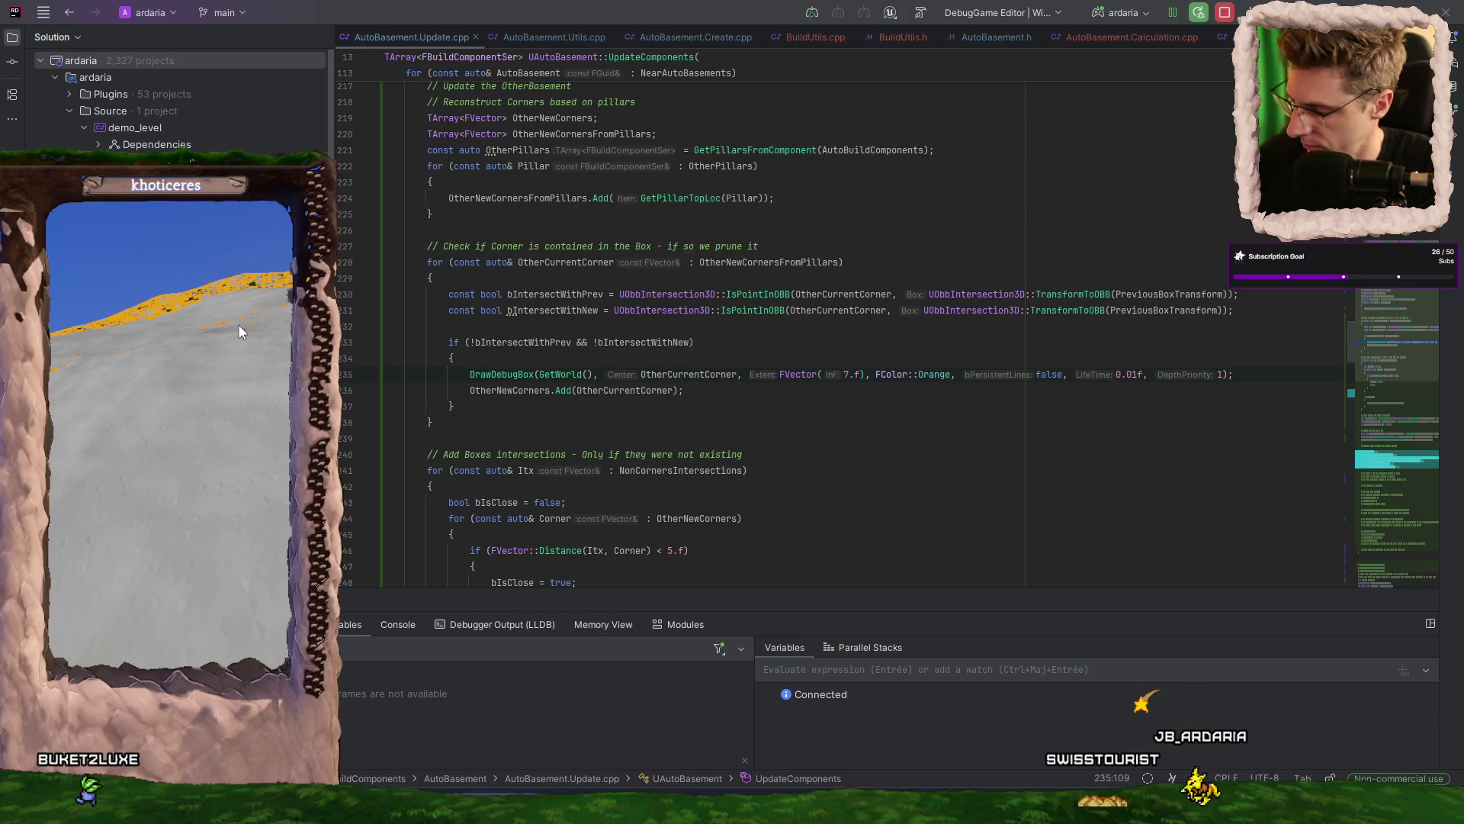
- Switch to Unreal, start a play session with Alt+P, and build the stone house
key("alt+Tab")
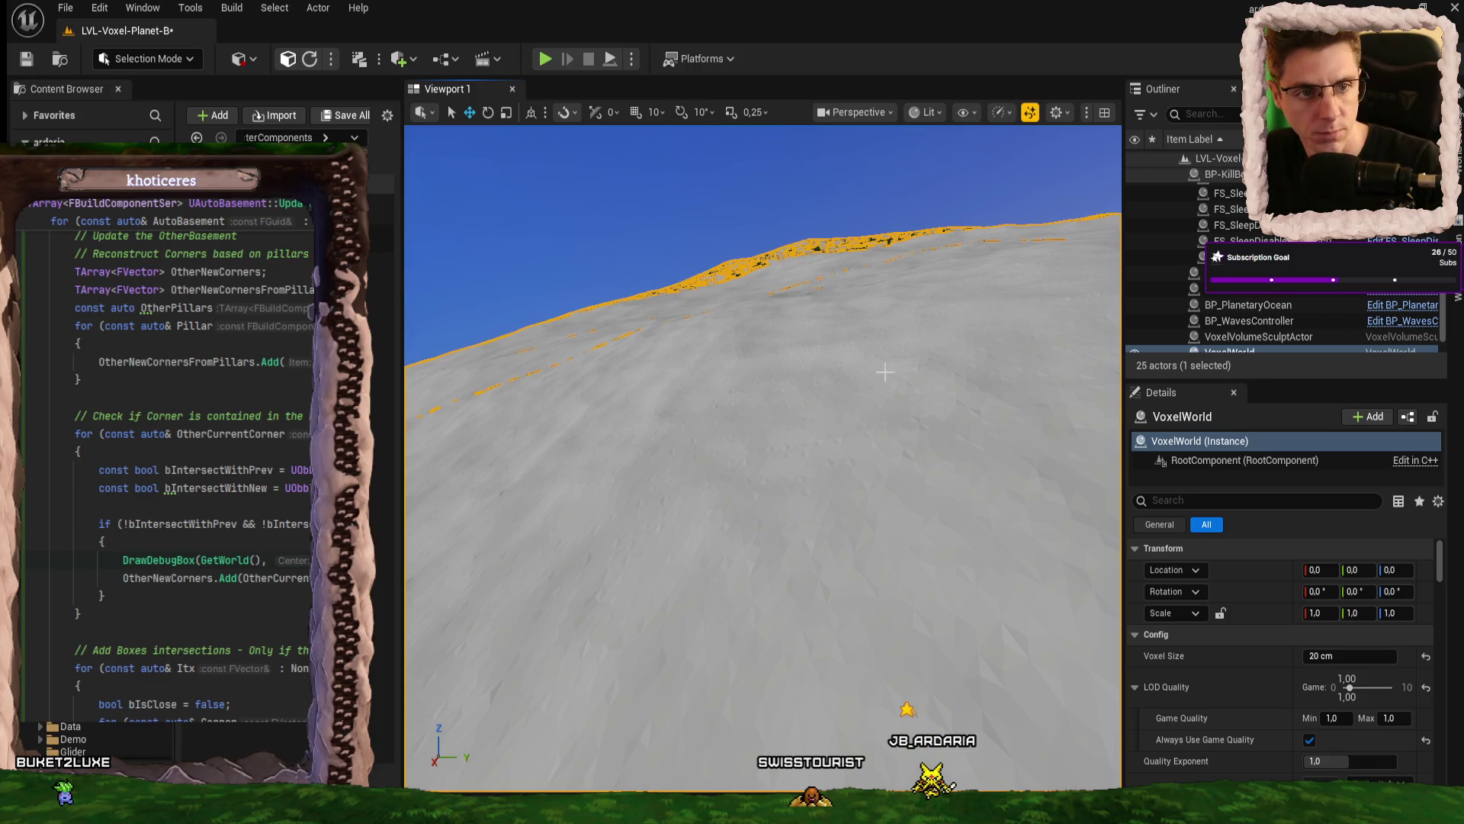
right_click(886, 374)
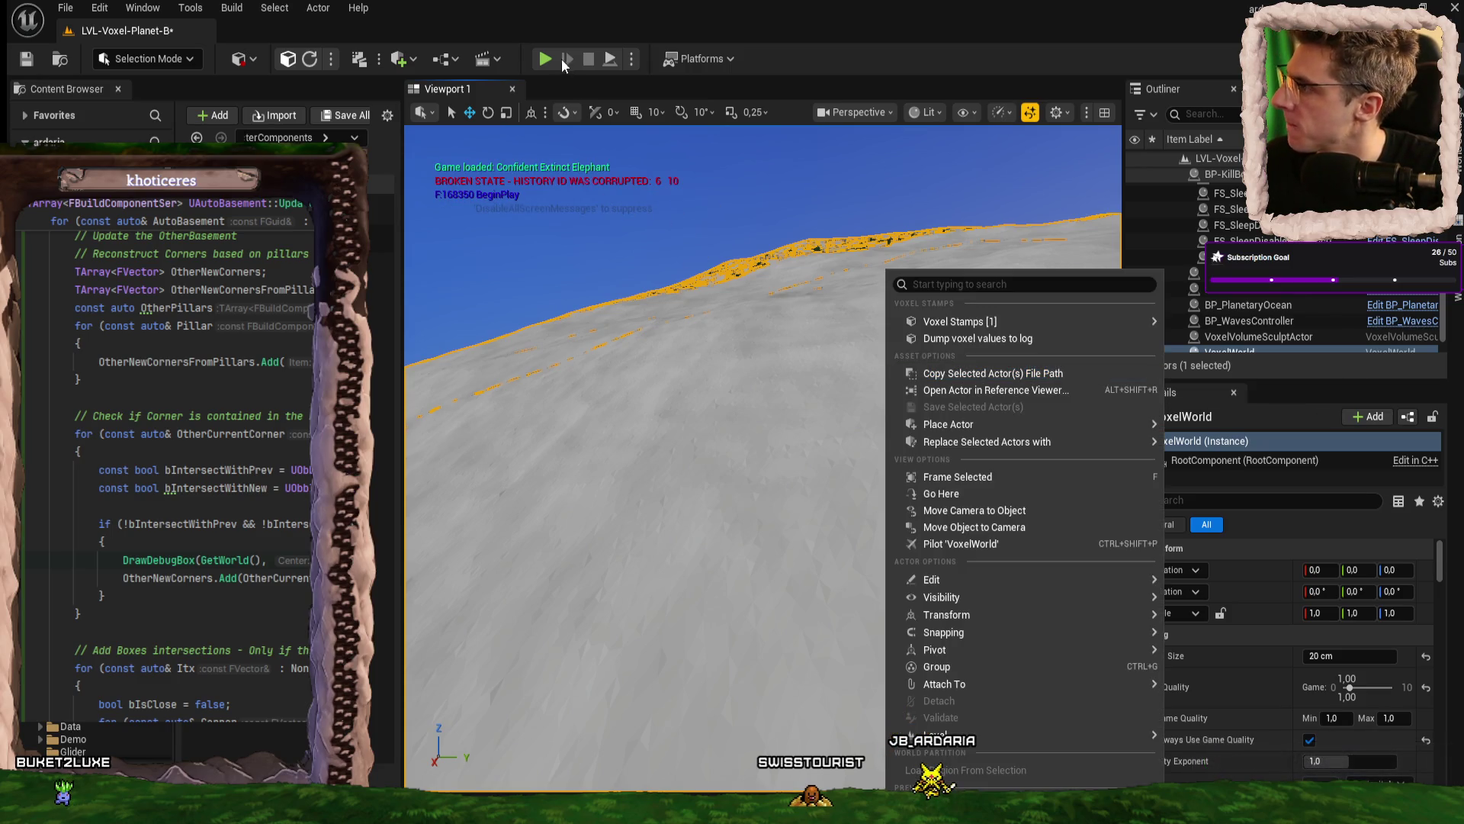
key("Escape")
key("alt+p")
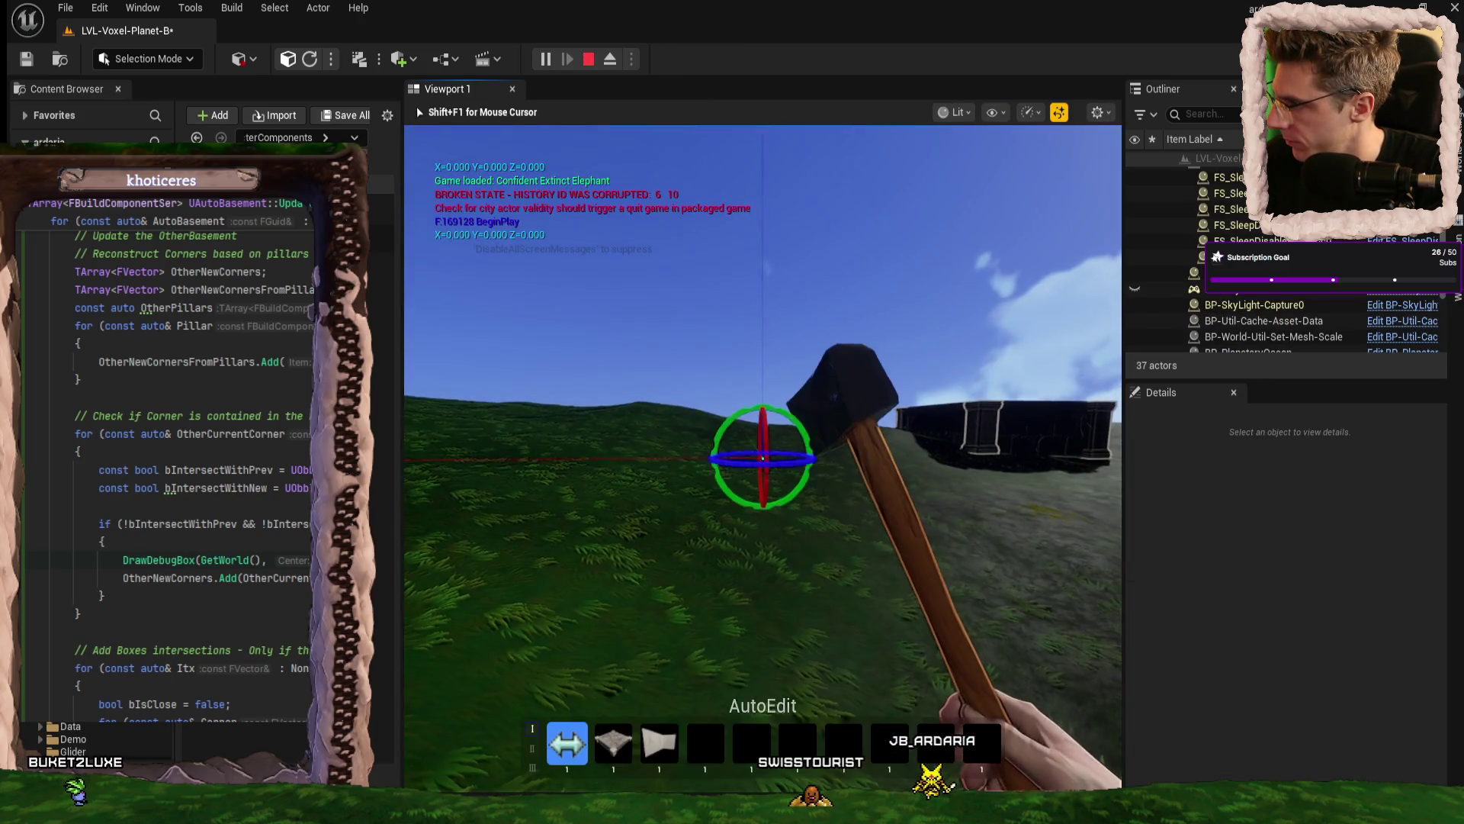
left_click(762, 455)
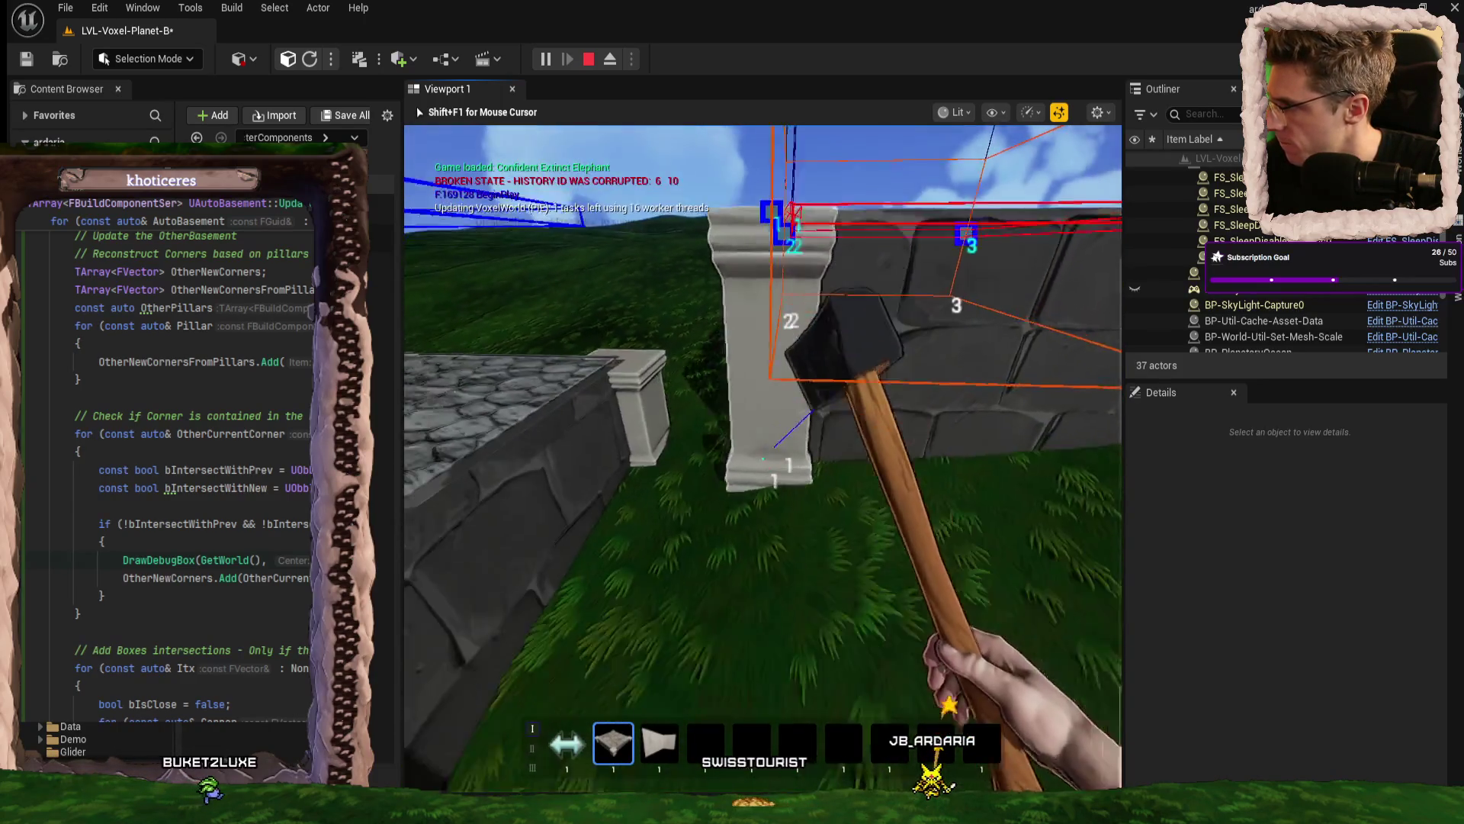
- Walk toward the pillar, continue past the Rider breakpoint with F5, and eject the camera with F8
key("w")
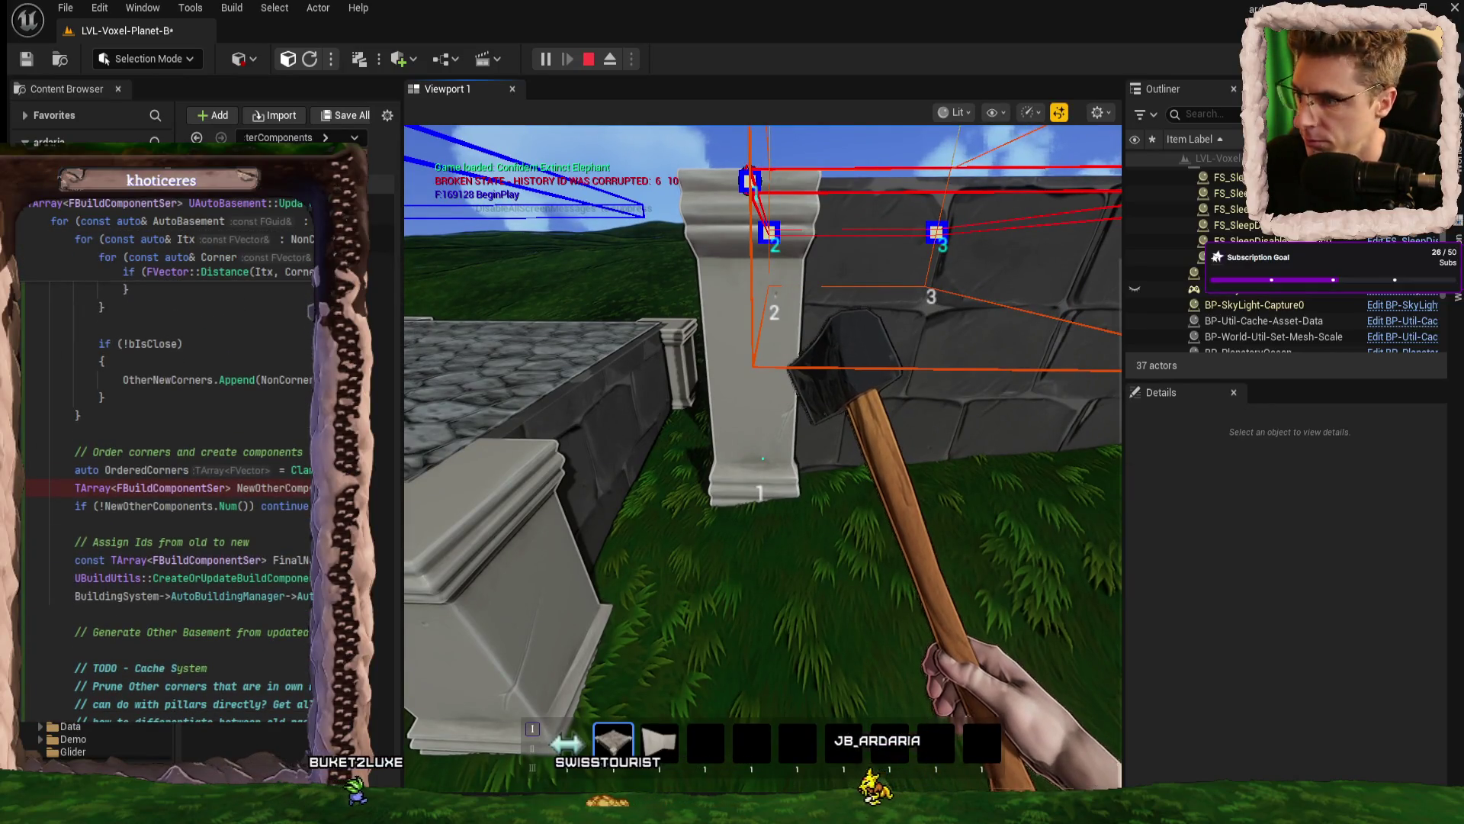
key("shift+F1")
left_click(1050, 477)
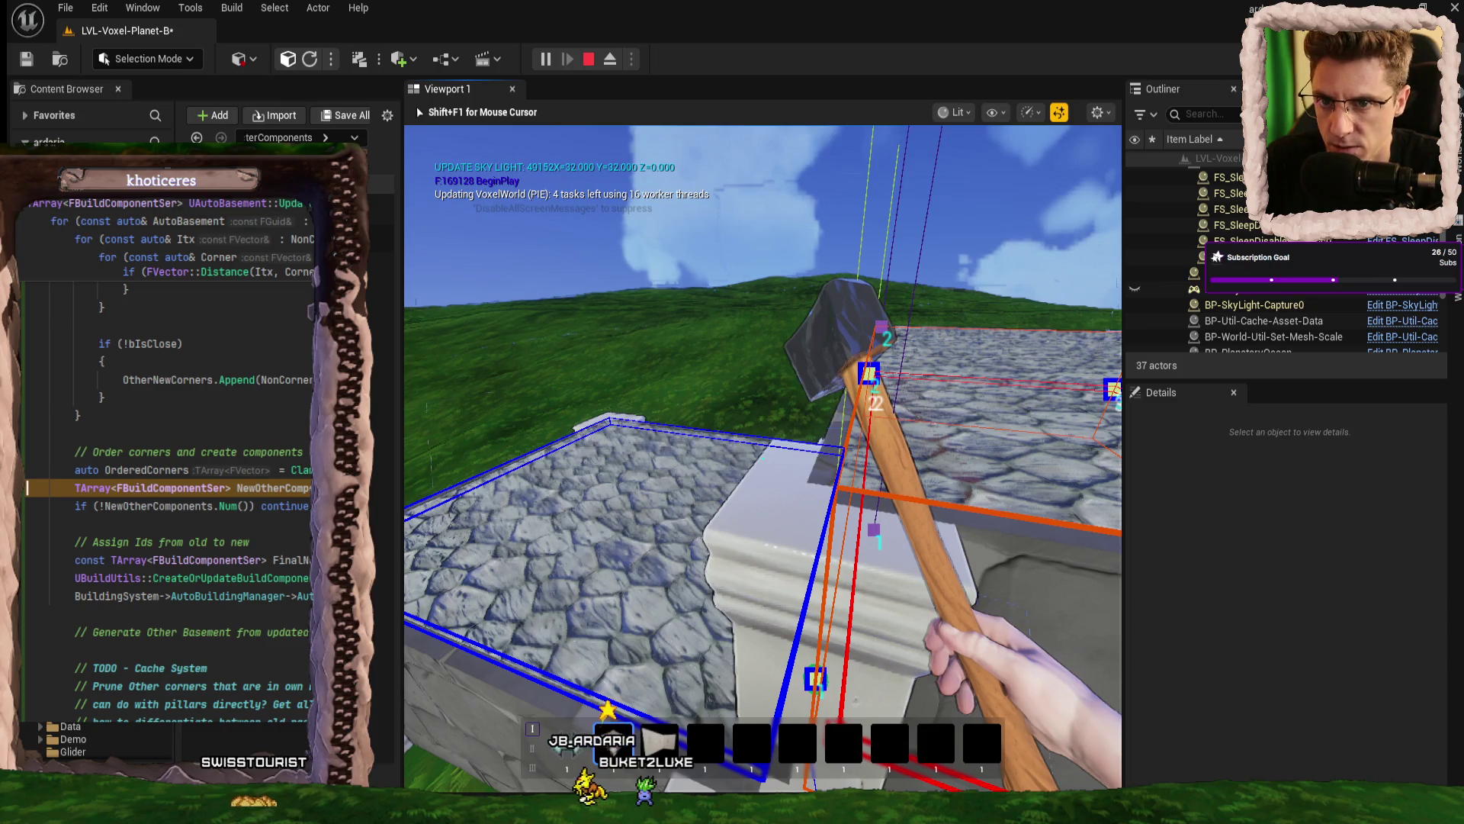
key("F5")
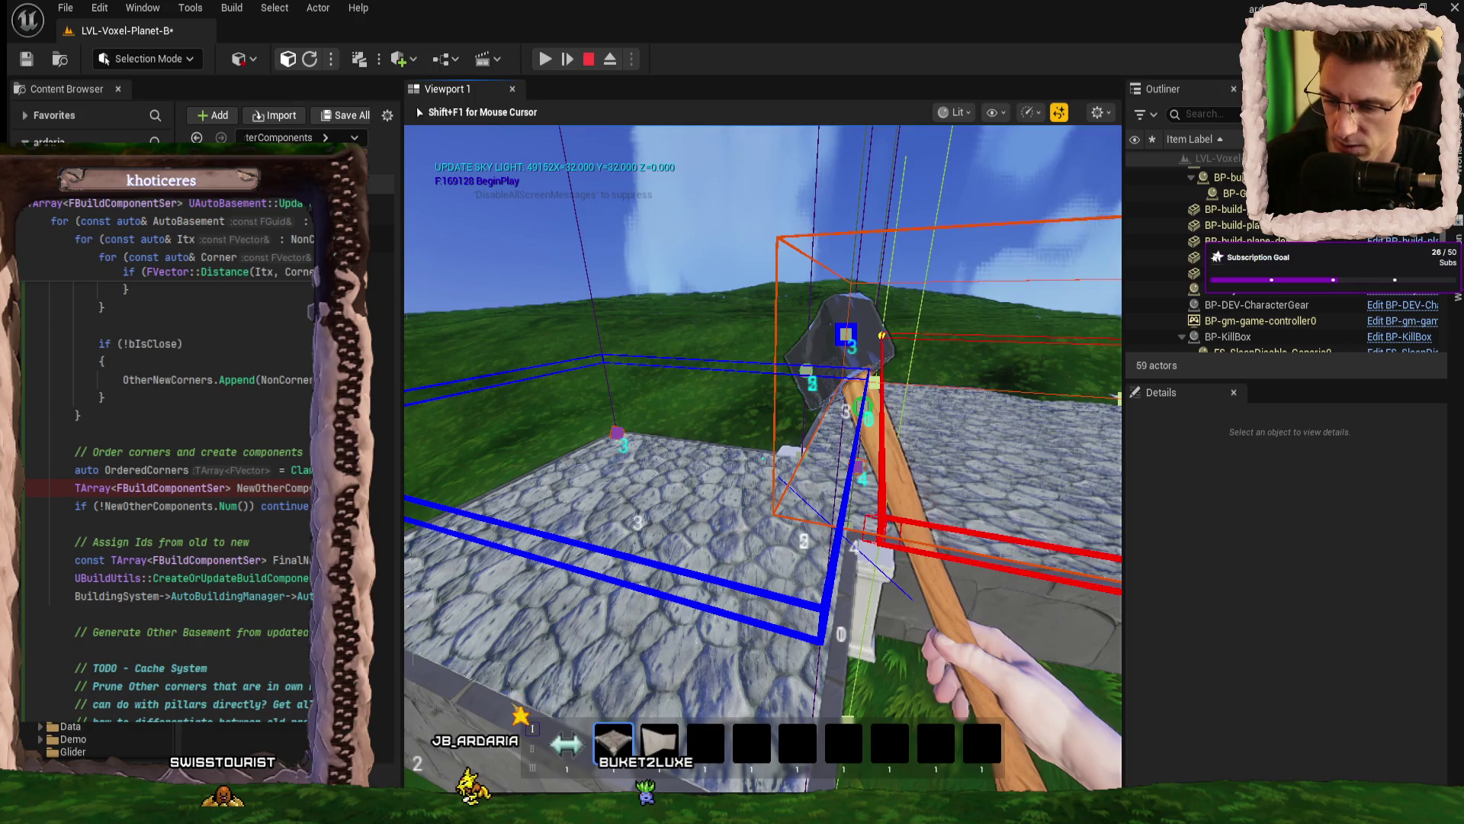
key("F8")
left_click(978, 425)
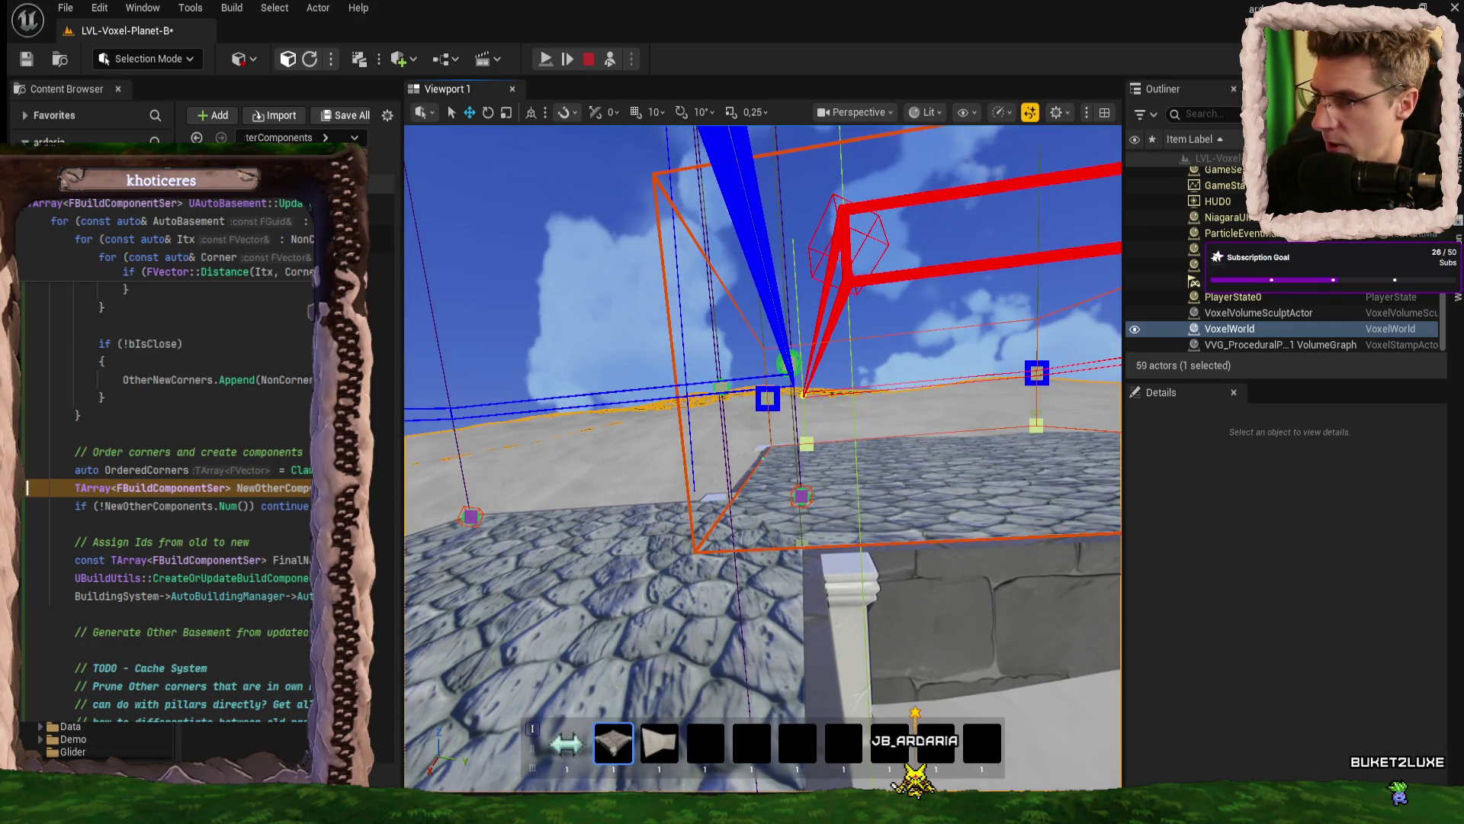
- After viewing the red, orange and blue debug boxes, resume past the breakpoint with F5
key("F5")
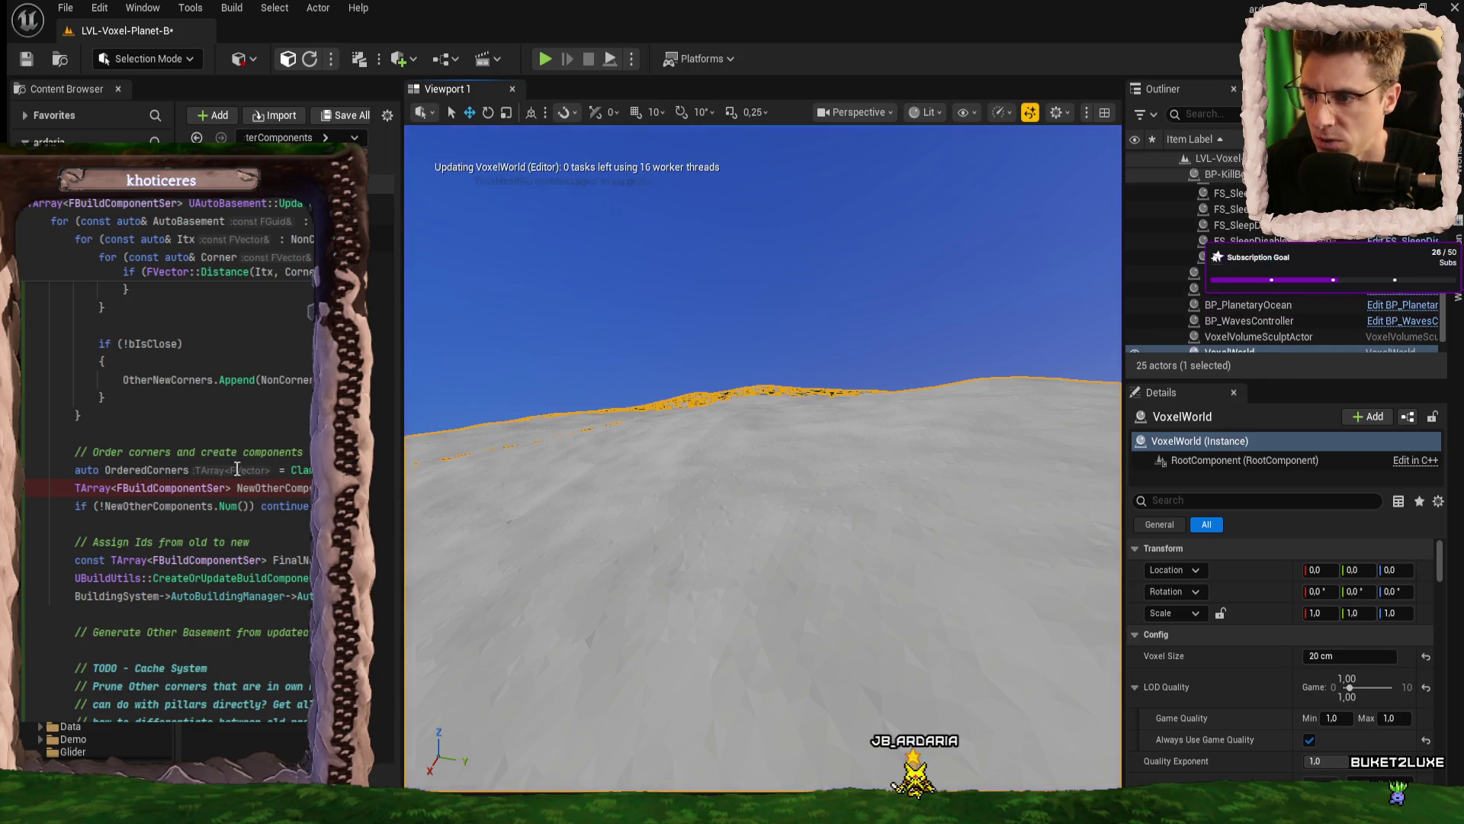
- Back in Rider, highlight PreviousBoxTransform's uses and scroll to the NextBoxTransform SetScale3D block
key("alt+Tab")
scroll(1385, 360, "up", 20)
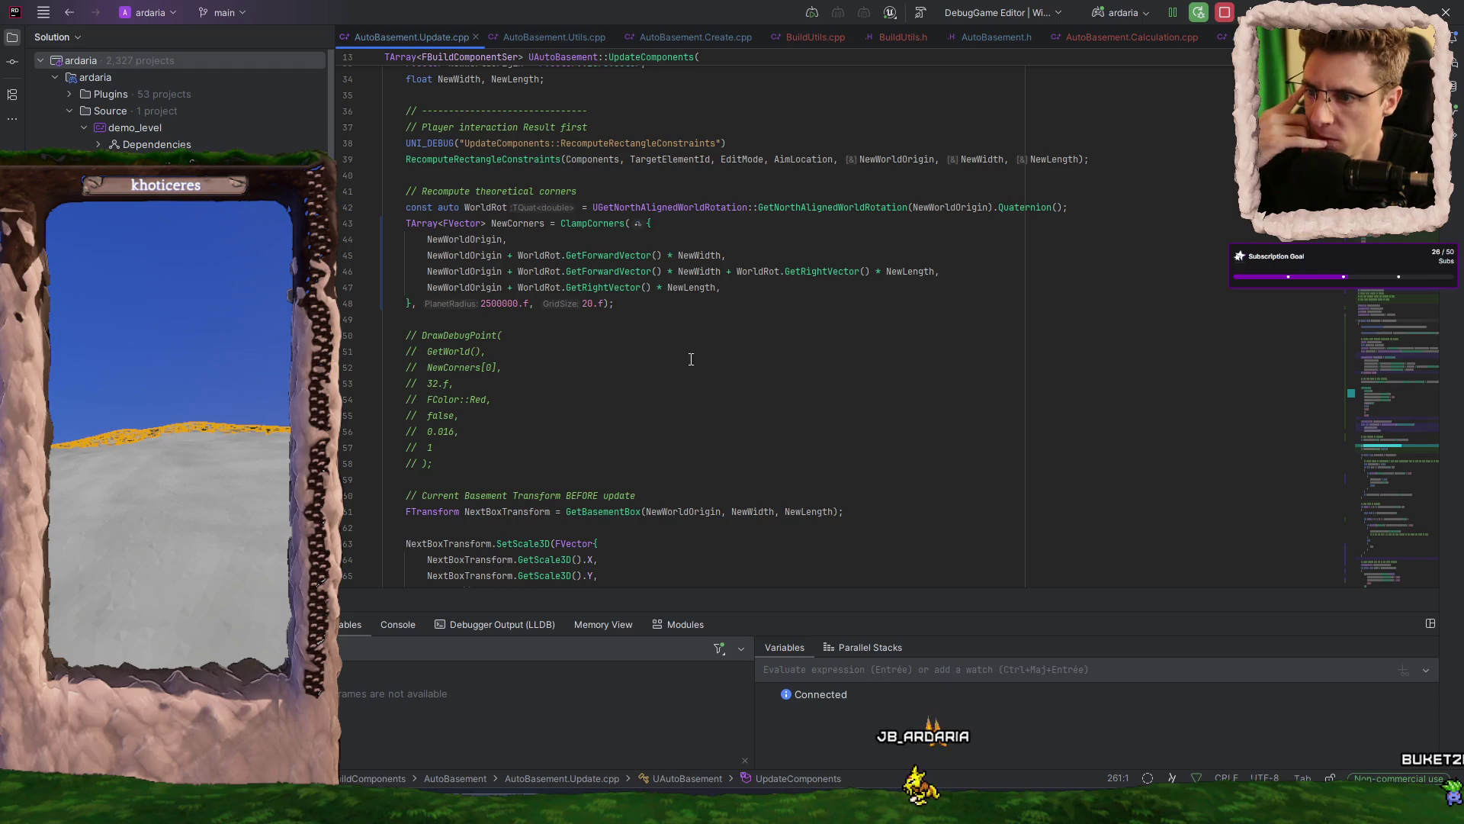
scroll(685, 362, "up", 5)
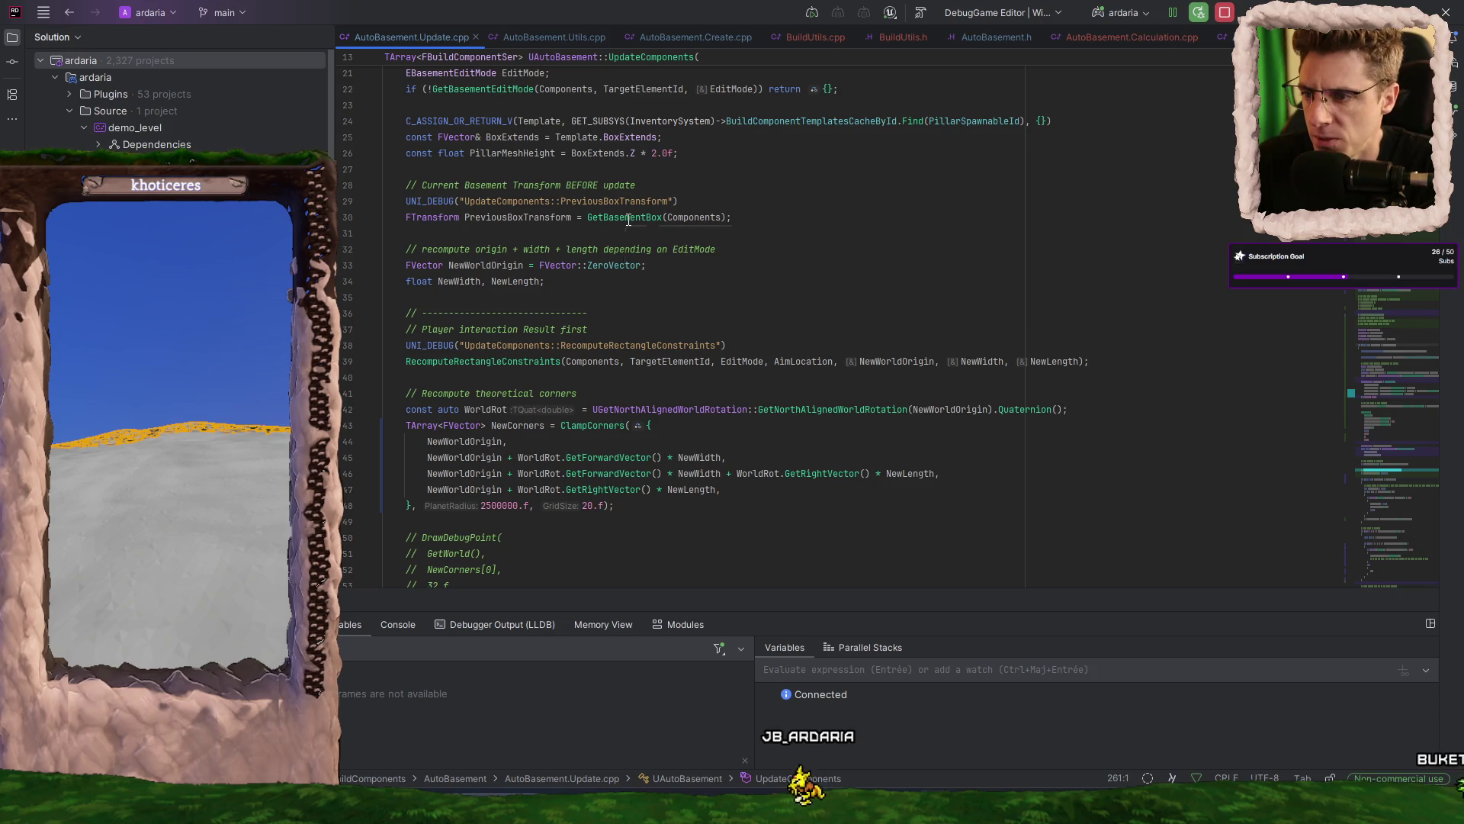
mouse_move(630, 220)
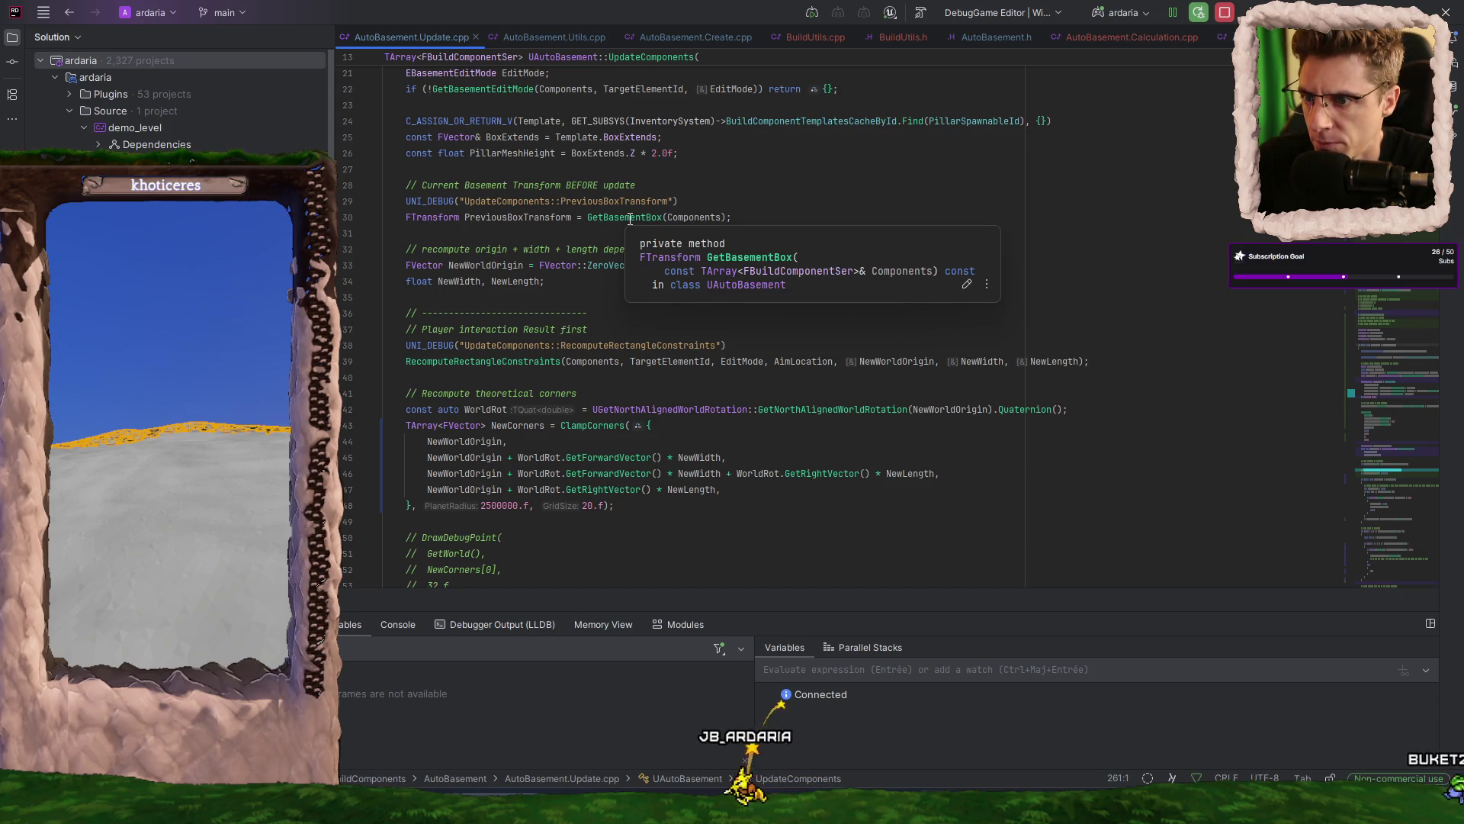
double_click(539, 218)
scroll(594, 373, "down", 3)
scroll(594, 373, "down", 4)
scroll(654, 308, "down", 5)
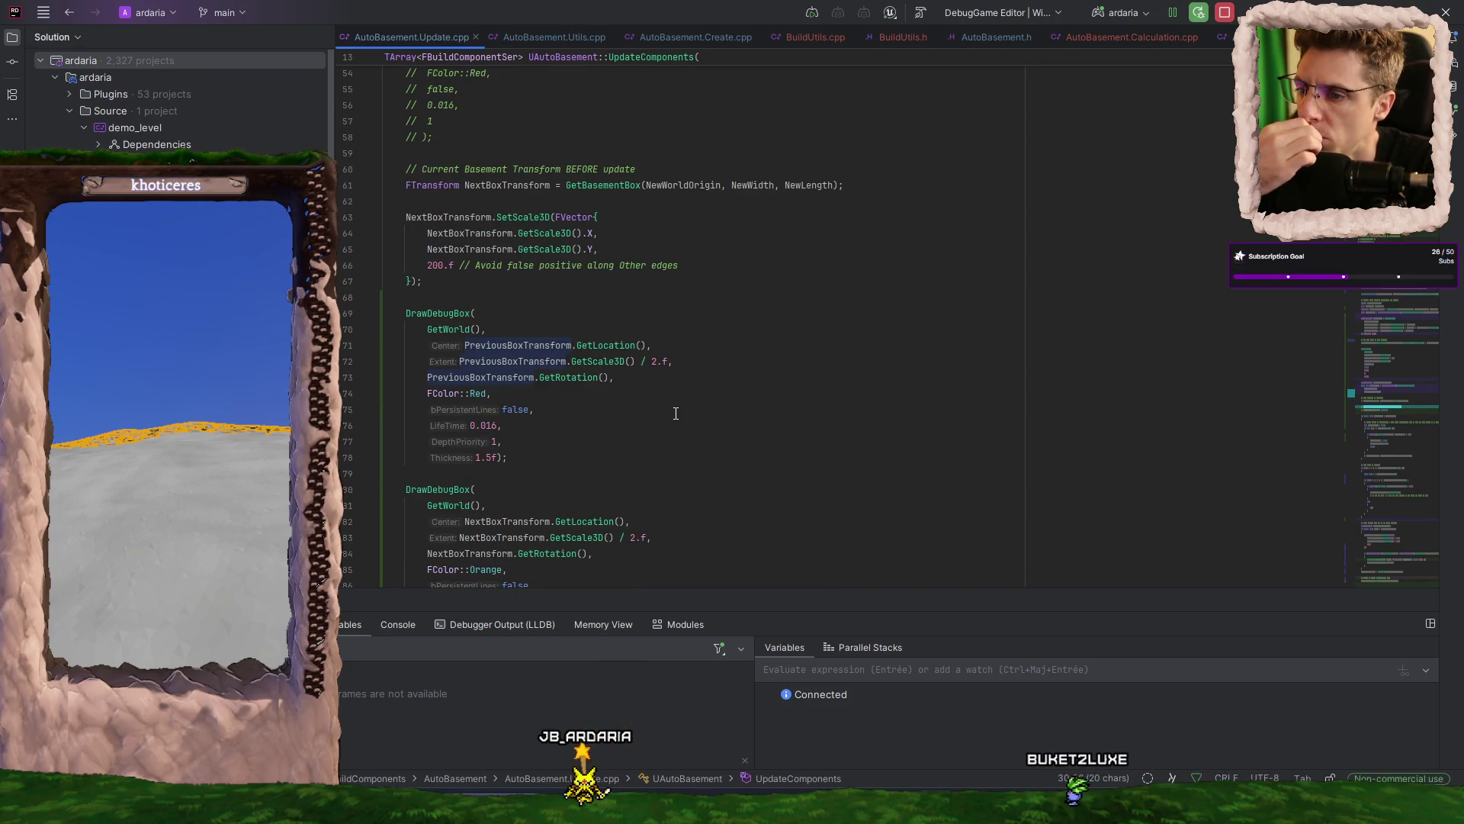
scroll(527, 364, "down", 3)
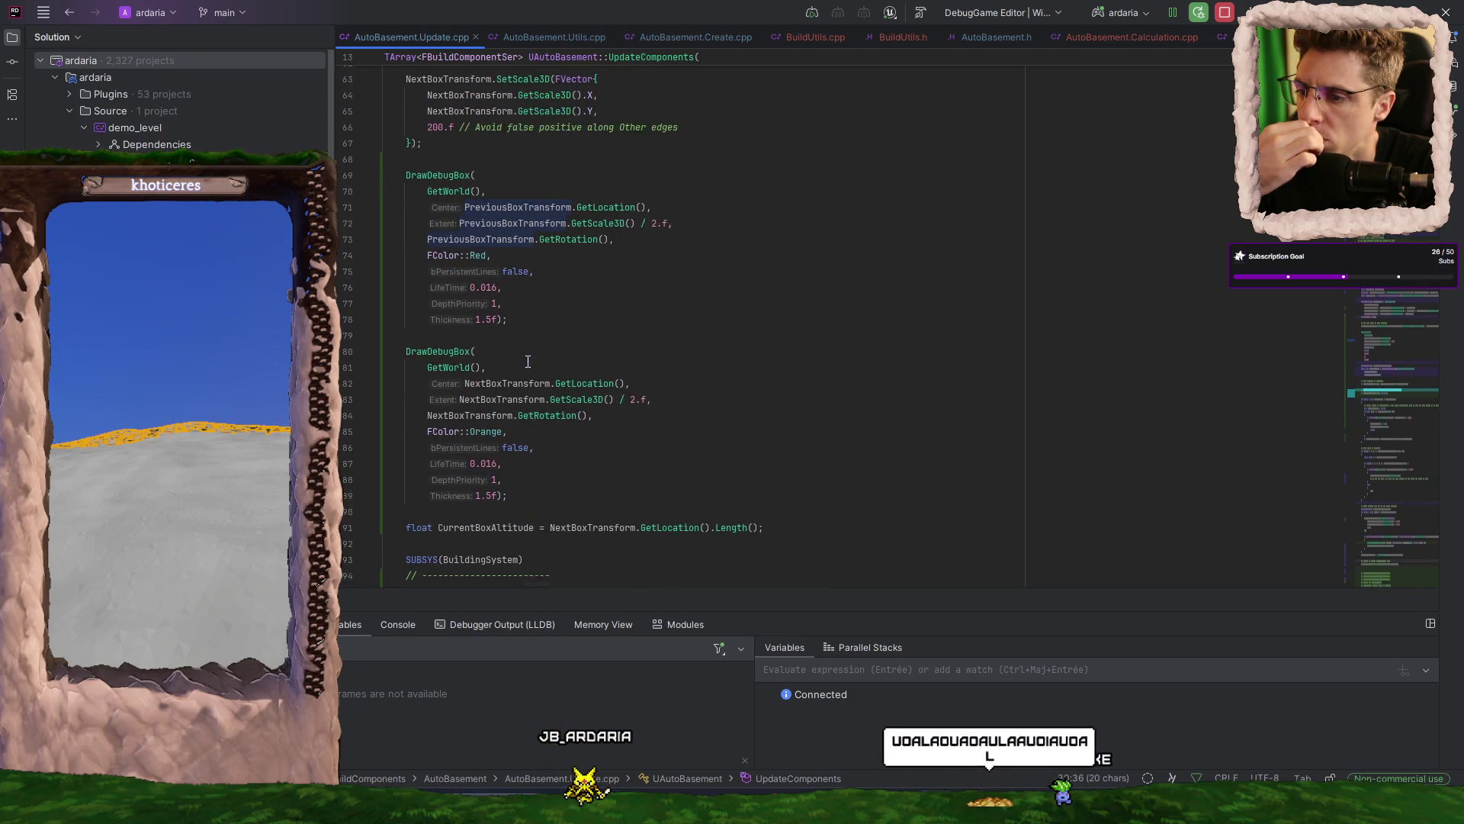
scroll(527, 365, "up", 4)
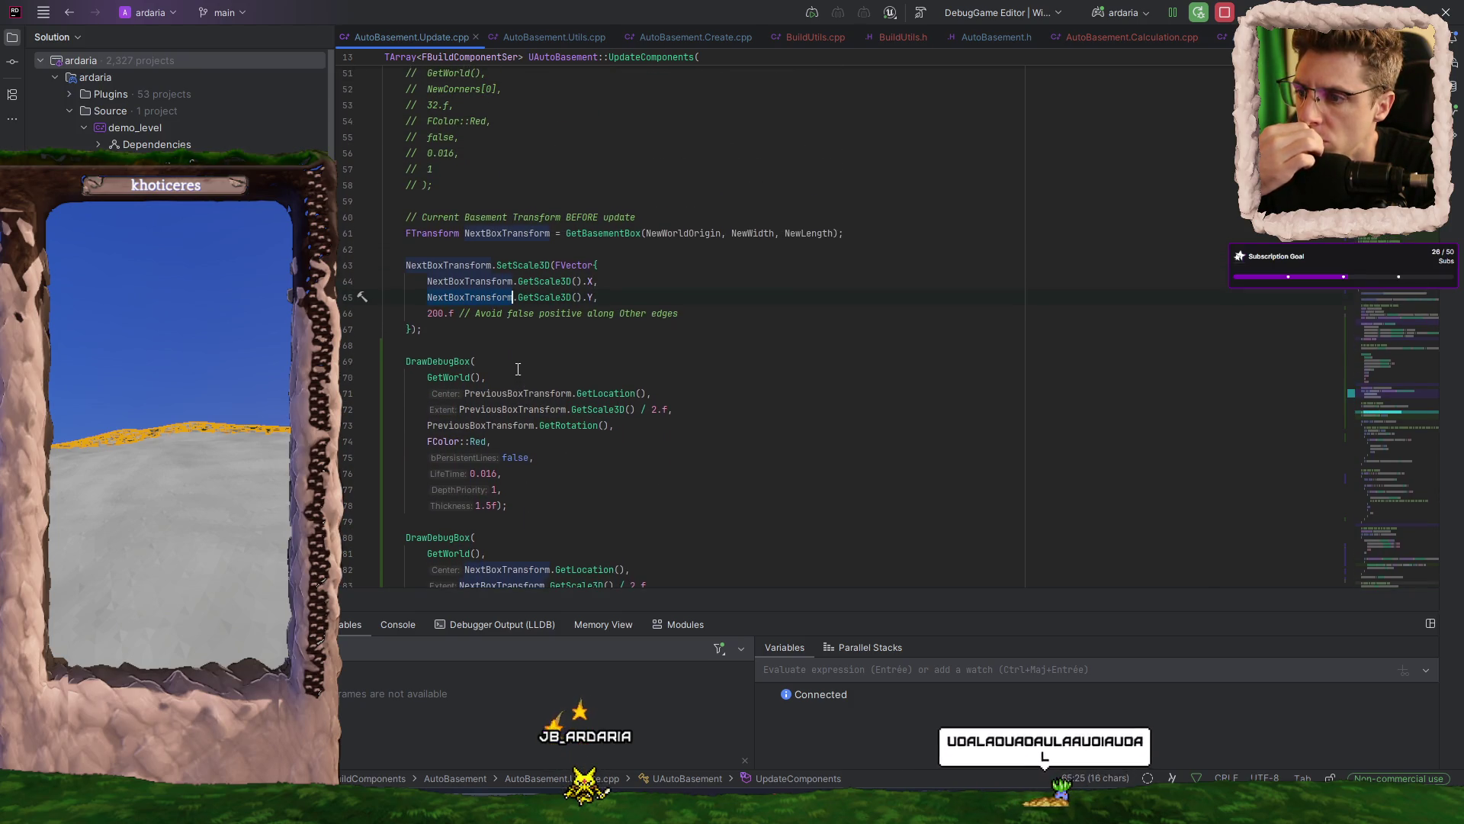
- Change NextBoxTransform's height on line 66 from 200.f to 600.f
left_click(440, 313)
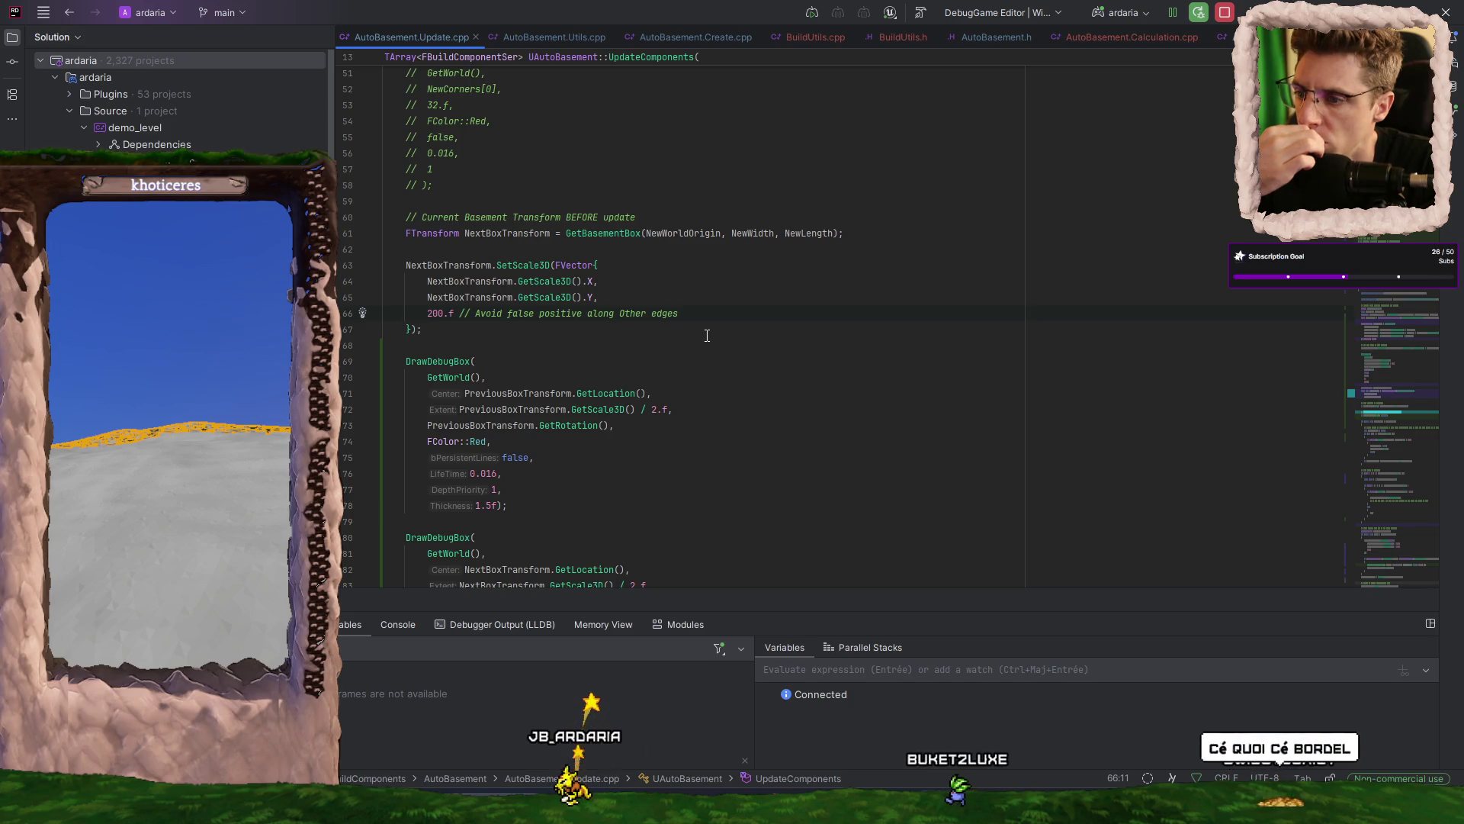
key("Left")
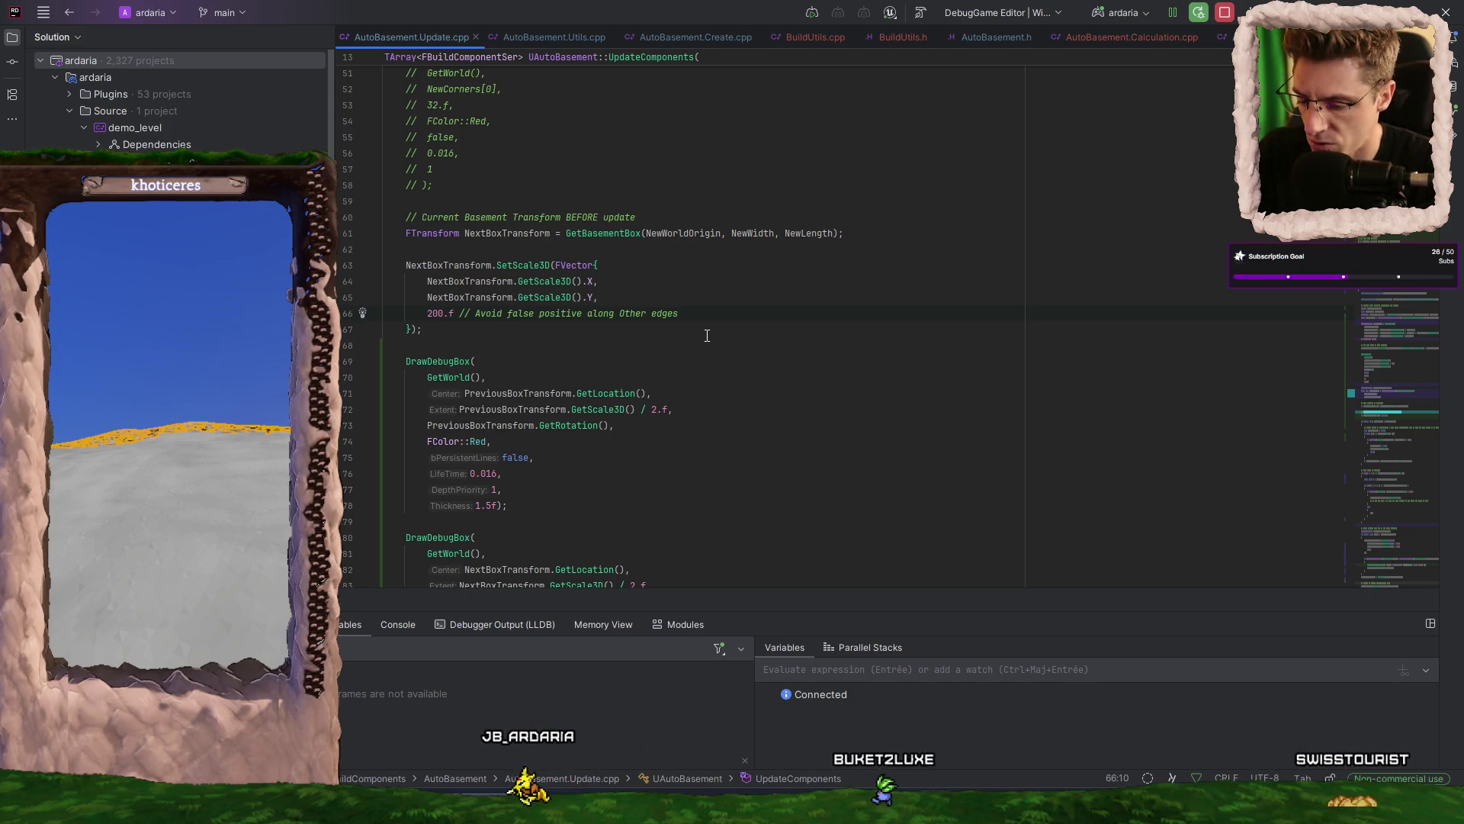
key("BackSpace")
type("6")
key("End")
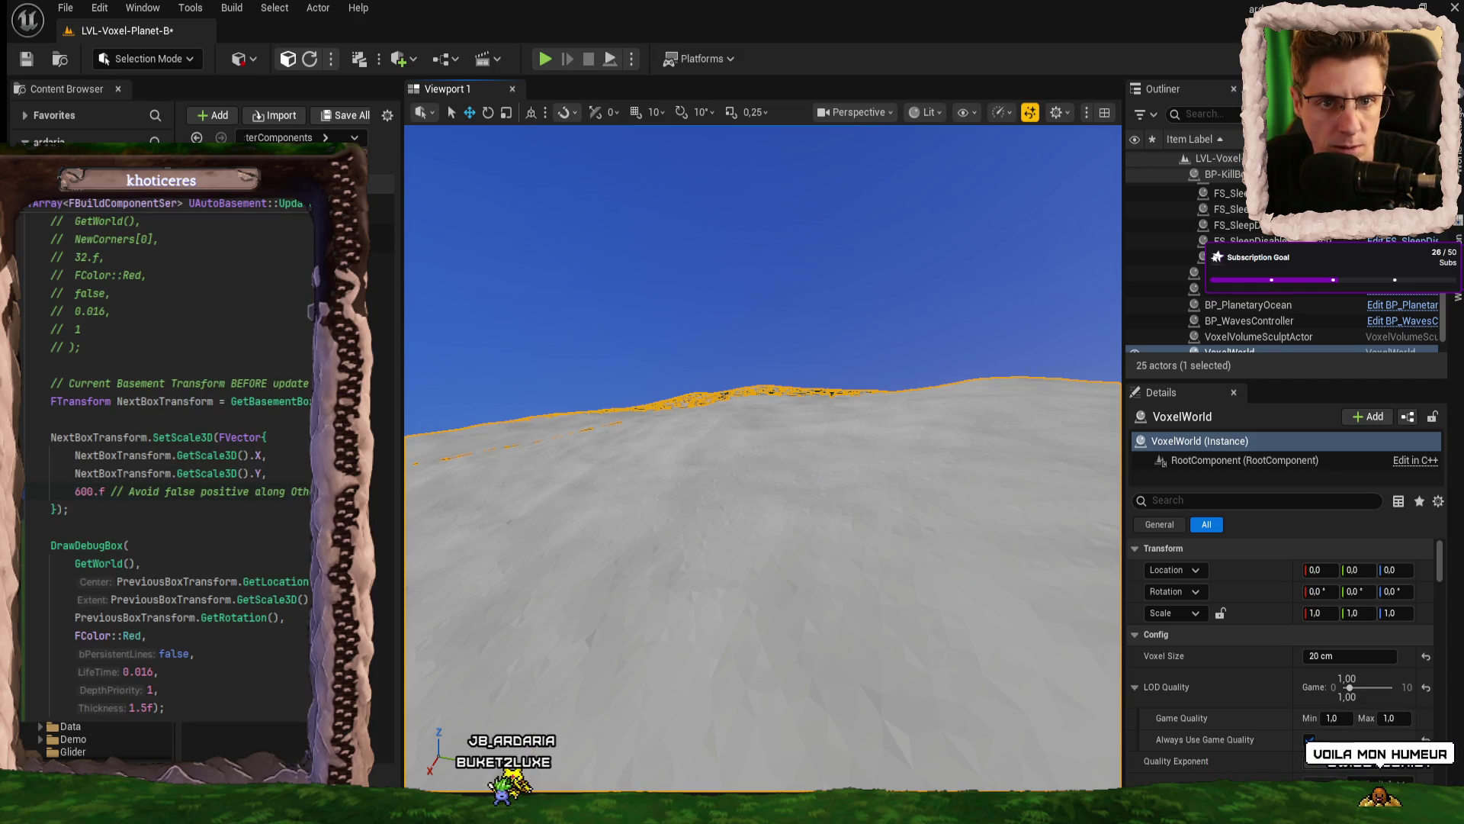
key("super")
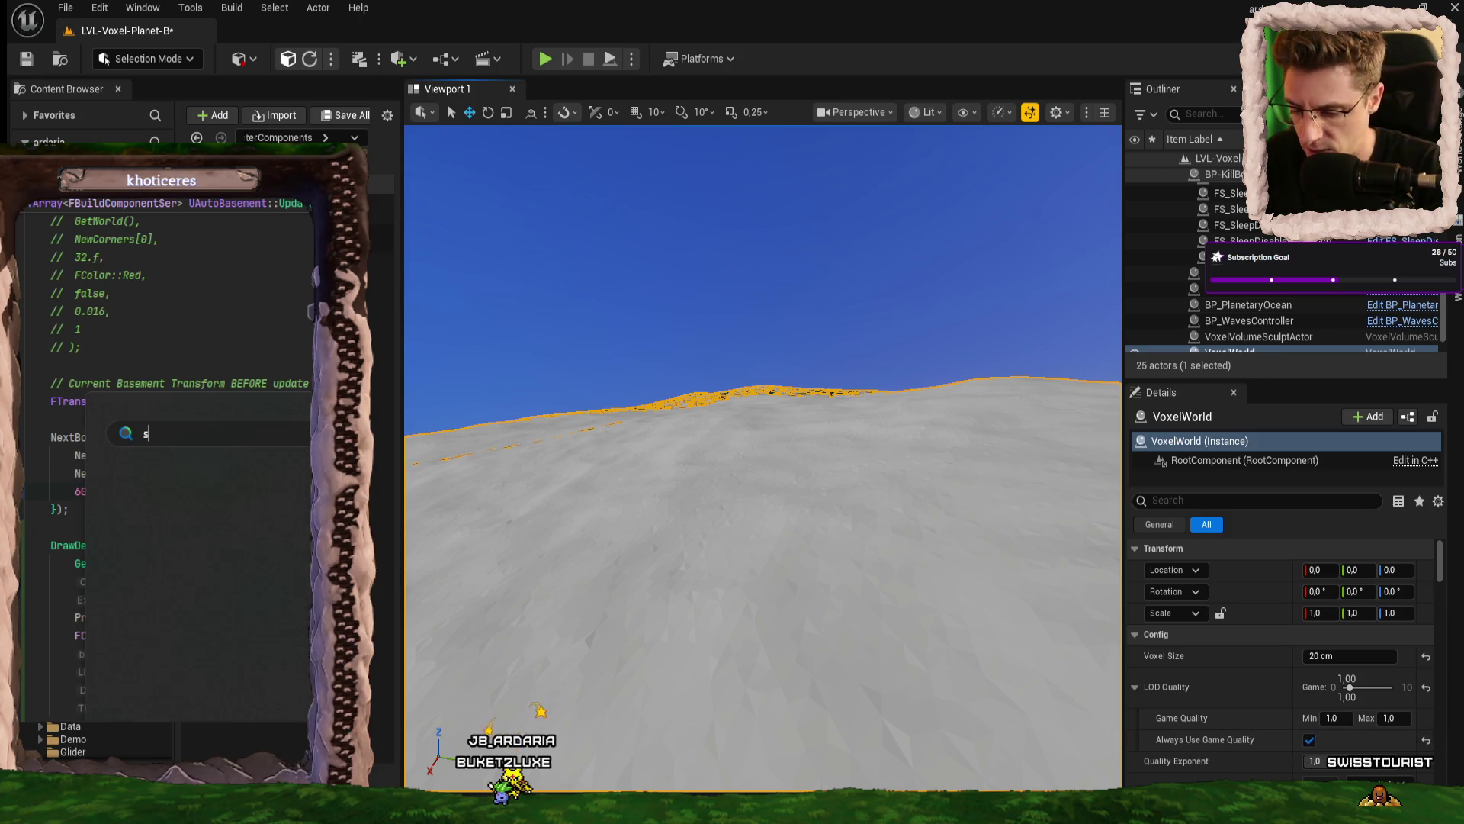
type("social")
key("Return")
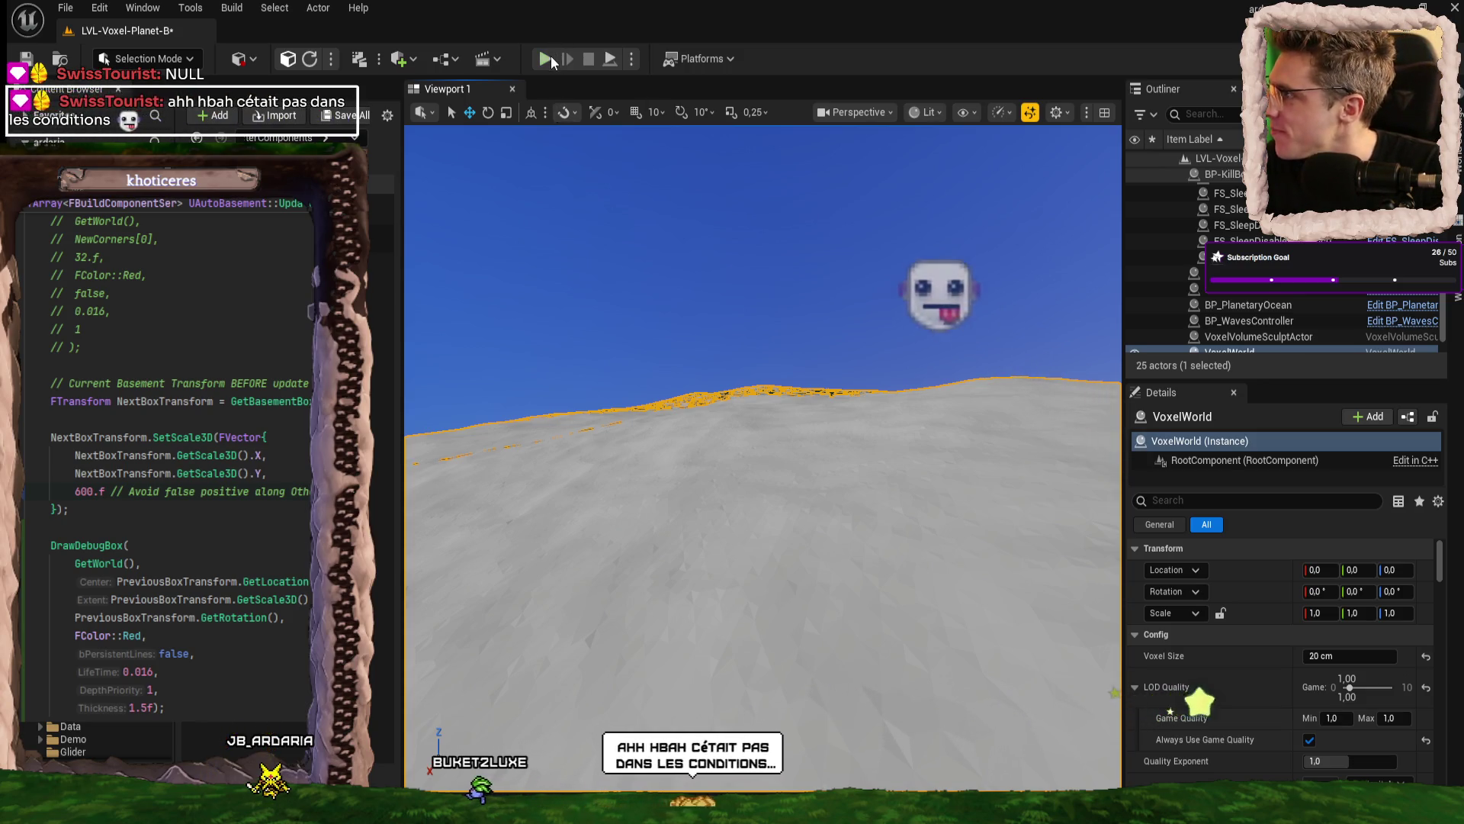
- Start a play session and inspect OtherNewCorners (Num=5) at the line 261 breakpoint
key("alt+p")
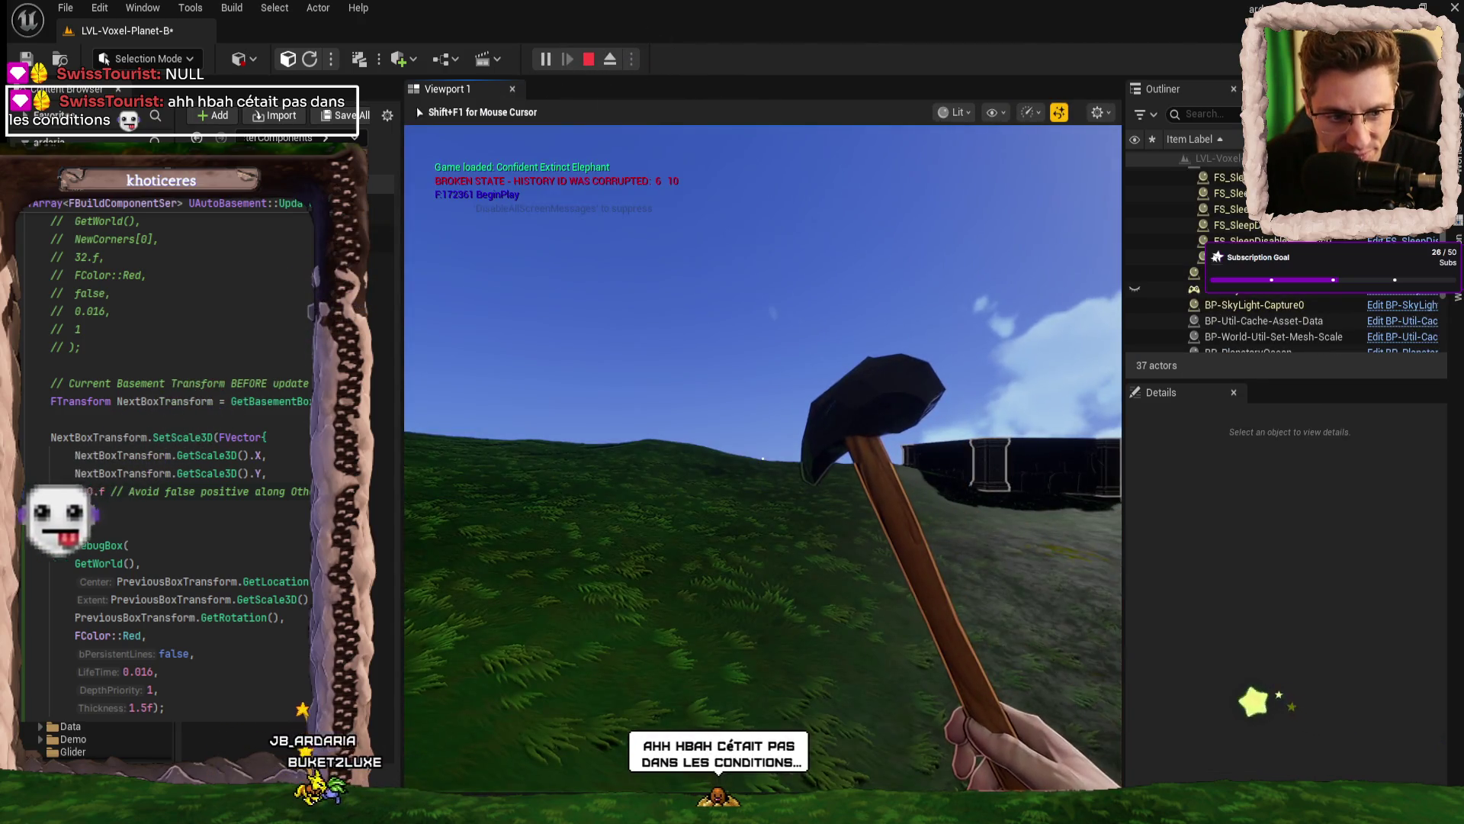
scroll(763, 458, "down", 2)
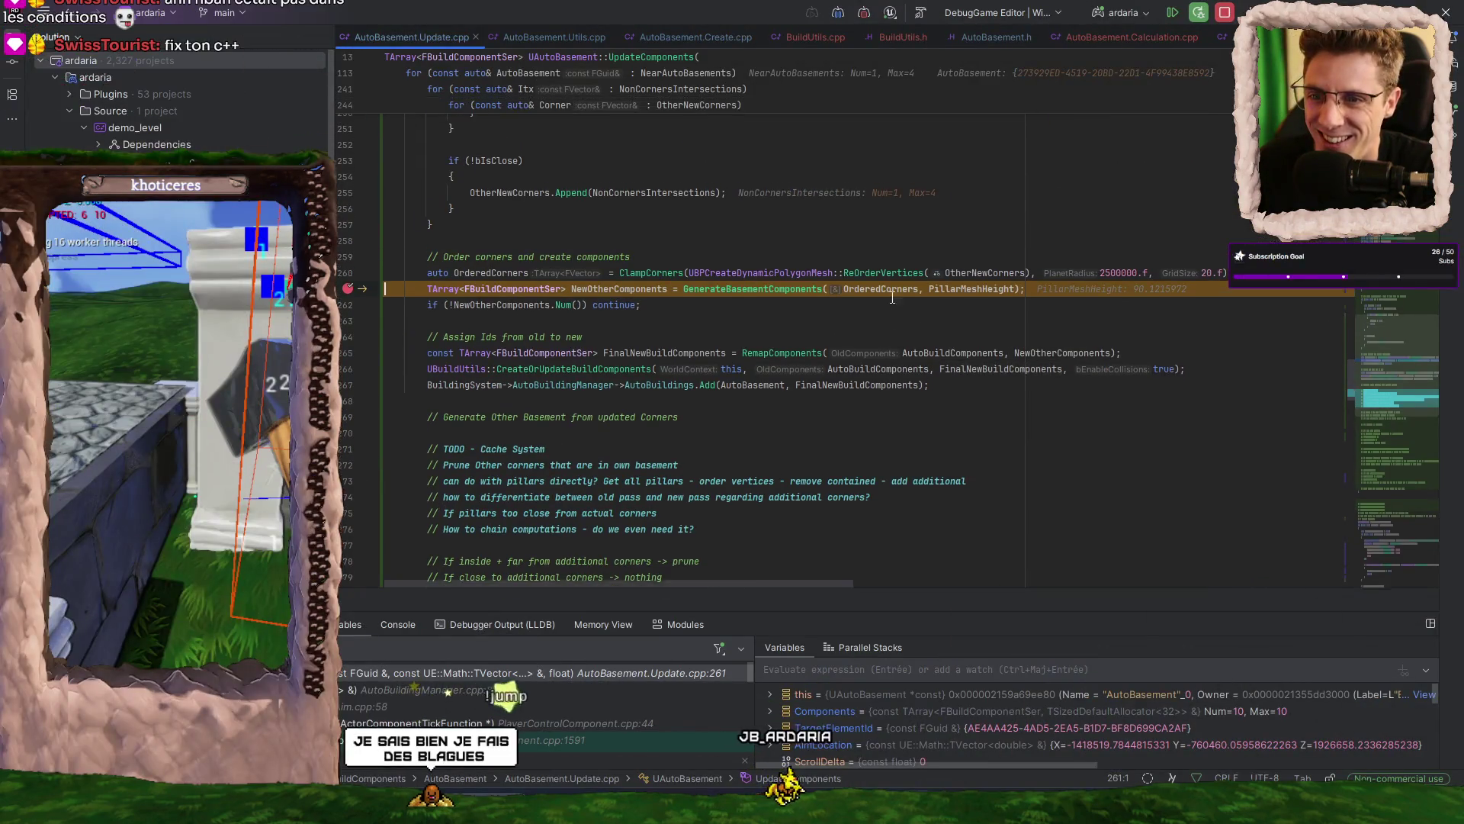
mouse_move(1001, 277)
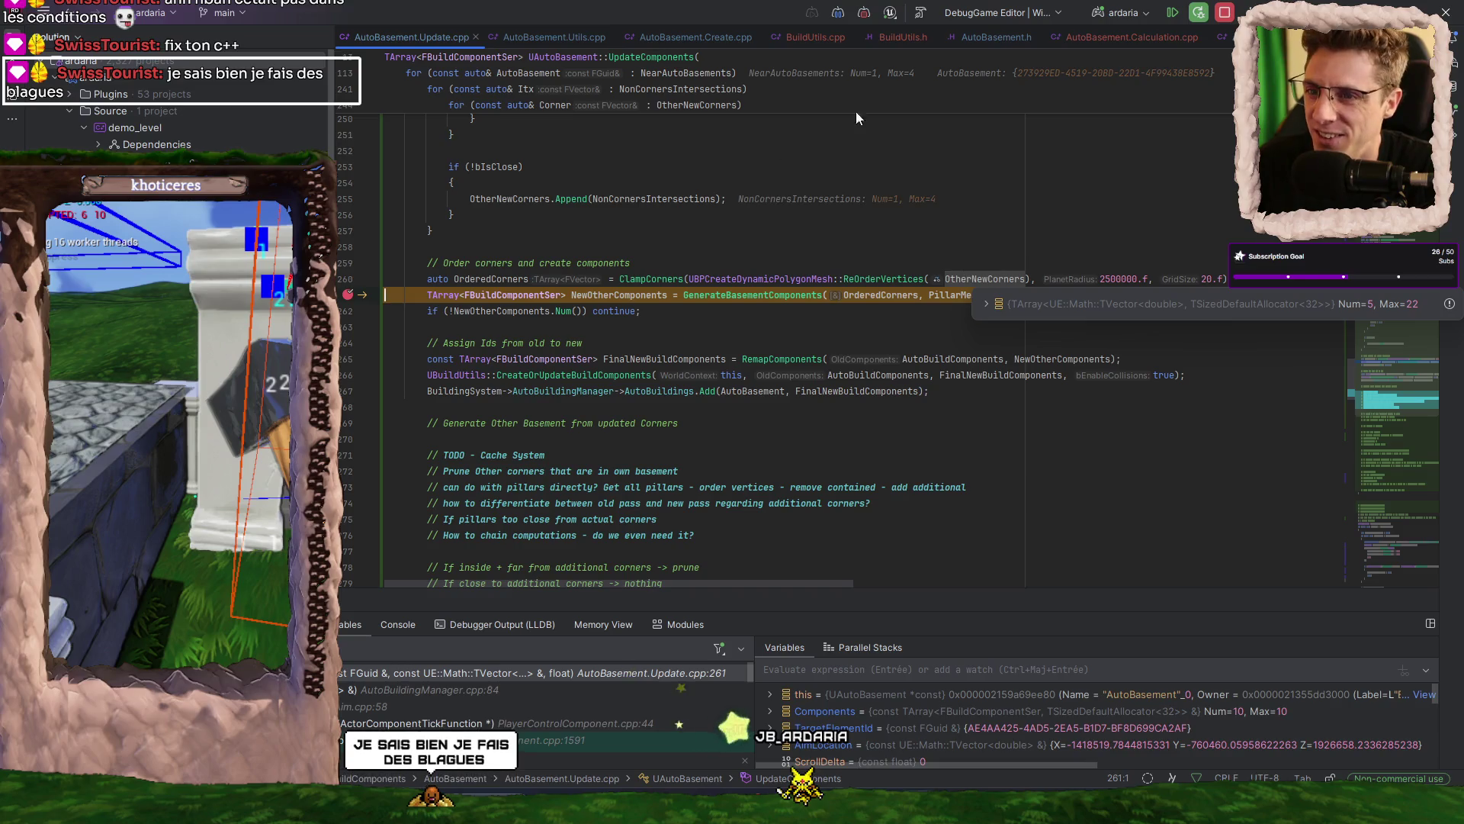
- Resume from the breakpoint, eject with F8, and fly around the basement floor's corner debug boxes
left_click(1173, 13)
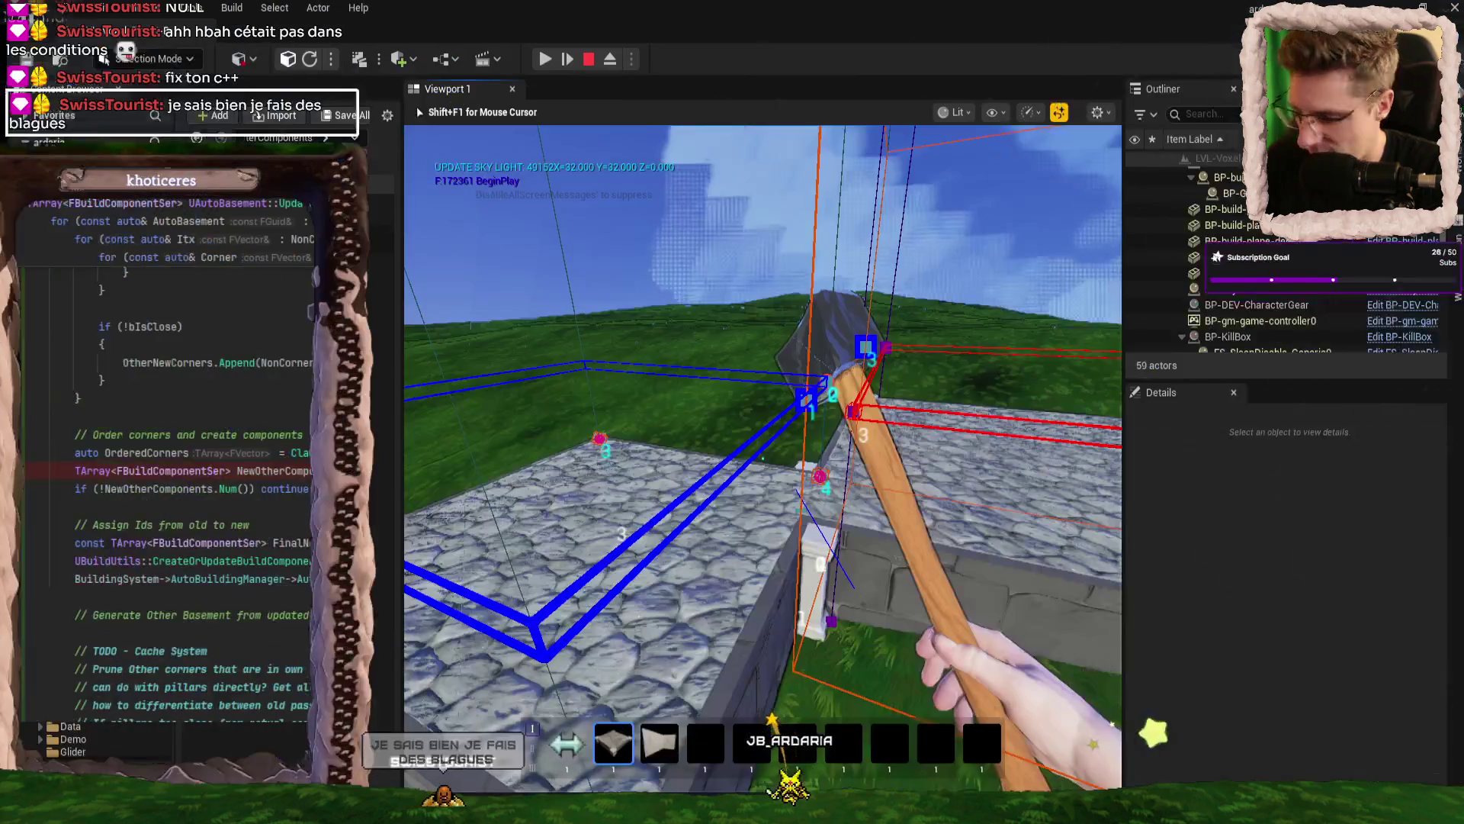
key("F8")
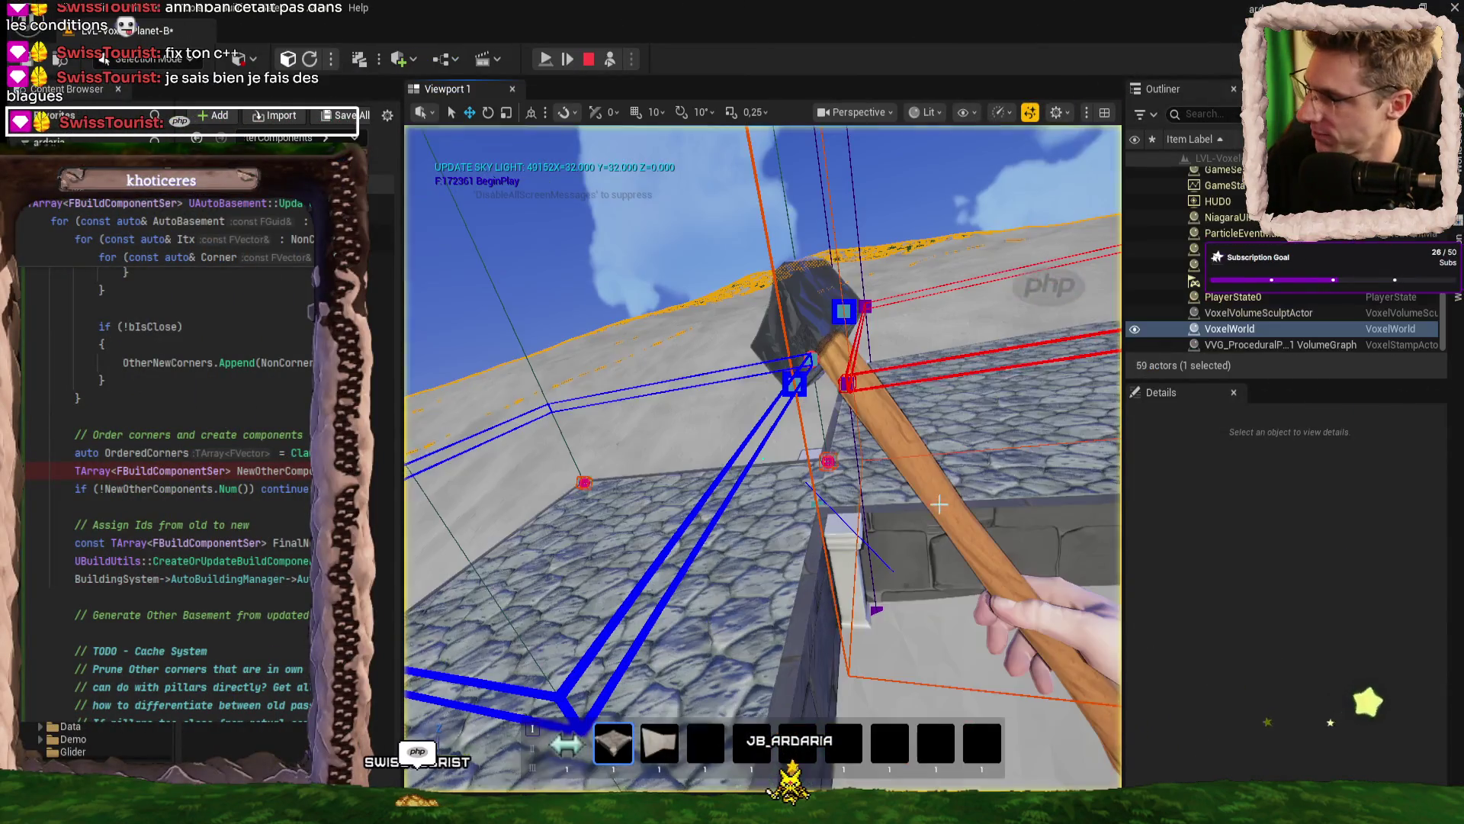
key("w")
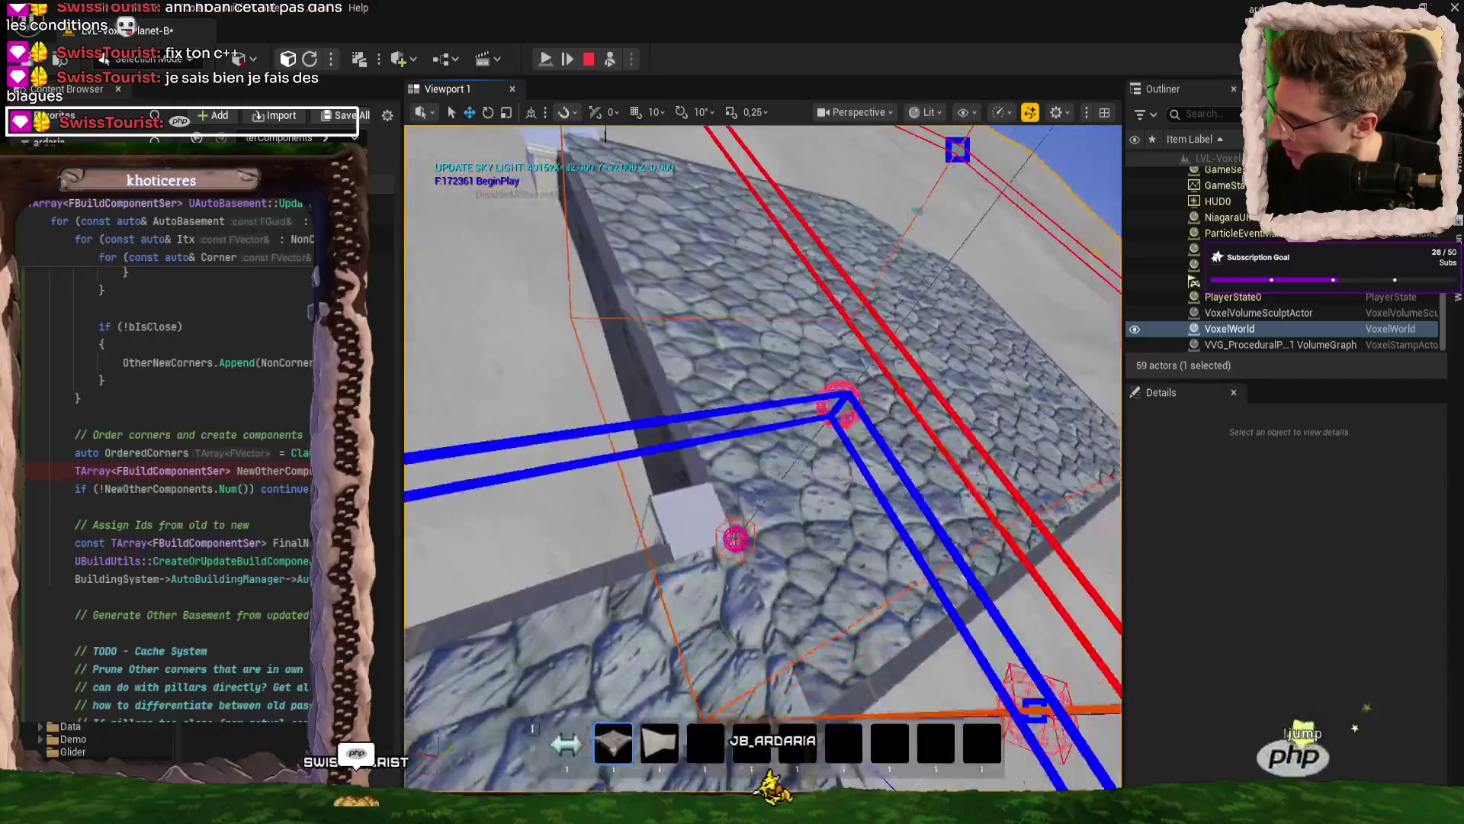
key("s")
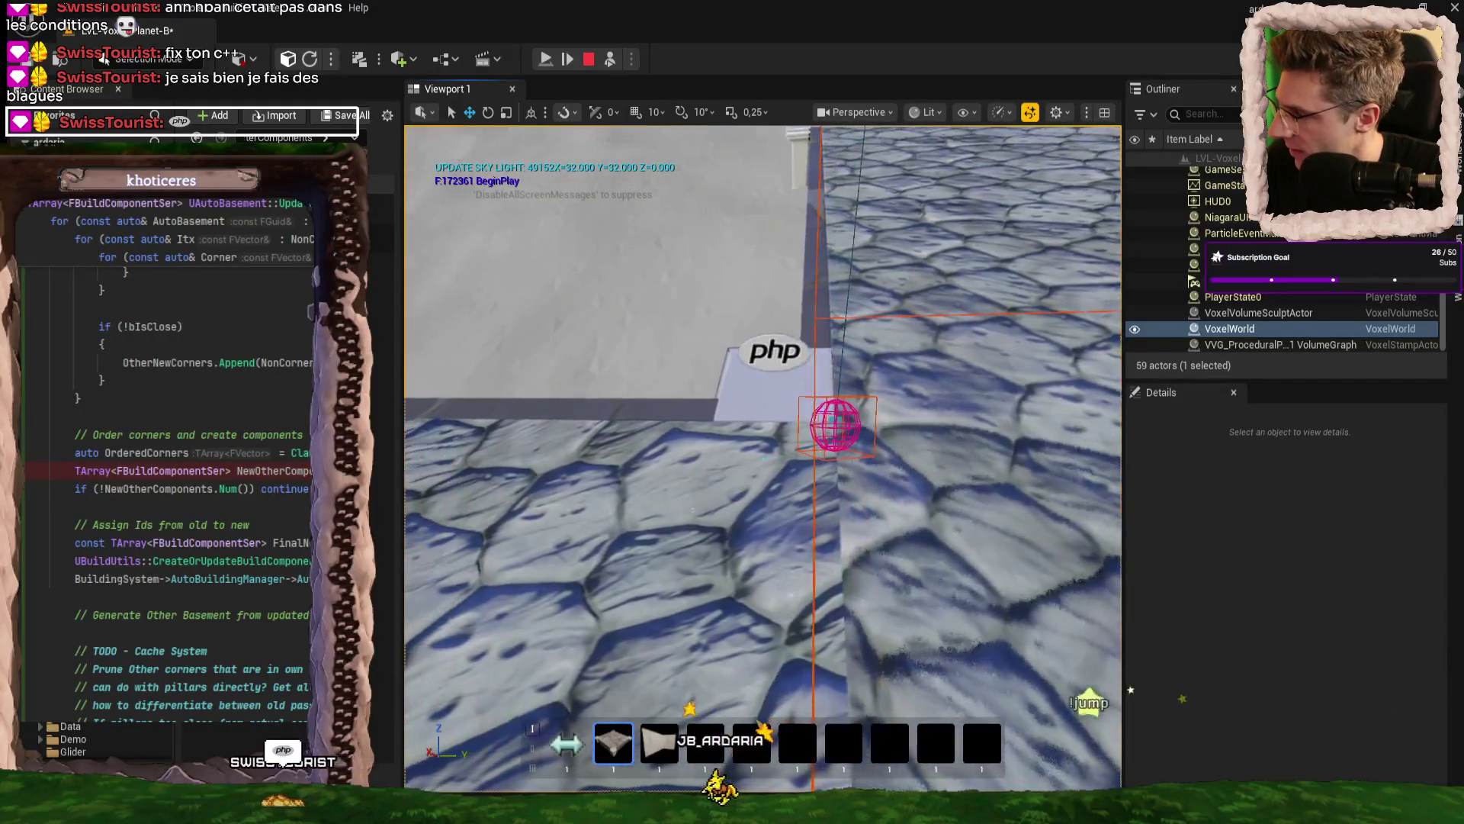
key("s")
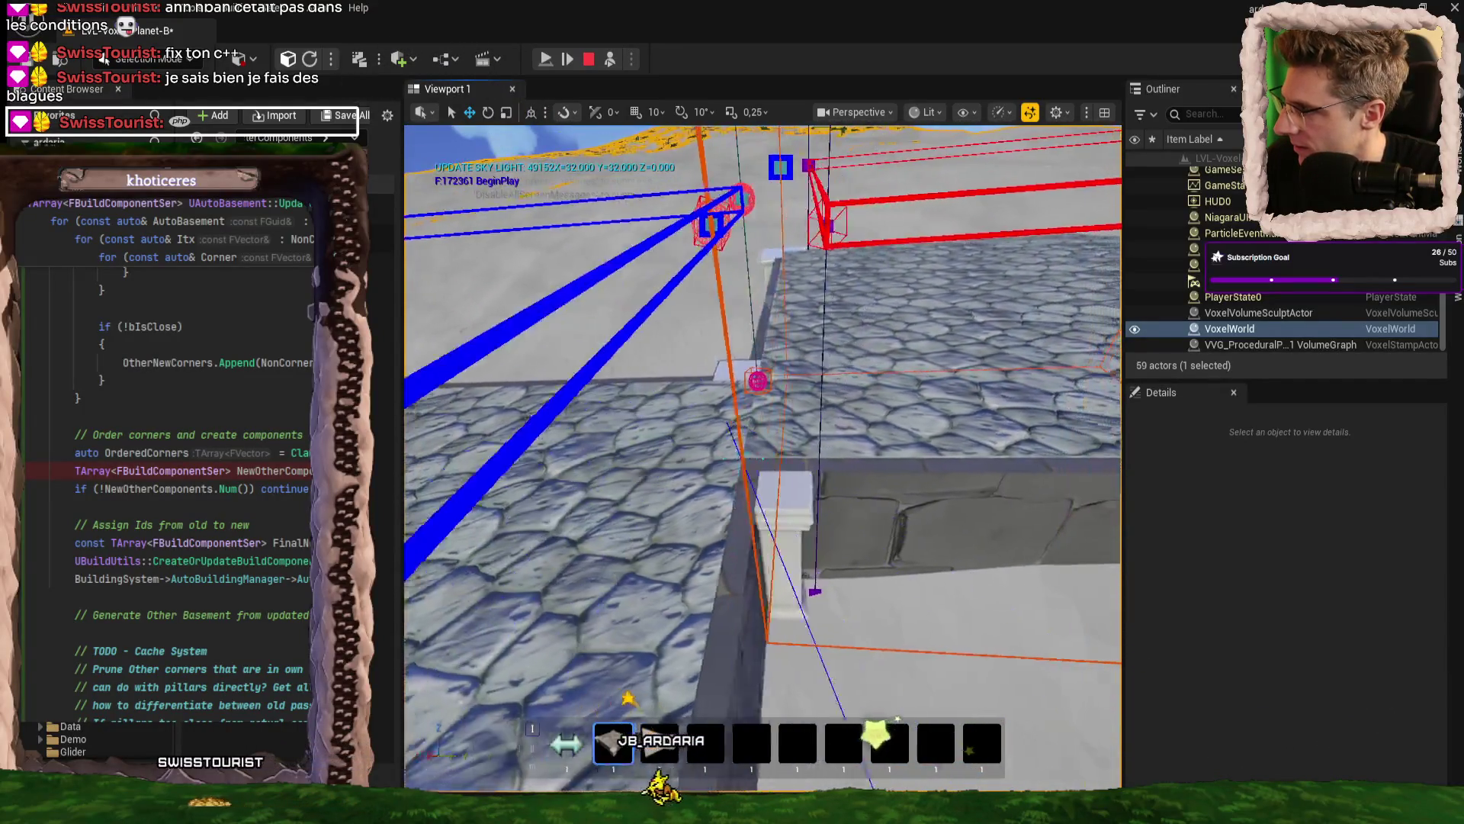
key("a")
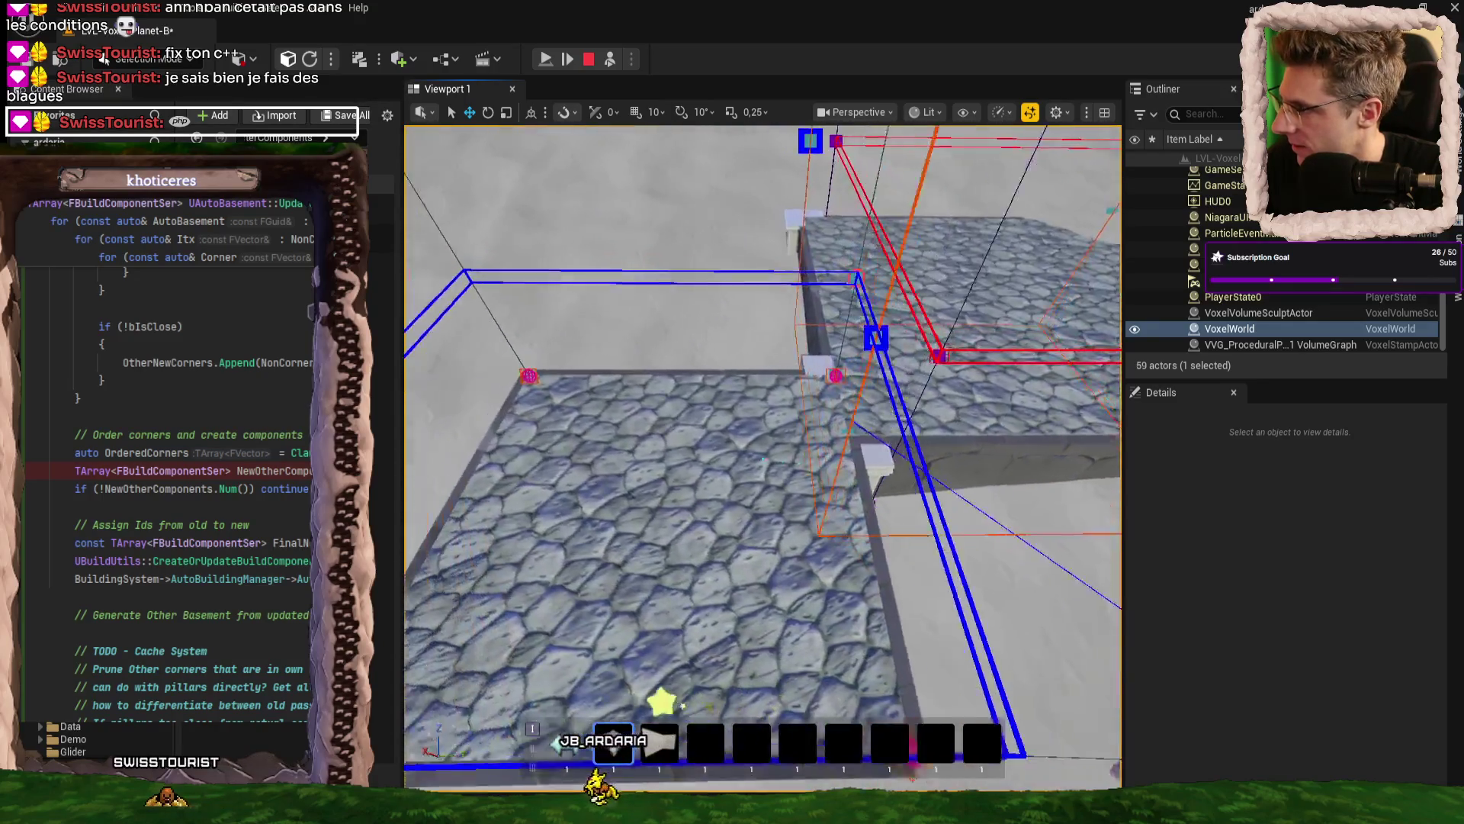
key("w")
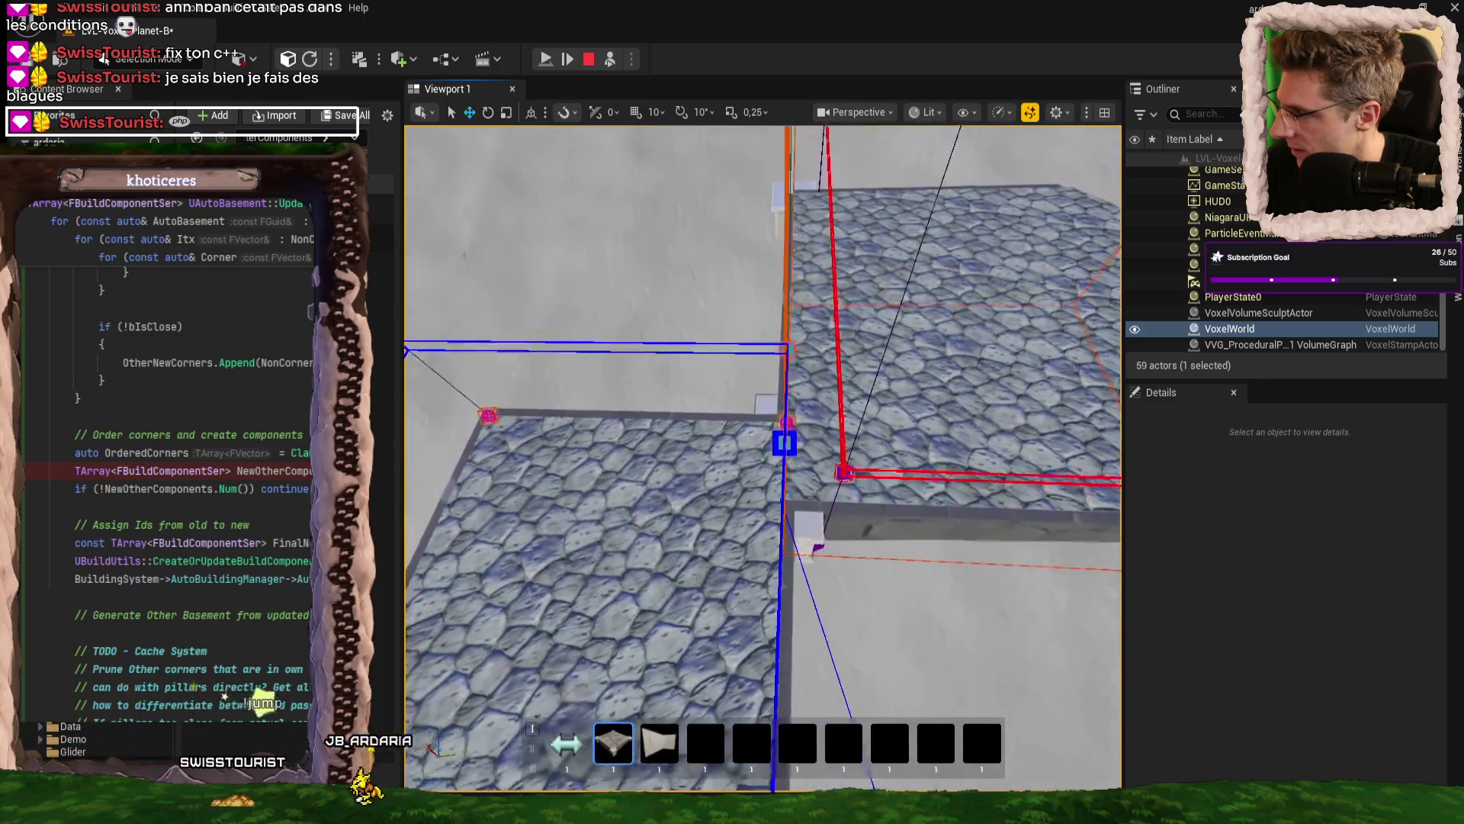
key("s")
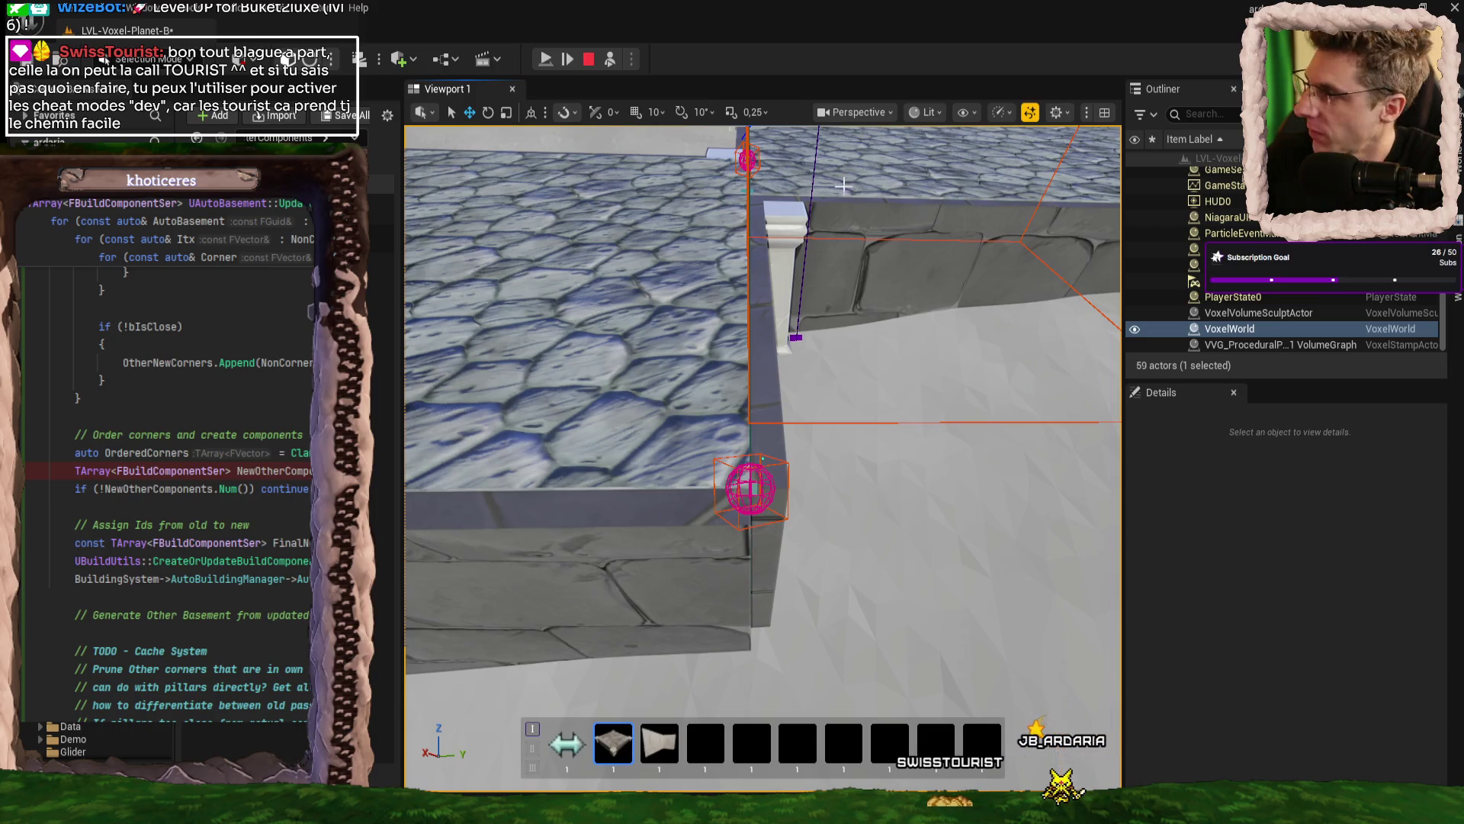
left_click(566, 56)
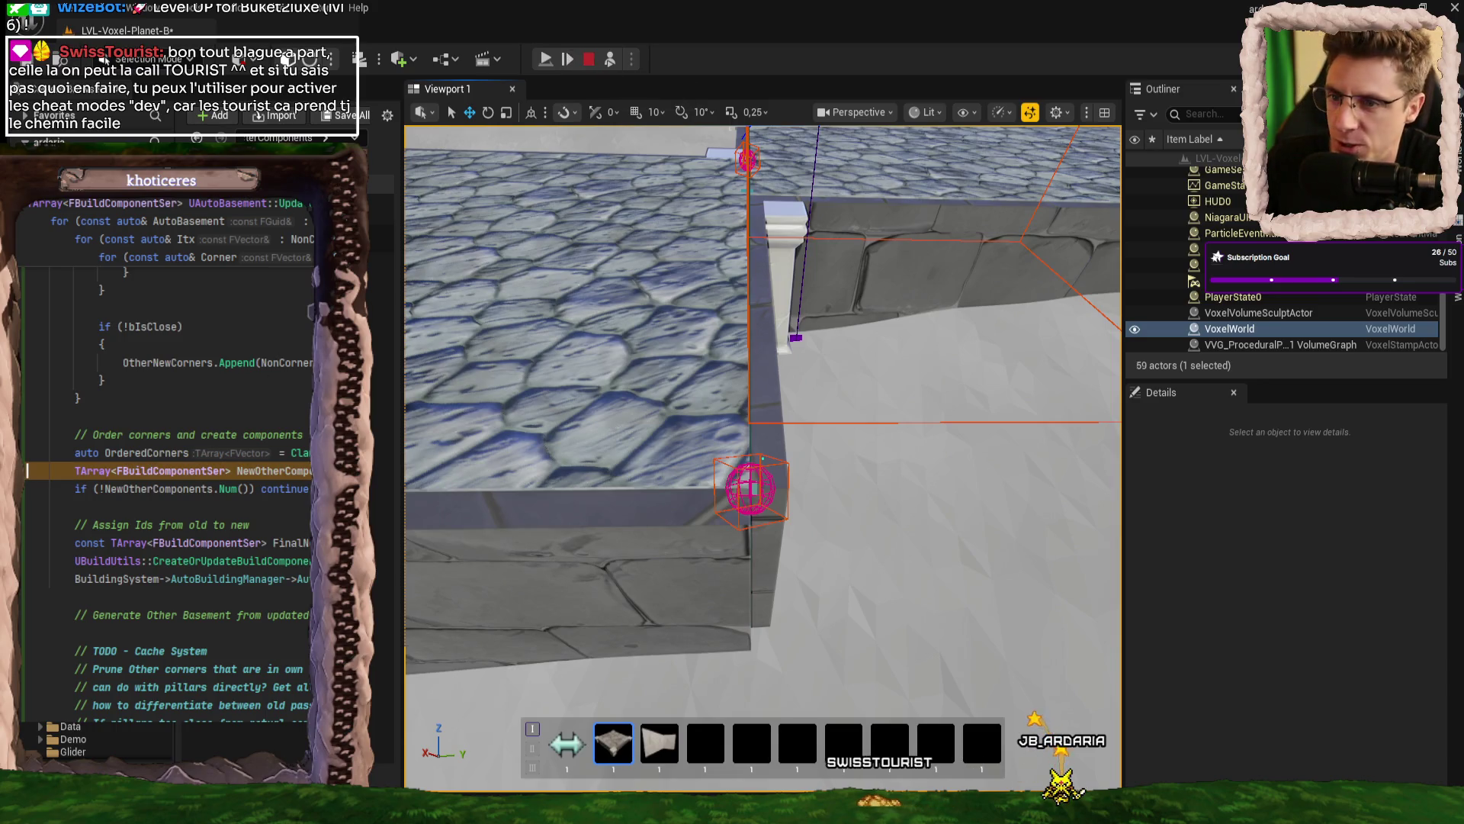
- Stop the play session and return to the level with the VoxelWorld details visible
key("F5")
key("Escape")
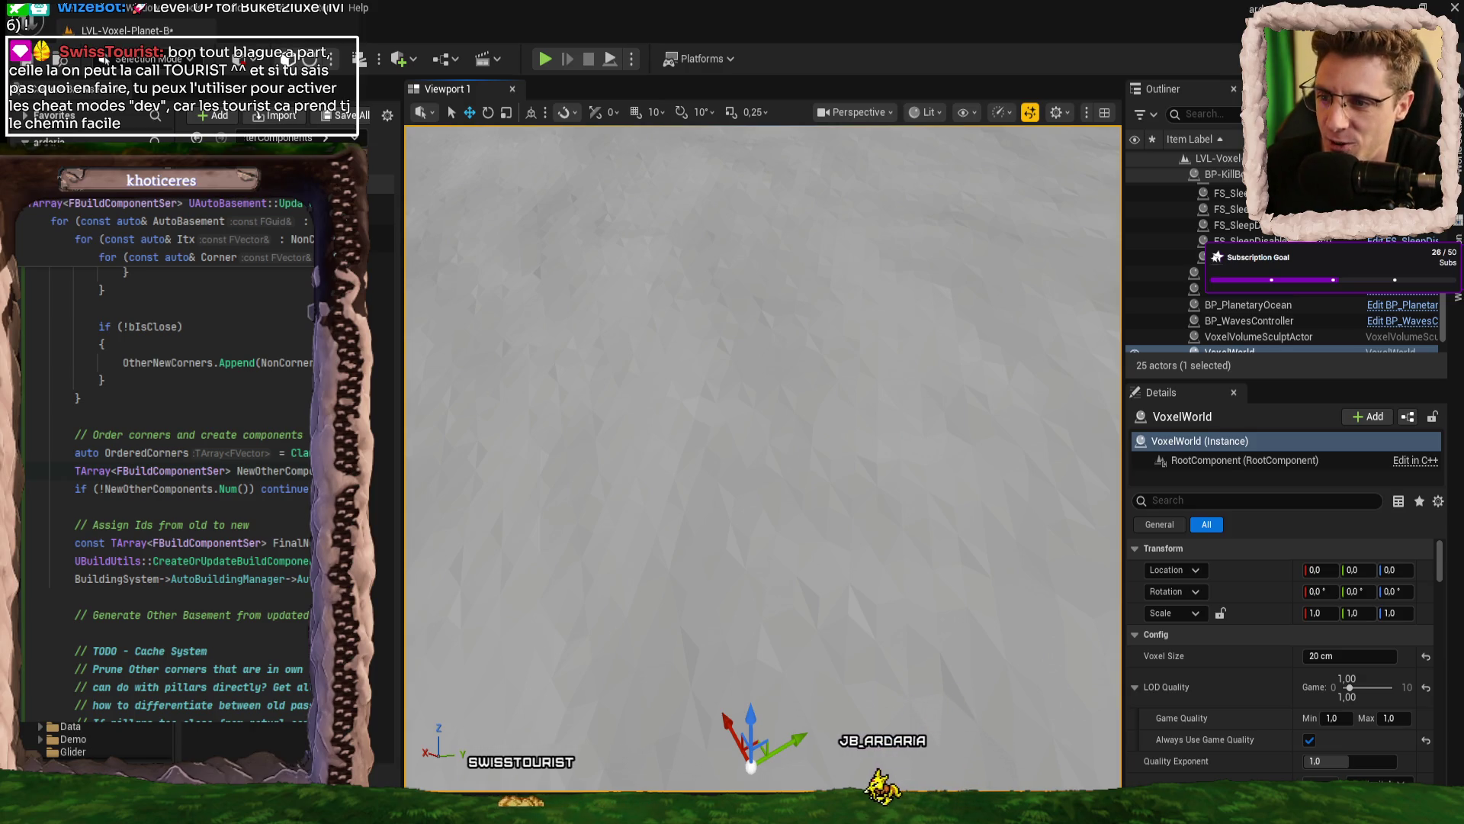
scroll(201, 507, "down", 2)
scroll(202, 507, "down", 5)
- Rename the OrderedCorners variable to OrderedCorners_Tourist
scroll(191, 457, "up", 5)
left_click(189, 398)
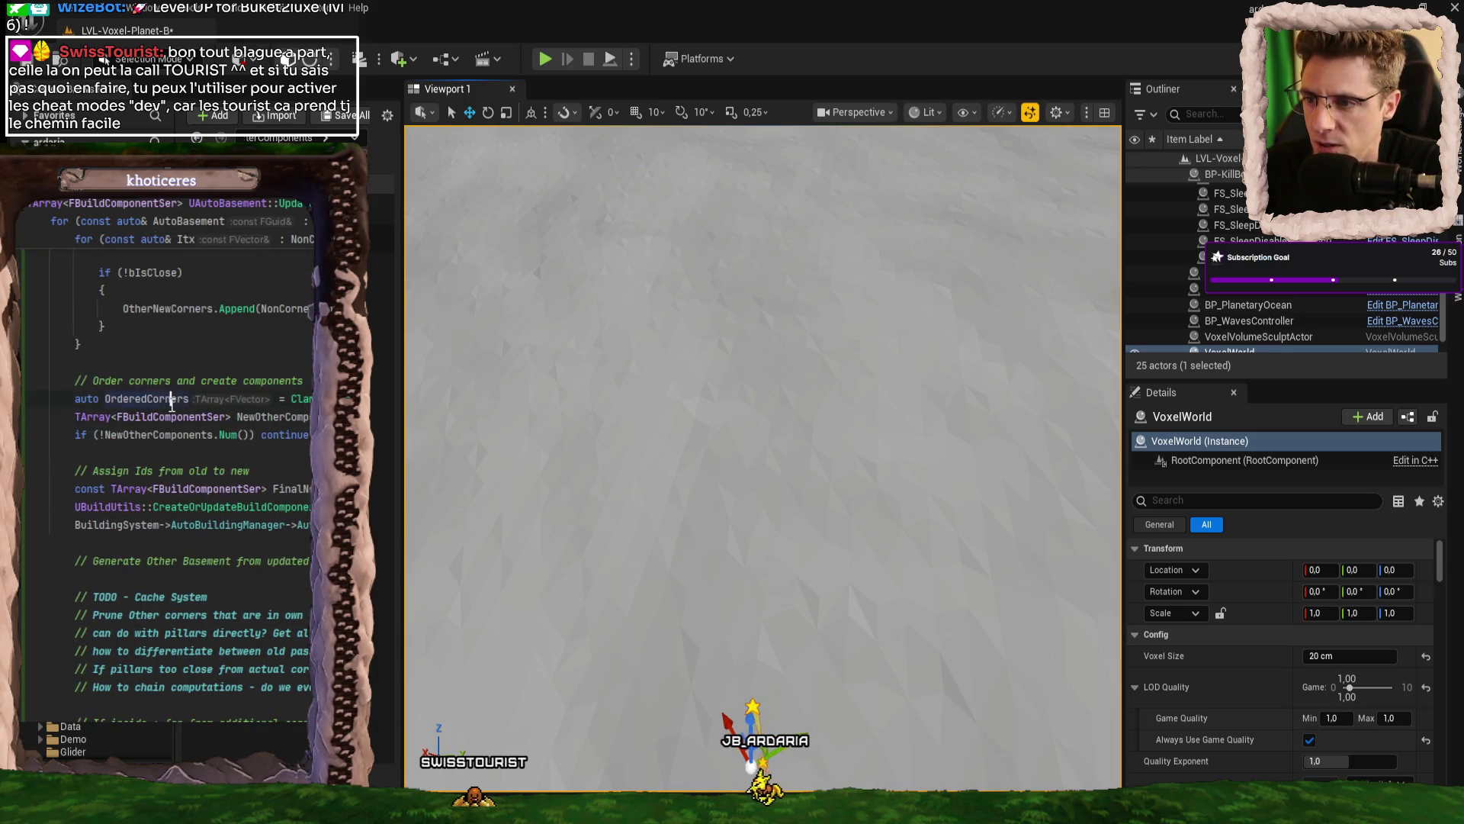
type("_T")
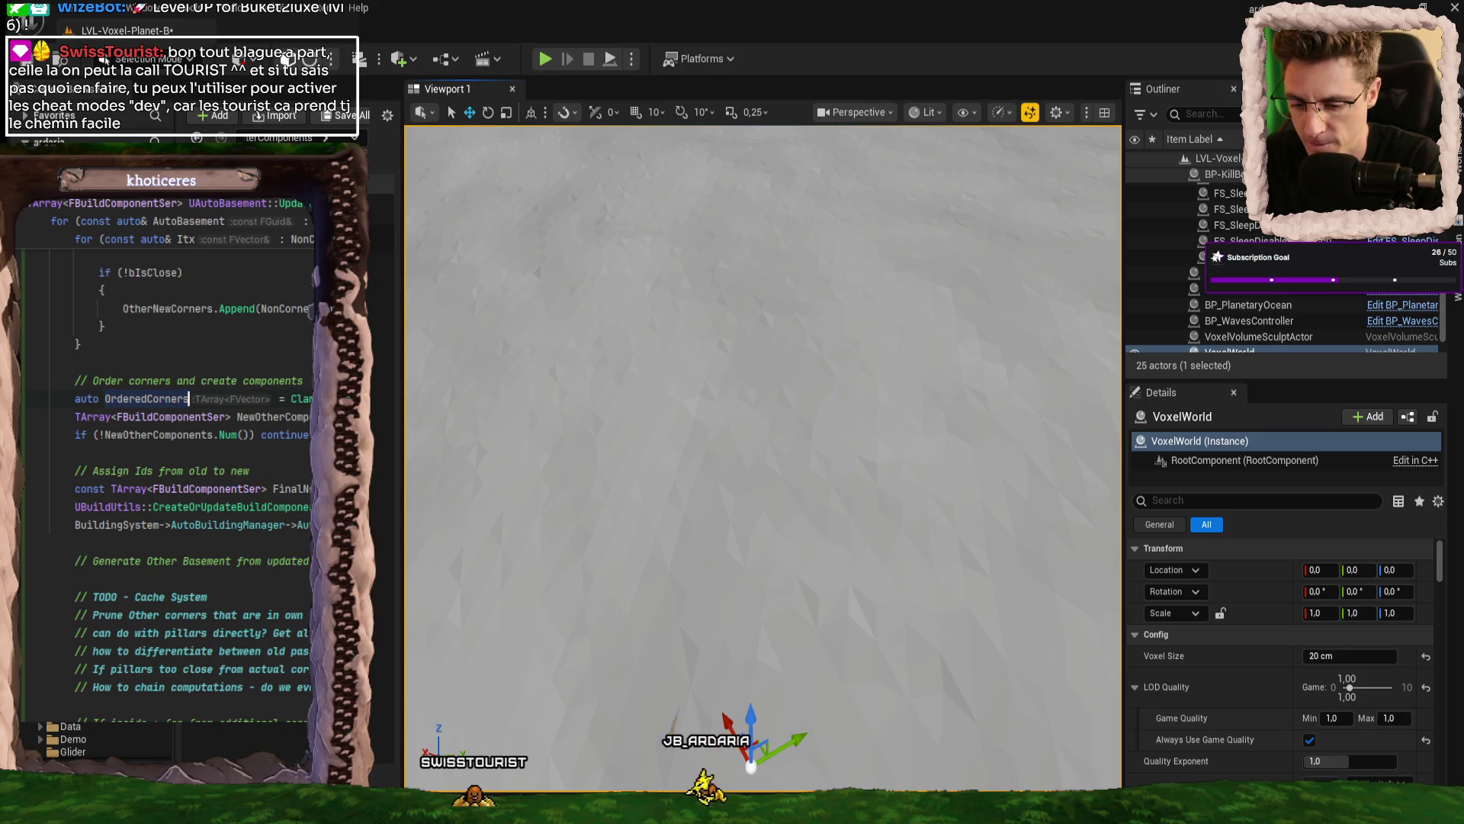
type("ourist")
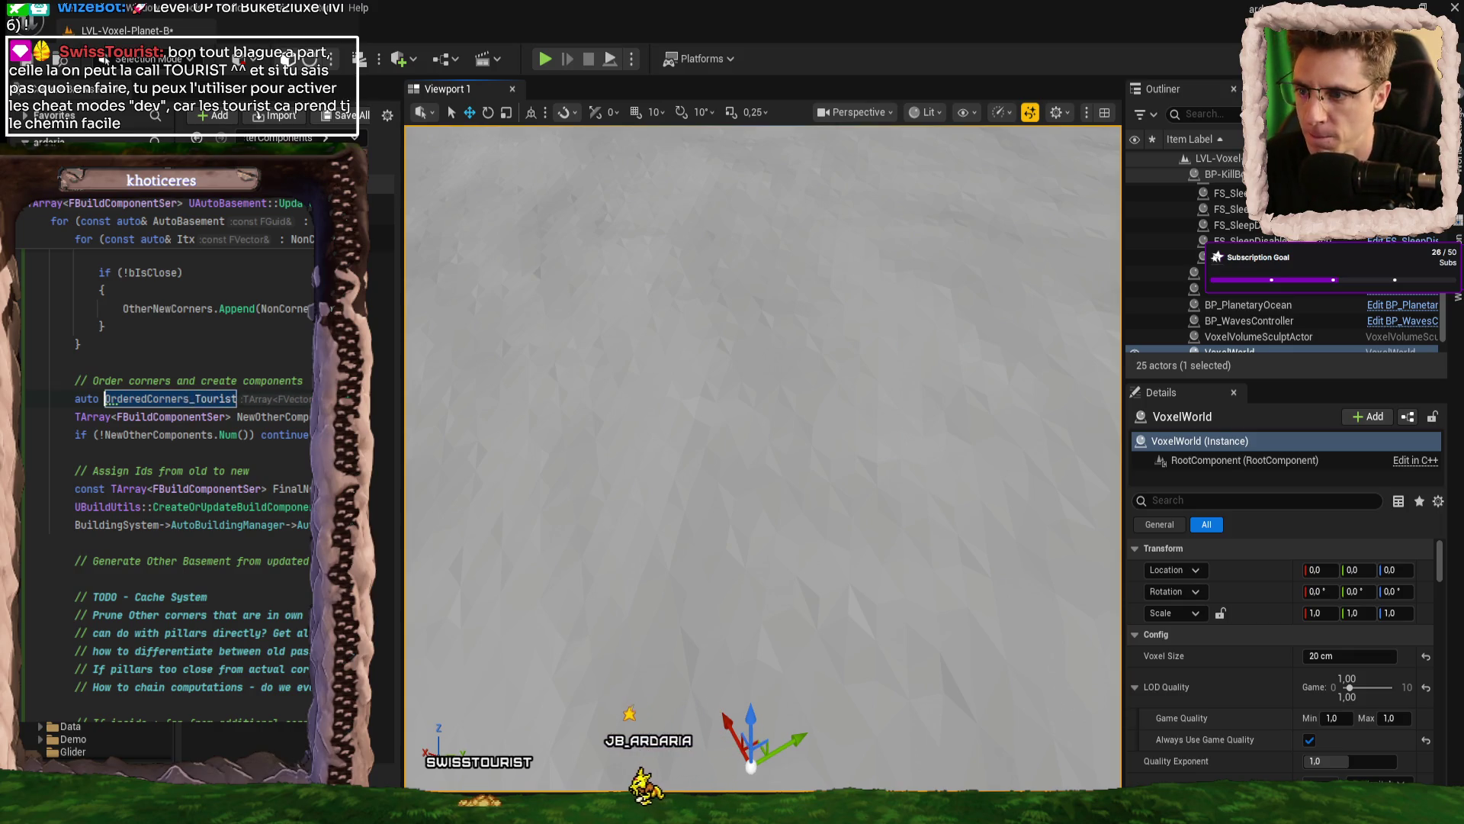
key("Return")
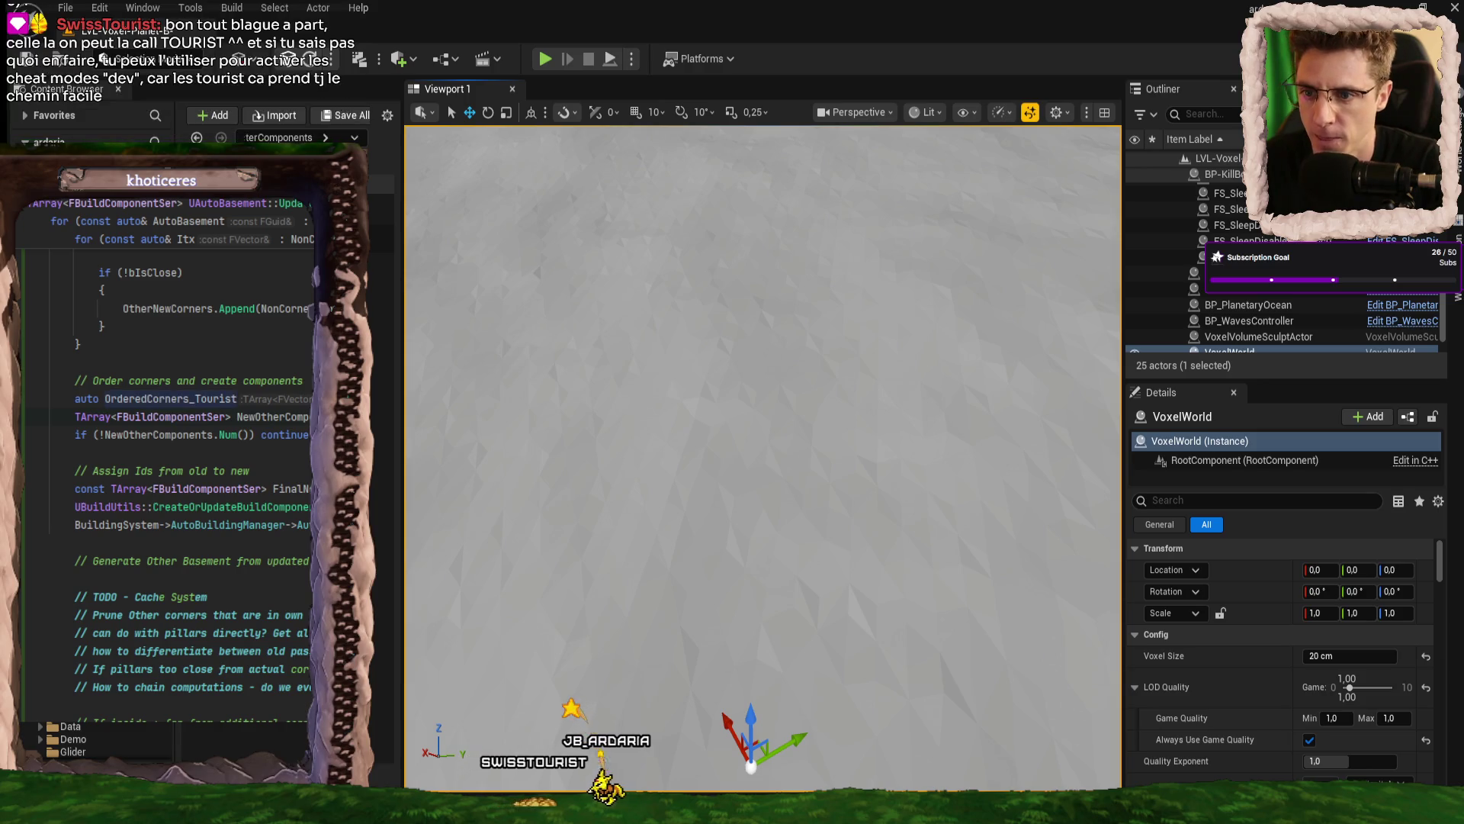
- Add a new comment line about the SwissTourist variable name below the line 259 comment
key("alt+Tab")
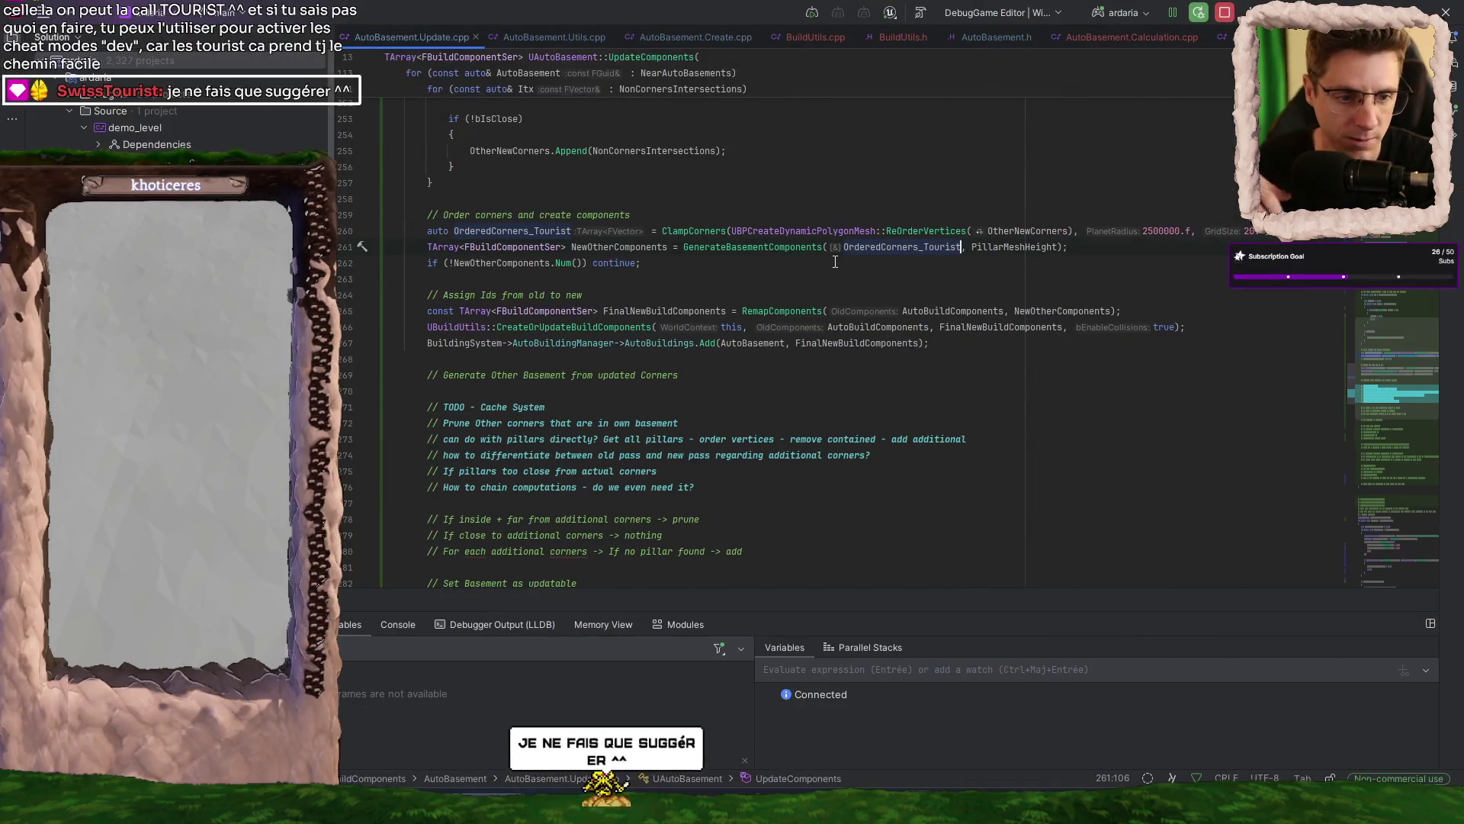
key("ctrl+shift+Left")
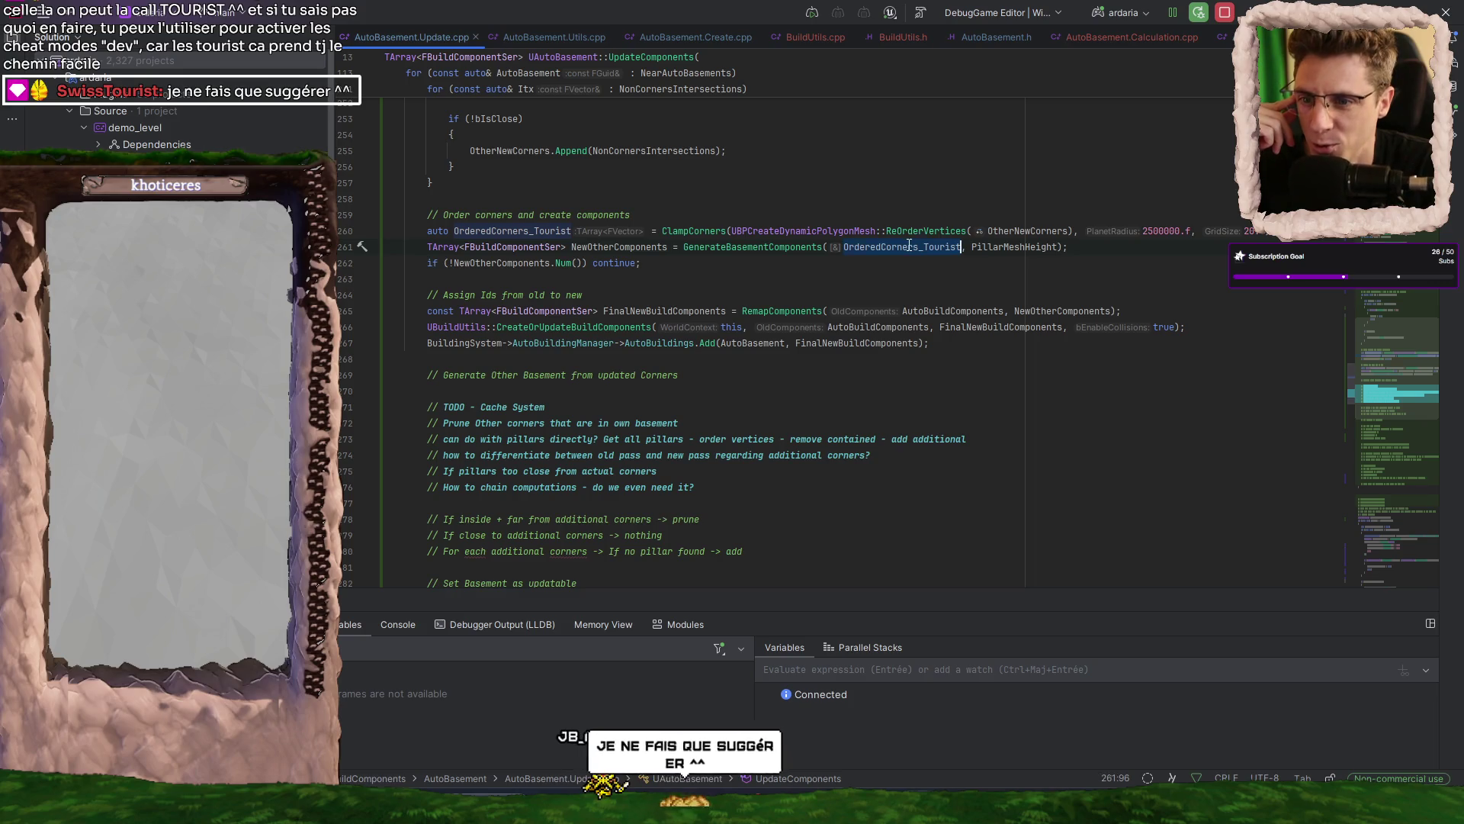
key("Down")
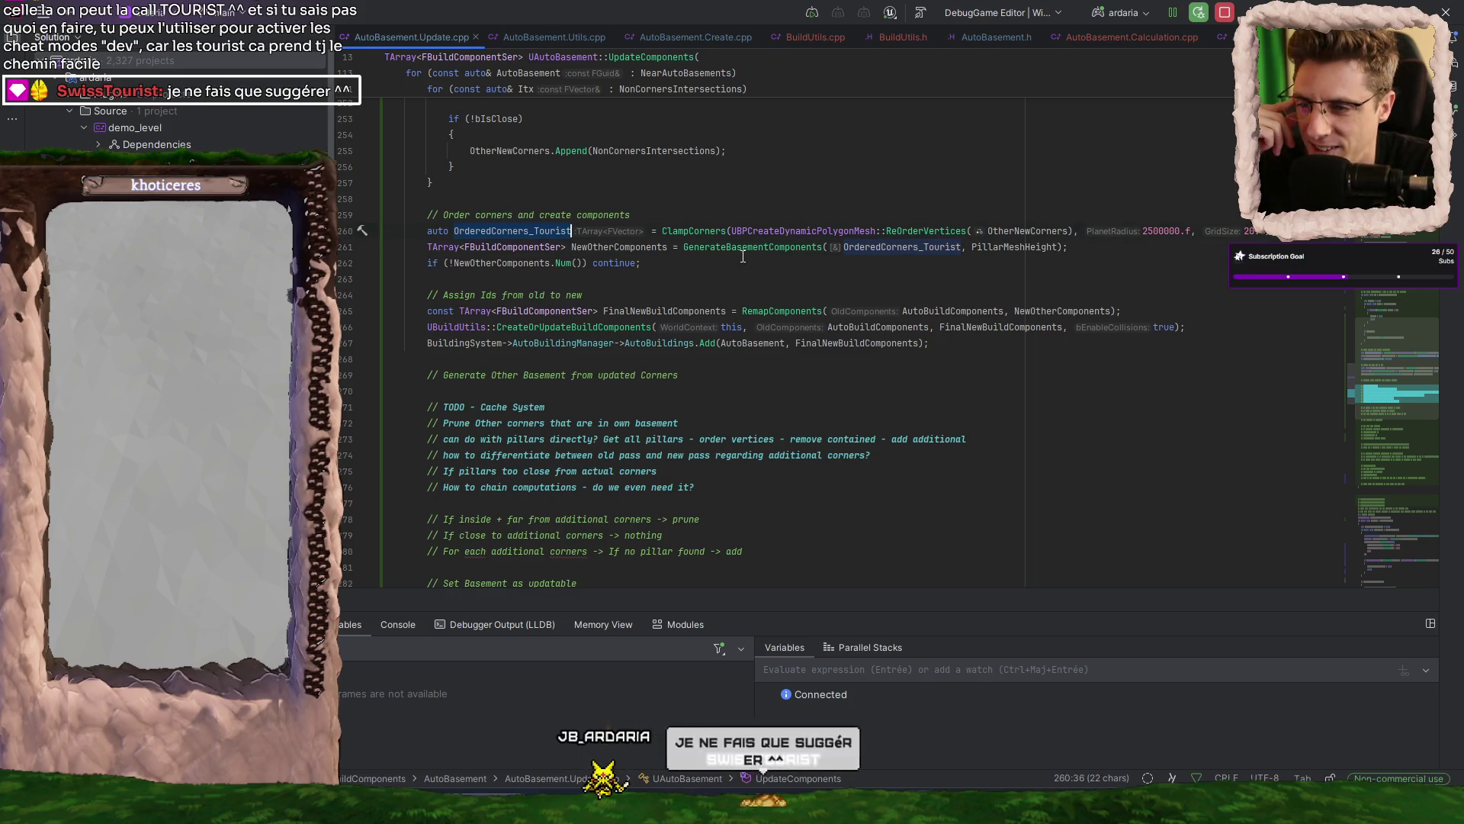
left_click(753, 215)
key("Return")
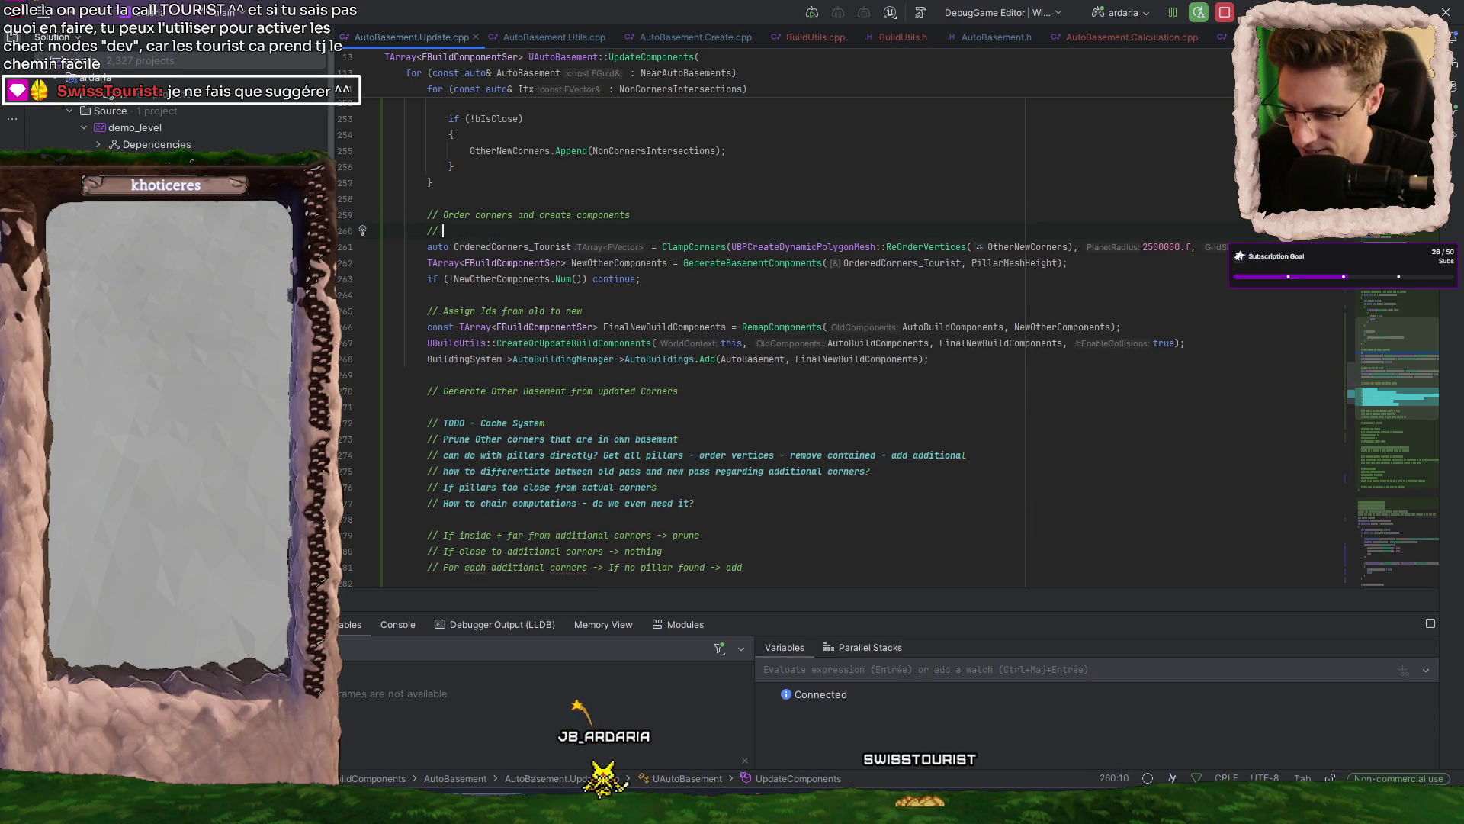
type("SwissTourist Variab")
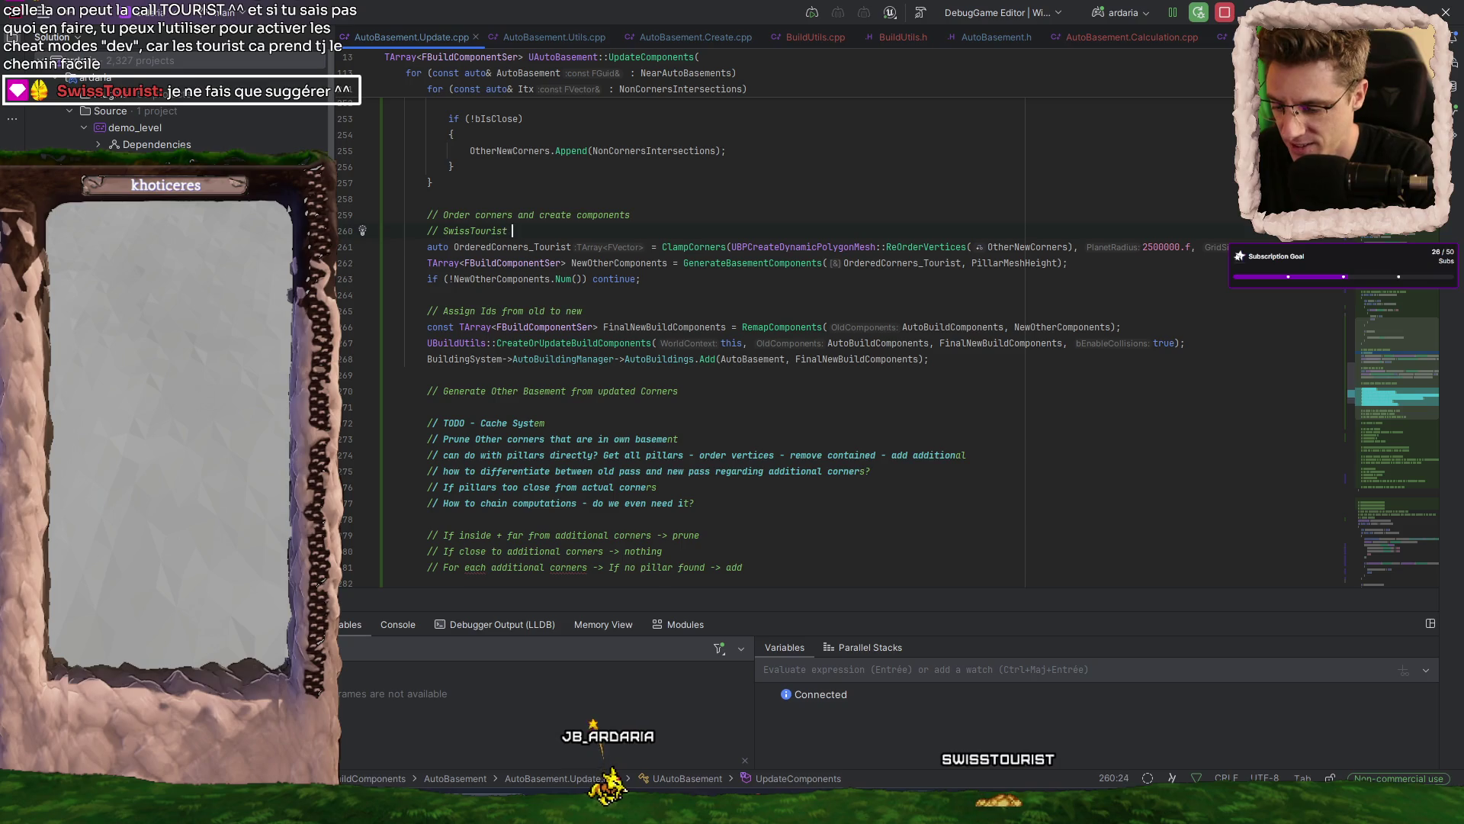
type("le")
left_click(516, 230)
key("Delete")
key("End")
type("Name Rede")
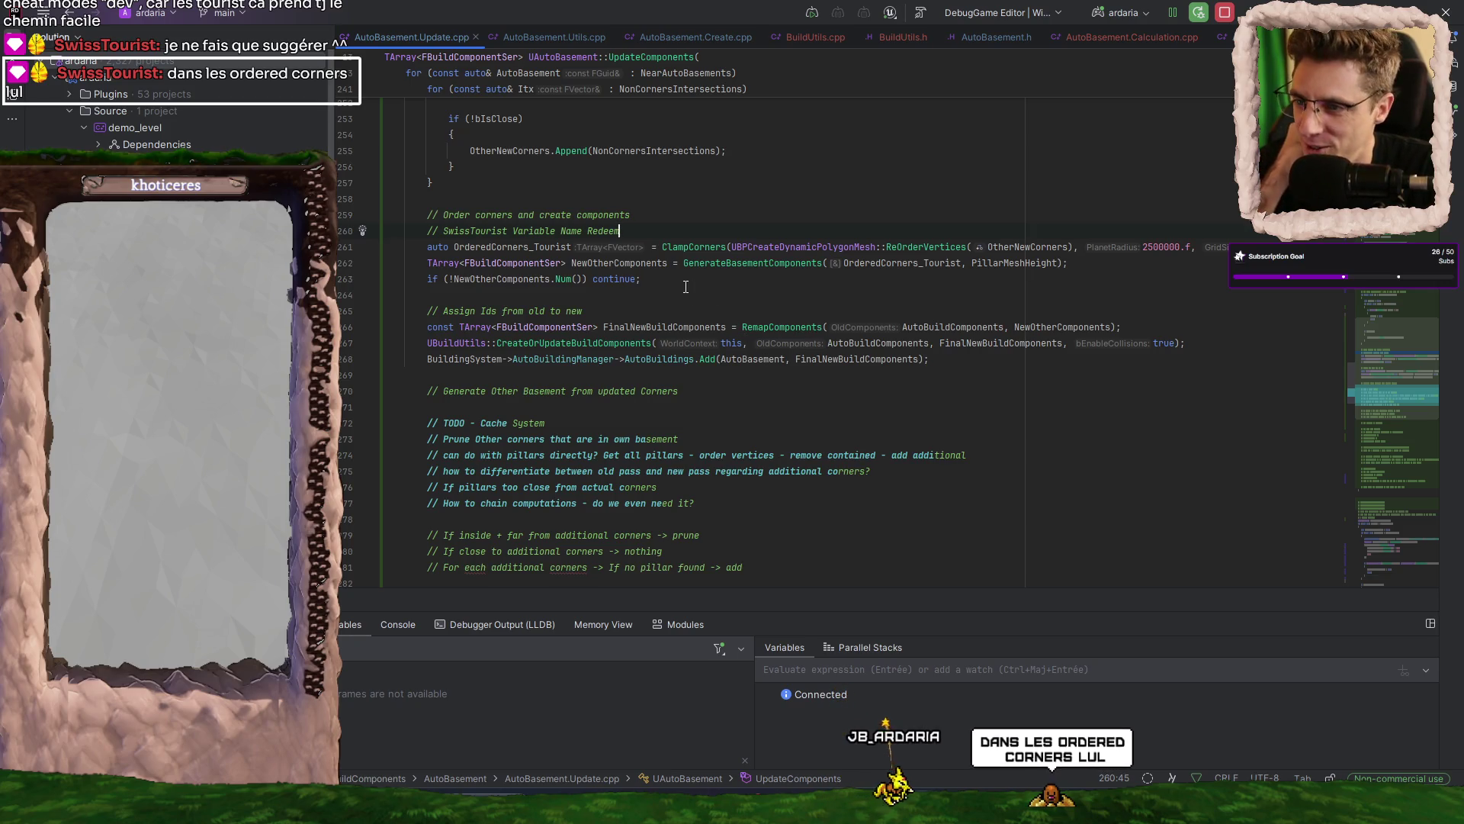
- Scroll to the component-creation code and break on the CreateOrUpdateBuildComponents call
scroll(660, 300, "down", 2)
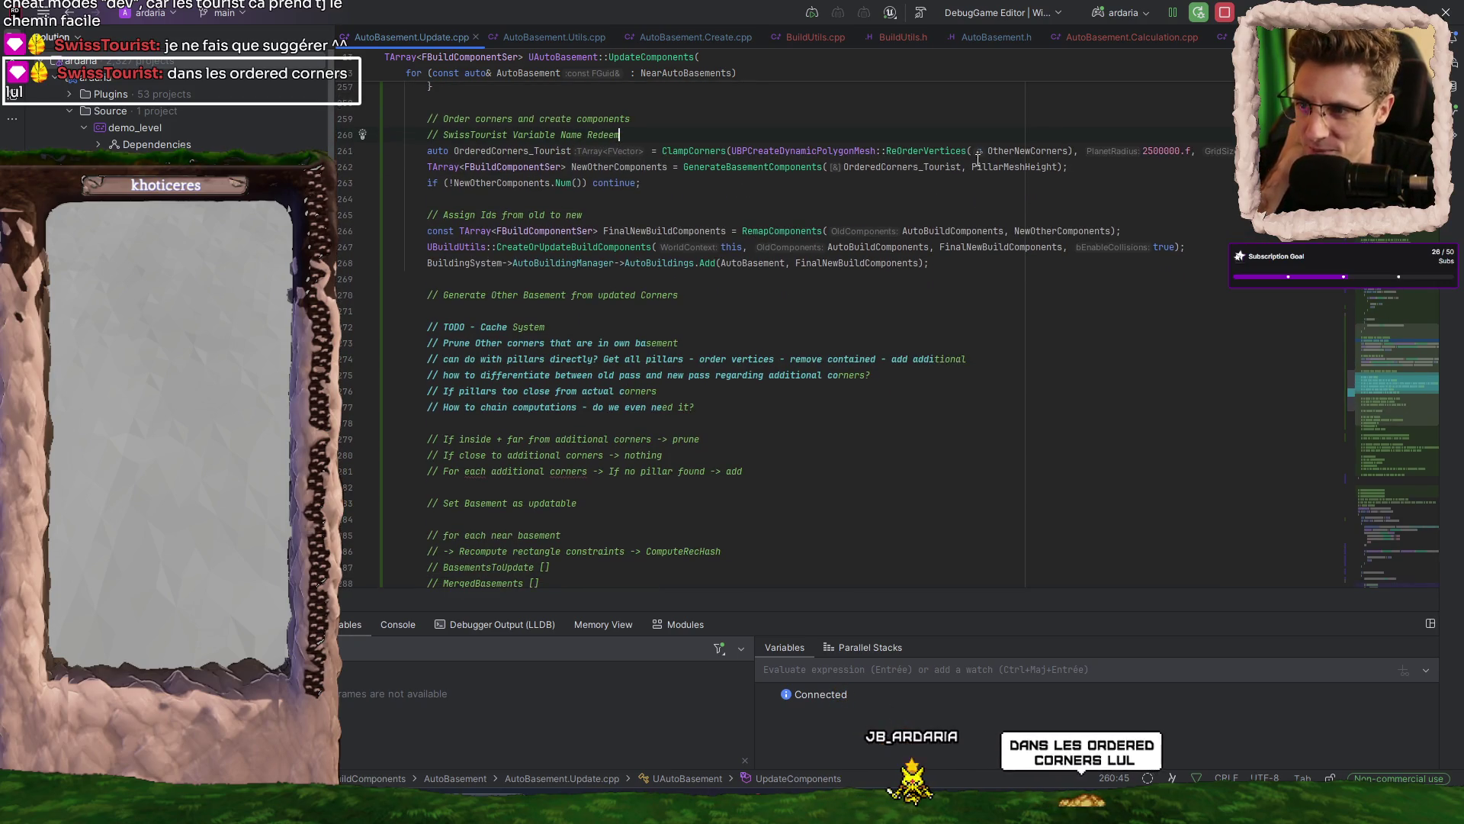
left_click(680, 181)
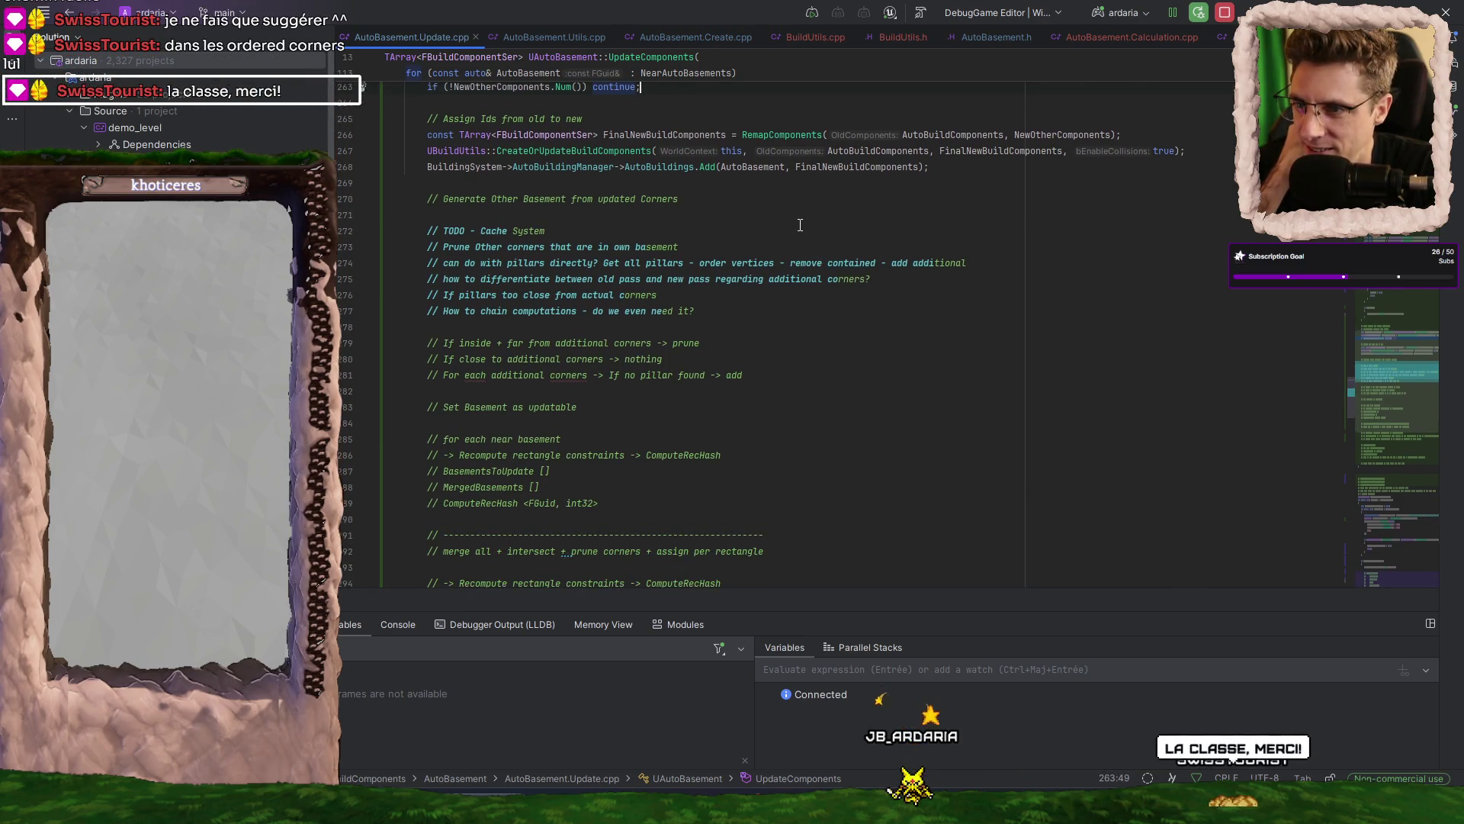
scroll(800, 225, "up", 1)
scroll(800, 225, "up", 8)
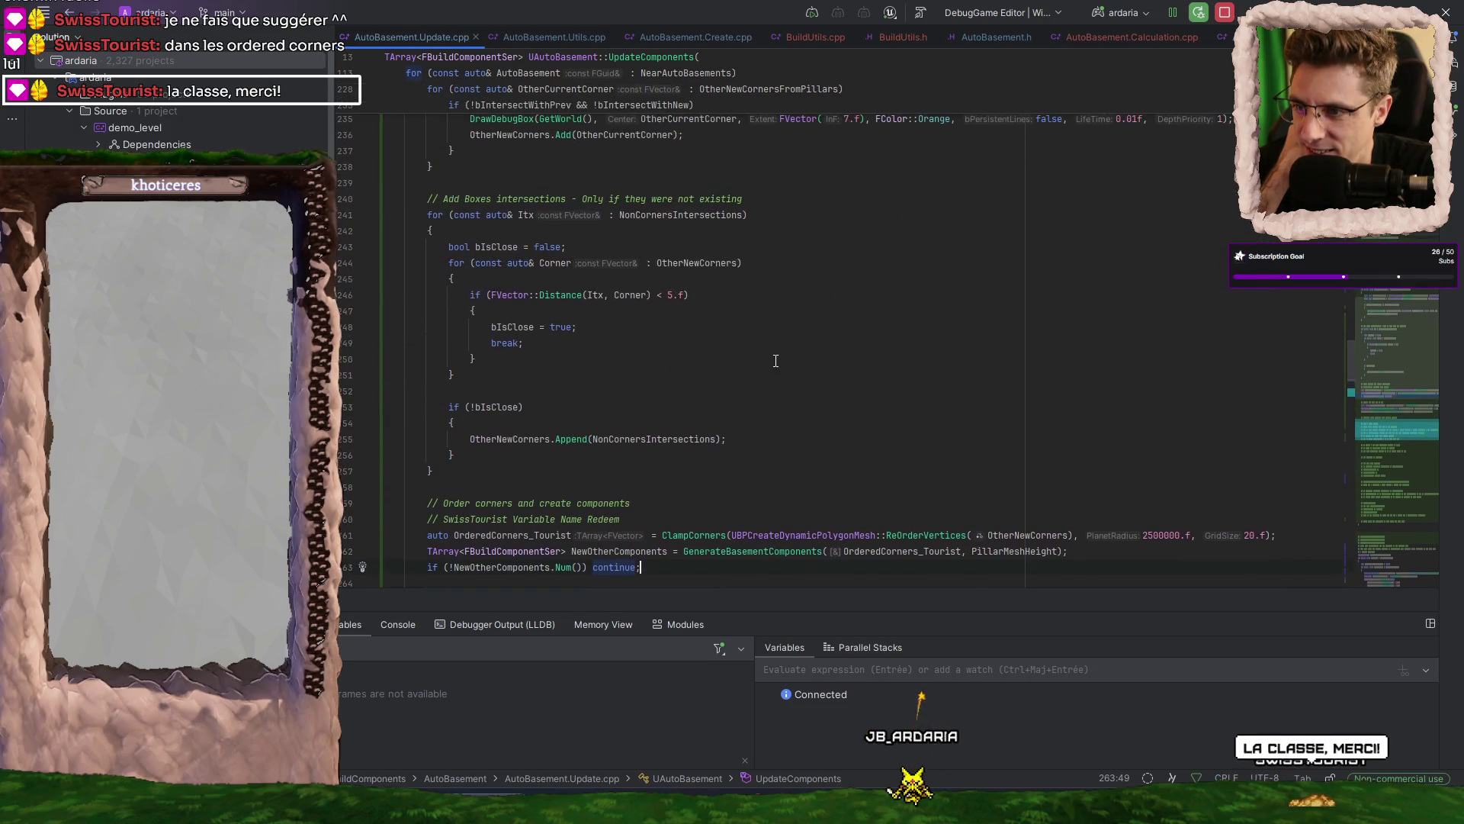
scroll(758, 367, "up", 4)
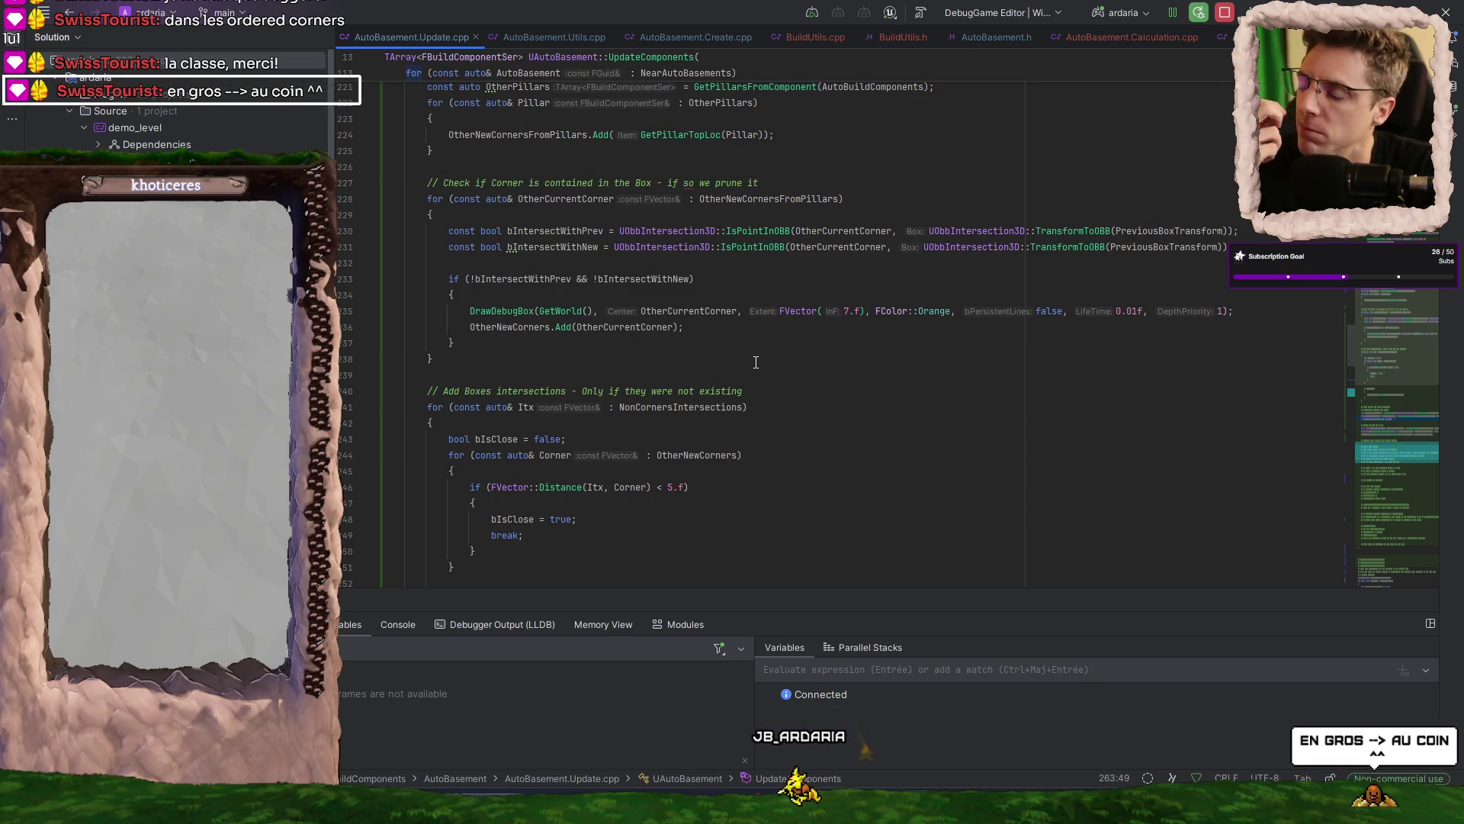
scroll(756, 362, "down", 1)
scroll(756, 362, "down", 7)
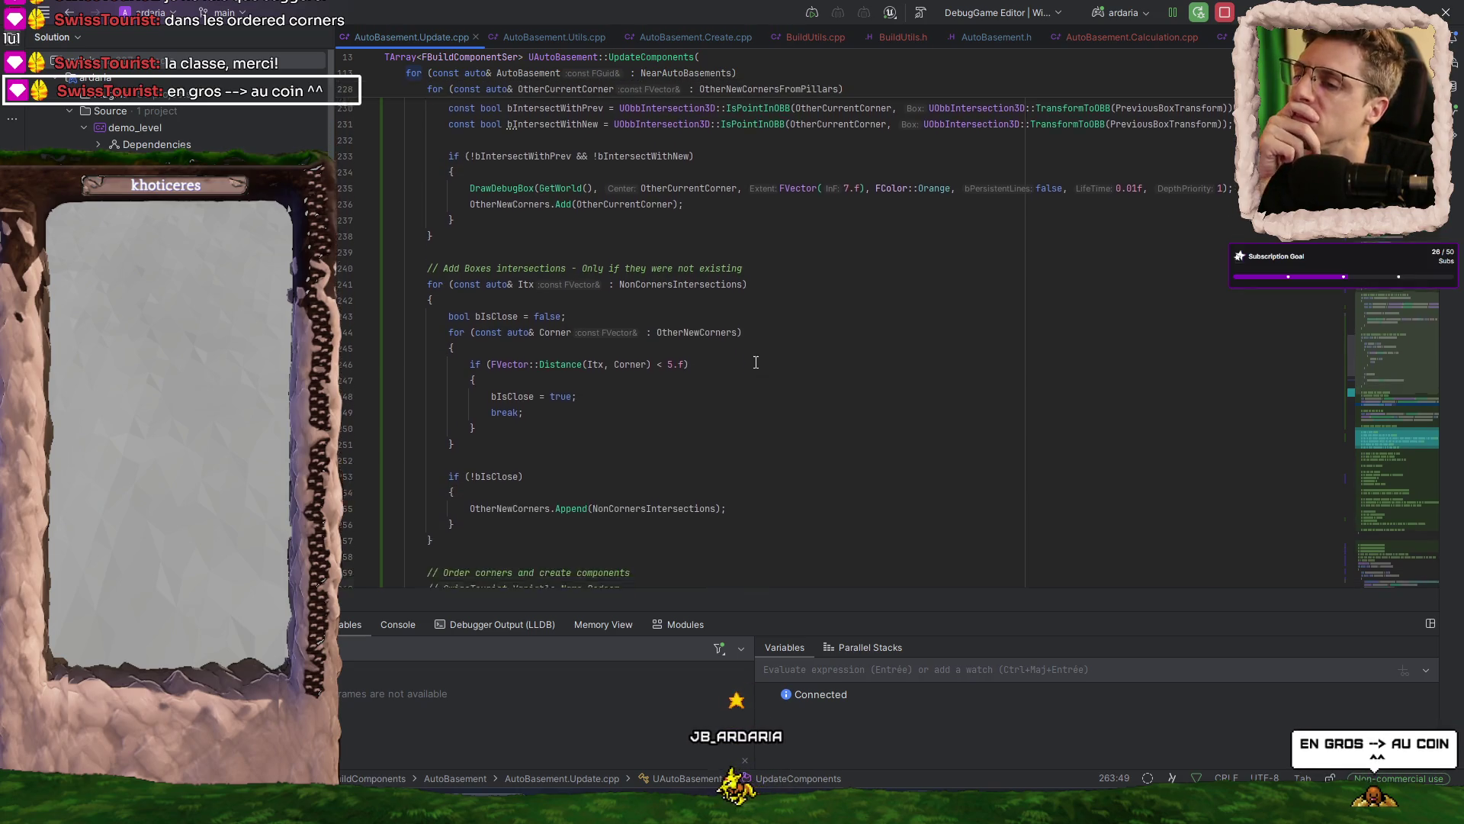
scroll(756, 363, "down", 2)
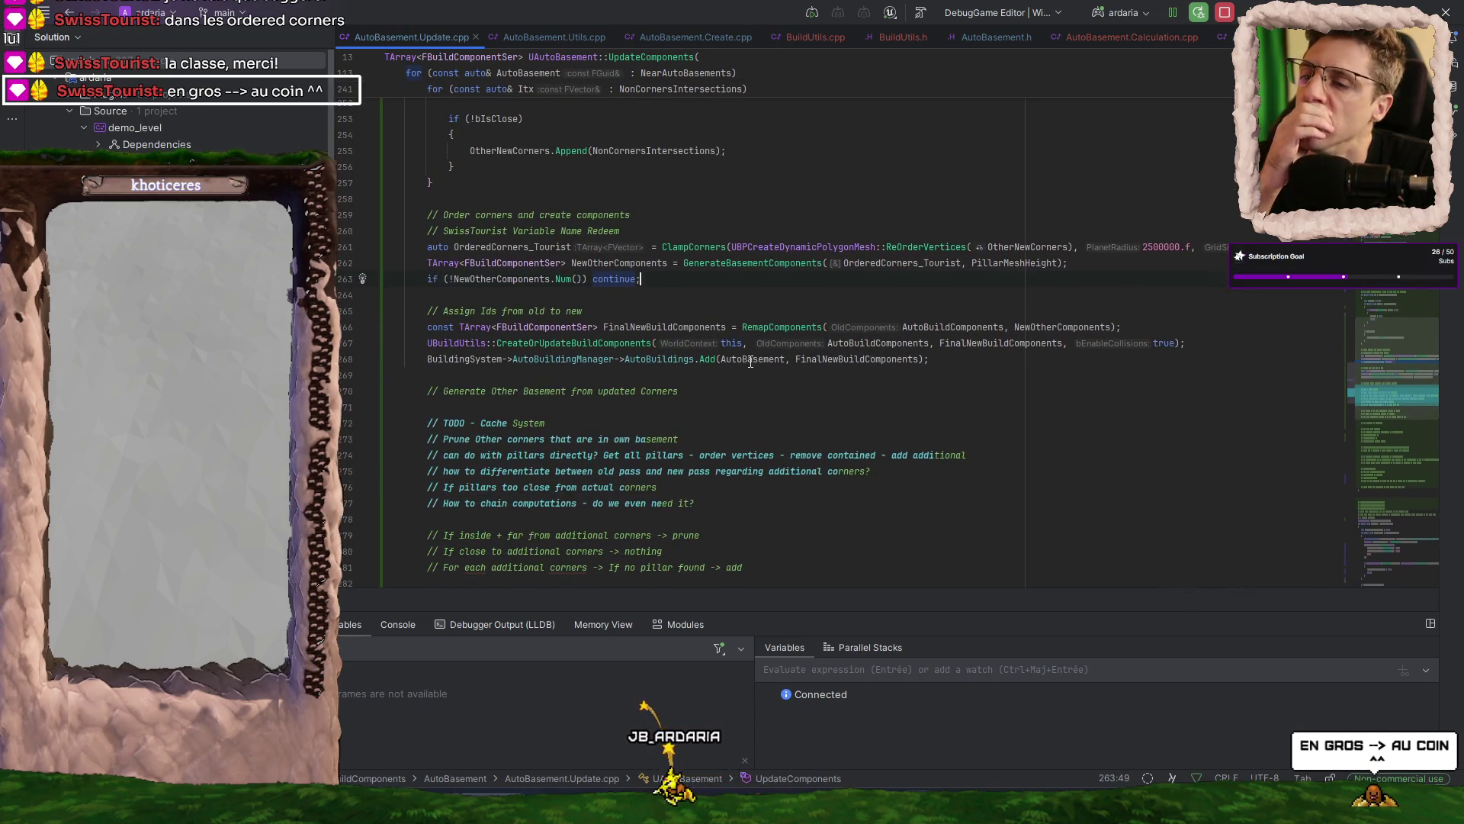
left_click(353, 342)
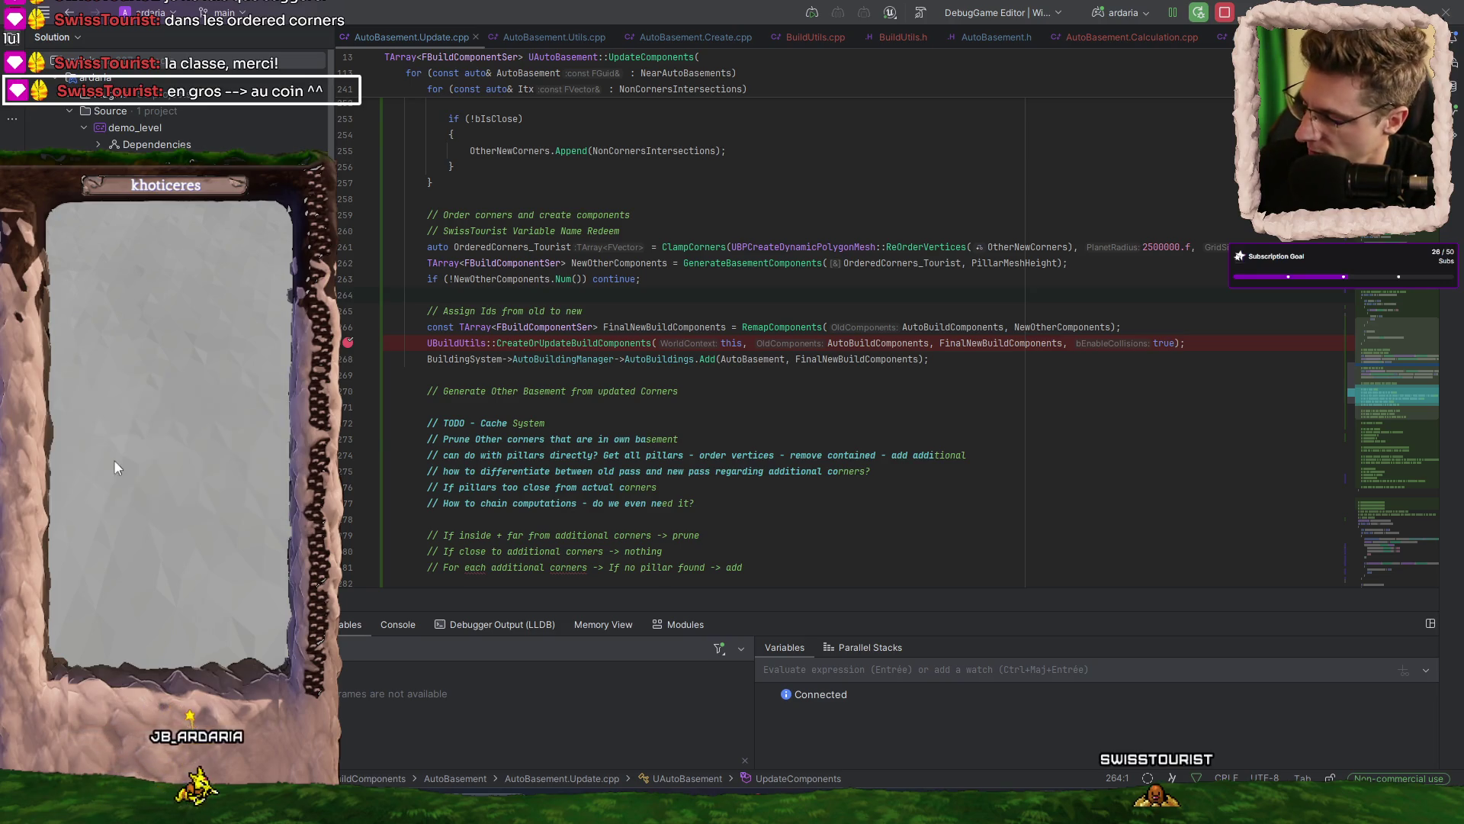
- Switch to Unreal Editor, where the new play session is running
key("alt+Tab")
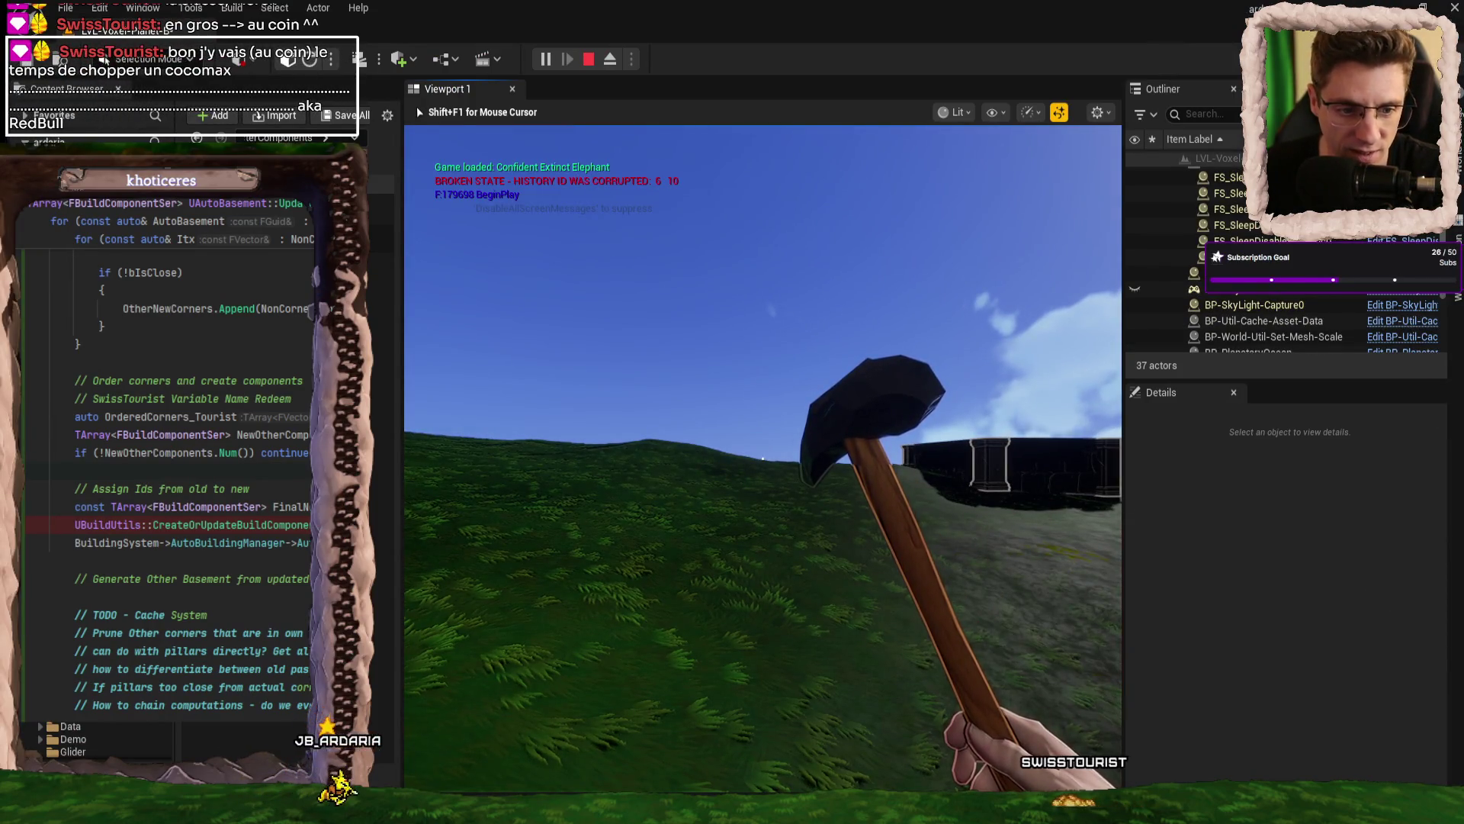
- Place two AutoHouse wall pieces beside the pillar, stepping forward between placements
scroll(763, 458, "down", 1)
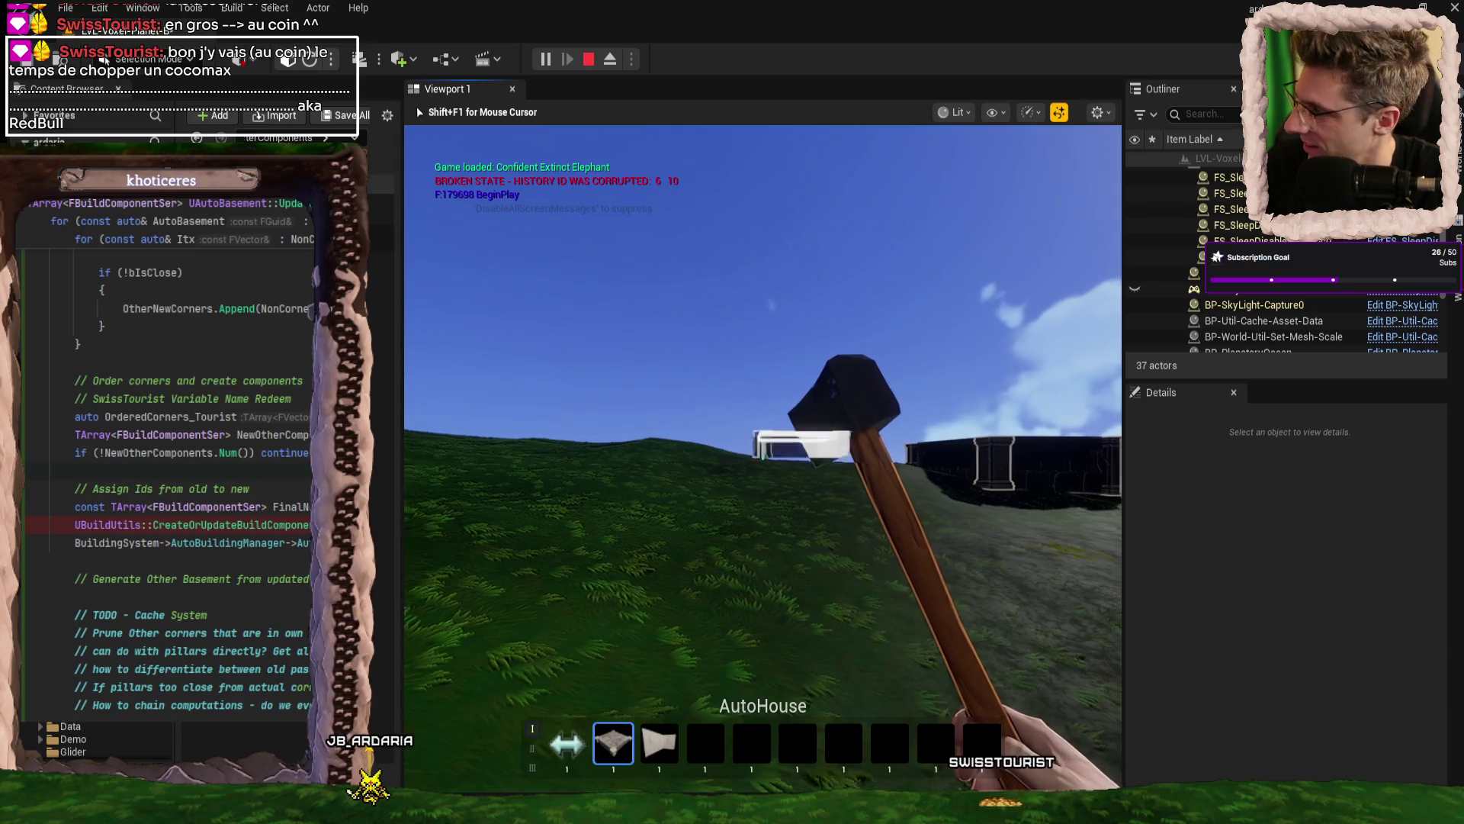
left_click(762, 457)
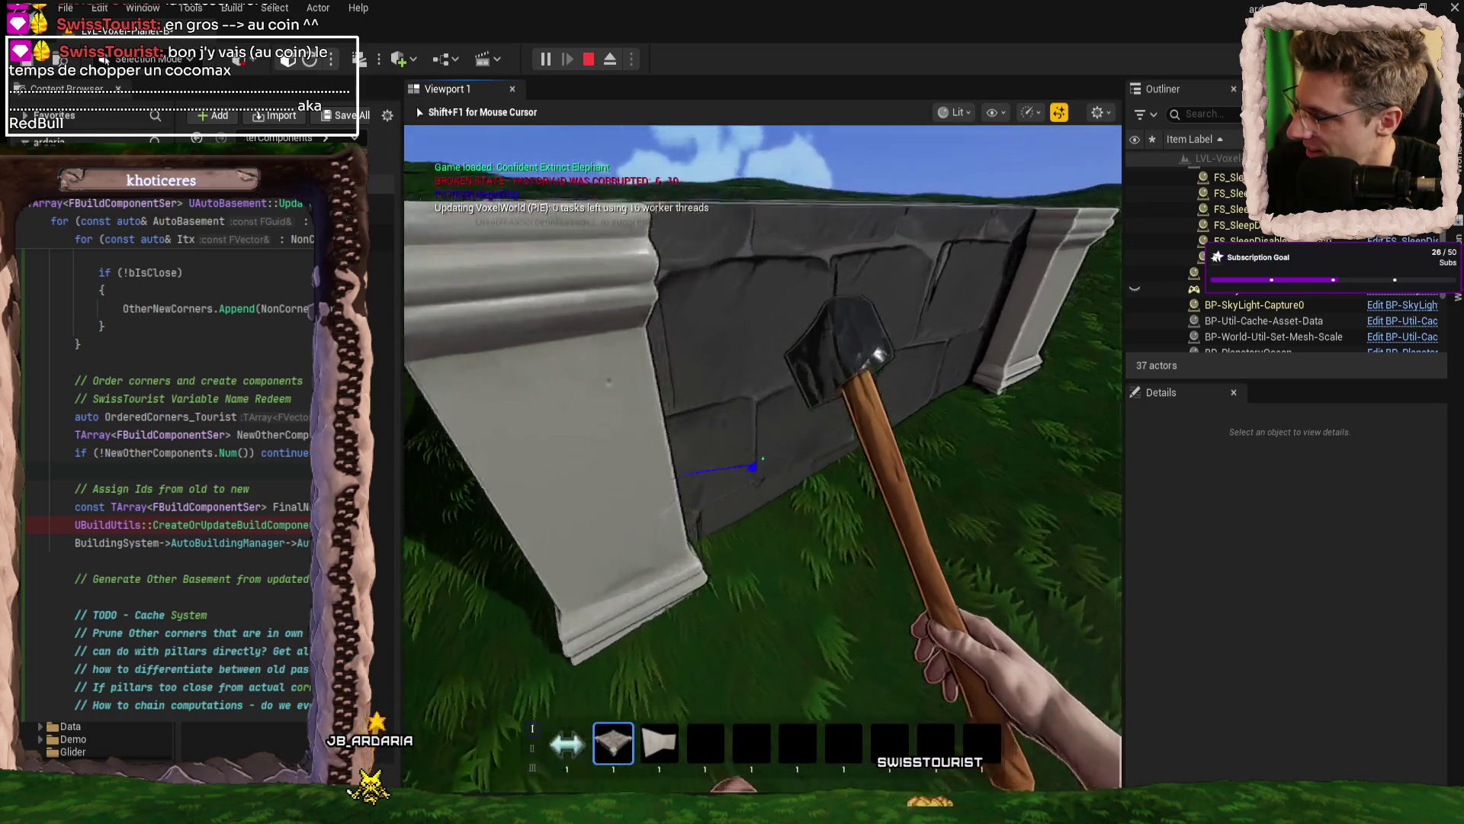
key("w")
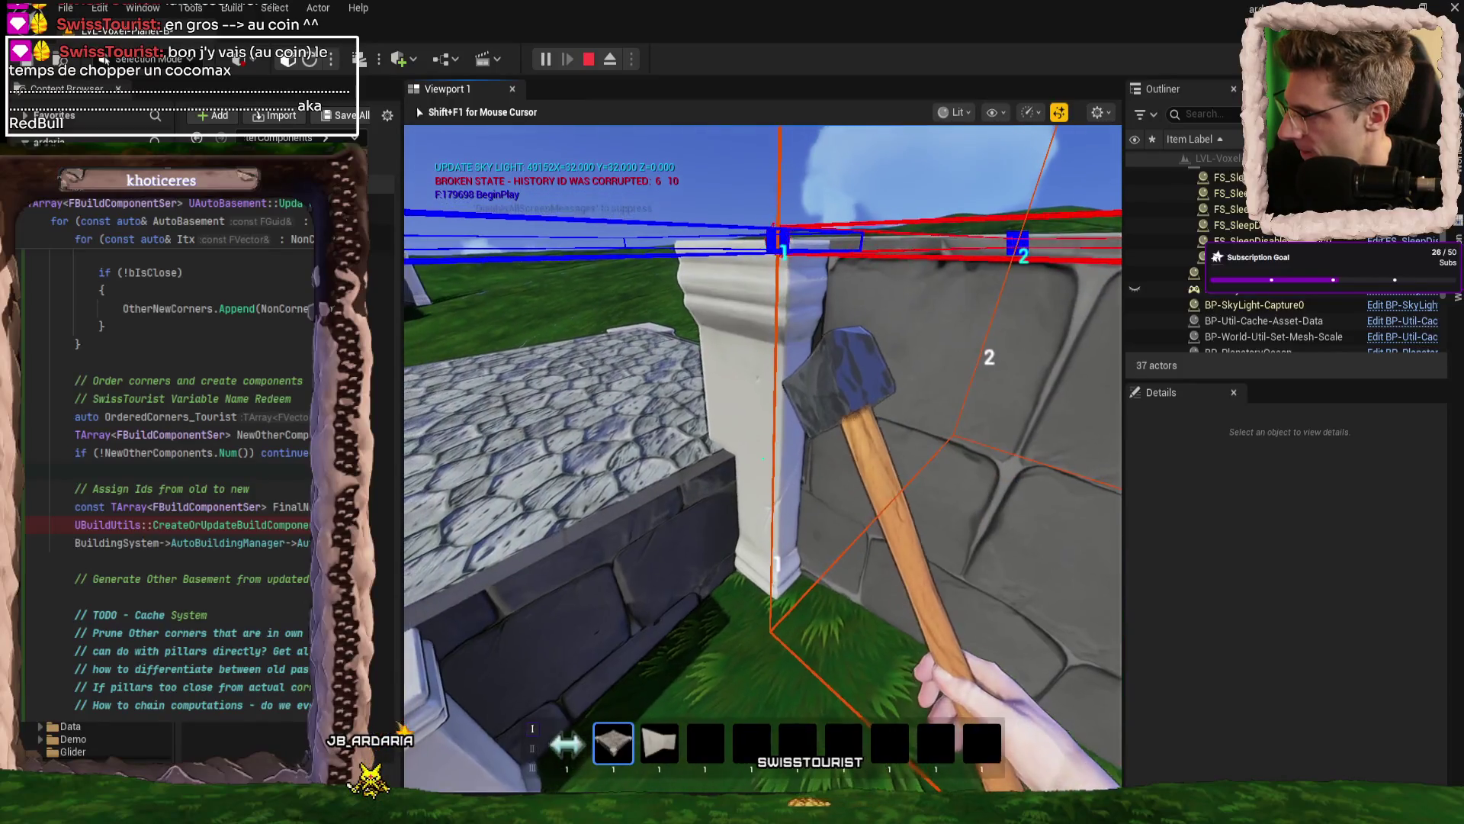
left_click(762, 458)
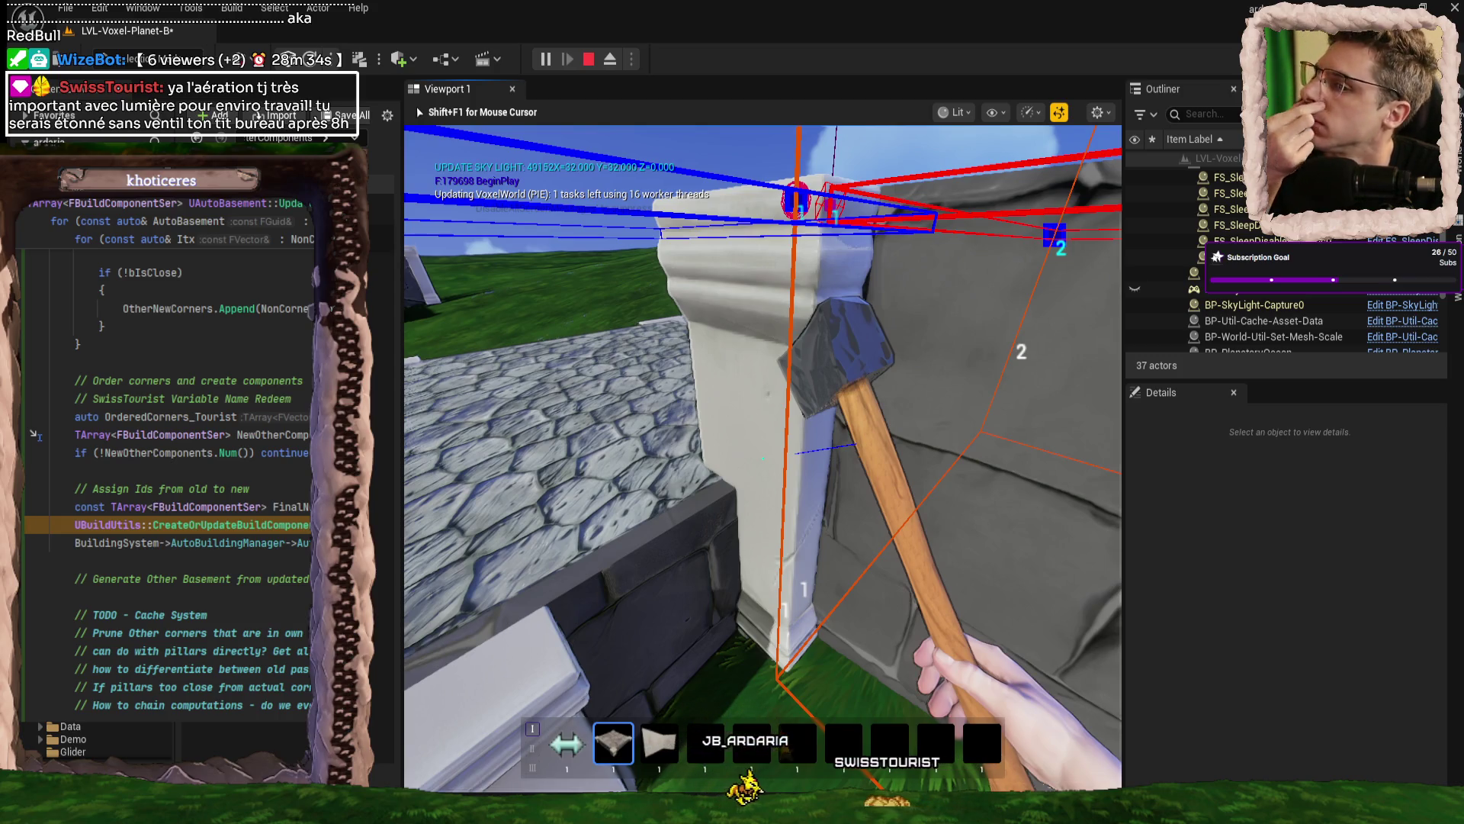
scroll(168, 457, "up", 1)
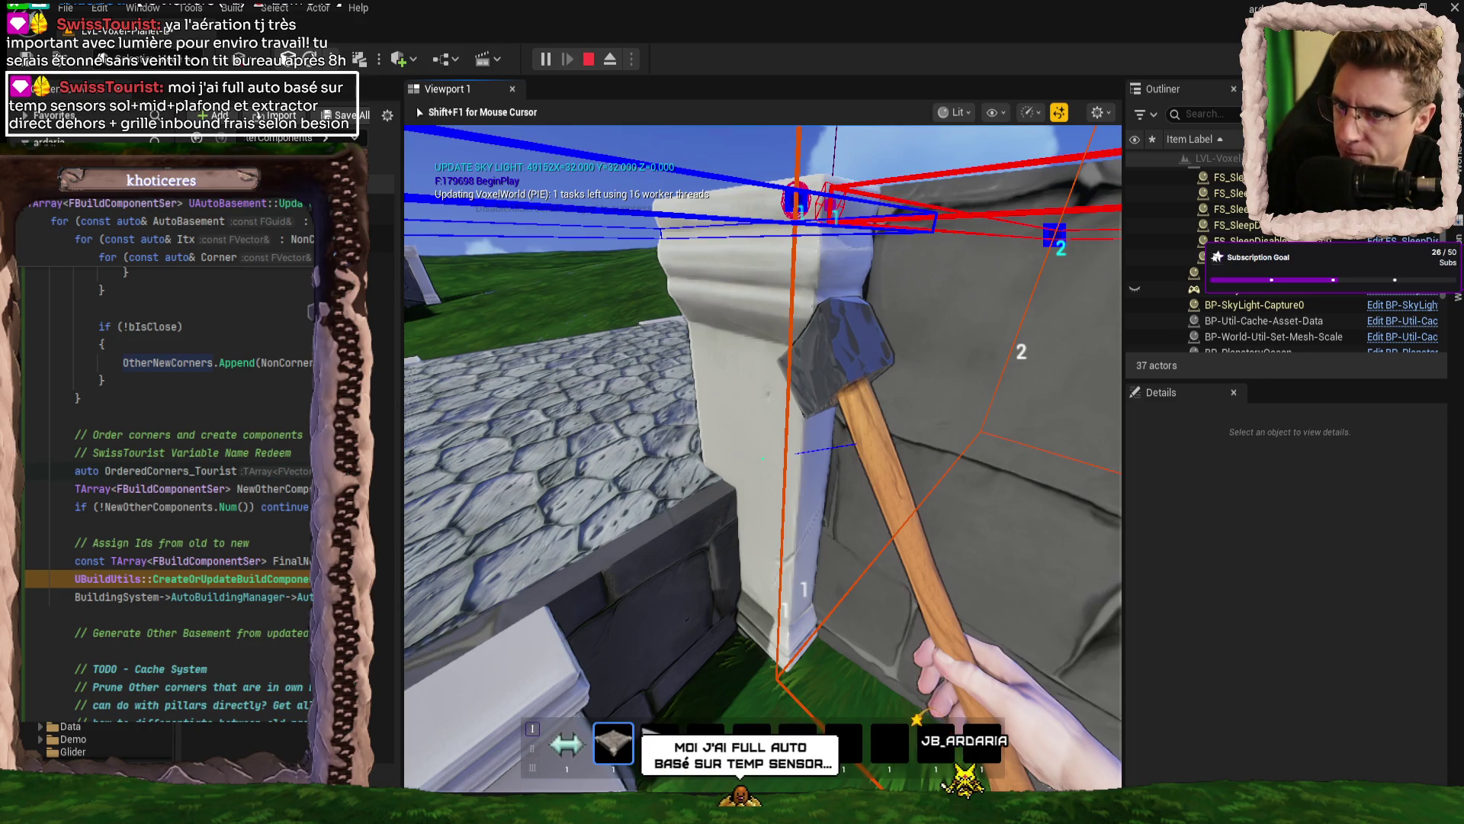
- Continue past the breakpoint, eject with F8, and move the camera toward the corner debug boxes
key("F5")
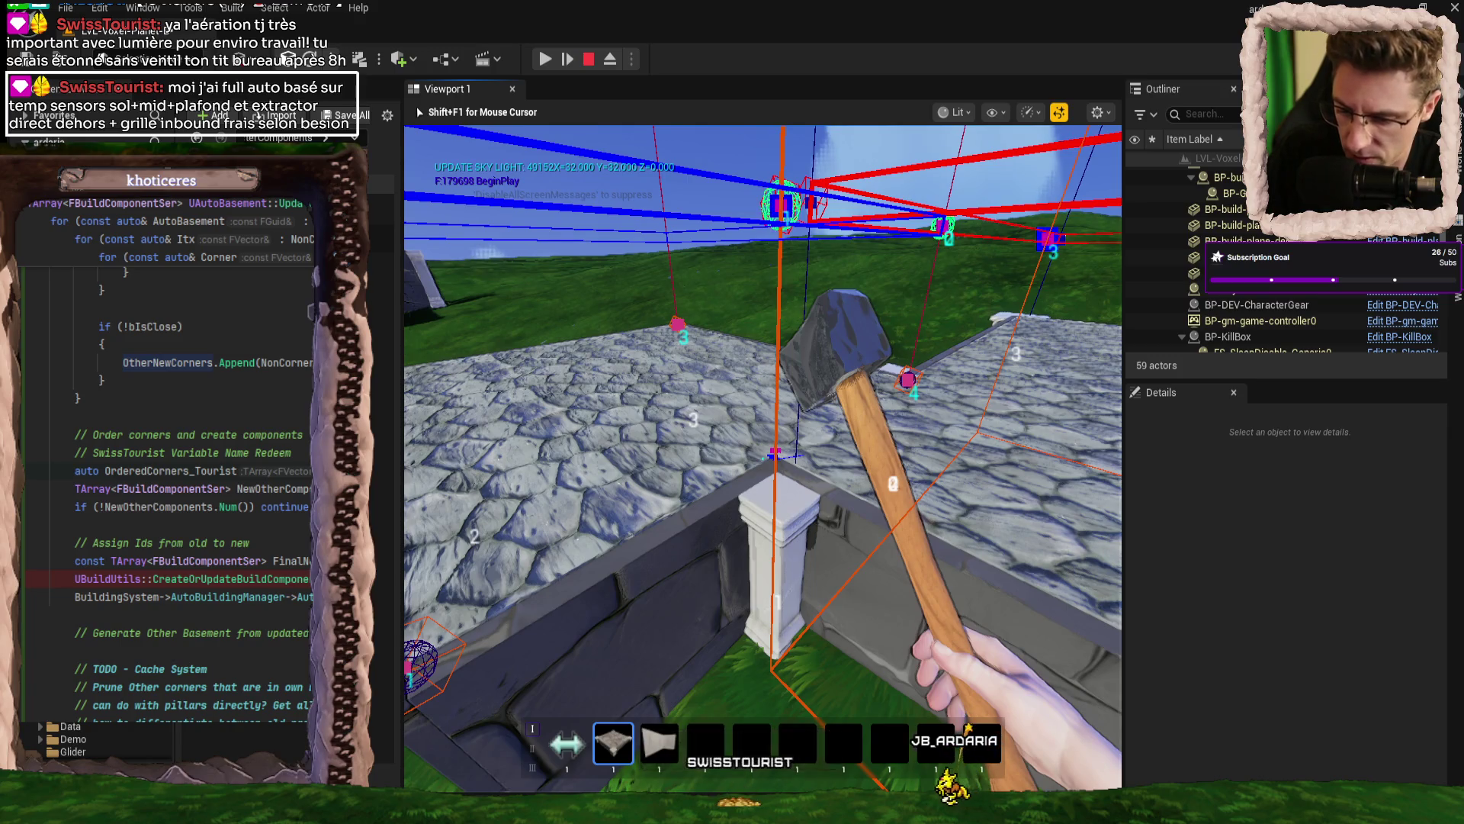
key("F8")
mouse_move(763, 458)
left_mouse_down()
mouse_move(751, 313)
mouse_move(762, 519)
mouse_move(755, 495)
mouse_move(656, 434)
left_mouse_up()
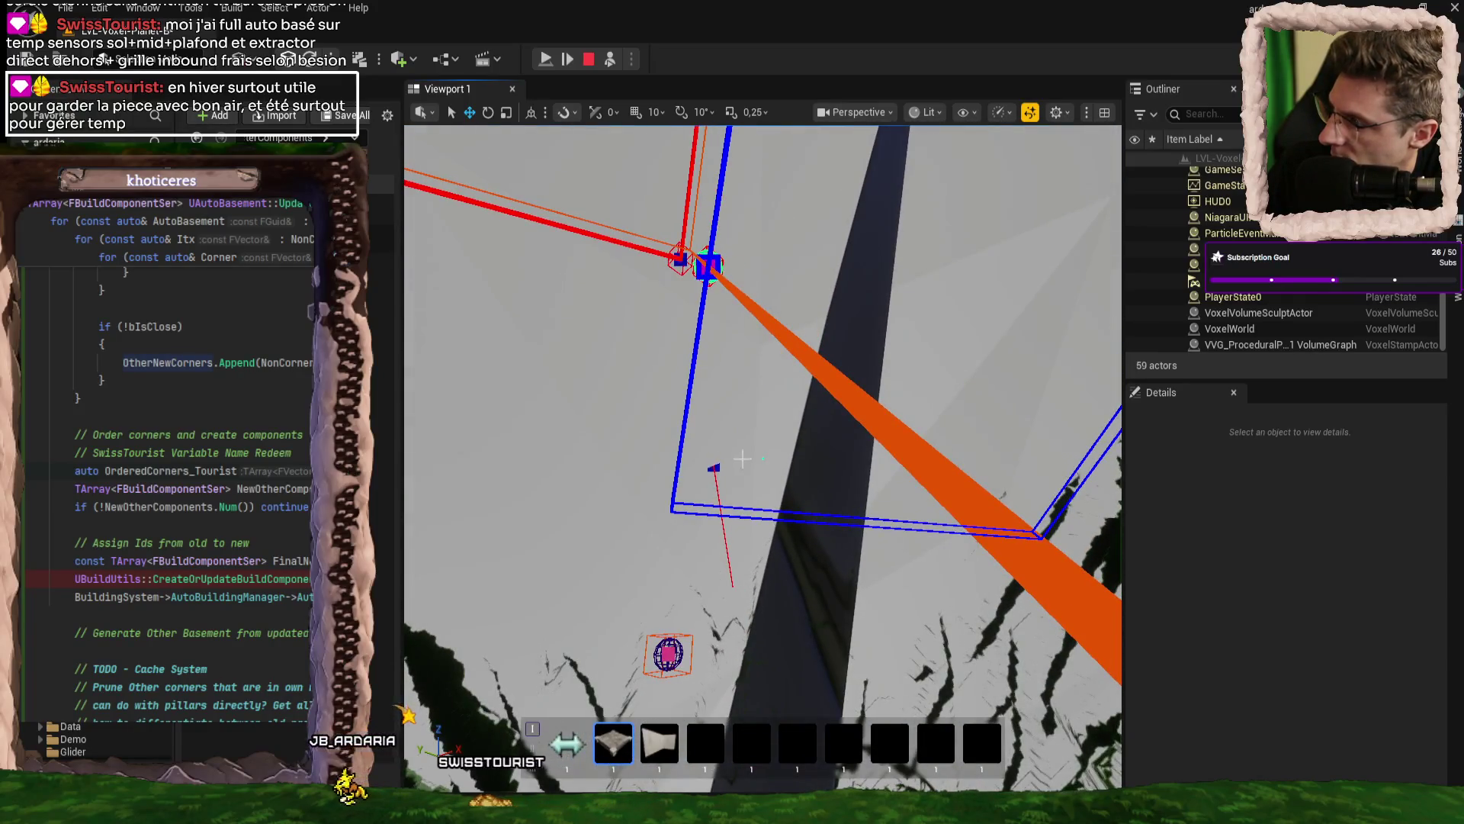
right_click(765, 467)
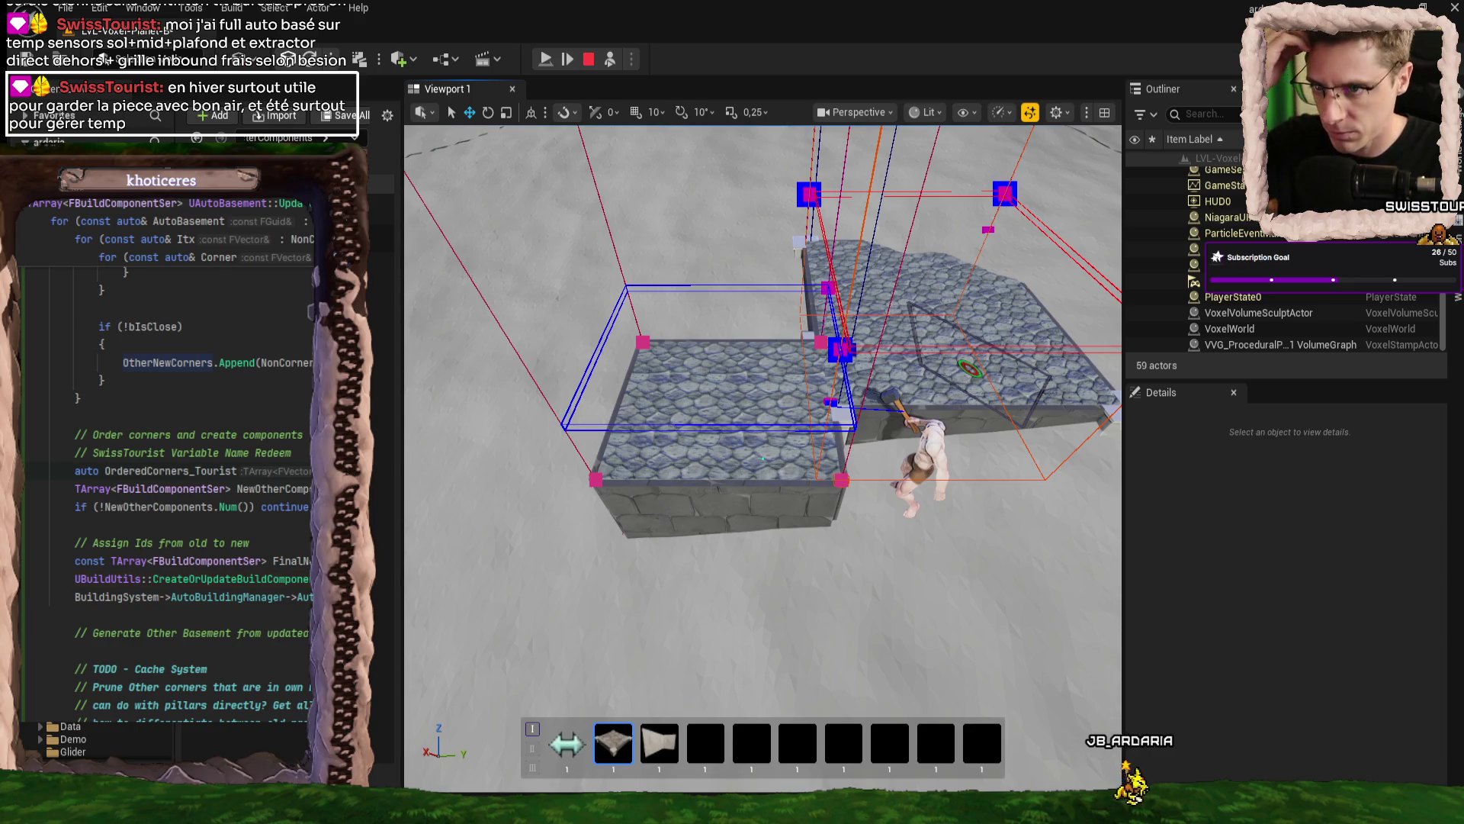
- Stop the play session with Esc and jump to the CreateOrUpdateBuildComponents definition
key("Escape")
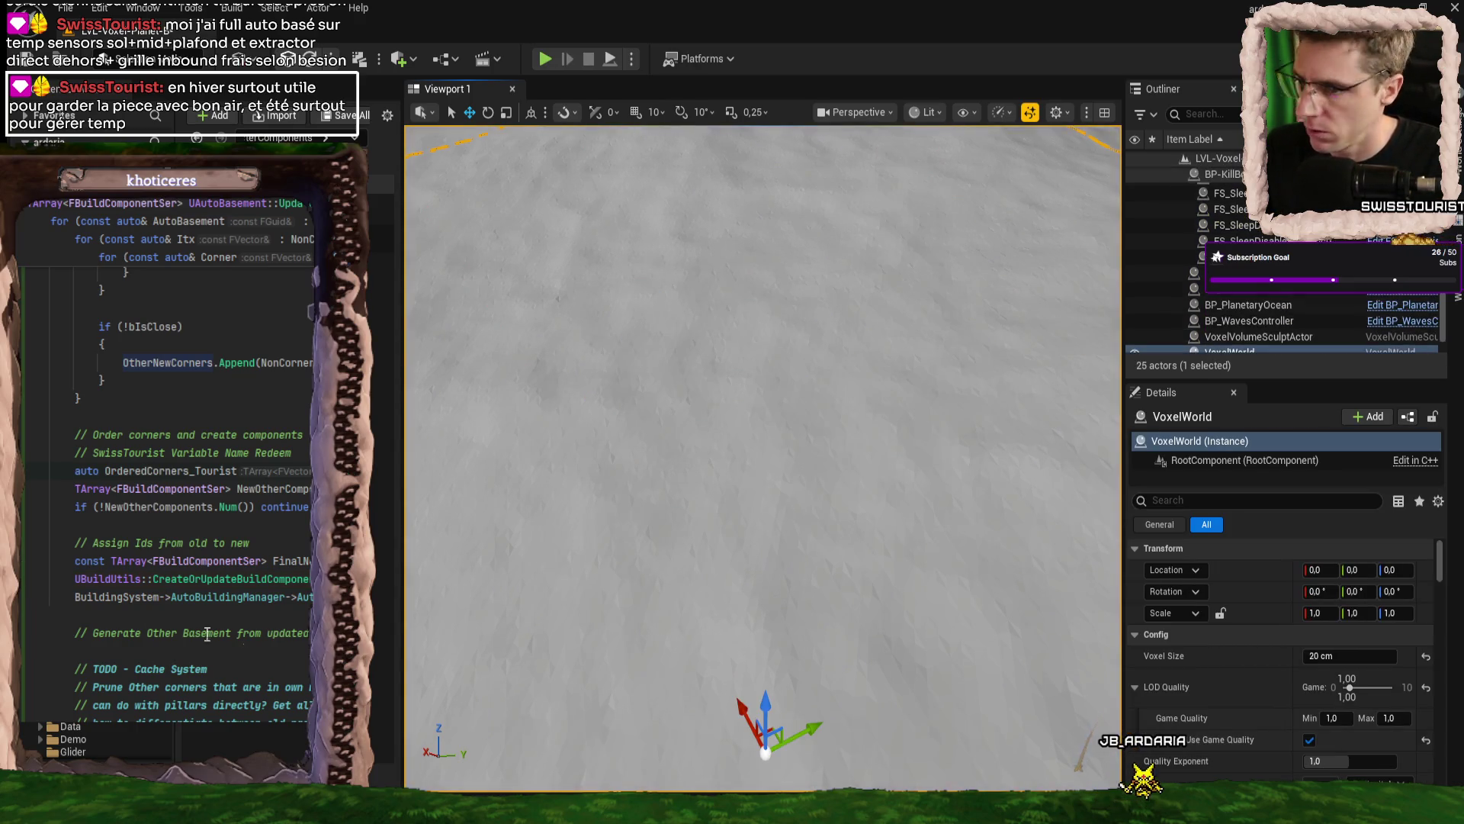
left_click(244, 580, "ctrl")
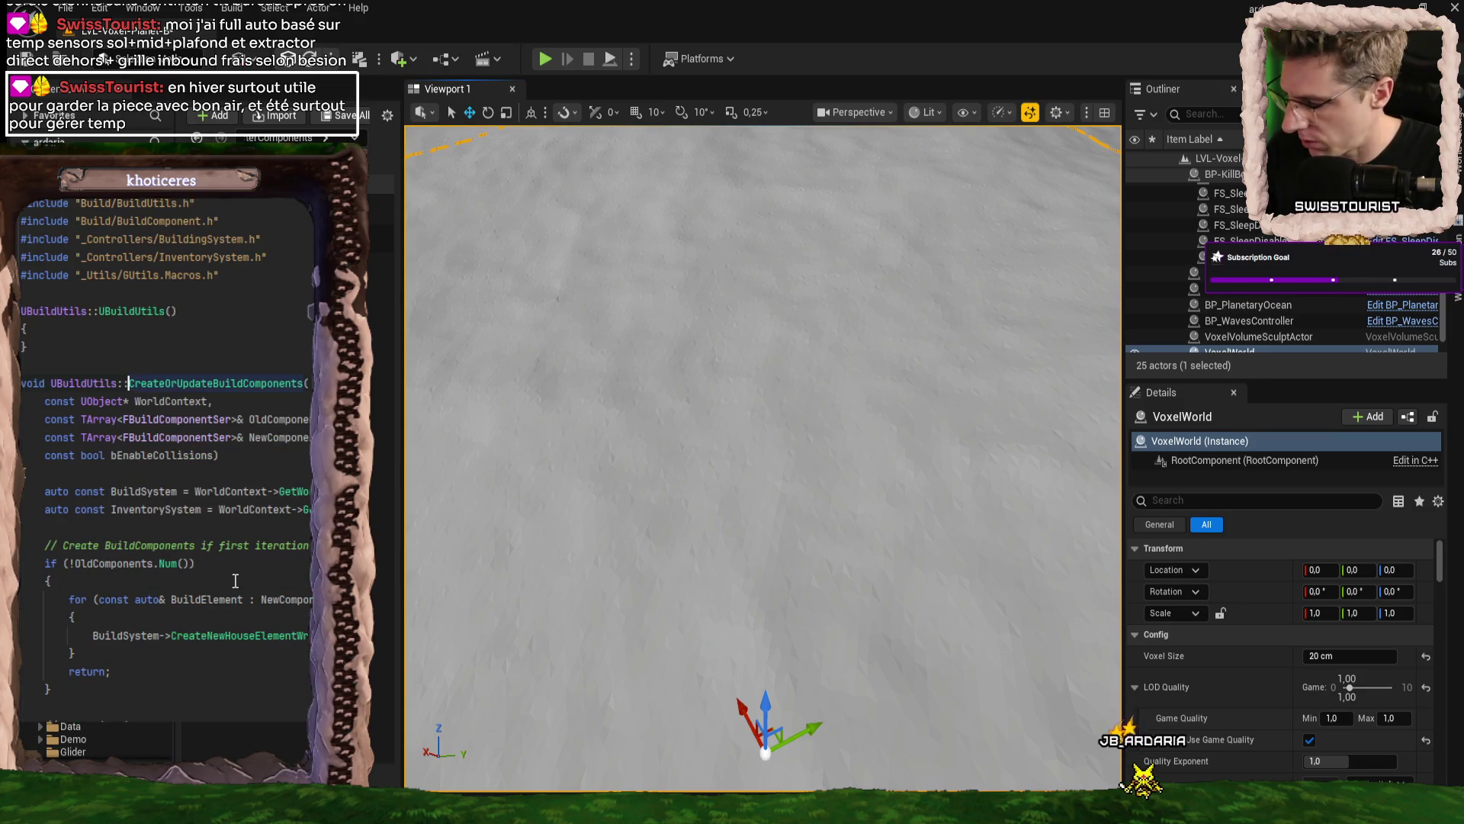
- Open OptimizedInstancedStaticMeshComponent.cpp from recent files and select bUpdatePhysicState on line 439
key("alt+Tab")
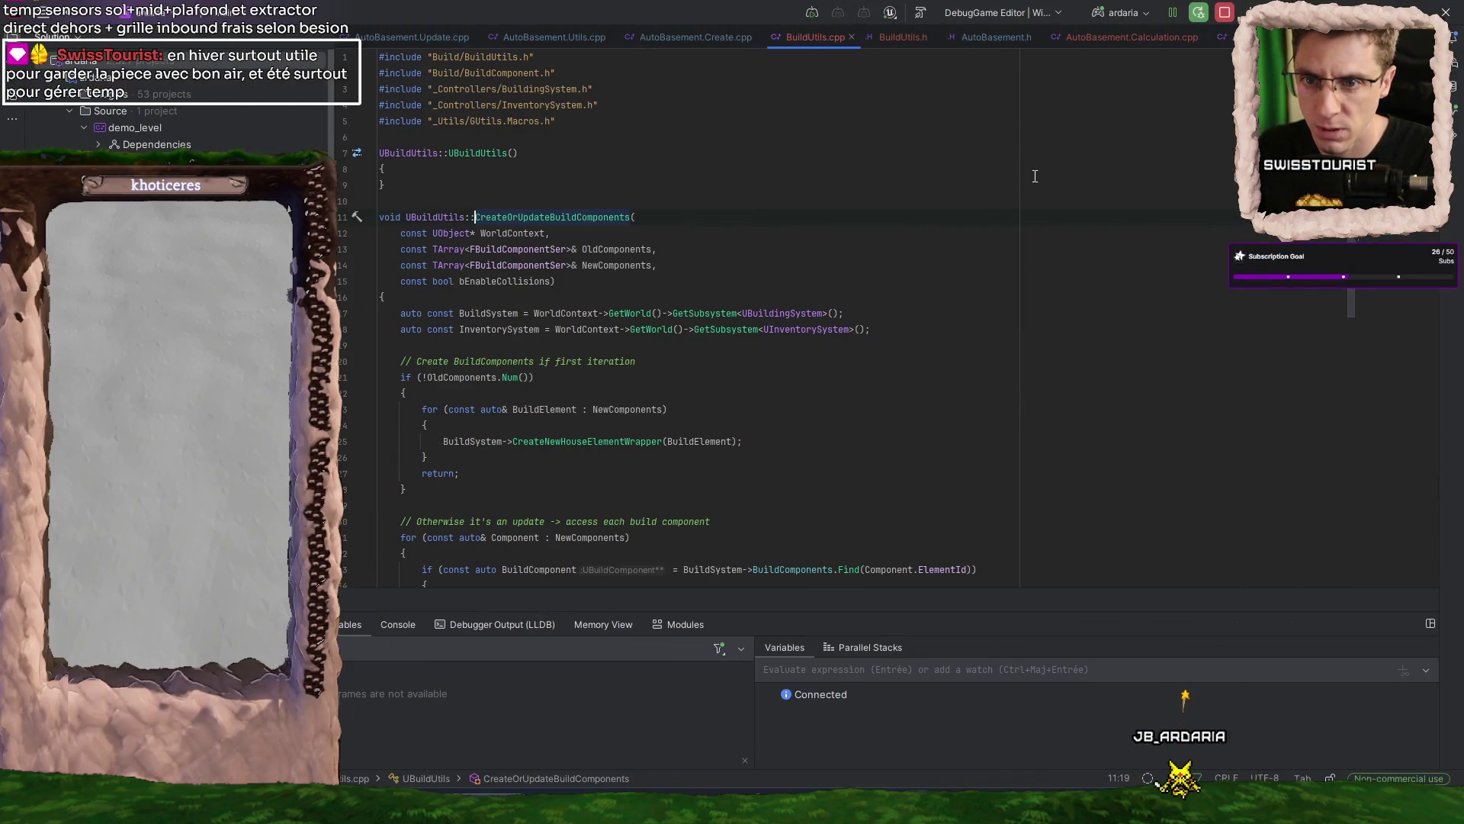
key("ctrl+Tab")
key("Tab")
key("Tab")
key("Tab")
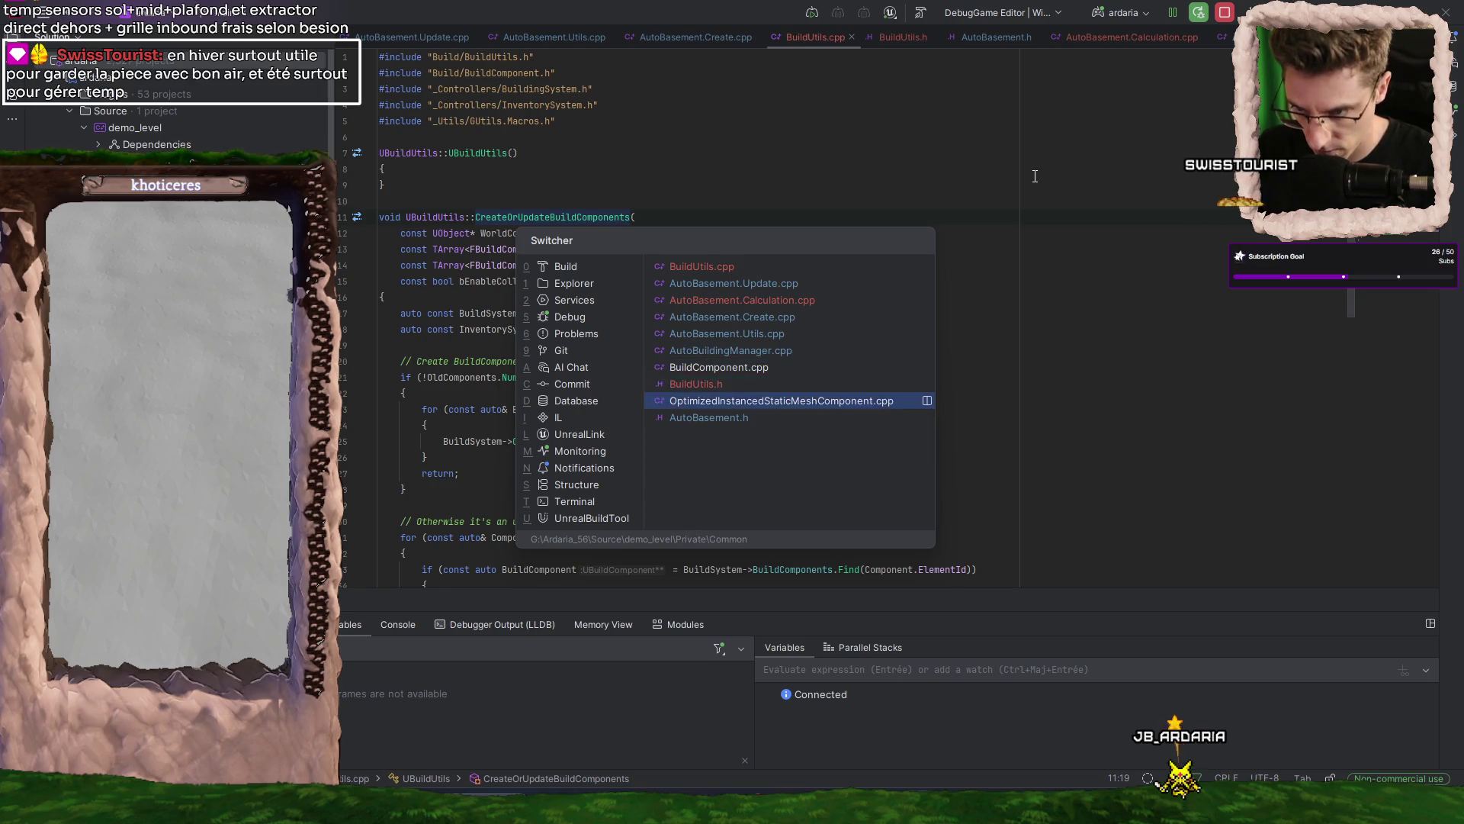
double_click(494, 205)
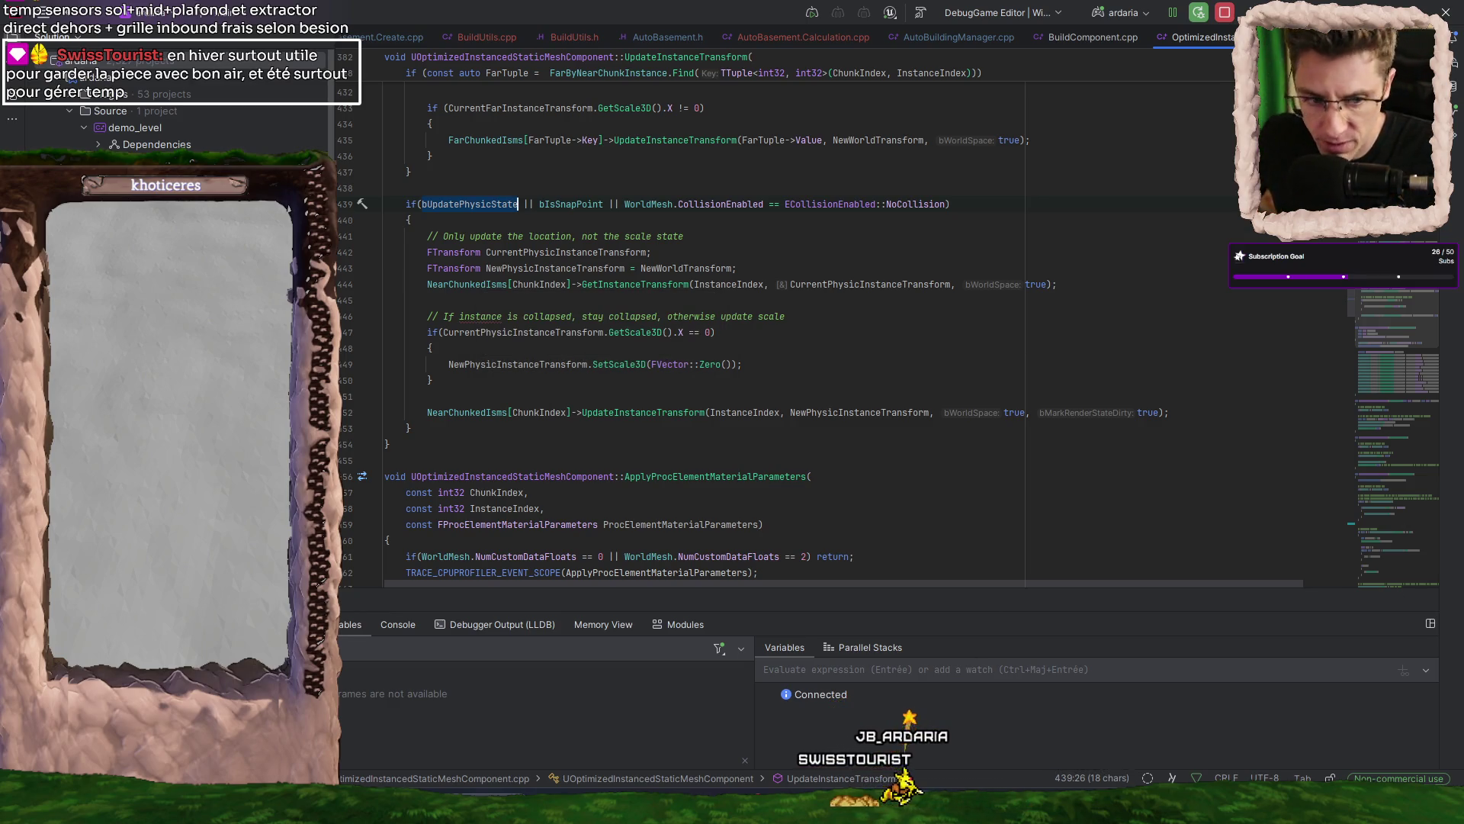
mouse_move(1087, 808)
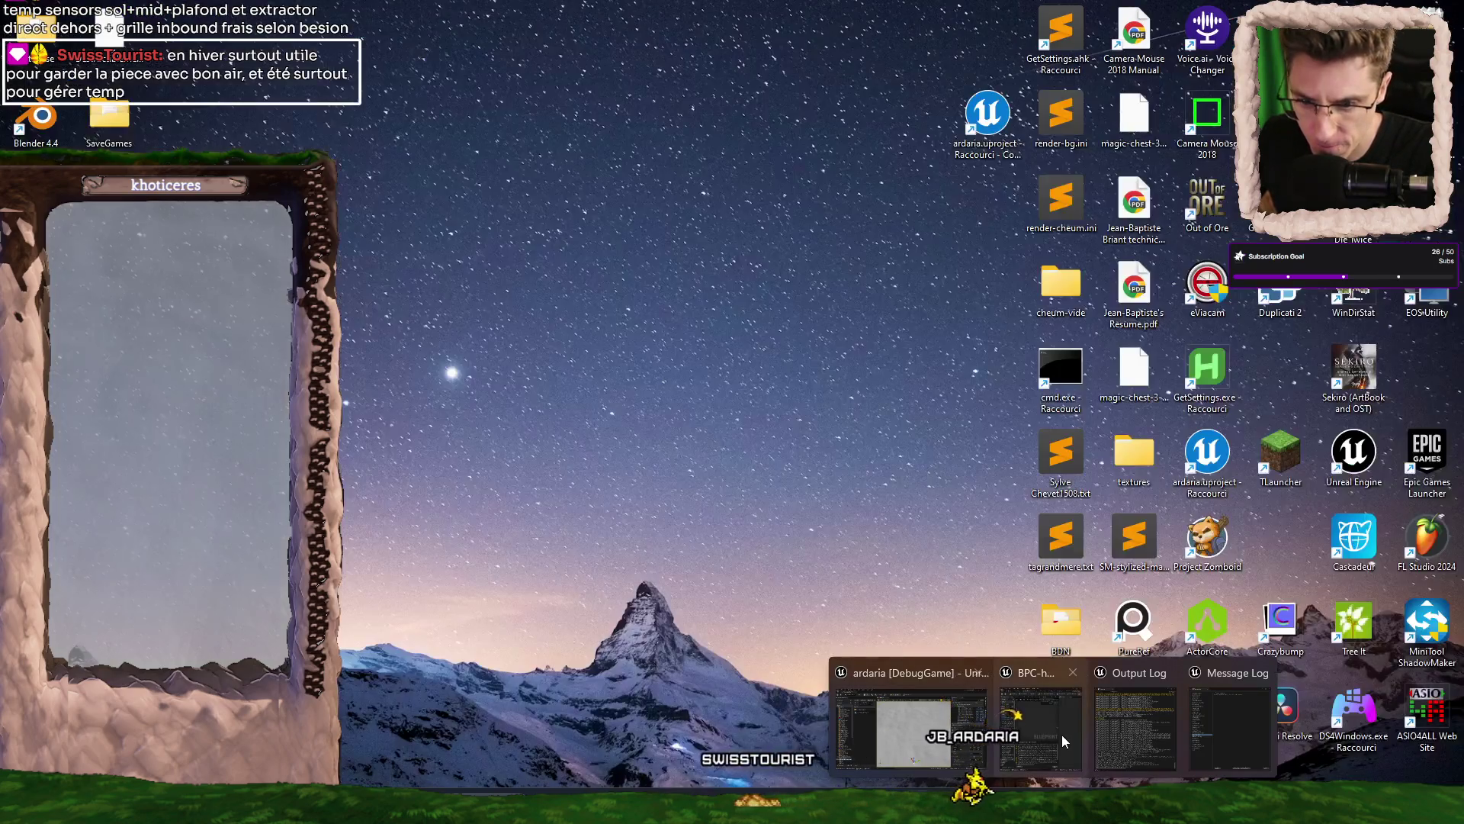
left_click(1066, 741)
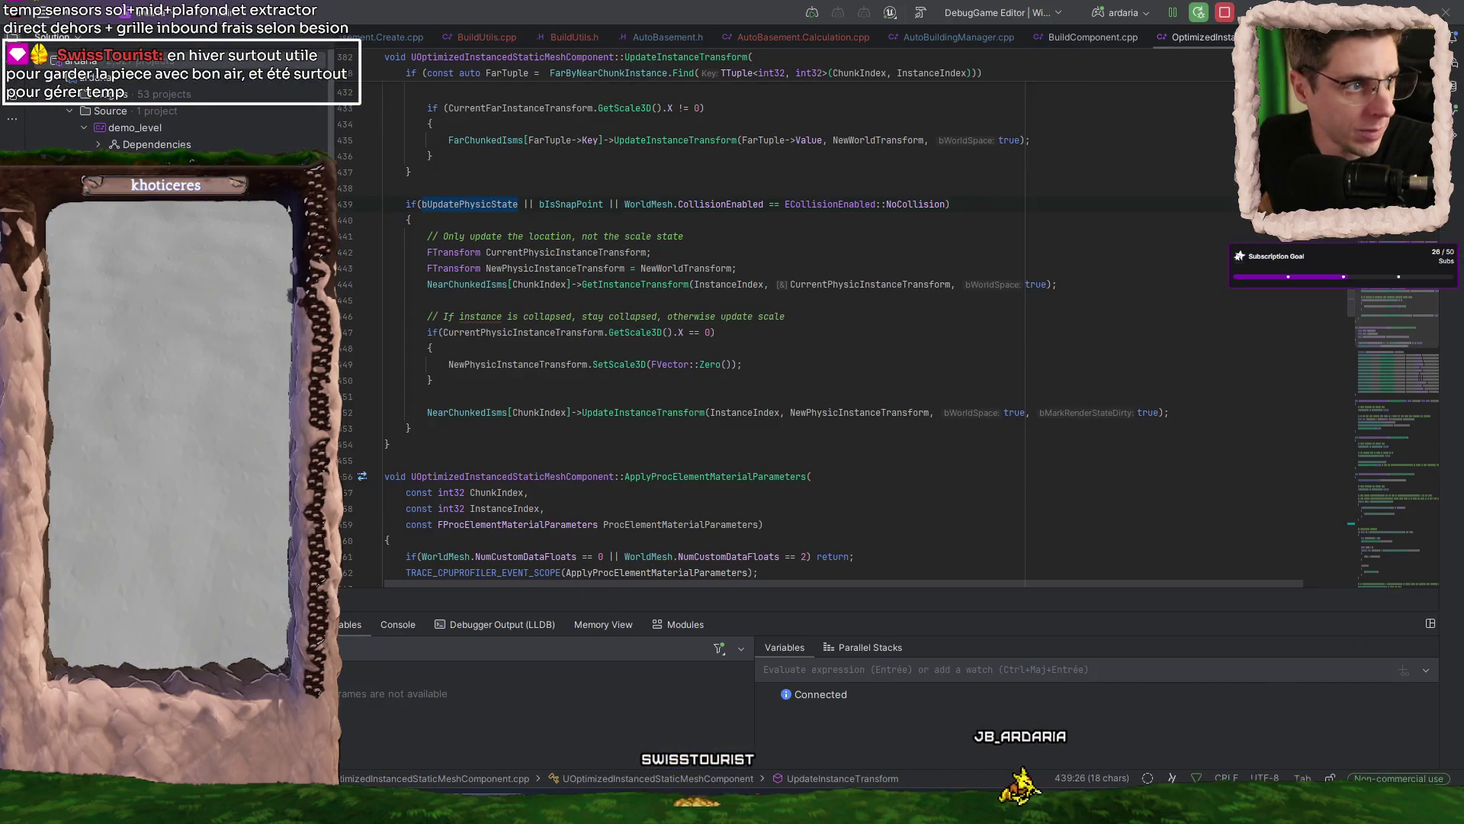
- Select the Is Valid node in UpdateSubComponent and start a Simulate play session
scroll(706, 278, "down", 5)
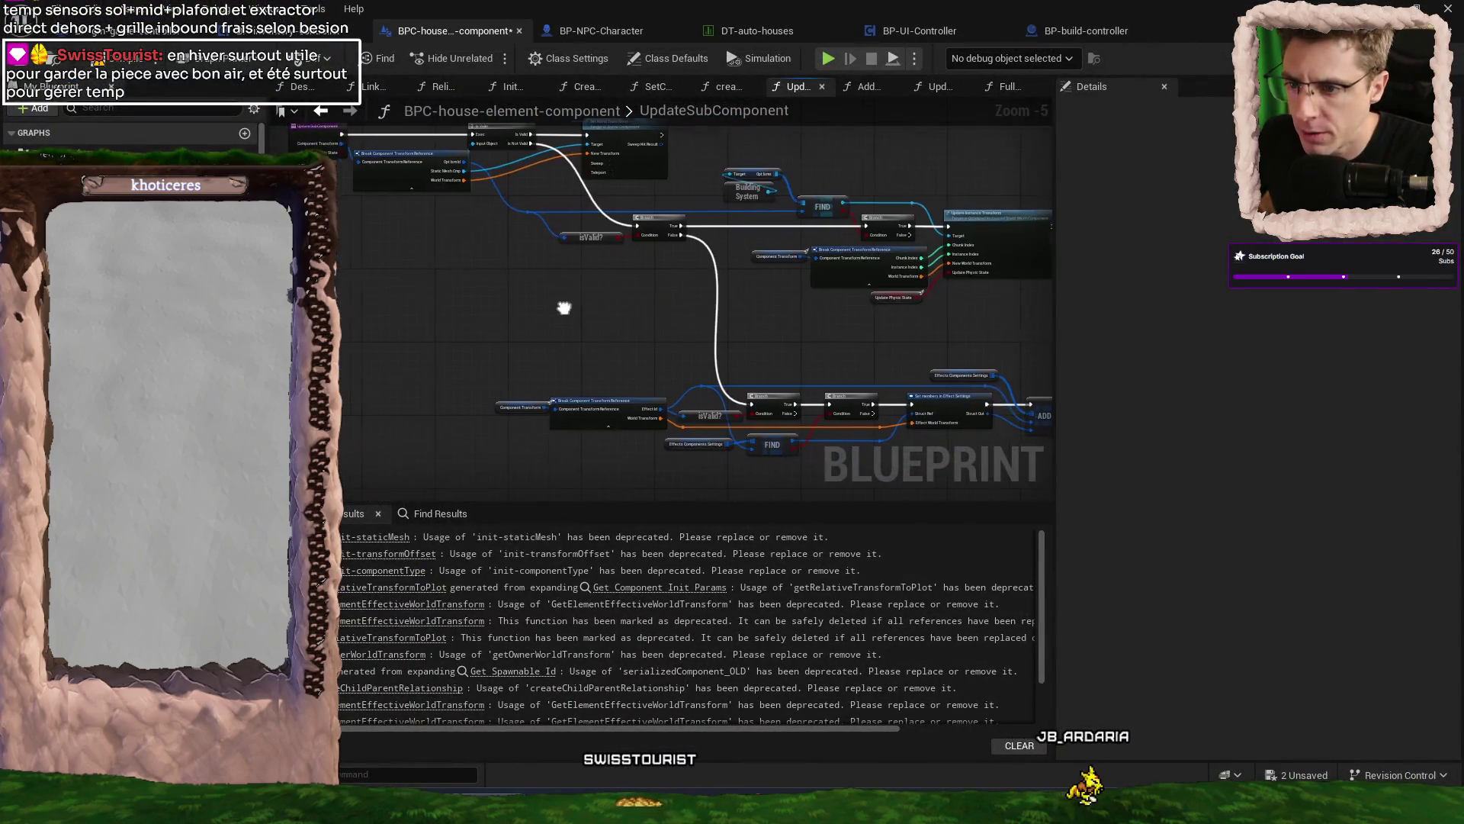
scroll(505, 302, "up", 4)
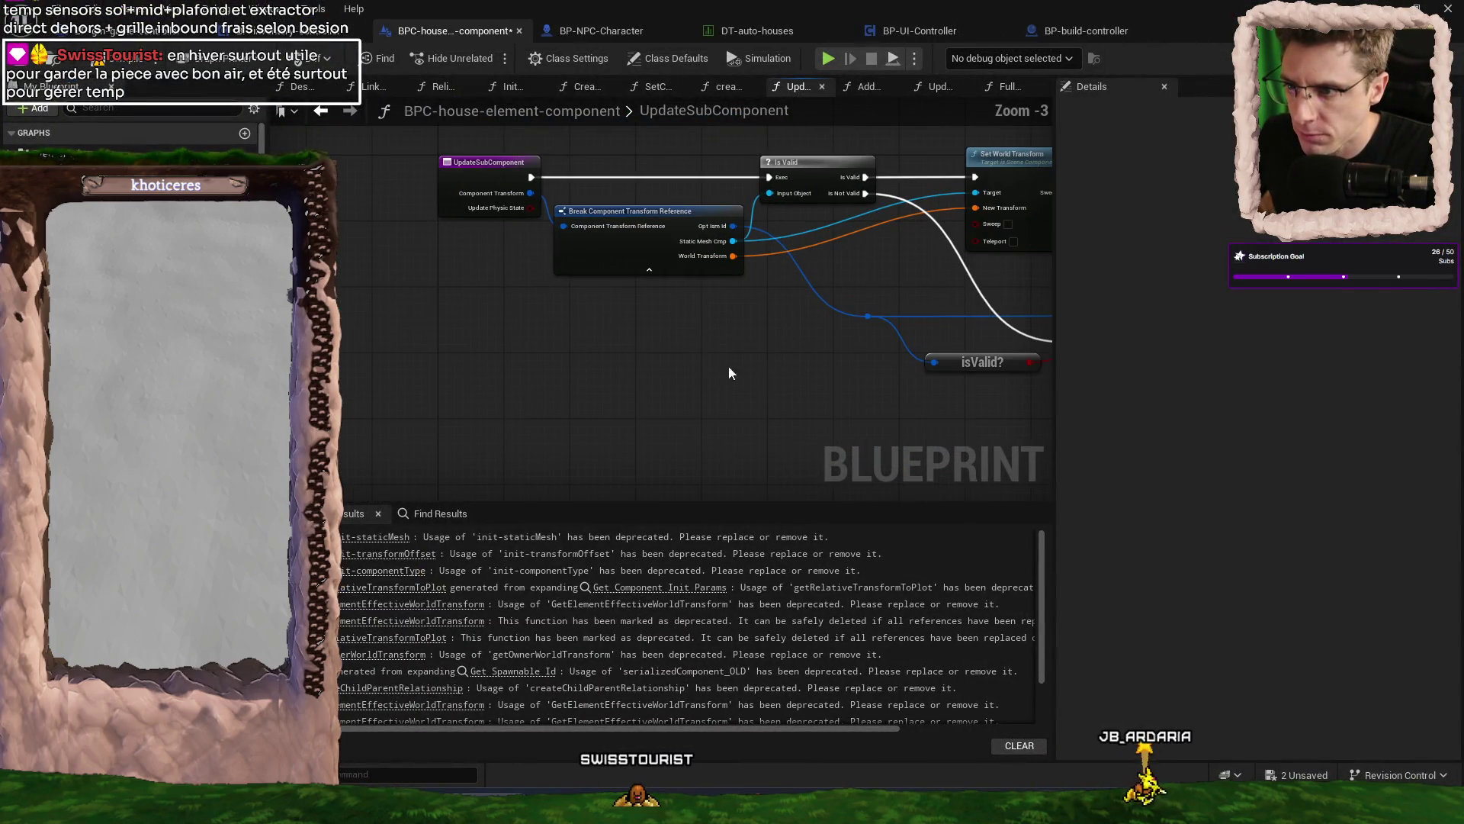
mouse_move(552, 401)
left_mouse_down()
mouse_move(611, 496)
mouse_move(938, 488)
left_mouse_up()
scroll(676, 269, "up", 3)
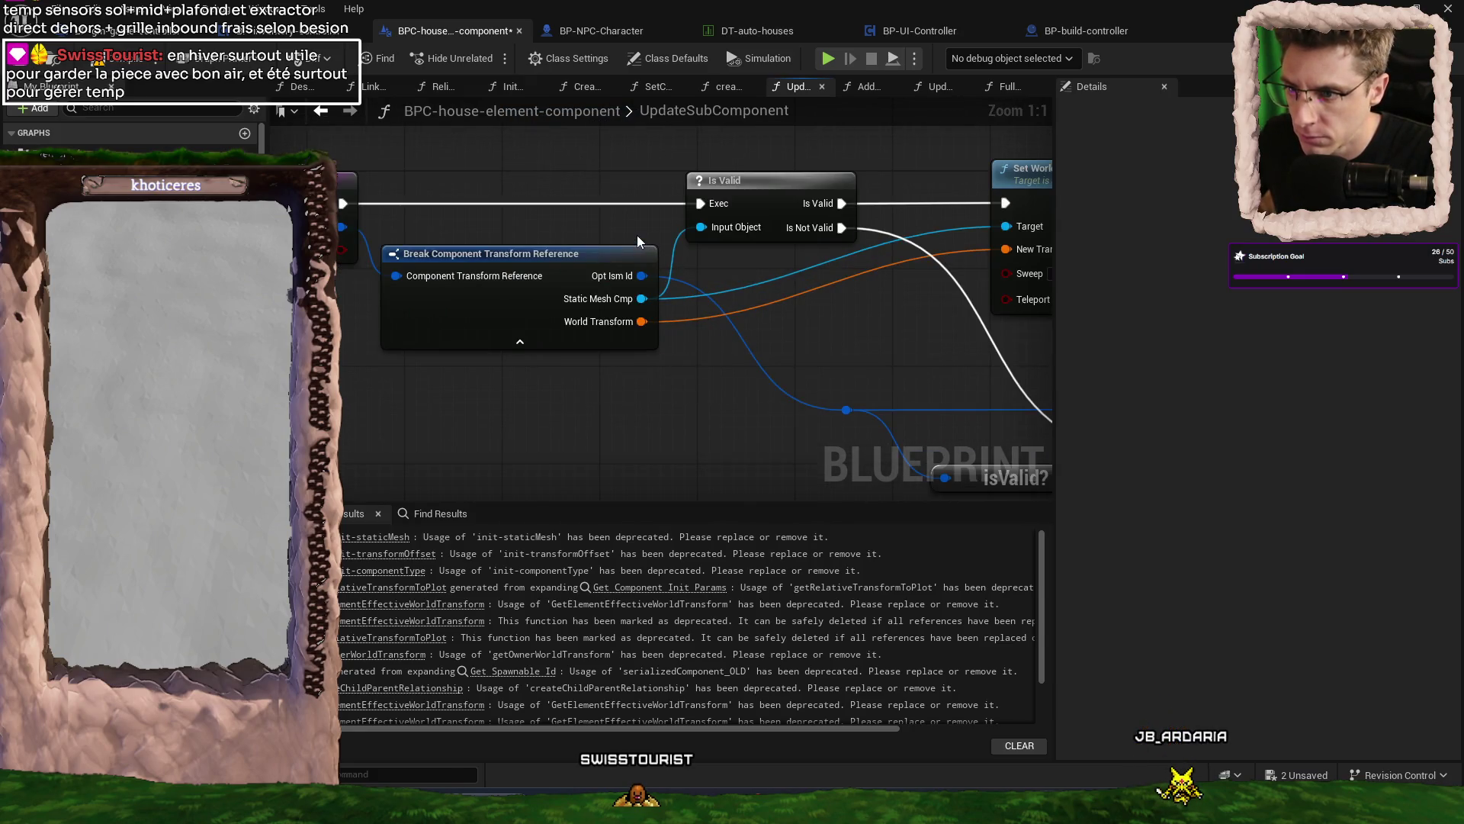
left_click(792, 174)
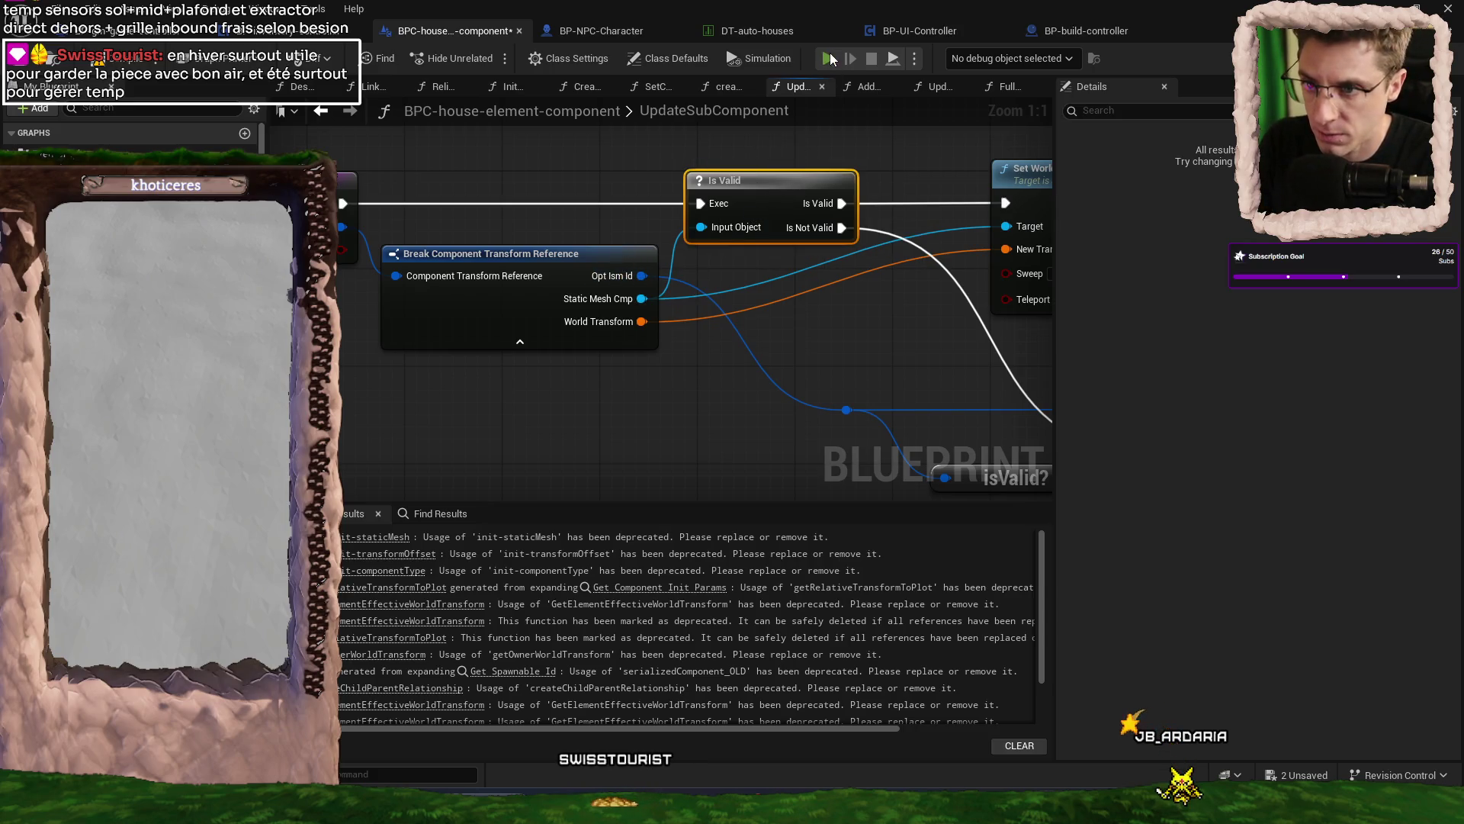
key("alt+p")
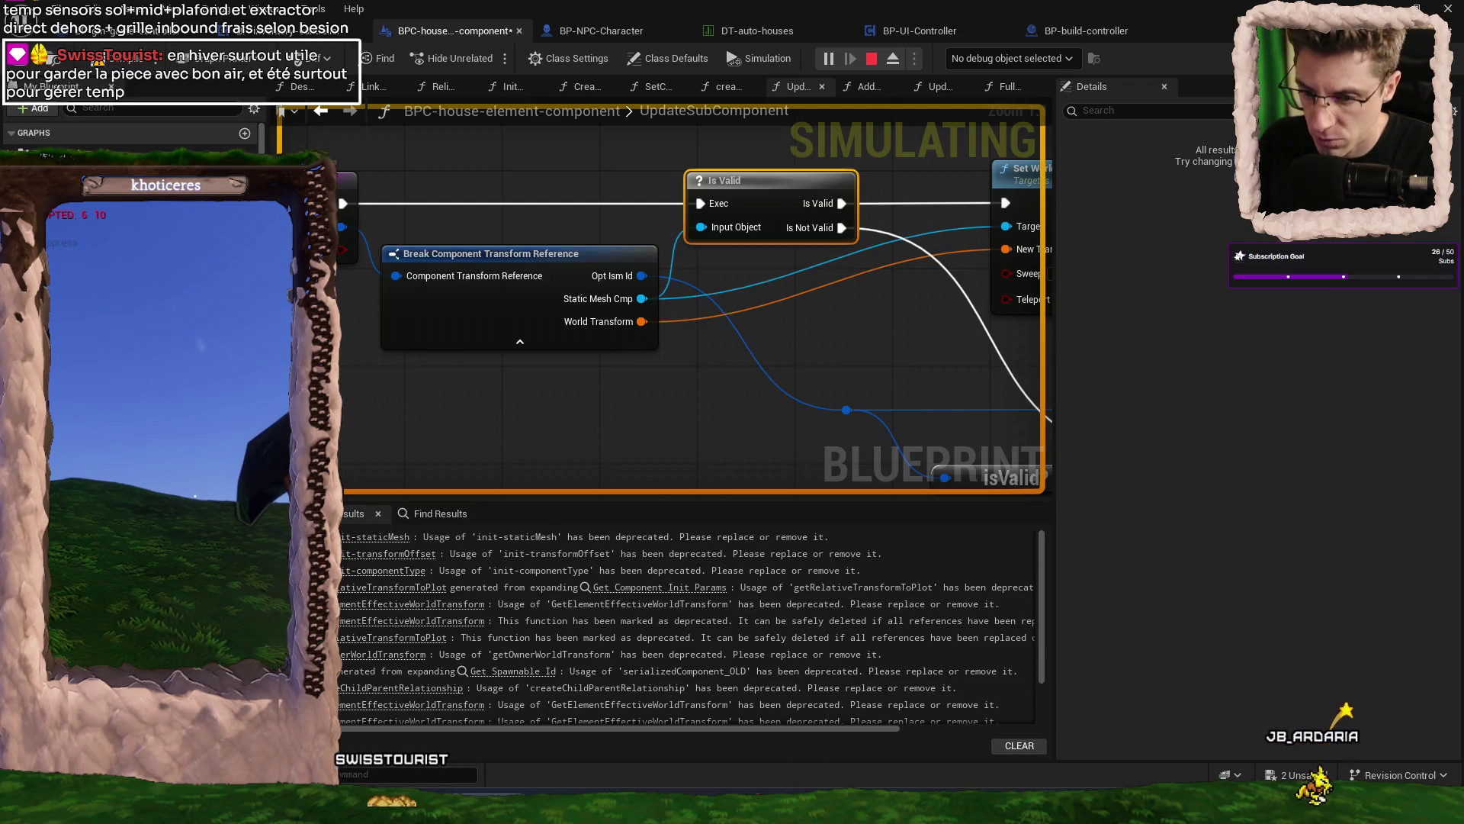
key("alt+Tab")
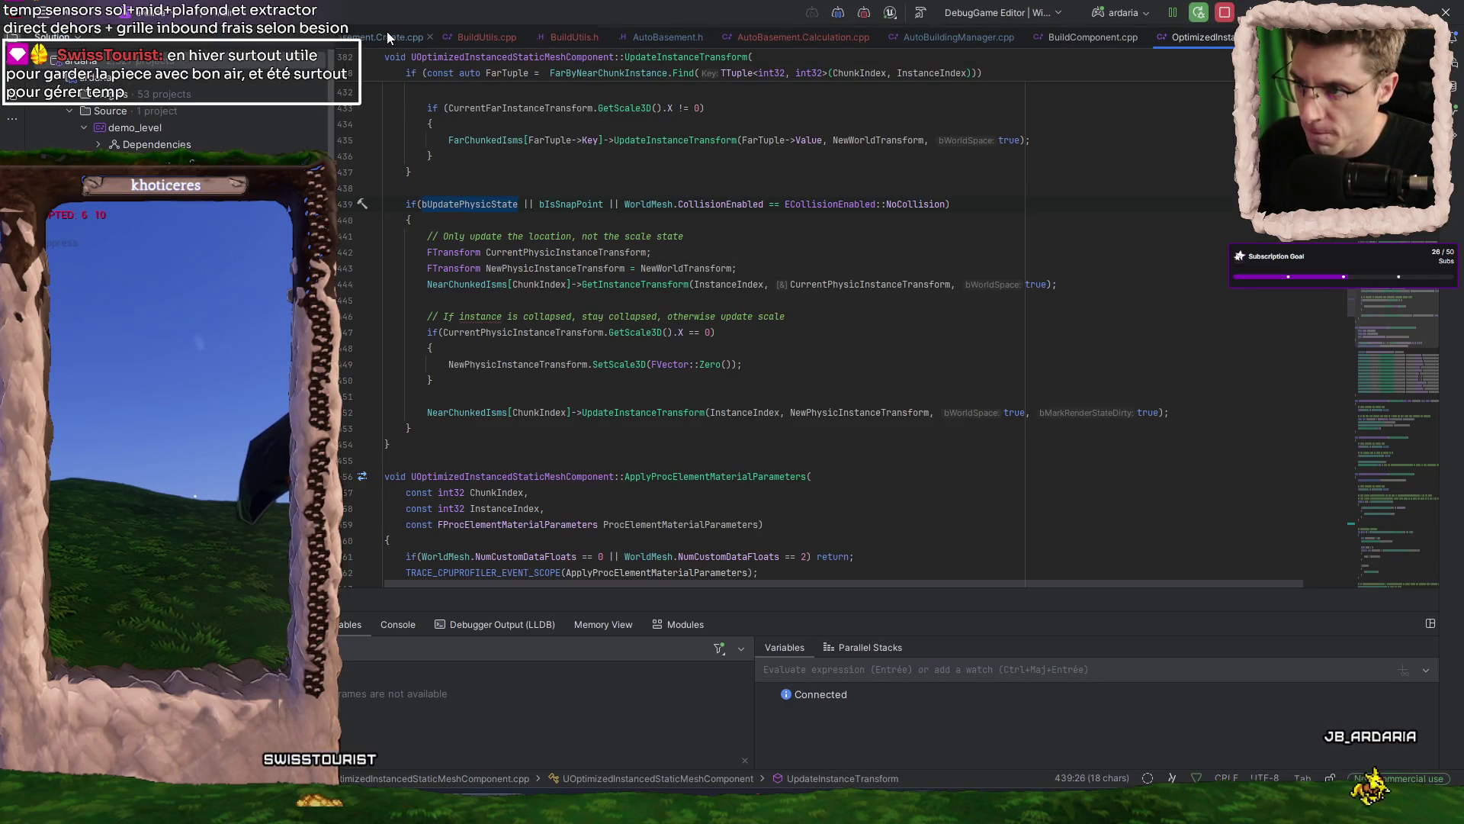
- Close the AutoBasement.Calculation.cpp and BuildComponent.cpp tabs and show AutoBasement.Update.cpp paused at line 267
left_click(877, 36)
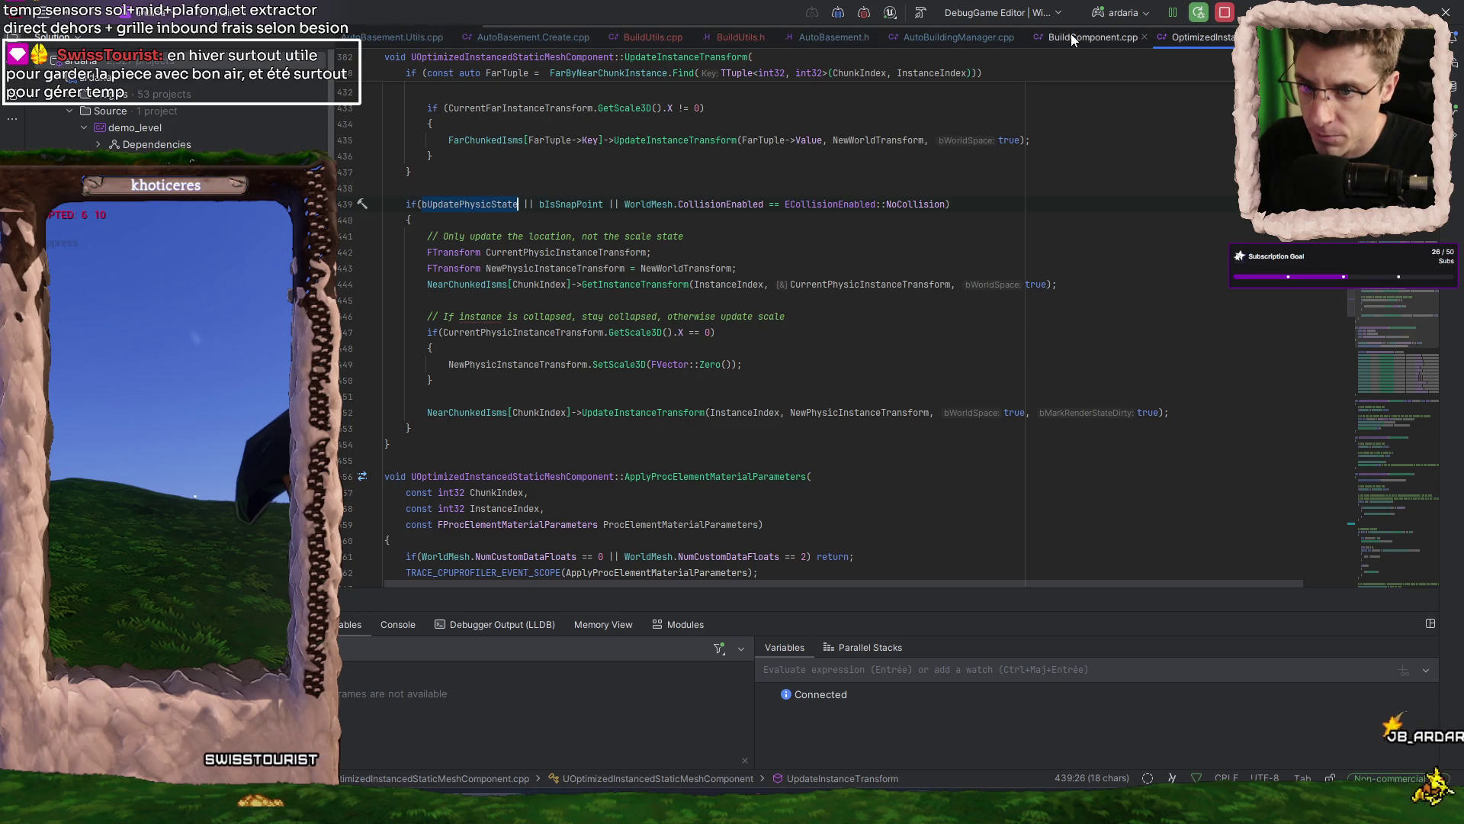
left_click(1145, 38)
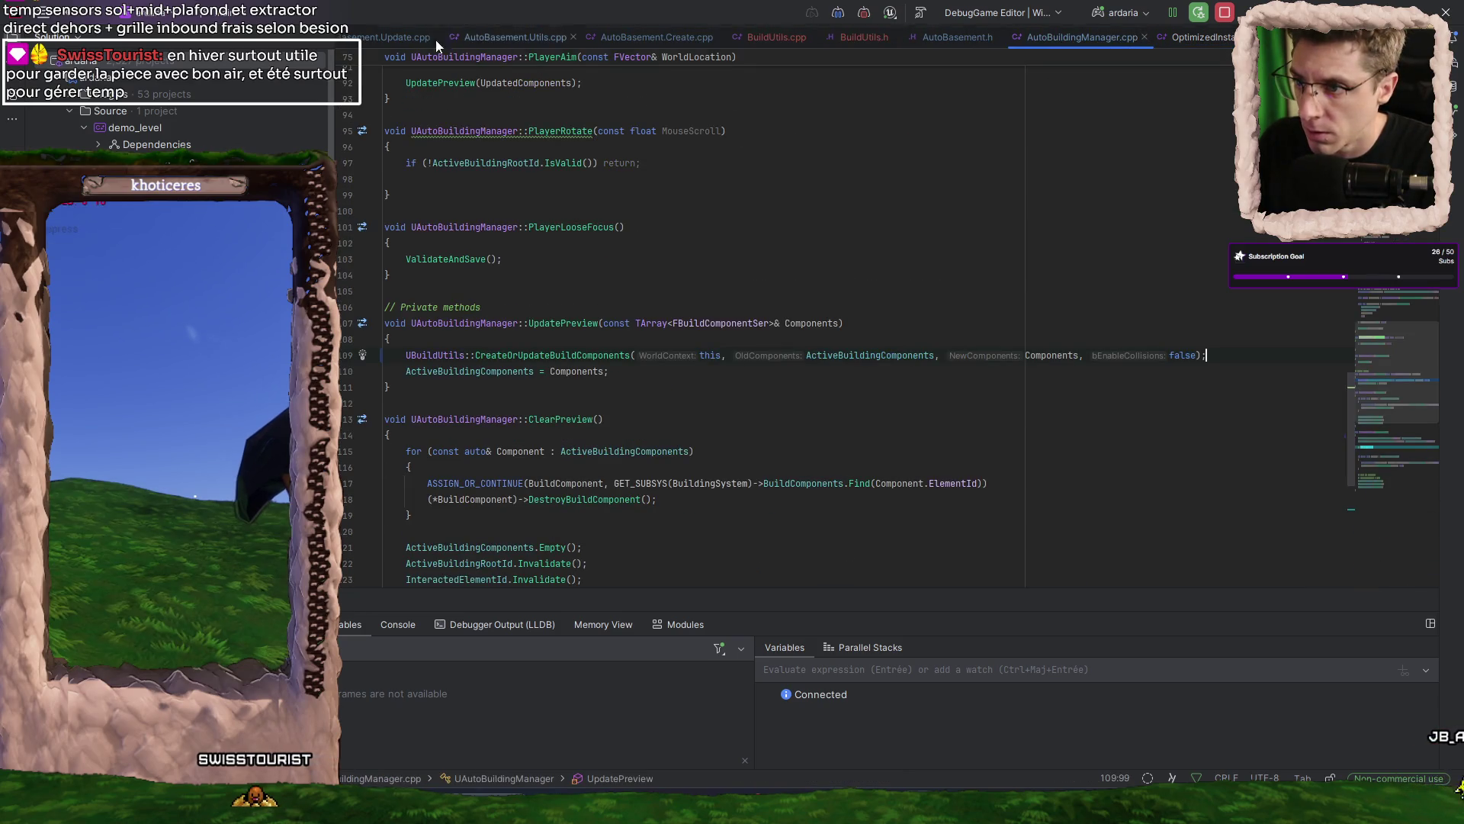
left_click(446, 39)
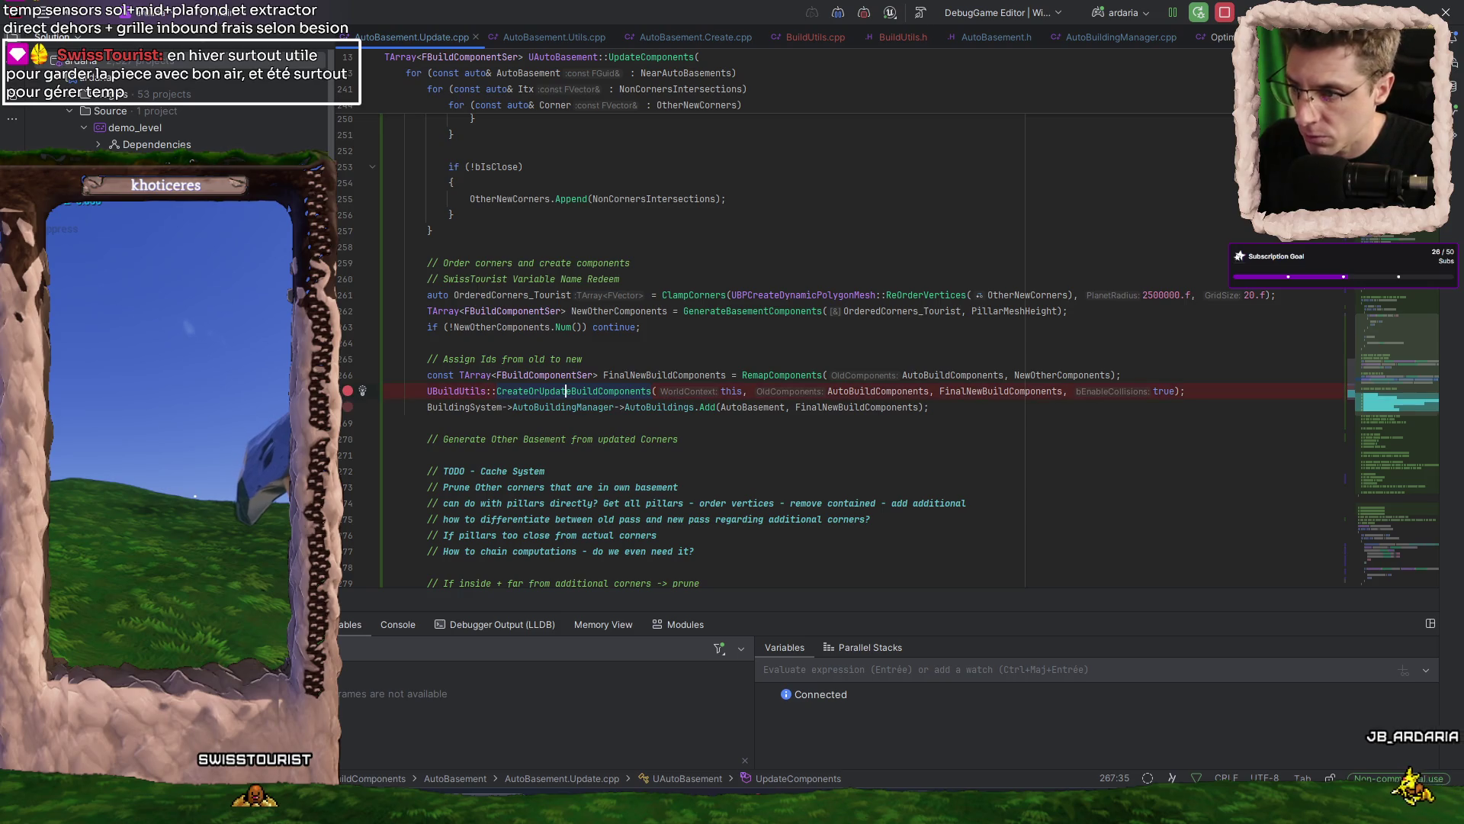
key("alt+Tab")
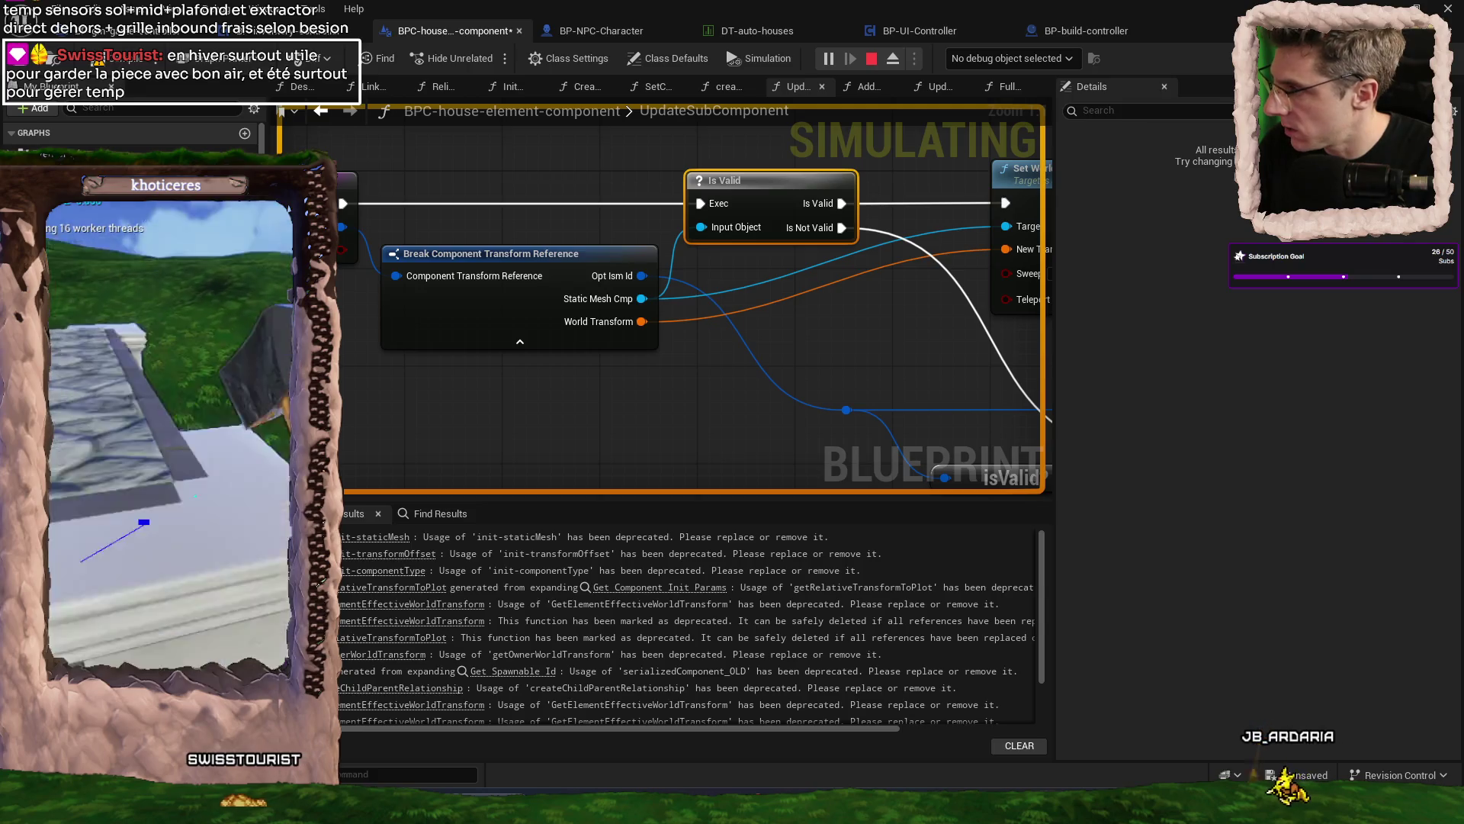
key("alt+Tab")
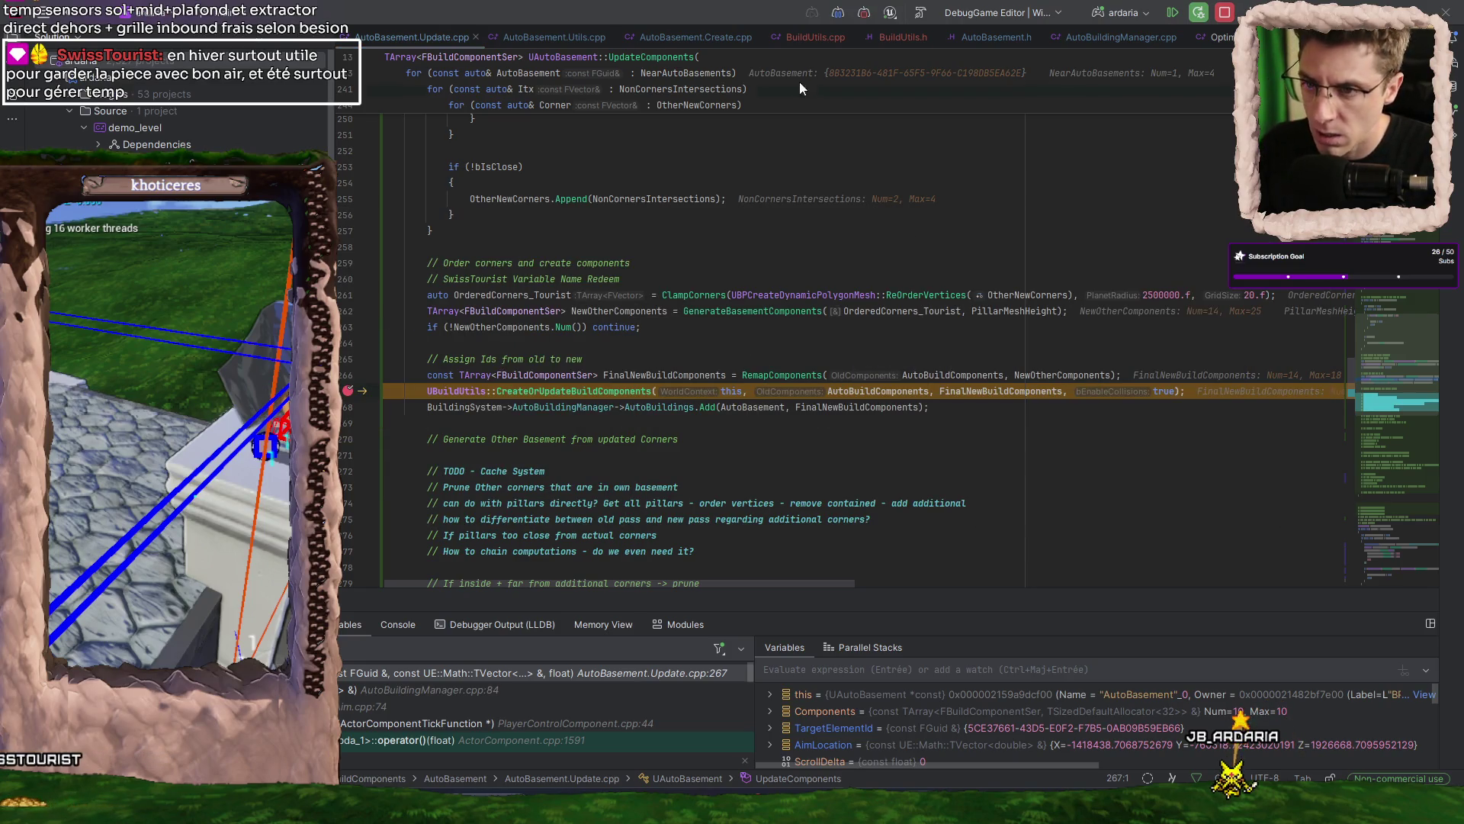
- Bring up OptimizedInstancedStaticMeshComponent.cpp at line 439's bUpdatePhysicState check
left_click(839, 13)
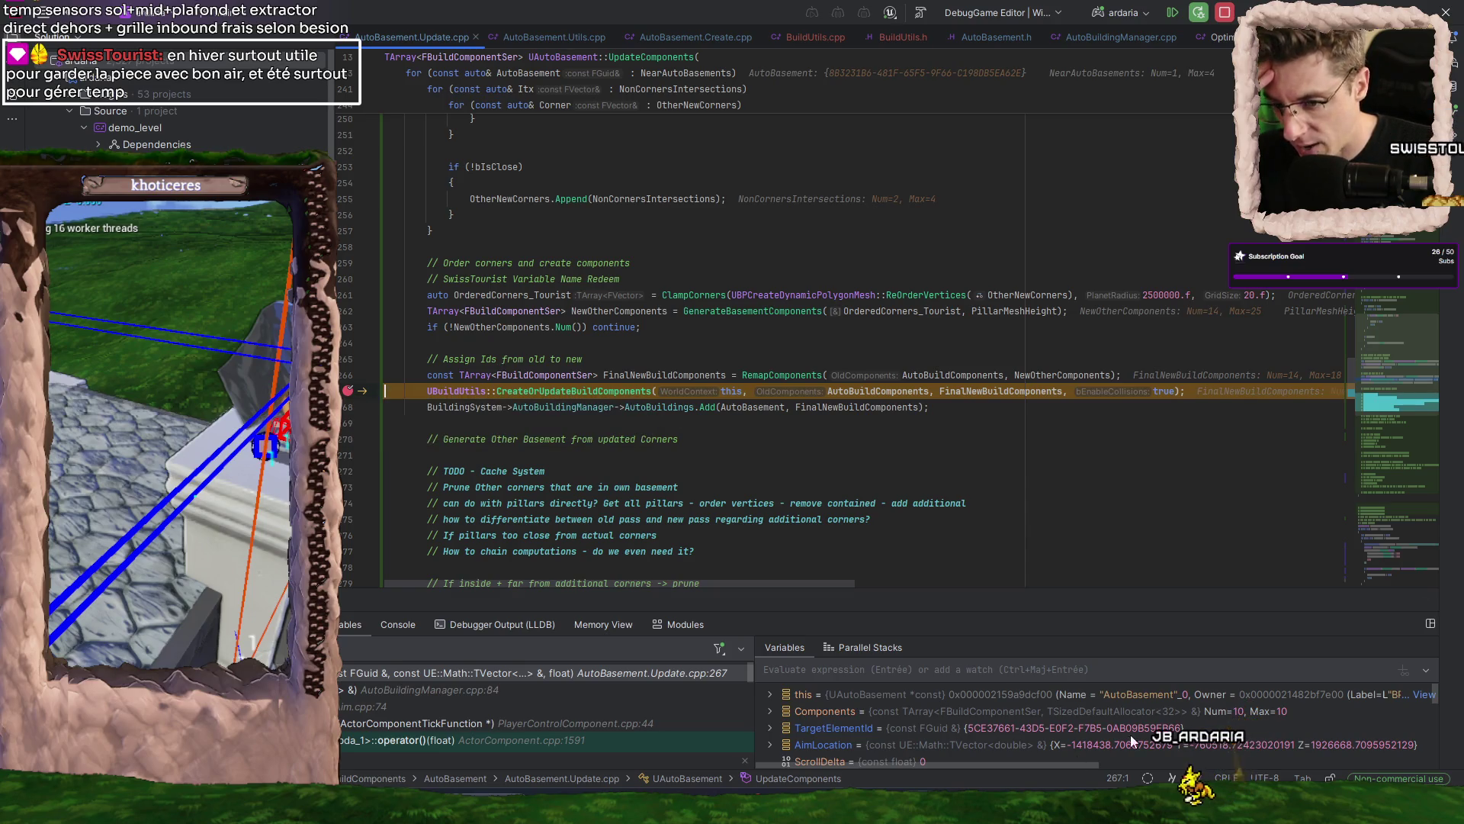
mouse_move(1052, 810)
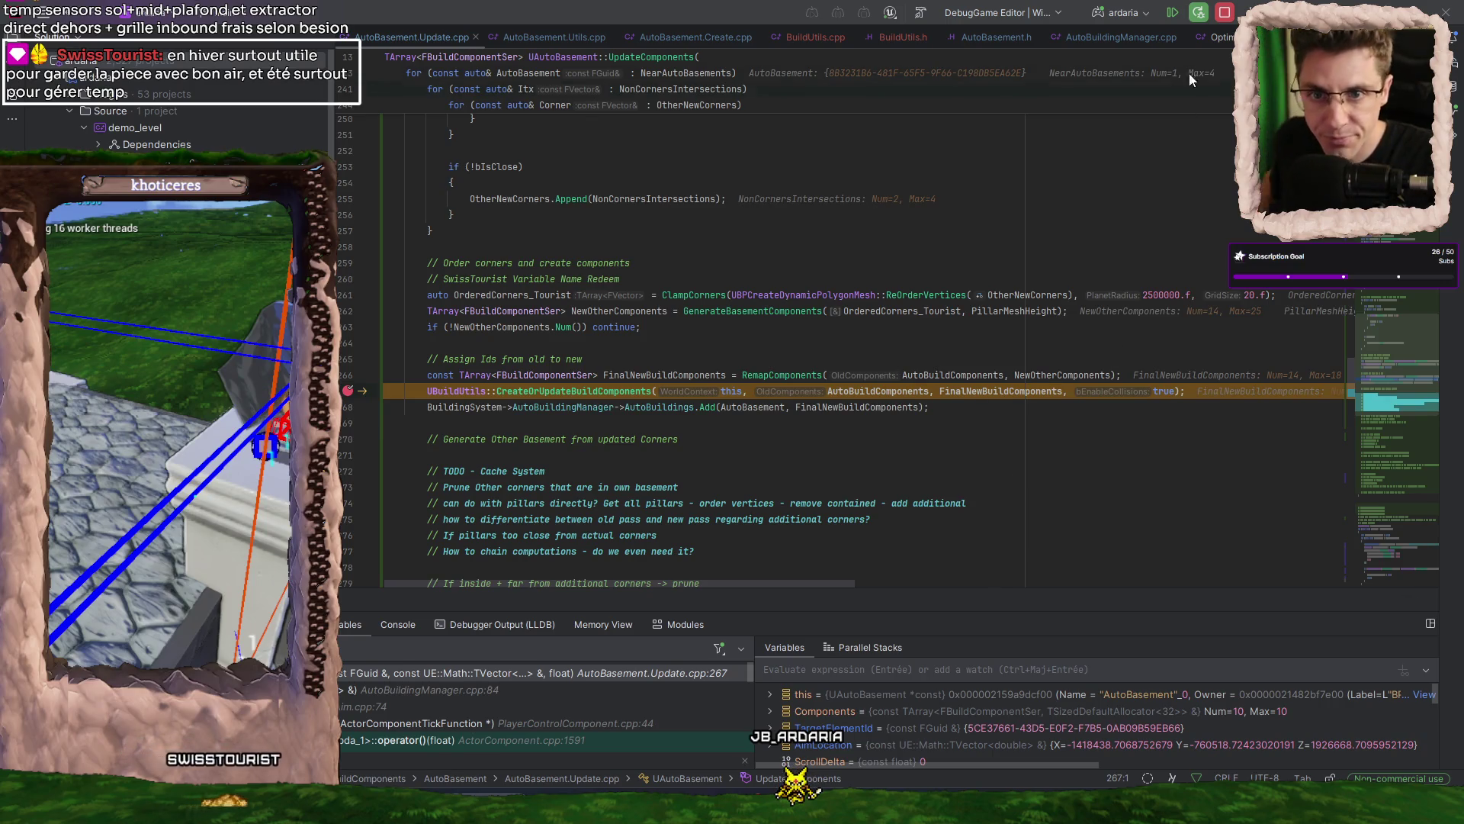
key("ctrl+Tab")
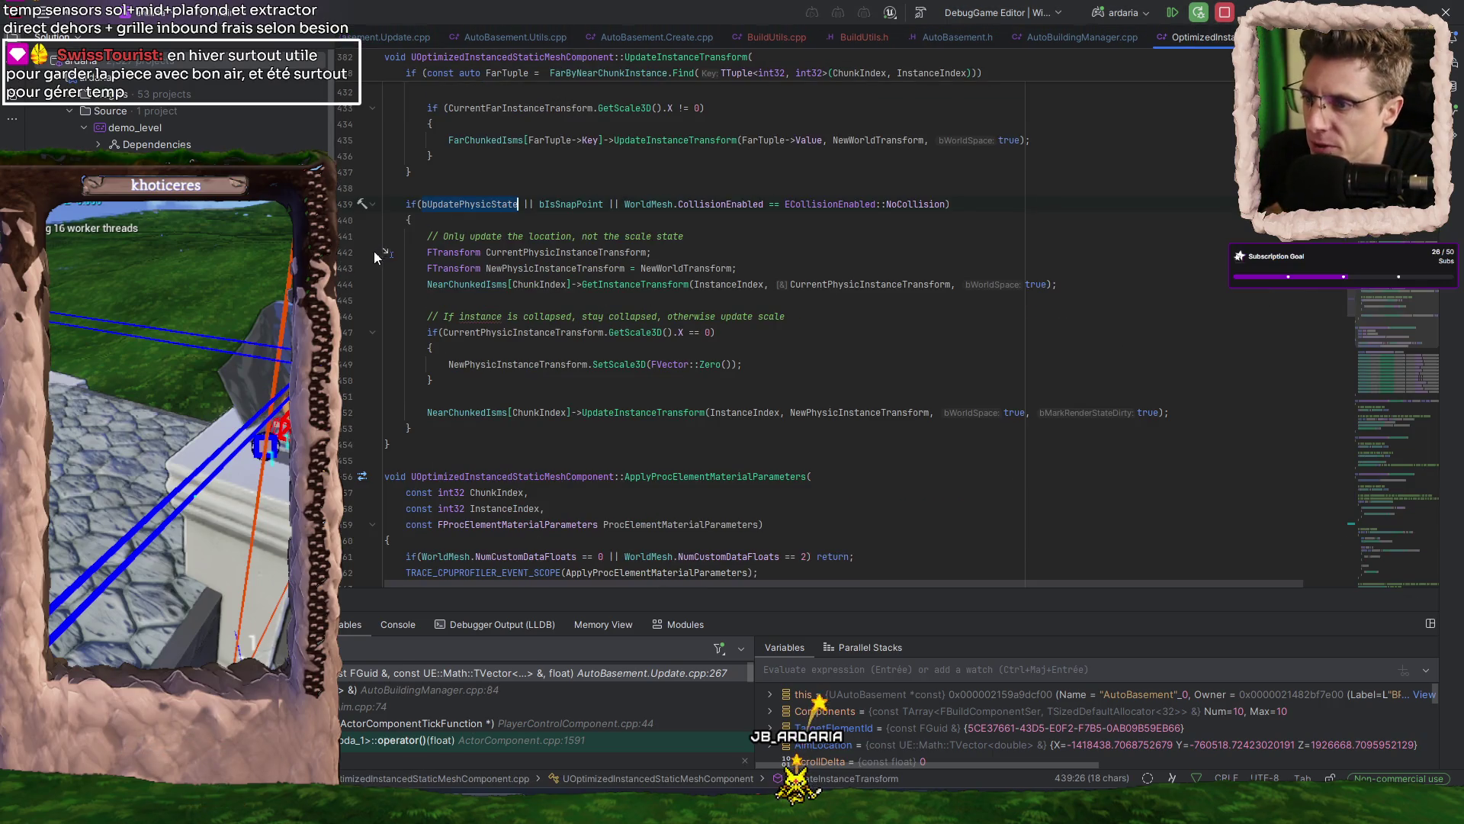
- Add a breakpoint on line 439 and resume until it hits with ChunkIndex and InstanceIndex 0
left_click(346, 204)
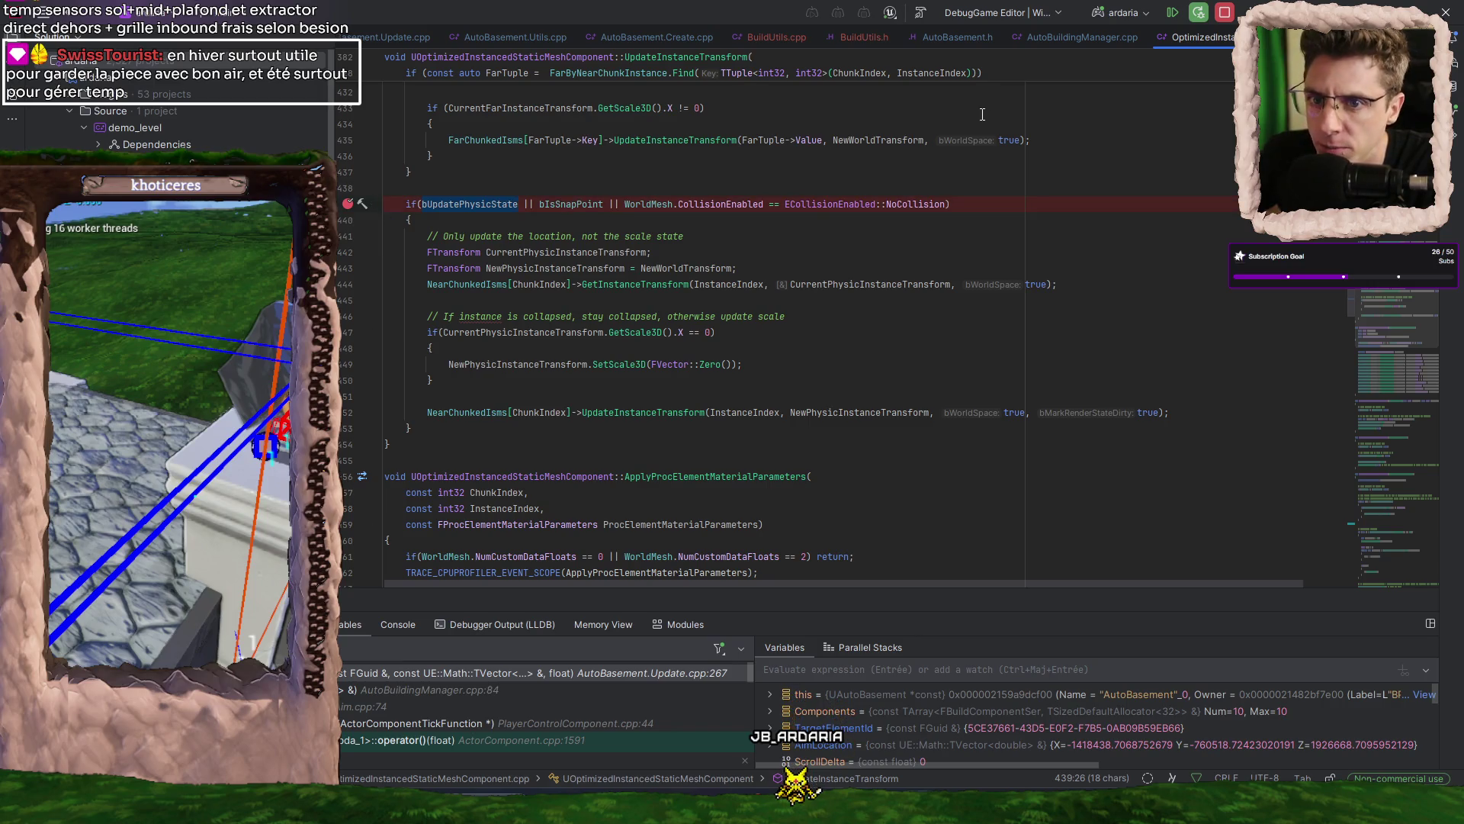
left_click(1174, 14)
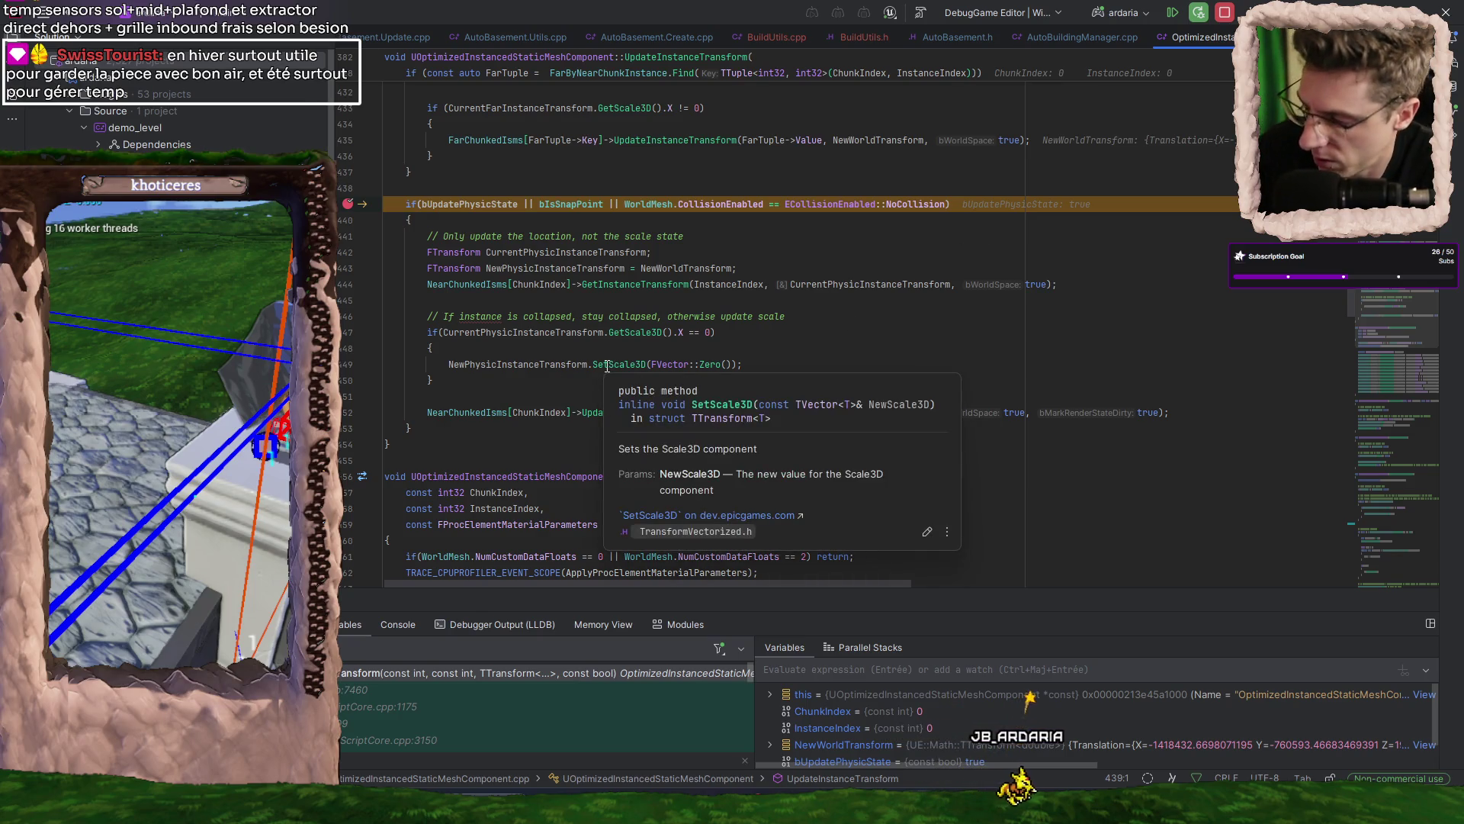
- Step to the collapse check on line 447 and inspect CurrentPhysicInstanceTransform's translation, rotation and scale
key("F10")
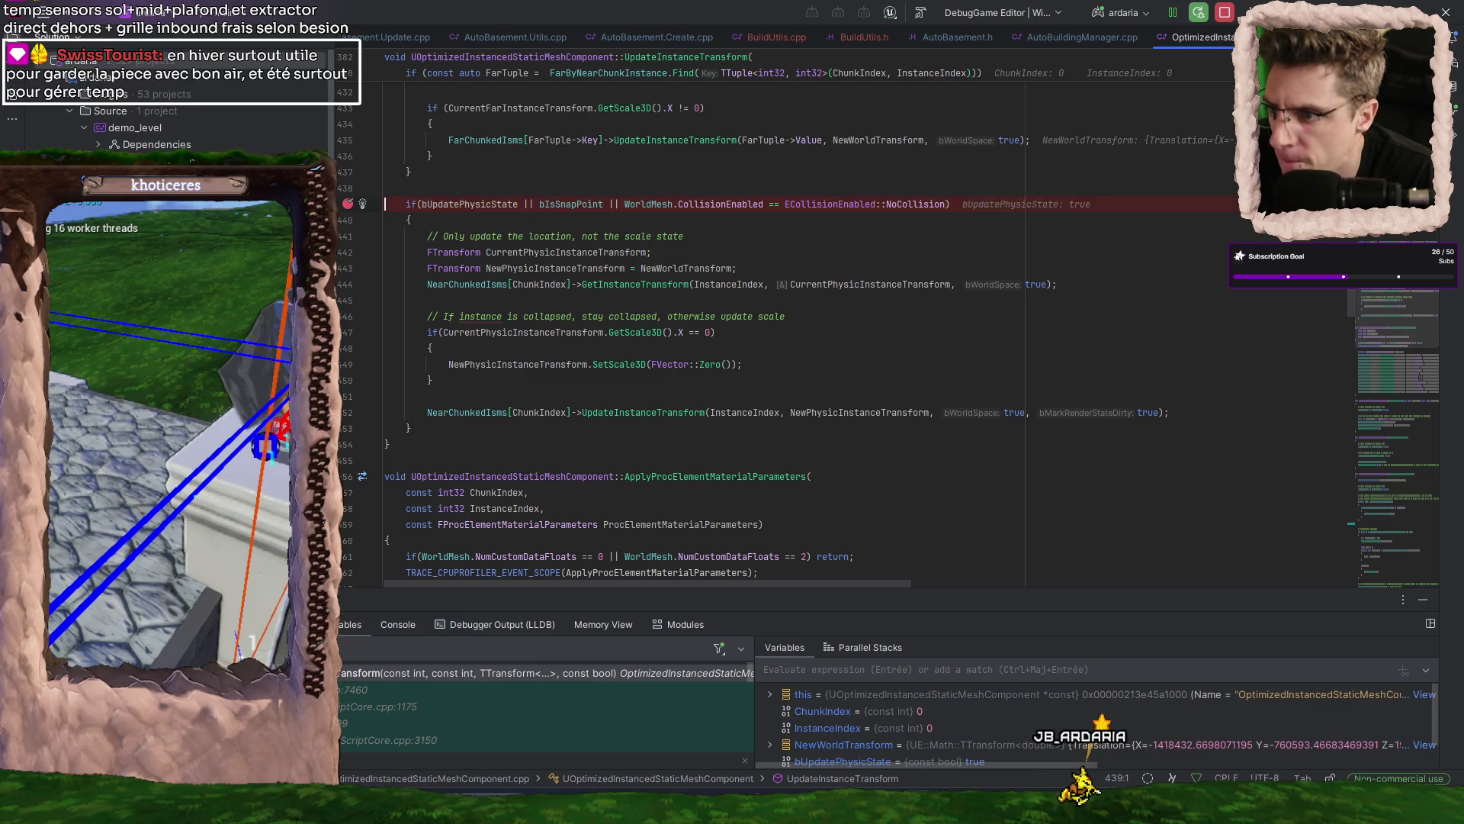
key("F10")
key("F10")
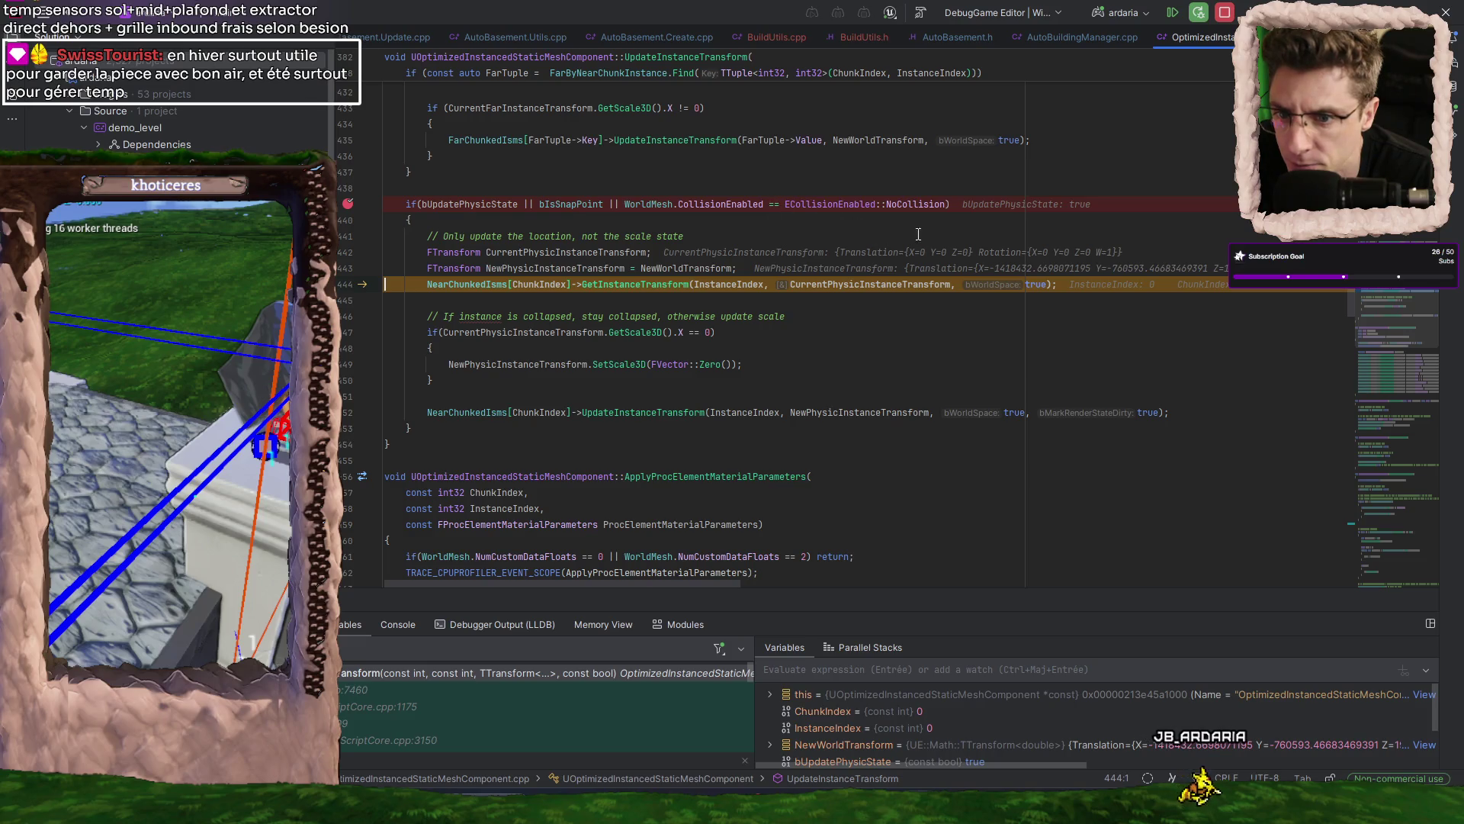
mouse_move(618, 252)
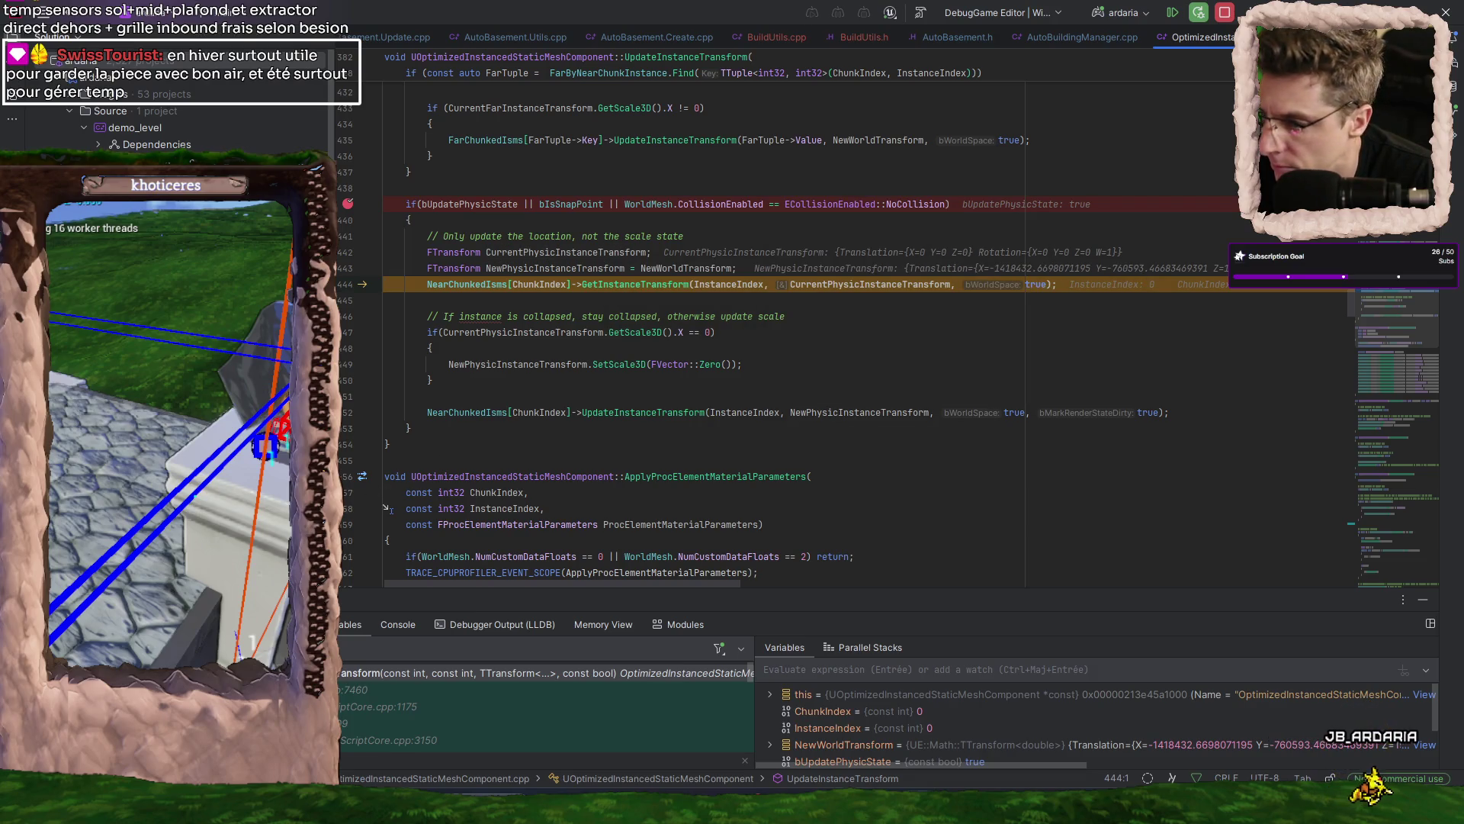
key("F10")
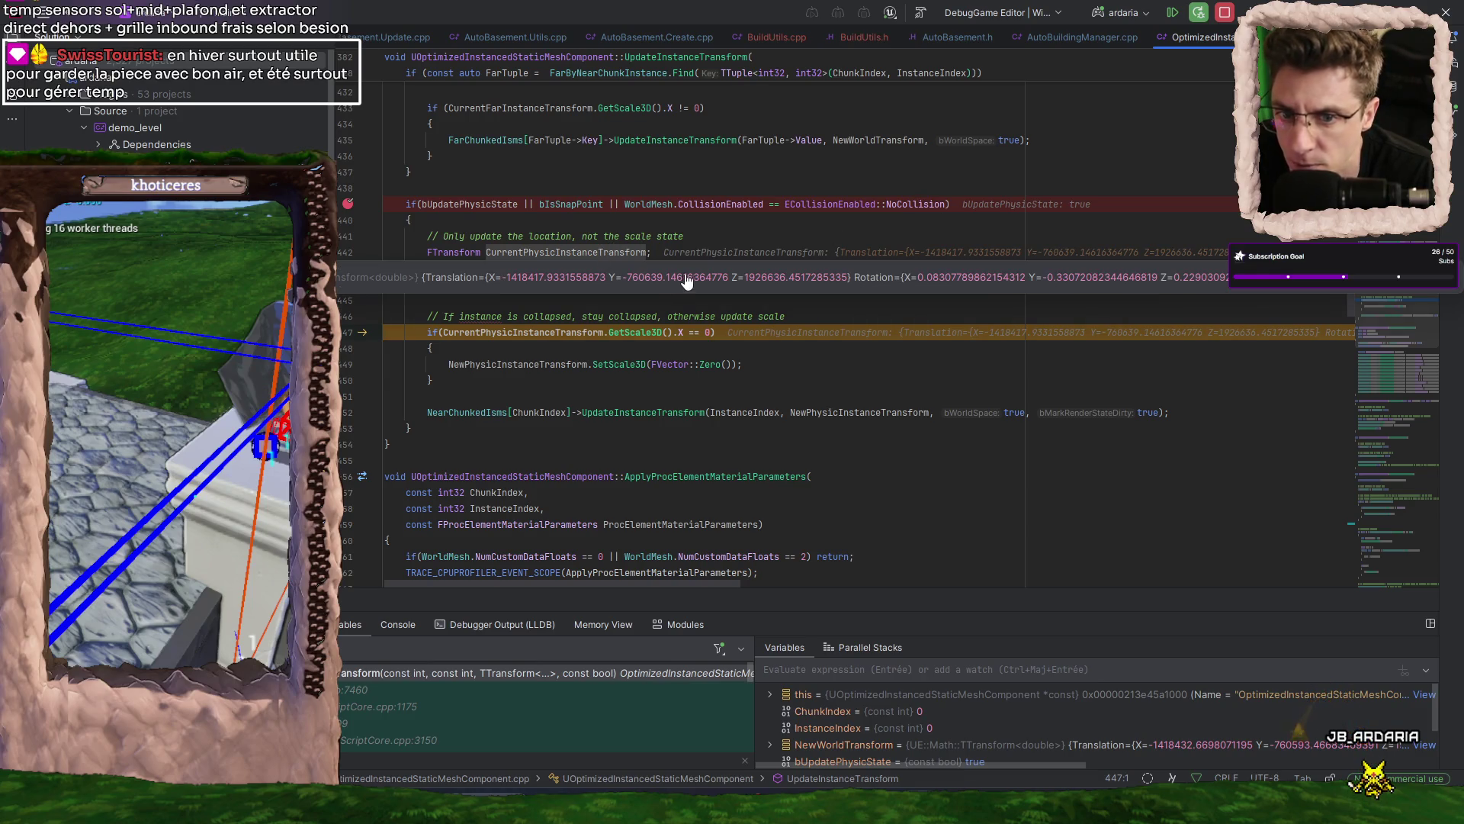
left_click(686, 279)
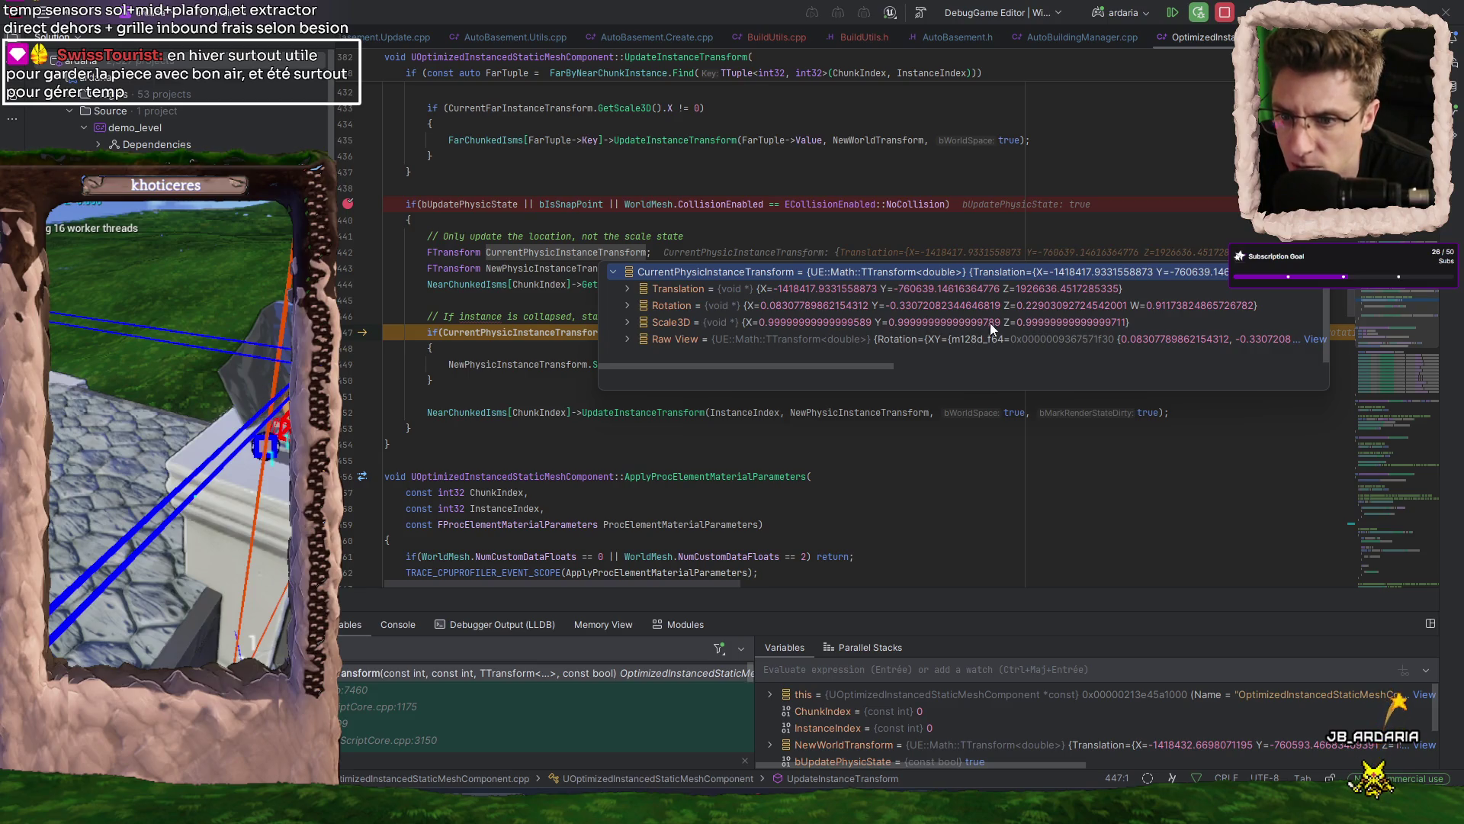
left_click(537, 304)
scroll(537, 305, "down", 1)
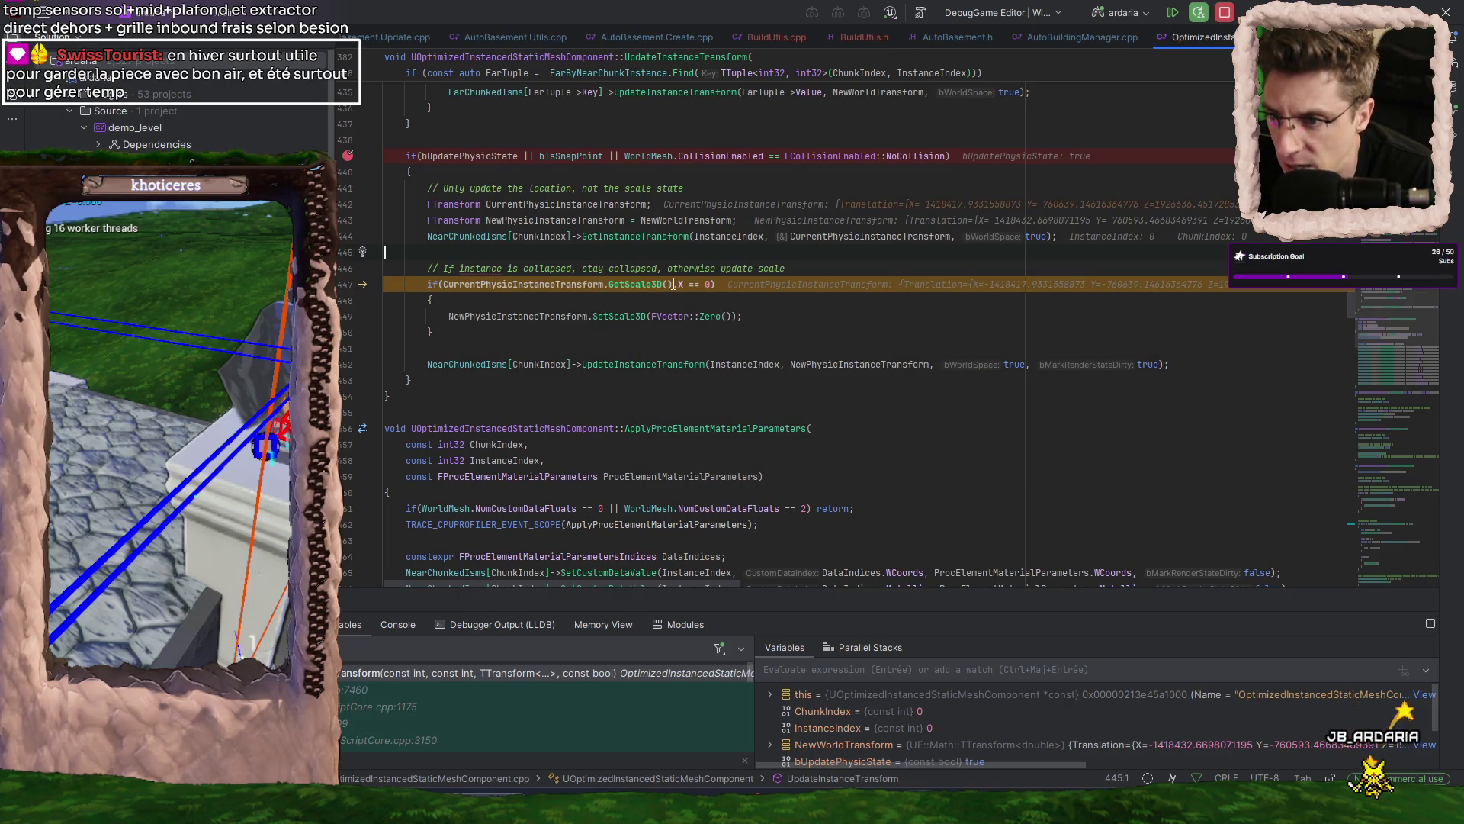
mouse_move(681, 284)
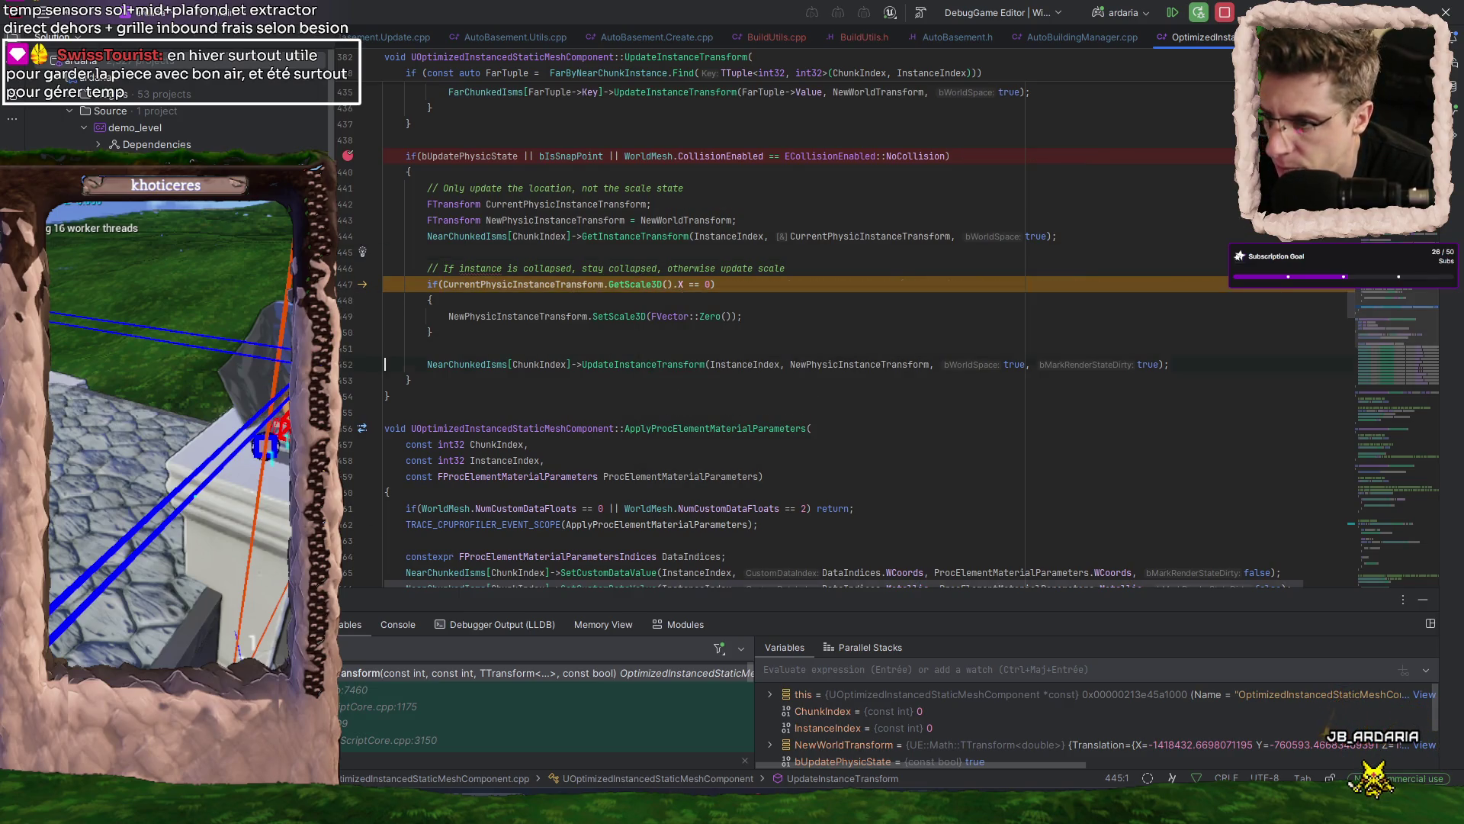
- Step past the collapse check to line 452 and inspect NewPhysicInstanceTransform's values
key("F10")
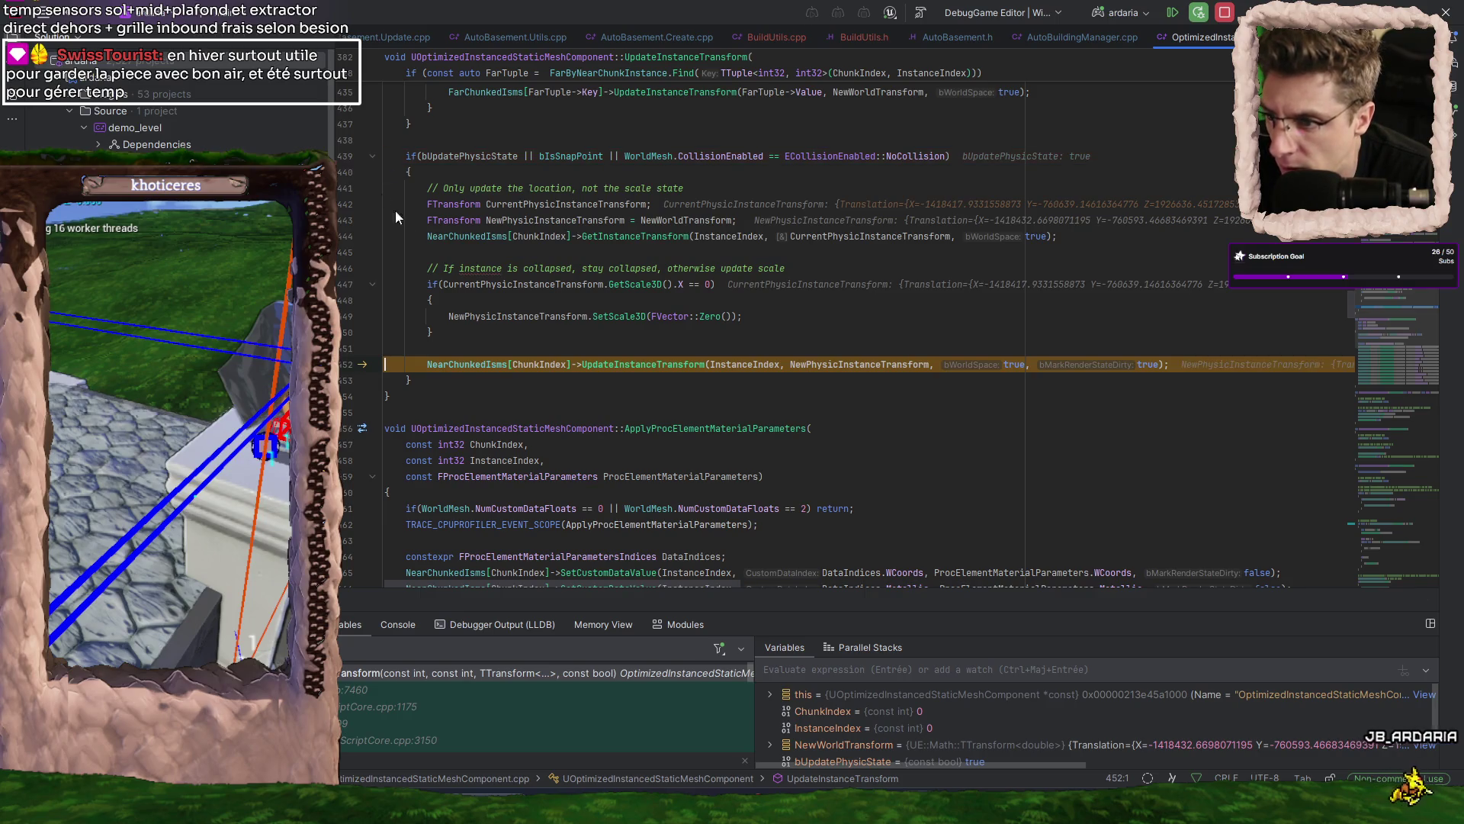
mouse_move(540, 363)
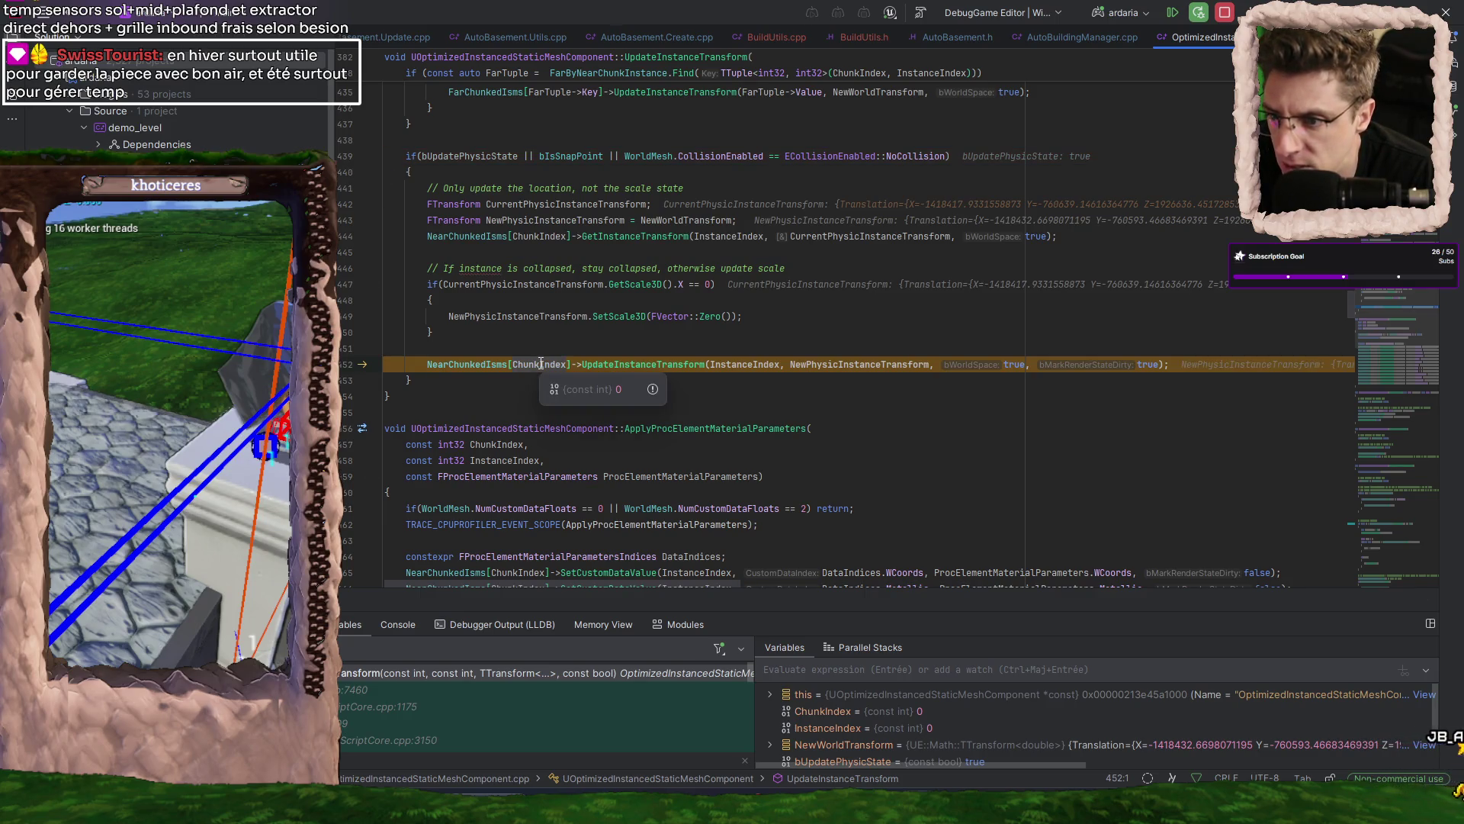
mouse_move(767, 364)
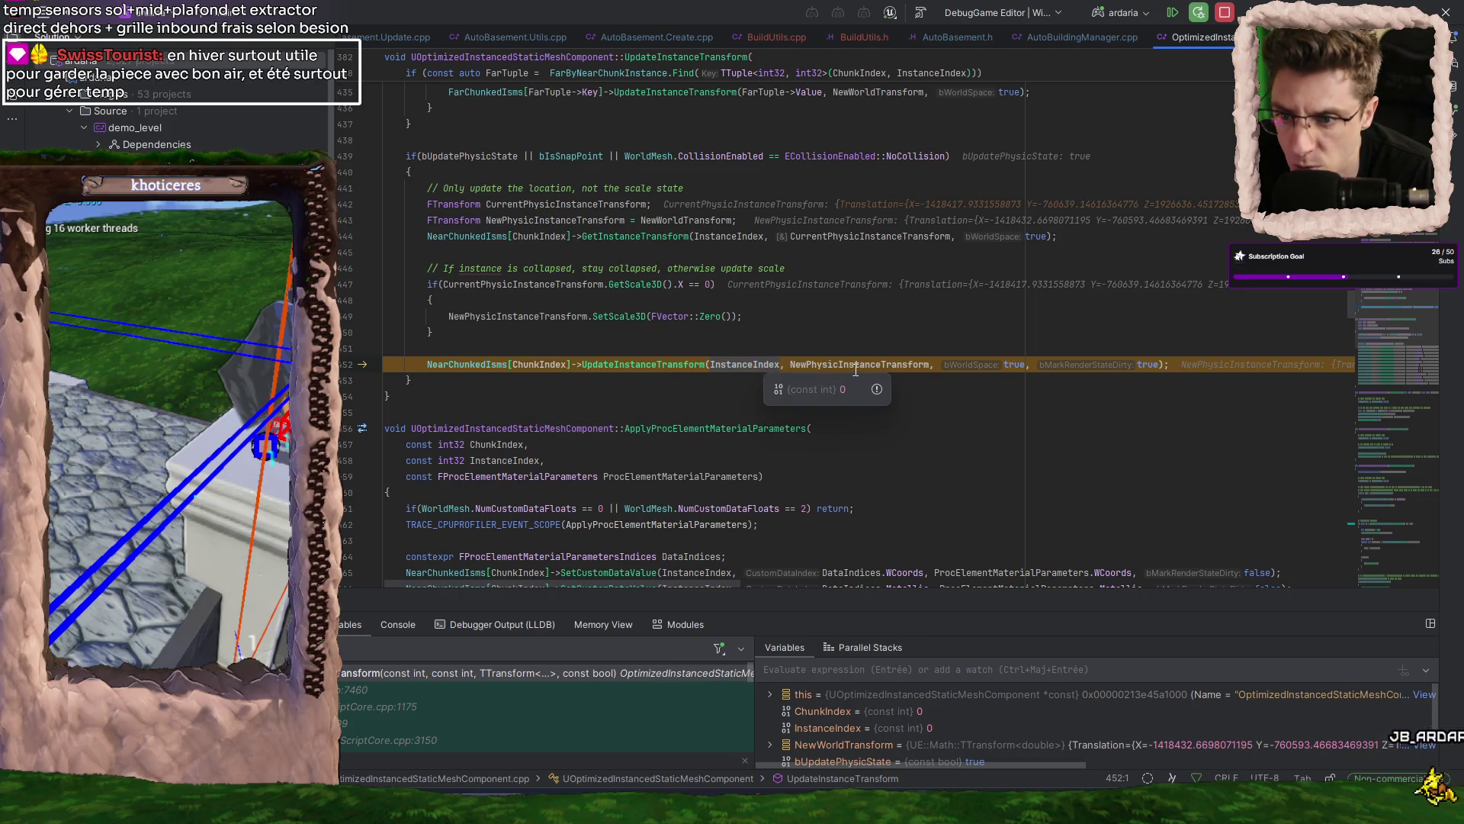
left_click(853, 392)
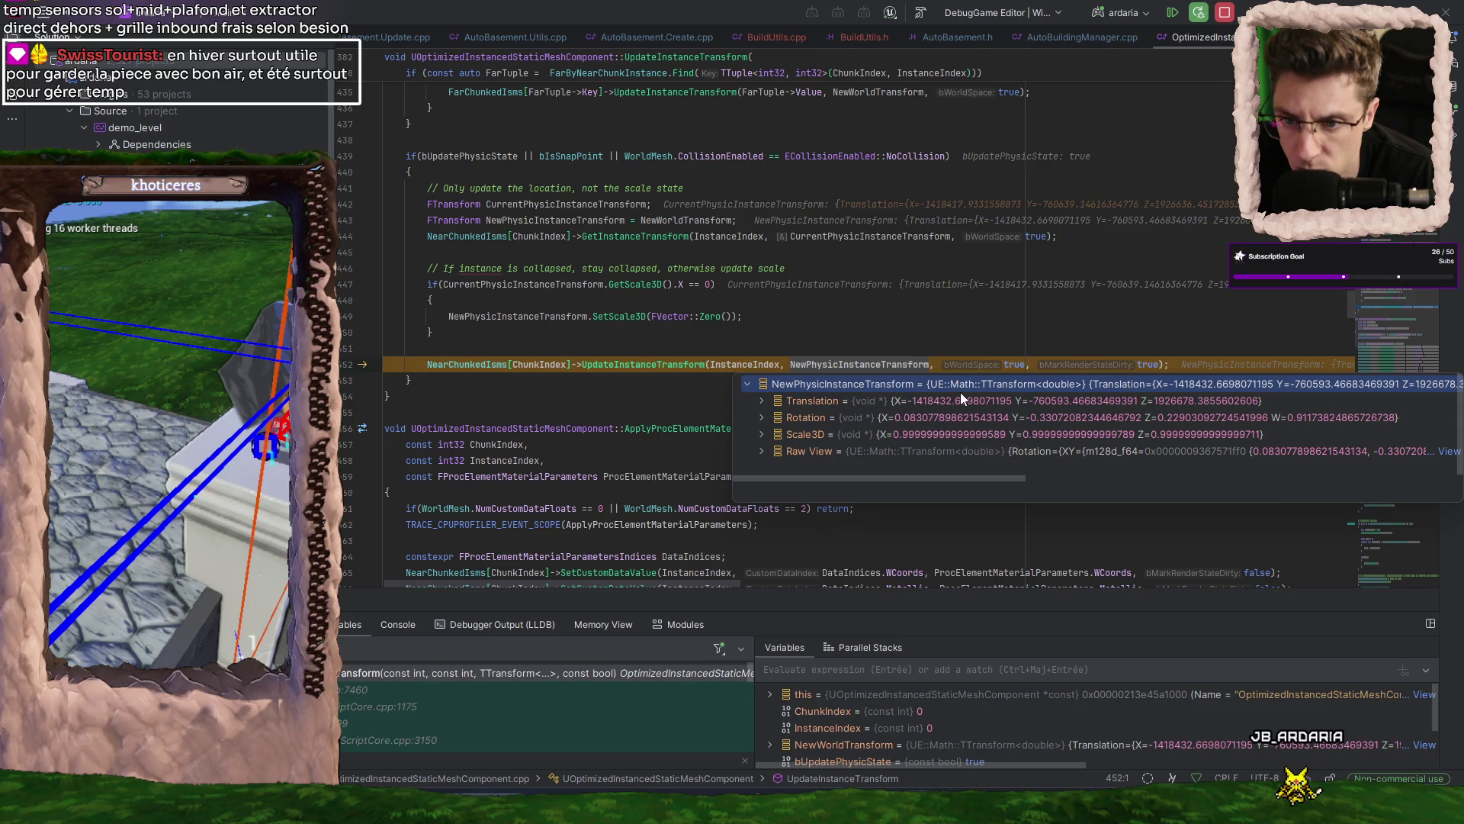
key("Escape")
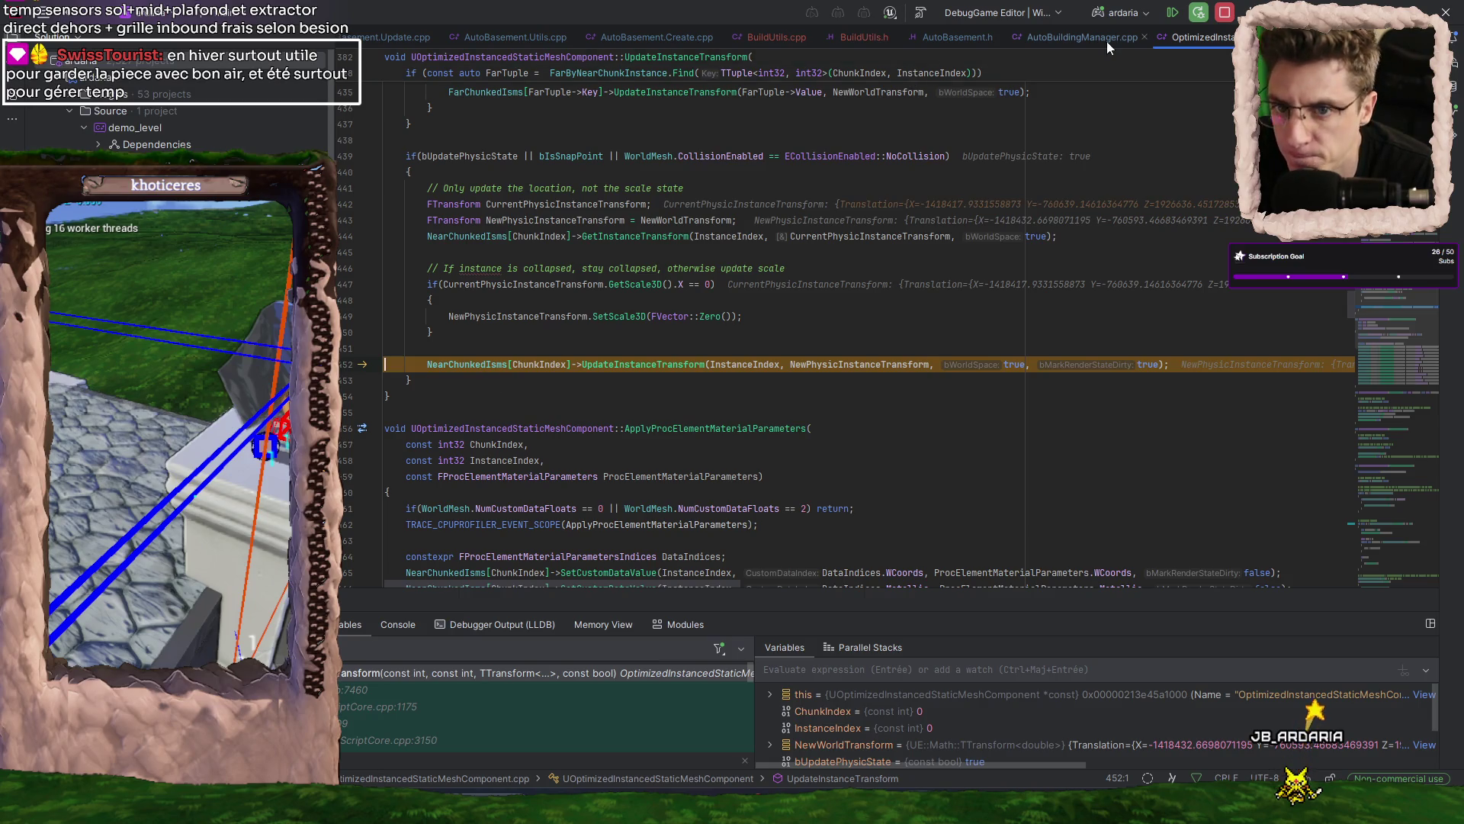
- Resume the game, eject to a free camera, and fly close to the basement corner
left_click(1173, 12)
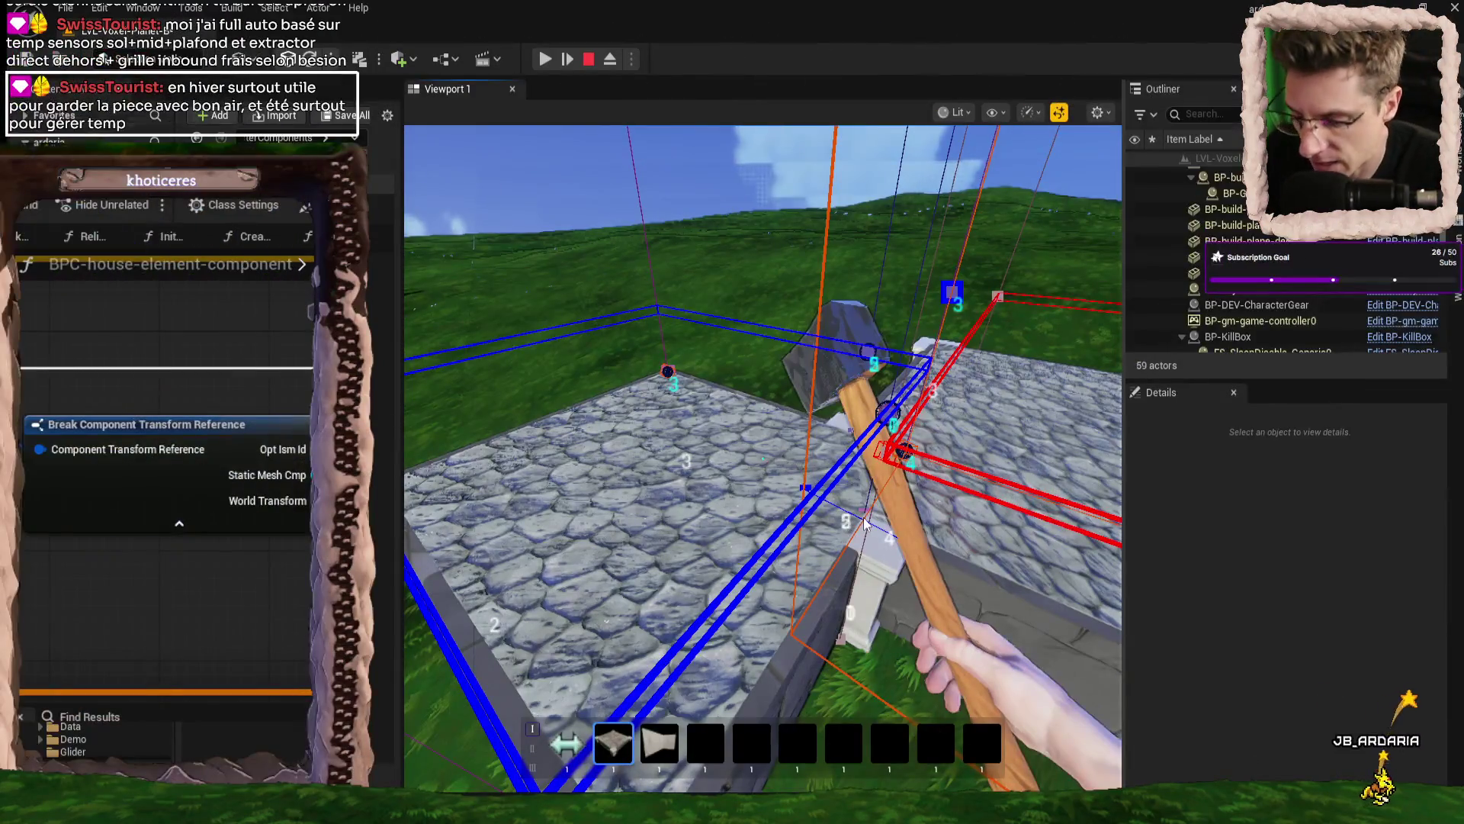
key("F8")
left_click_drag(763, 458, 762, 457)
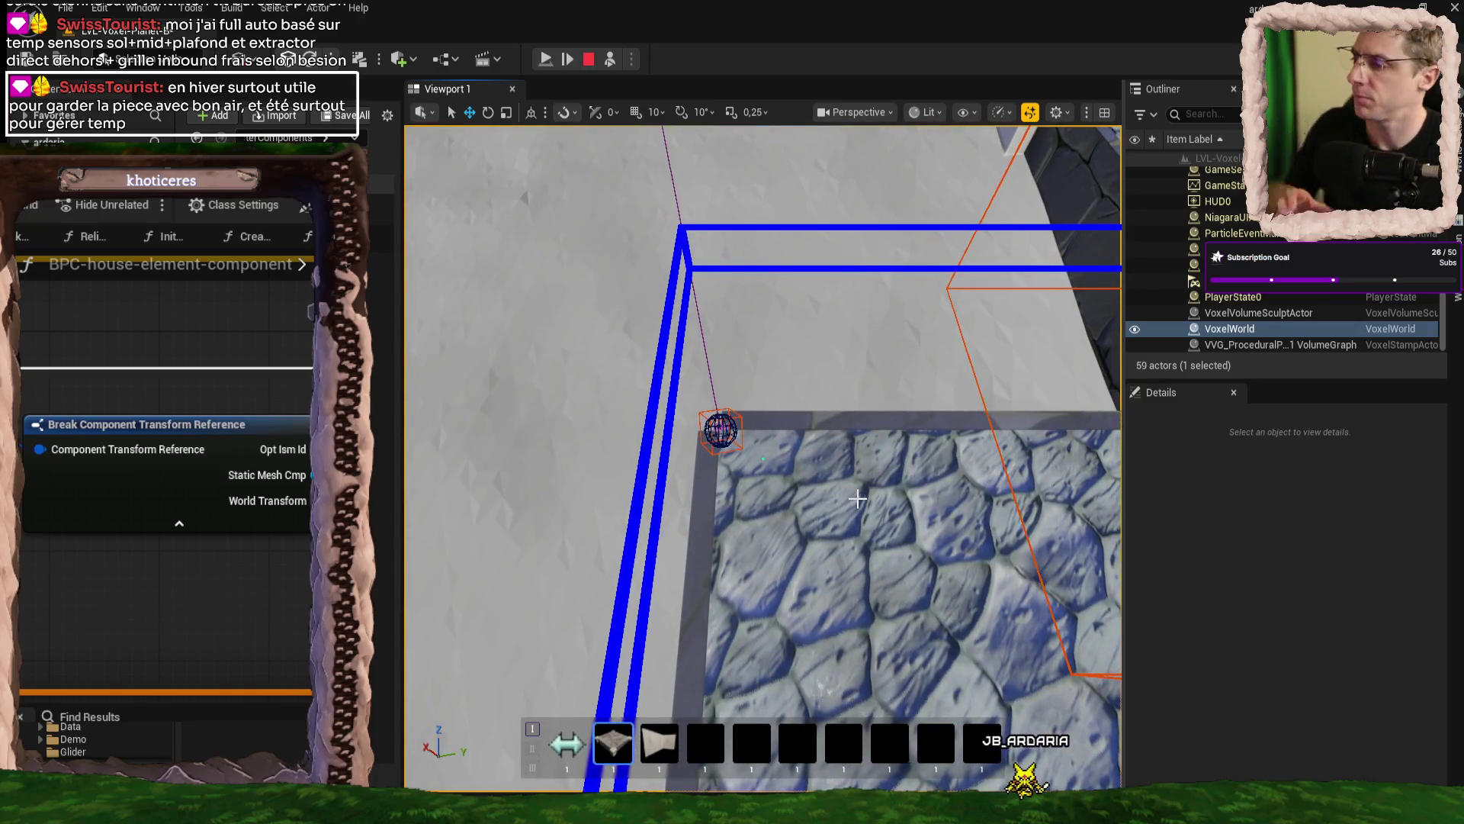
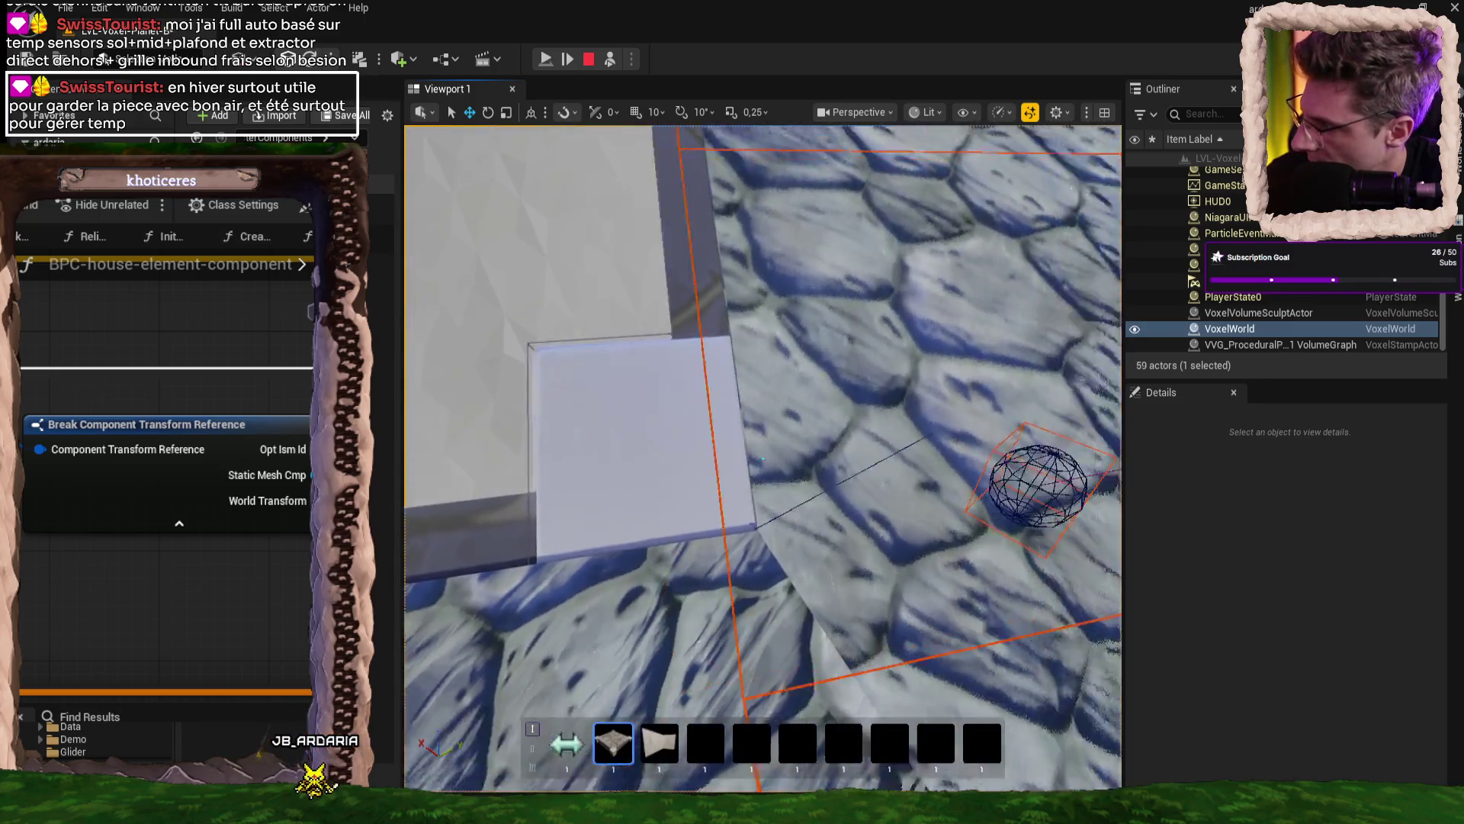
- Look under the foundations, step one frame, and continue past the hit breakpoint
key("w")
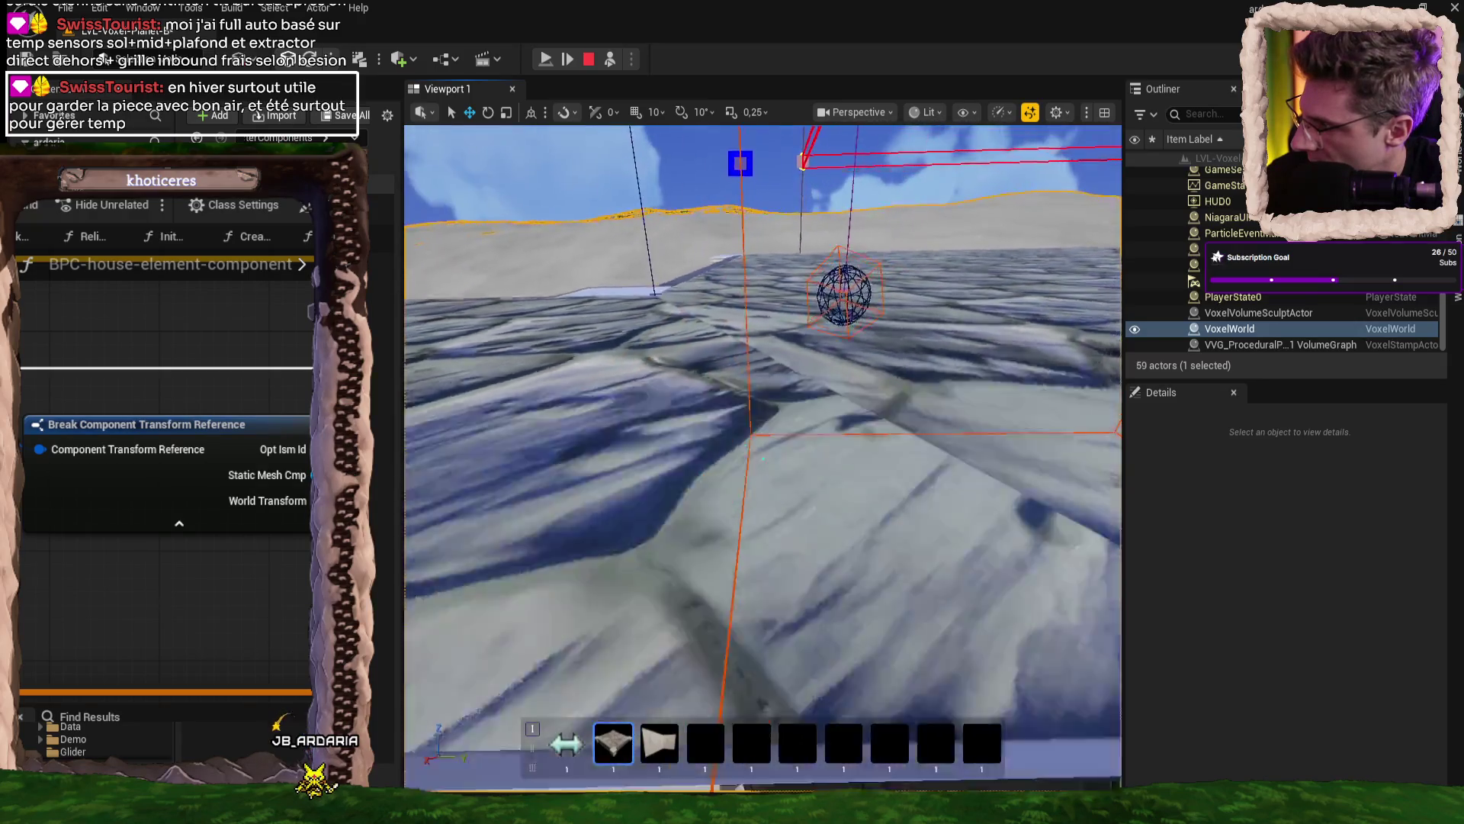
key("w")
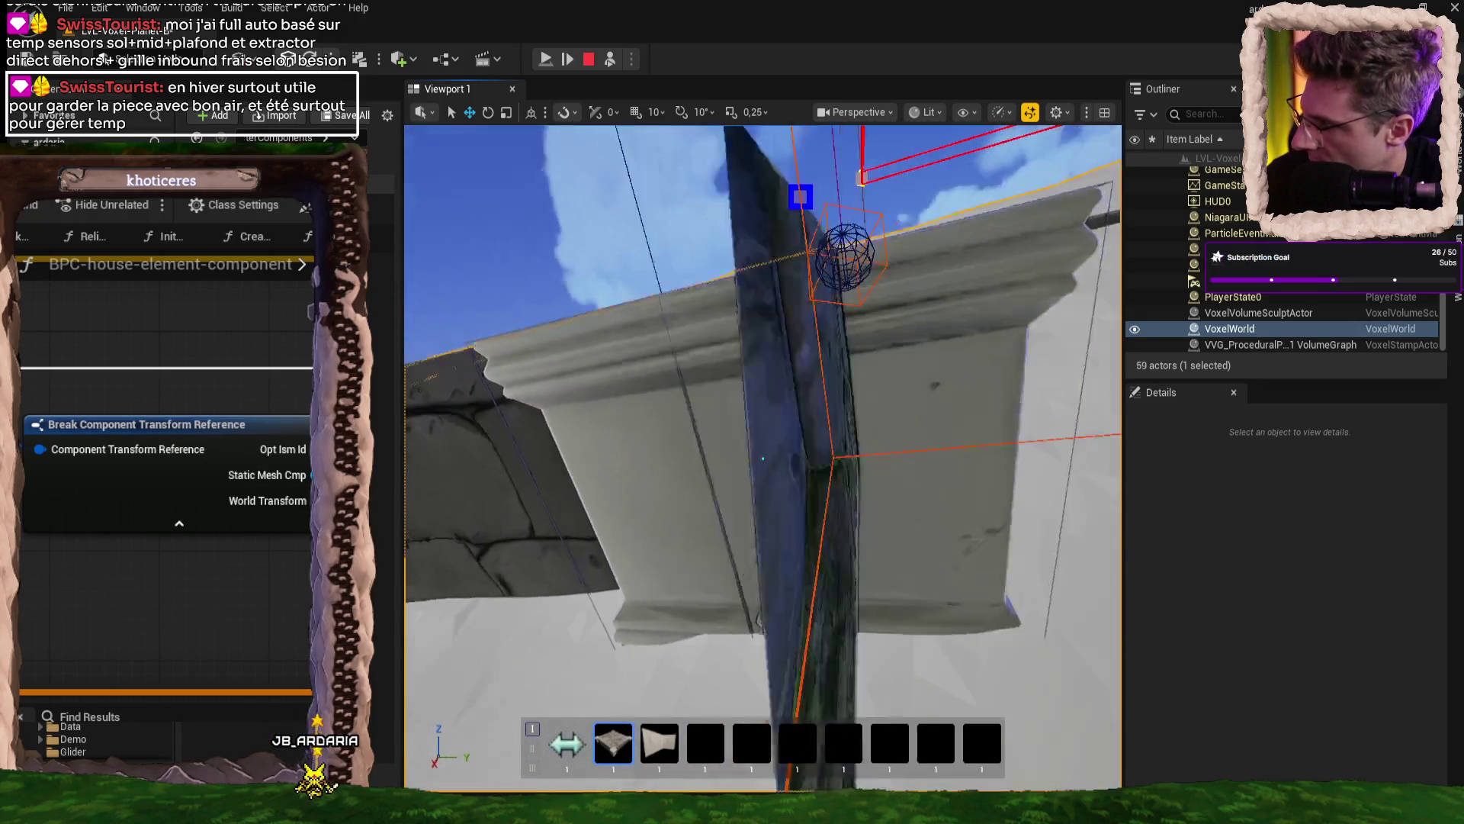
key("w")
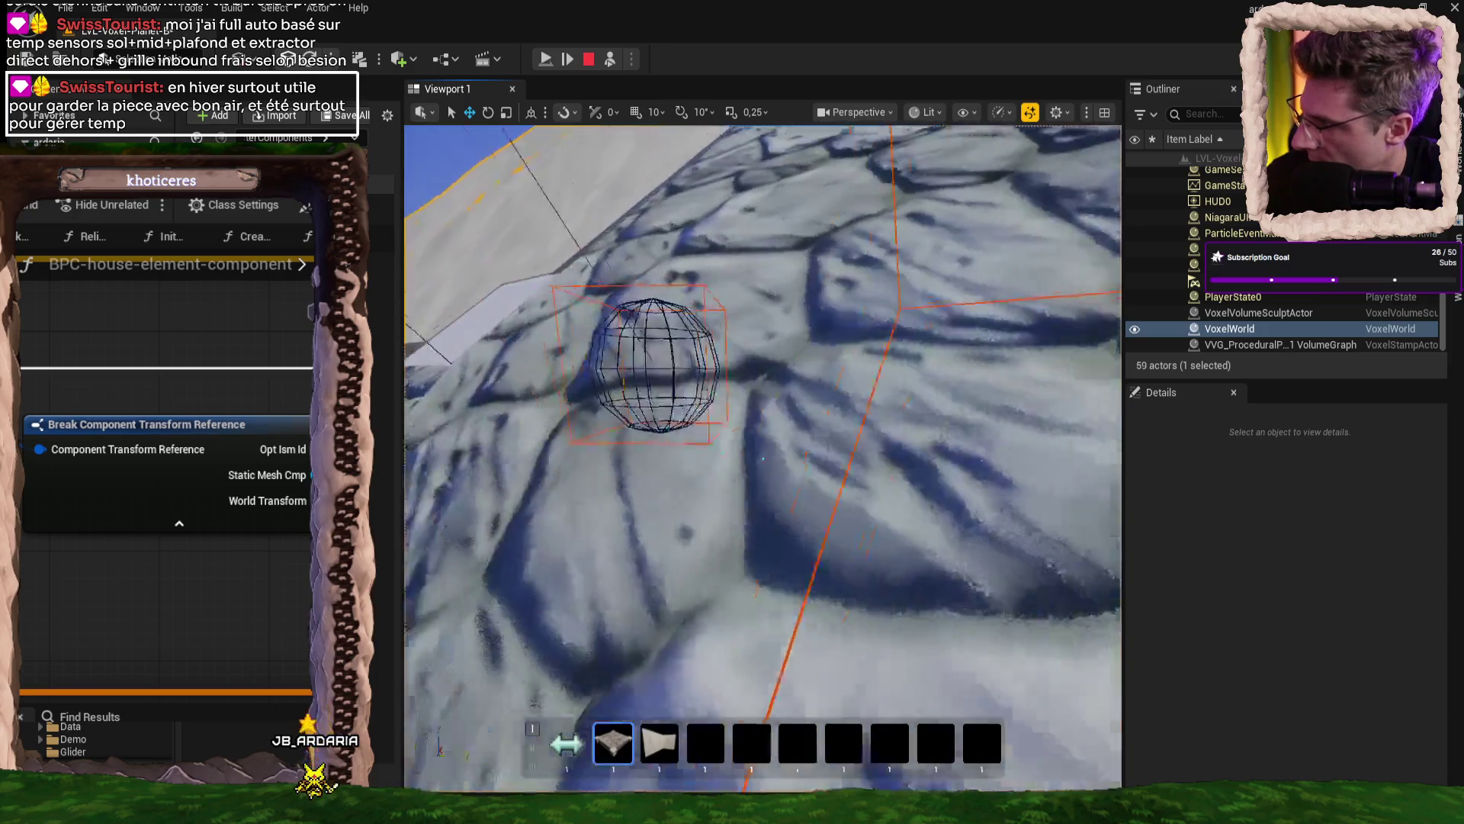
scroll(1015, 390, "down", 5)
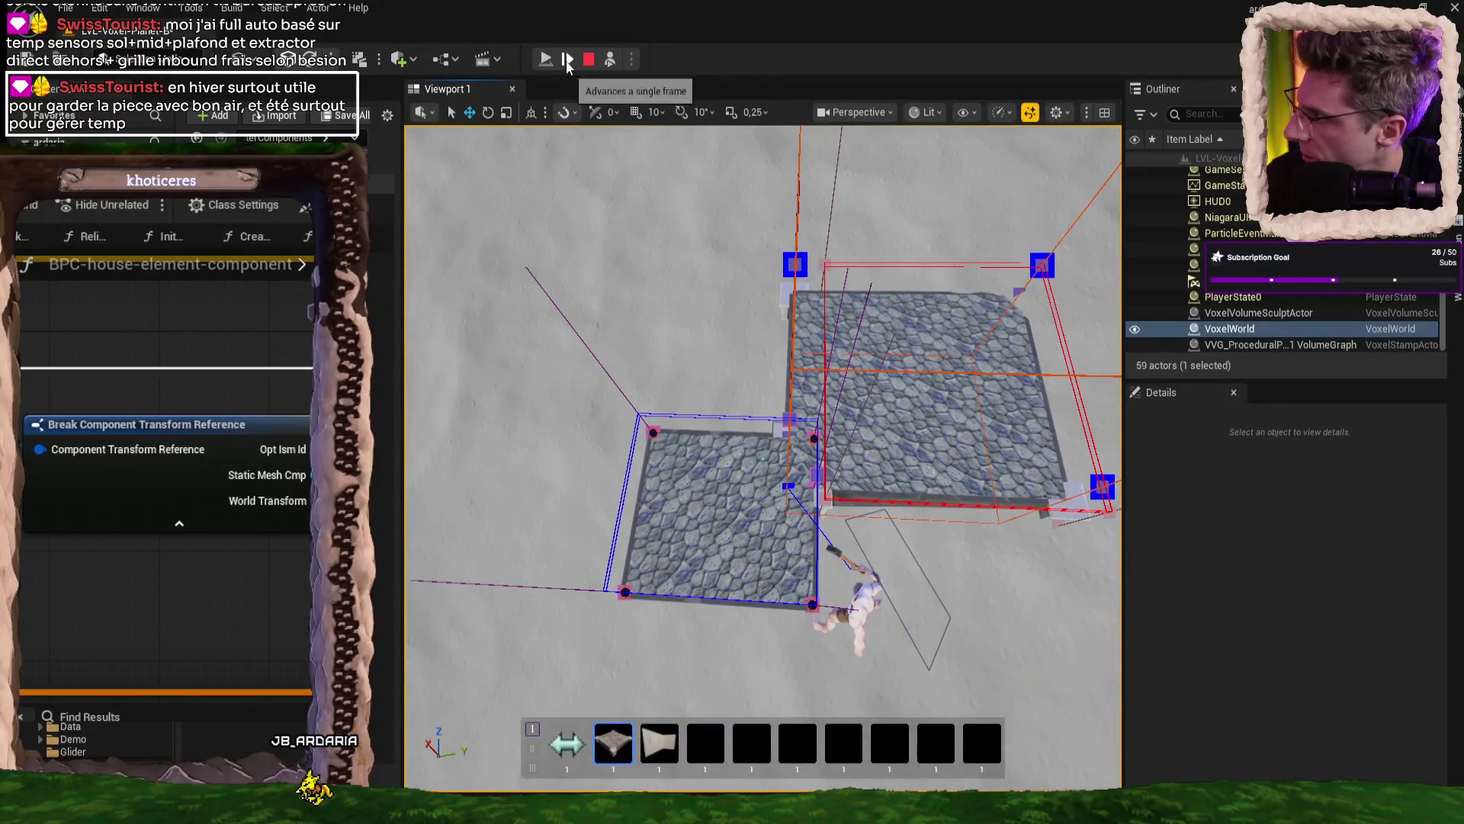
left_click(568, 61)
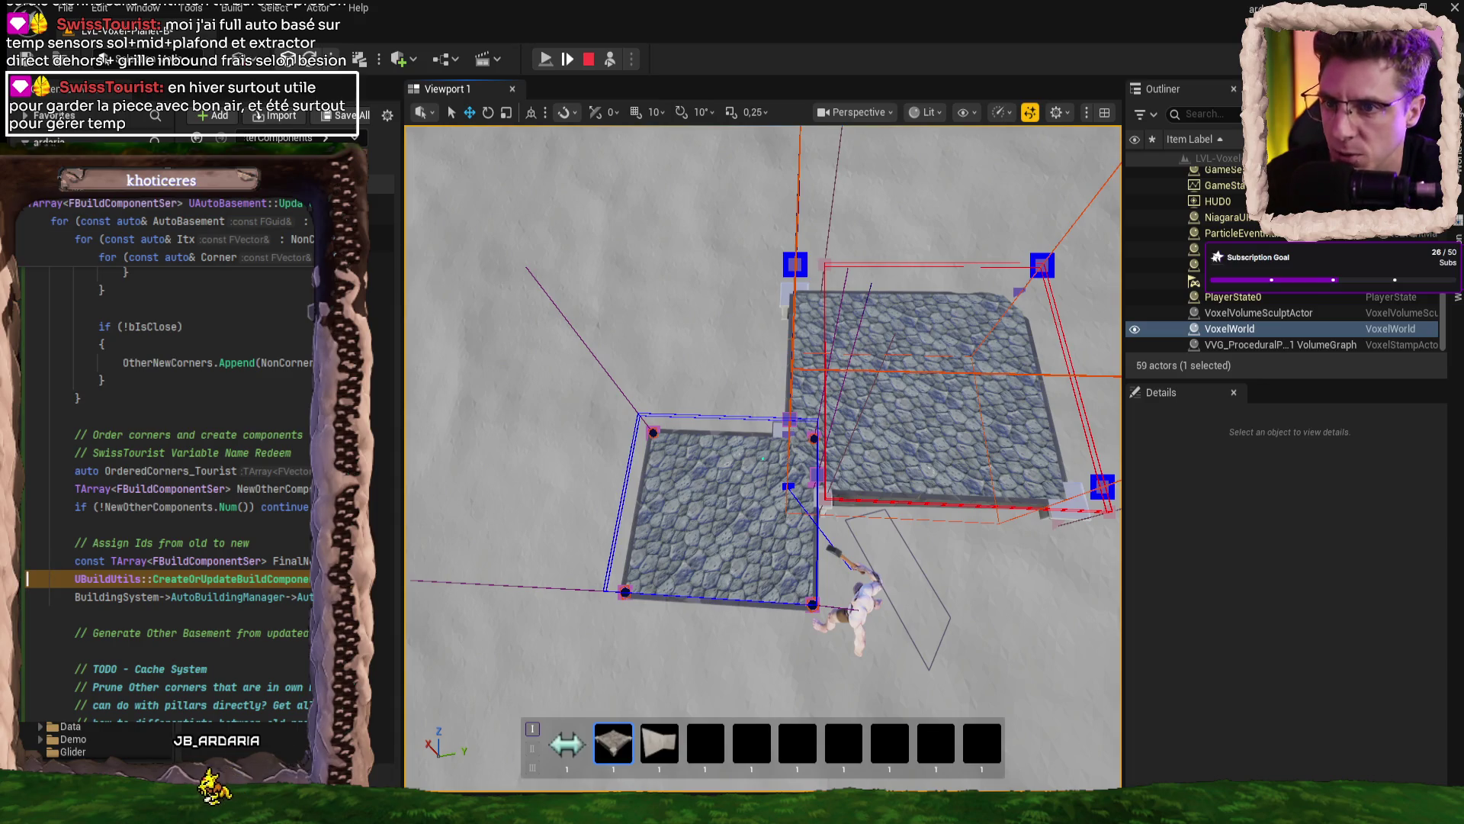
key("F5")
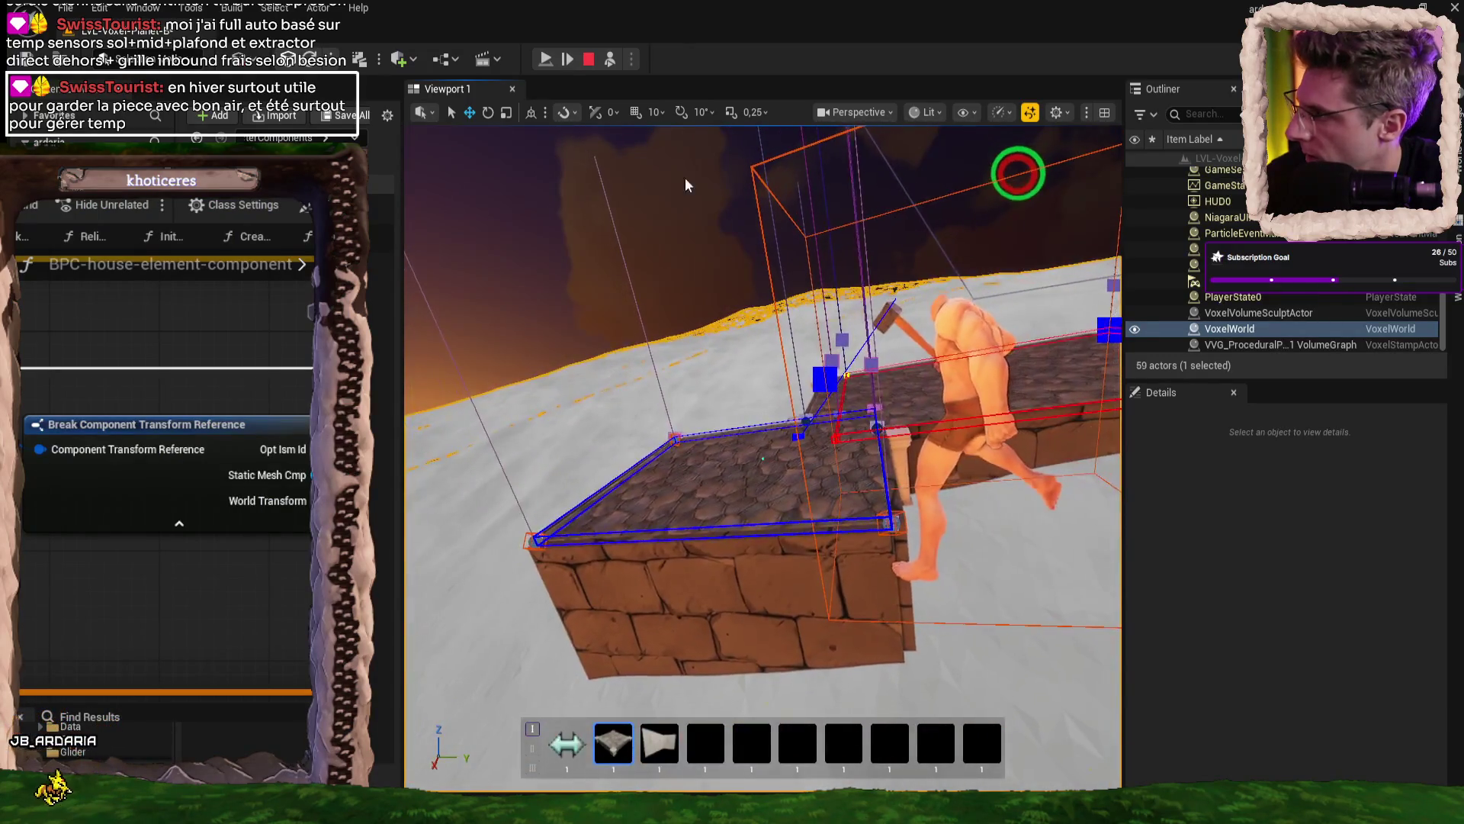
- Advance the paused game about 26 single frames, then resume the session
left_click(570, 58)
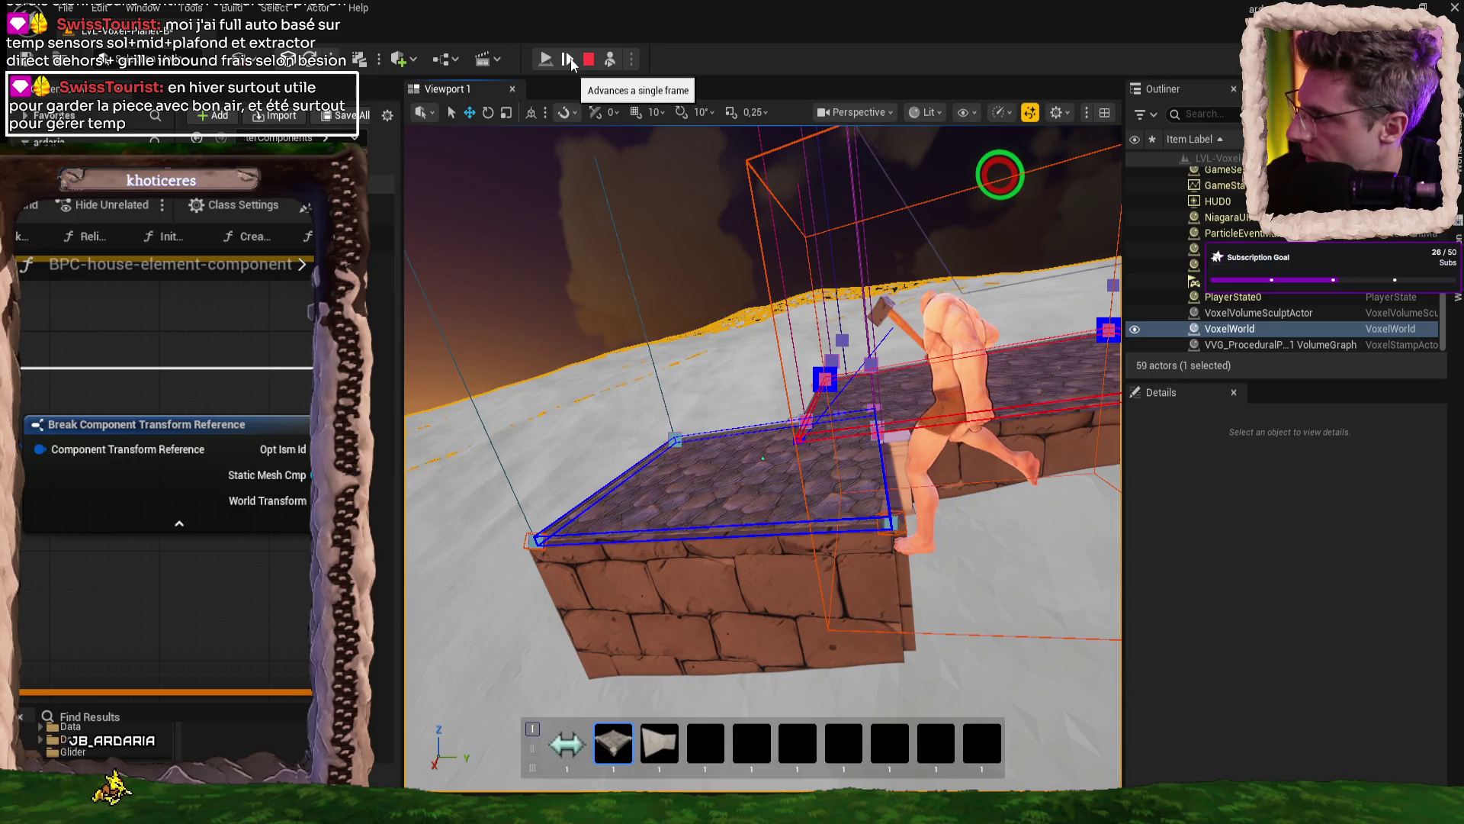
left_click(569, 59)
left_click(568, 60)
left_click(569, 59)
left_click(569, 60)
left_click(569, 60)
left_click(569, 59)
left_click(569, 59)
left_click(570, 59)
left_click(570, 59)
left_click(571, 59)
left_click(571, 59)
left_click(571, 60)
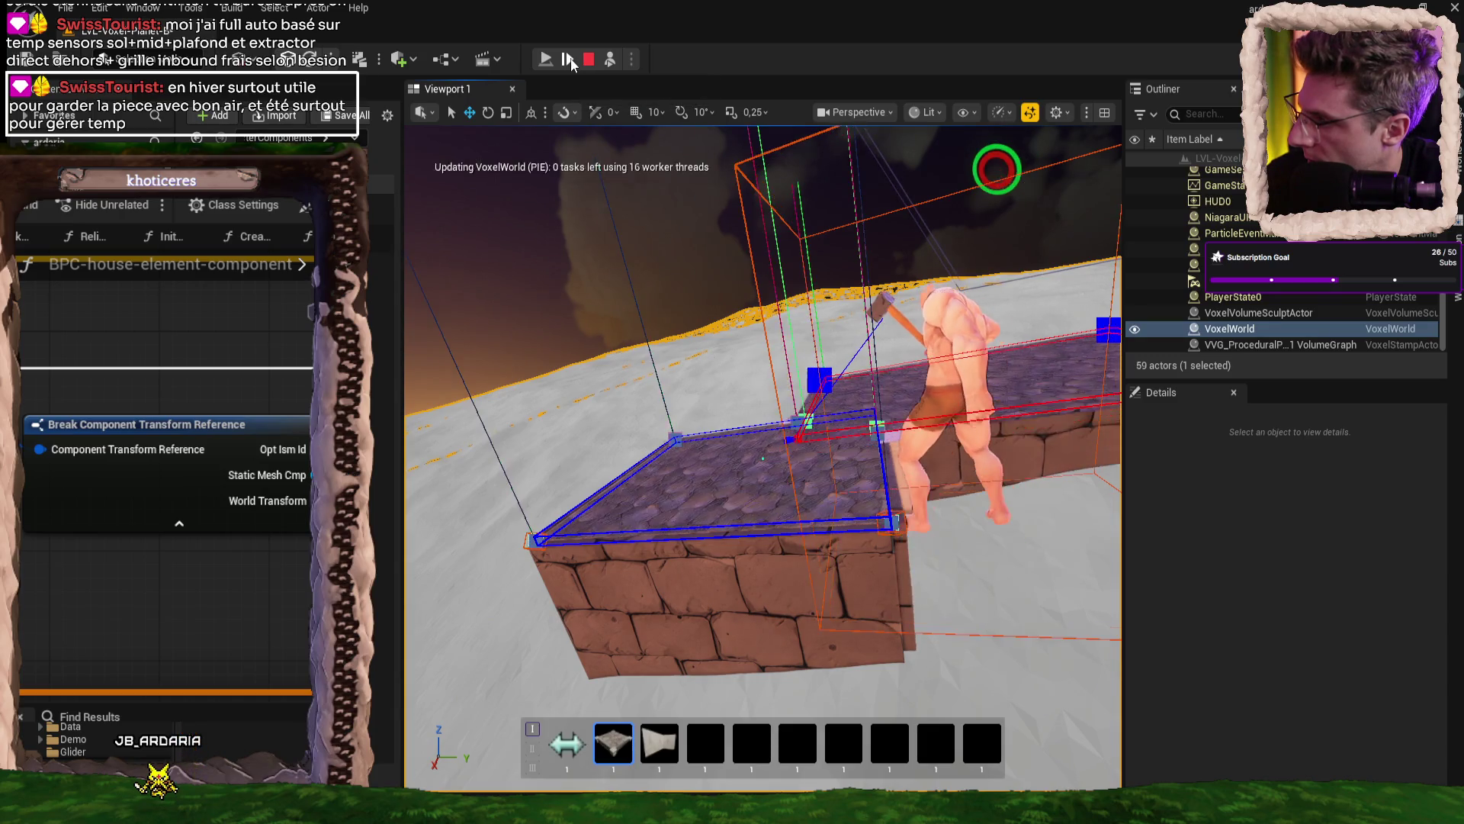
left_click(571, 59)
left_click(571, 60)
left_click(570, 60)
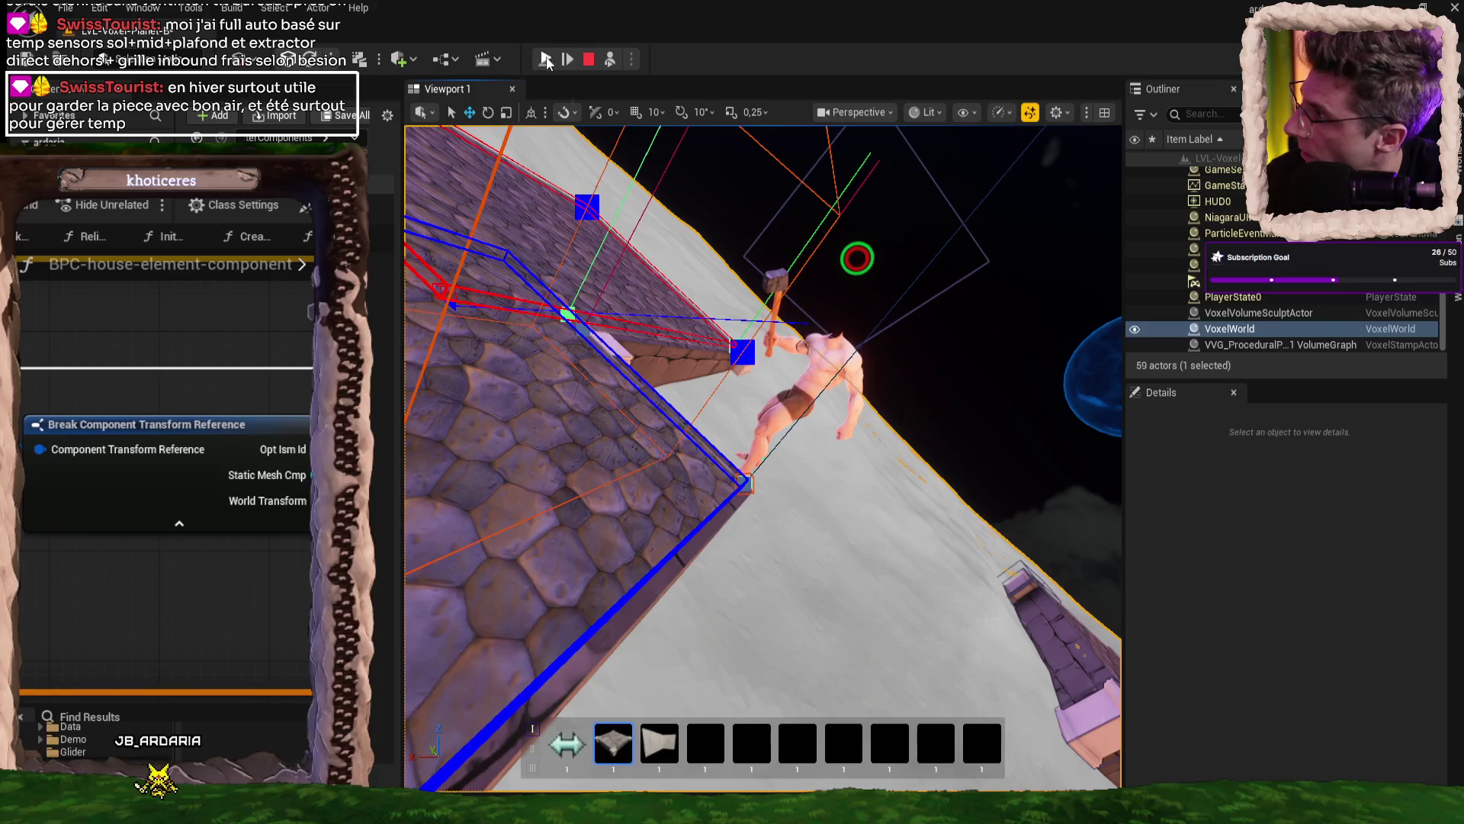
left_click(568, 59)
left_click(568, 60)
left_click(568, 60)
left_click(568, 60)
left_click(568, 59)
left_click(568, 60)
left_click(568, 60)
left_click(569, 60)
left_click(568, 60)
left_click(568, 59)
left_click(568, 60)
left_click(548, 60)
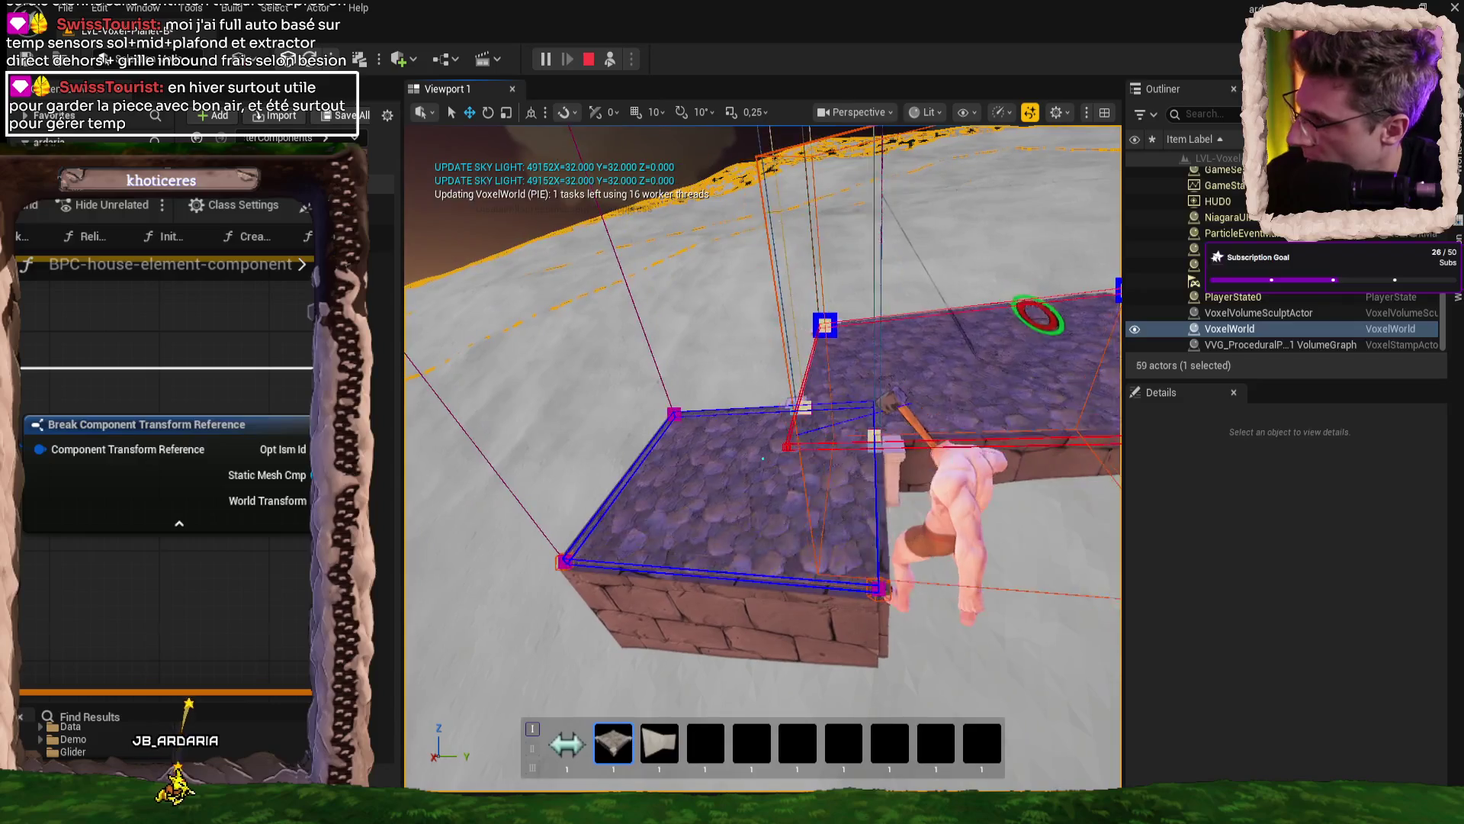
key("F8")
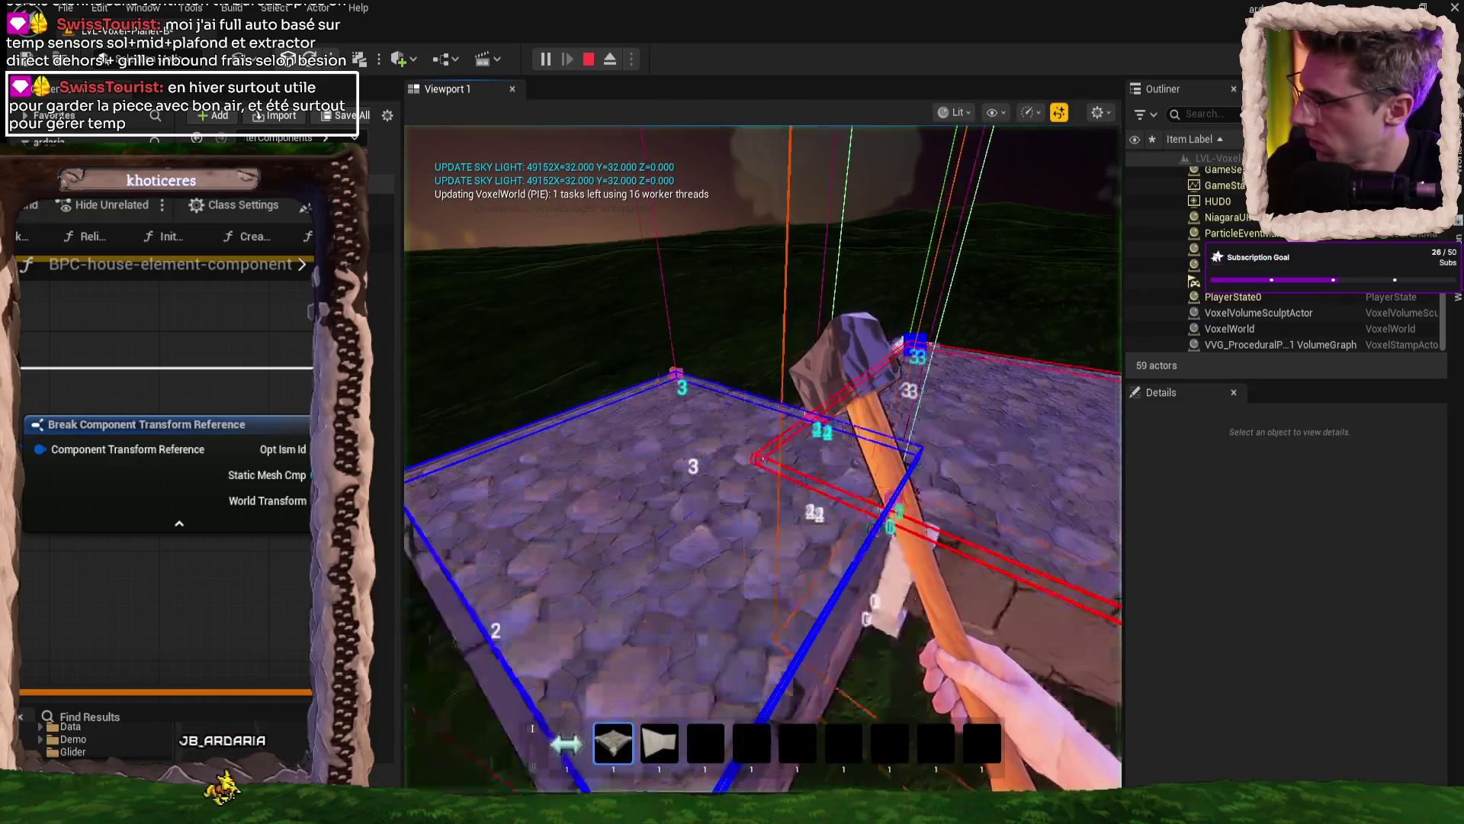
left_click(762, 457)
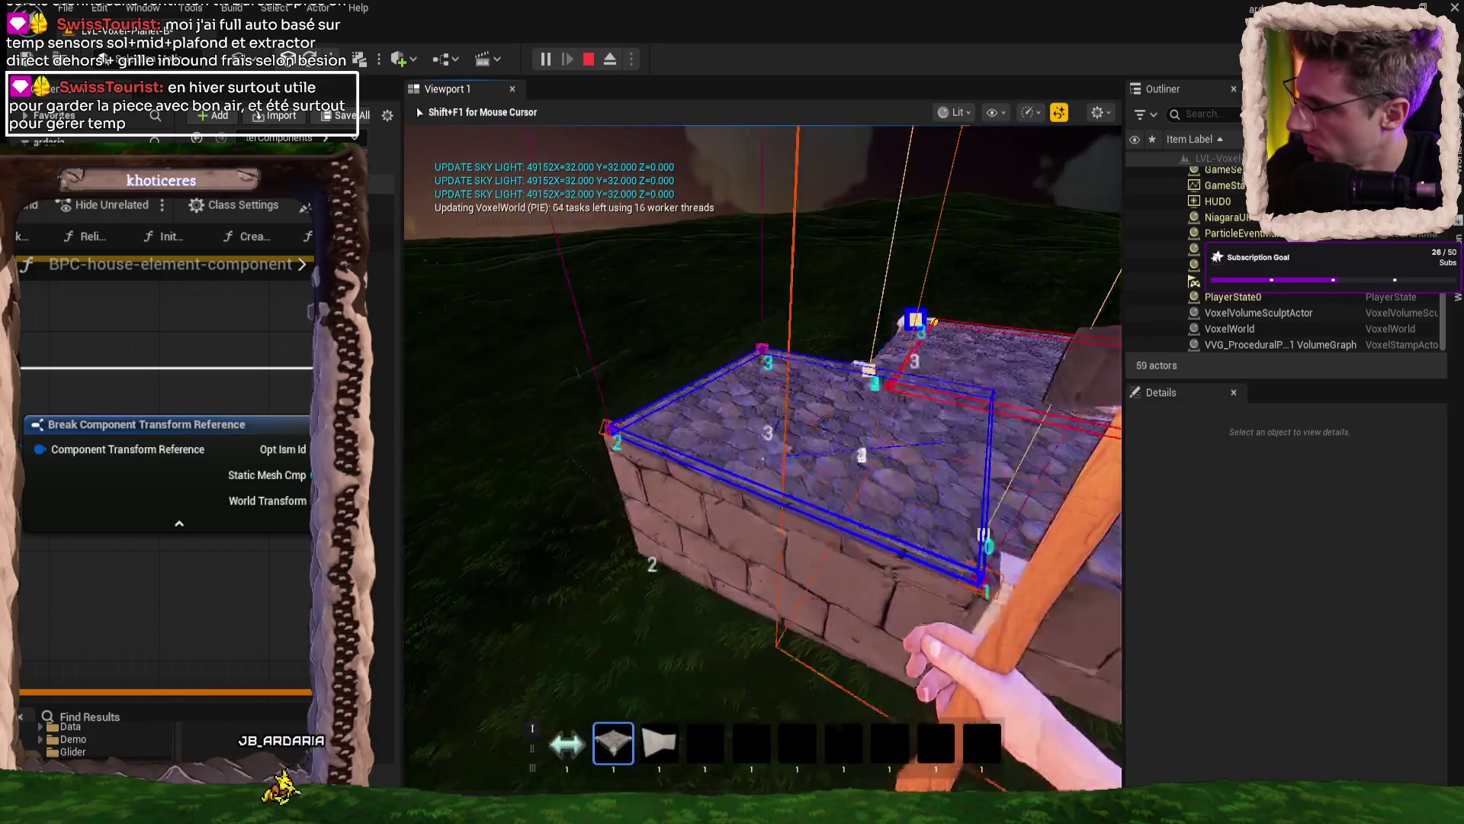
key("w")
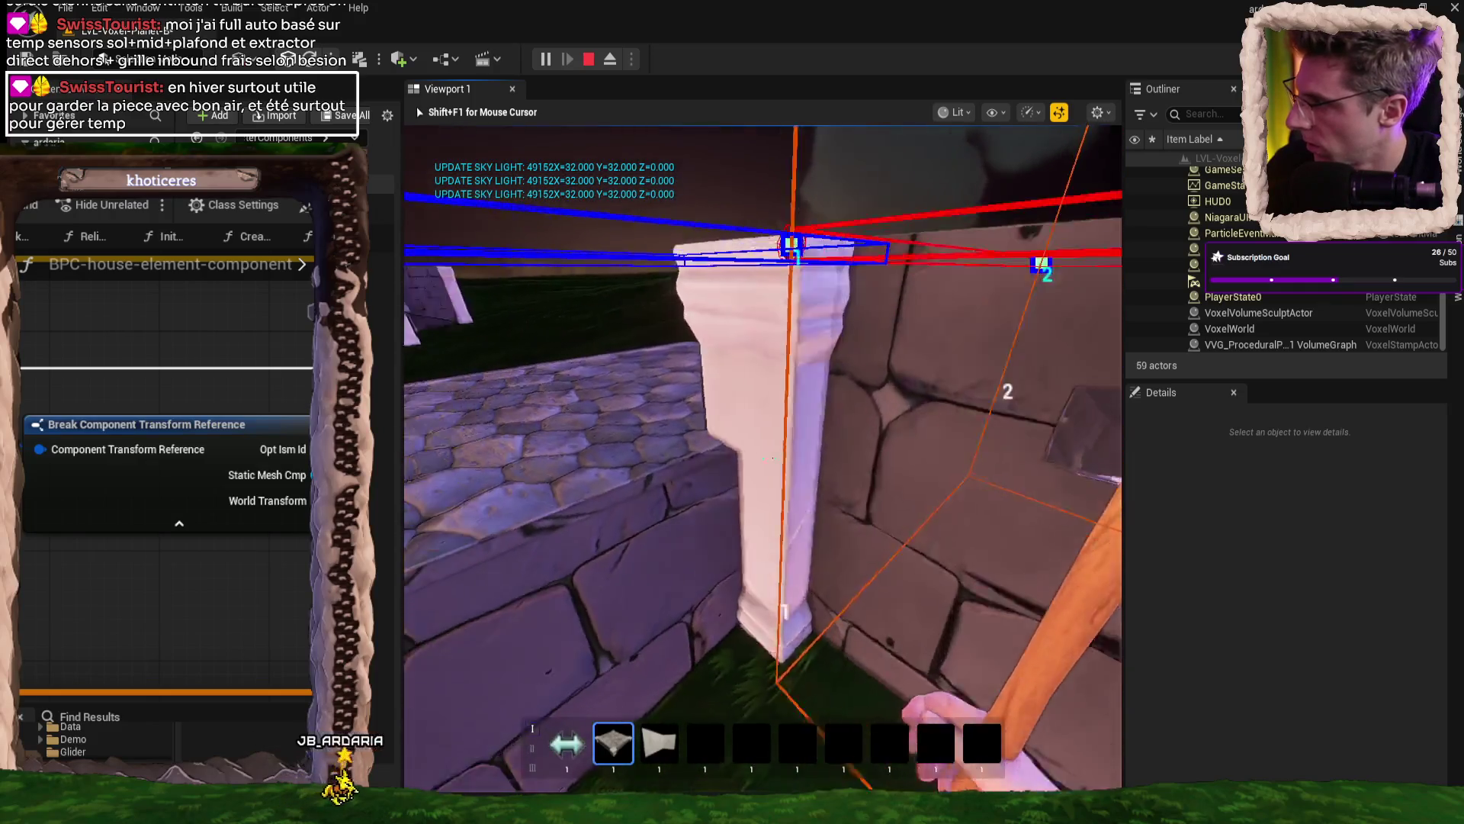
key("s")
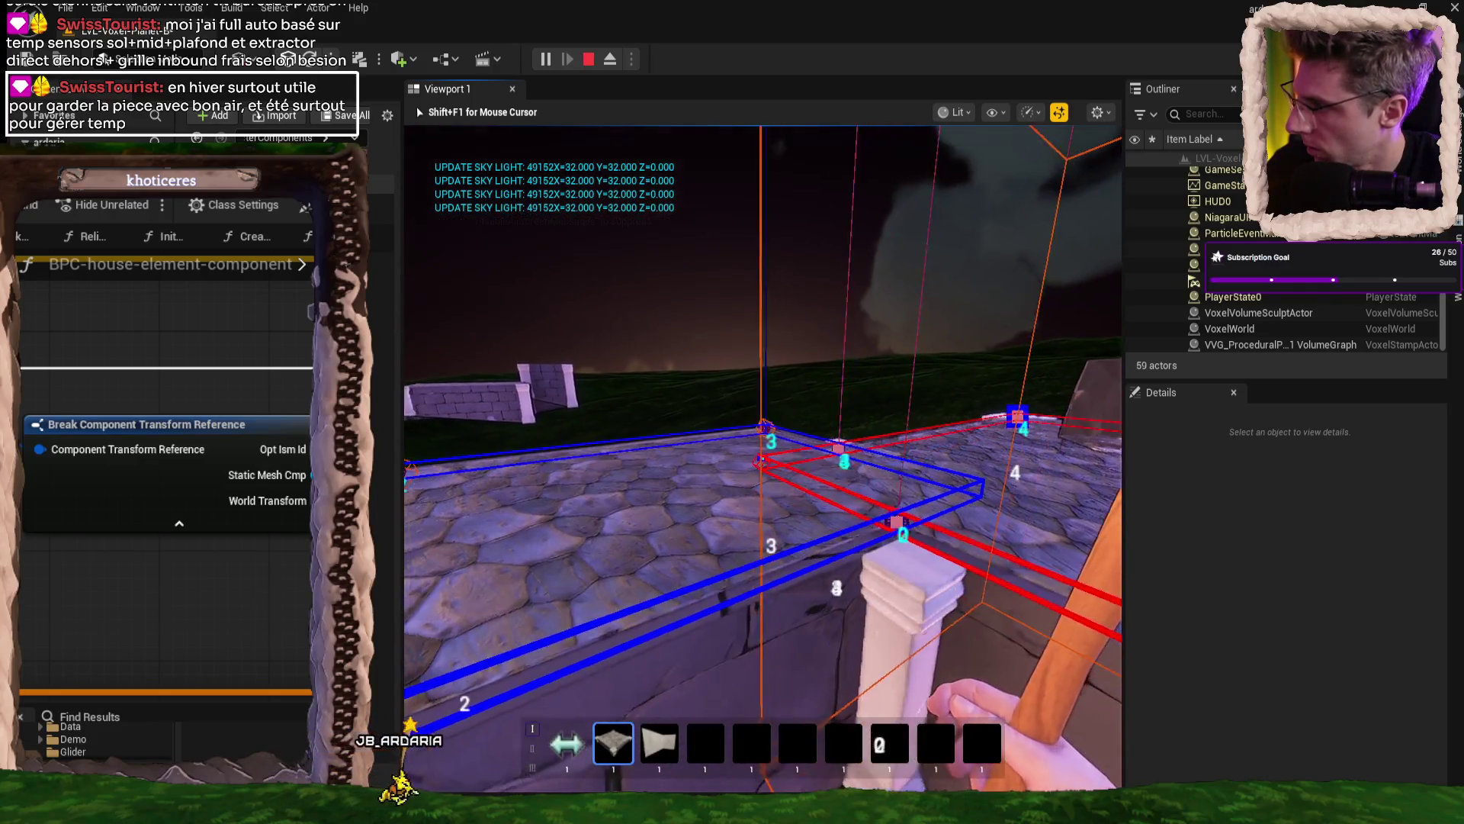
key("s")
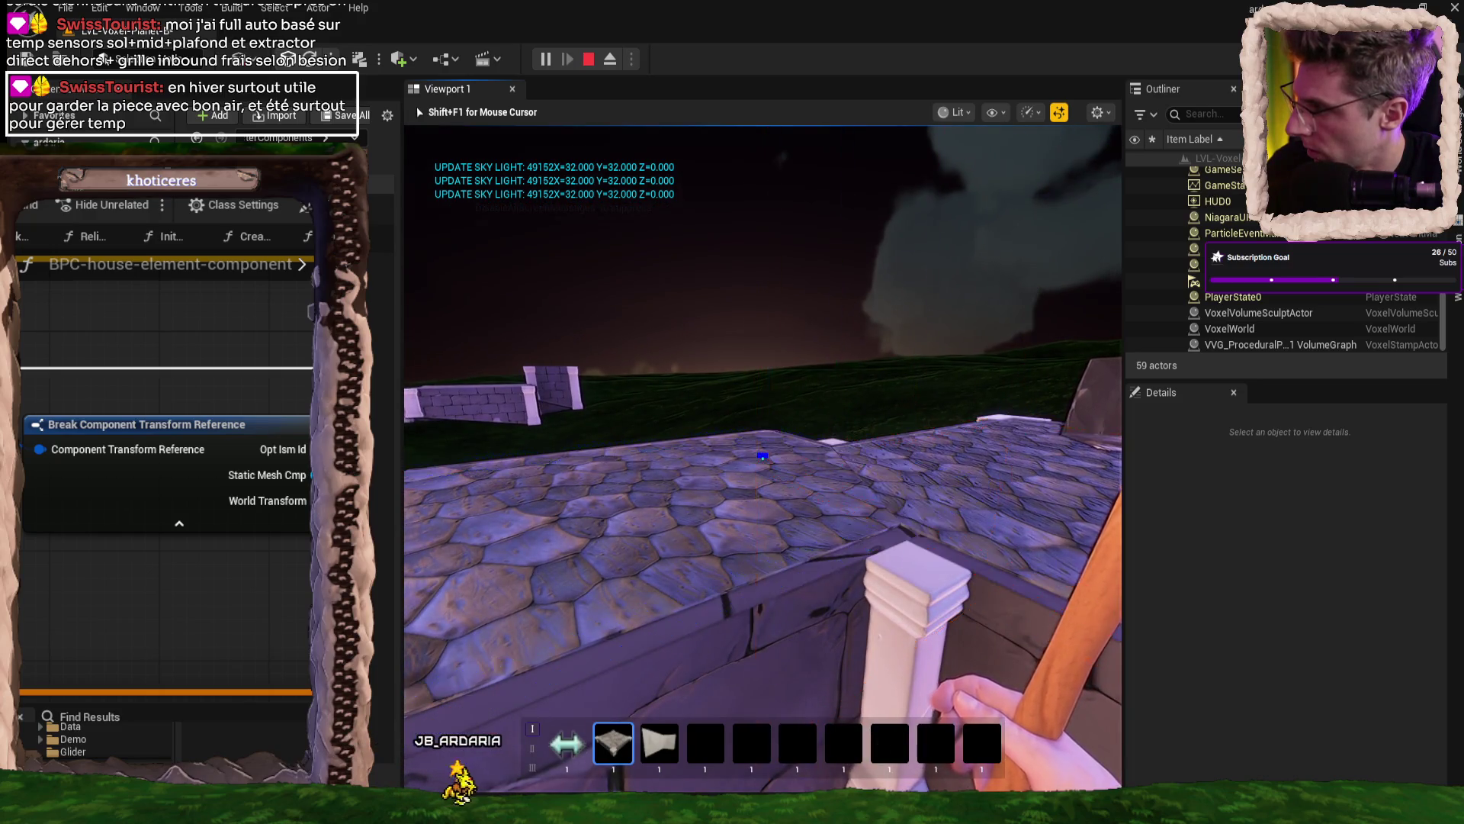
key("s")
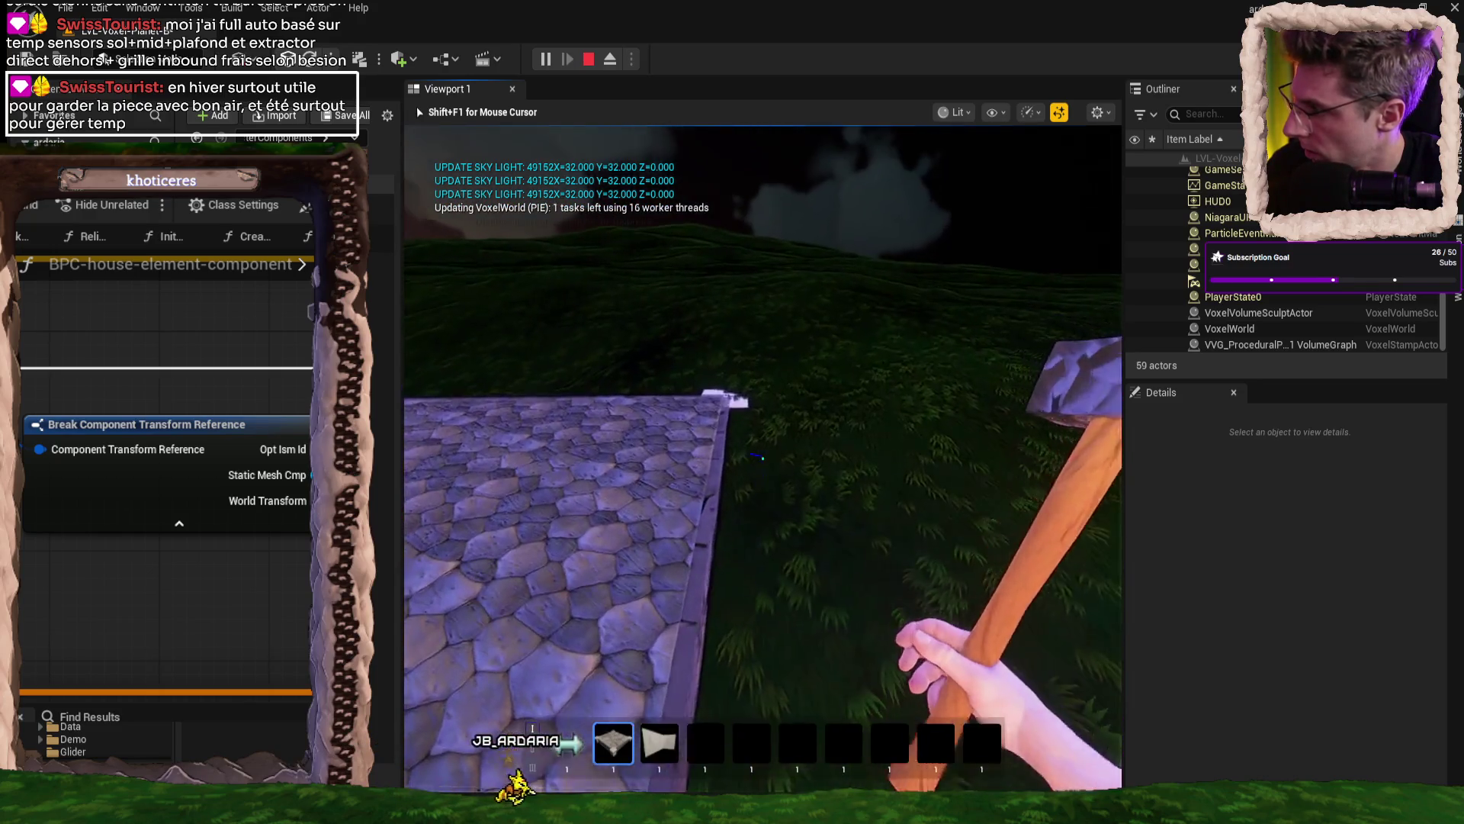
key("w")
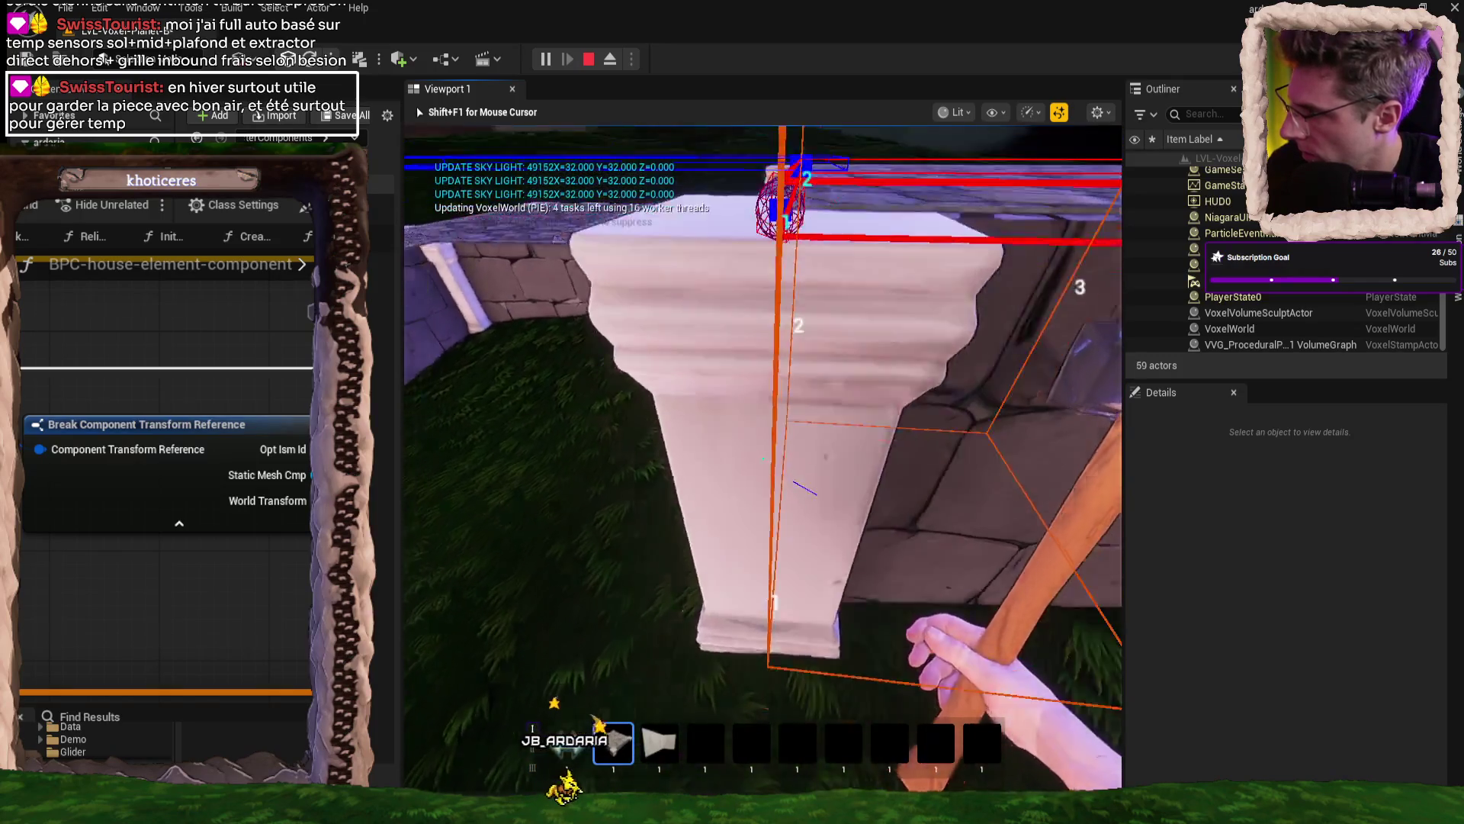
key("w")
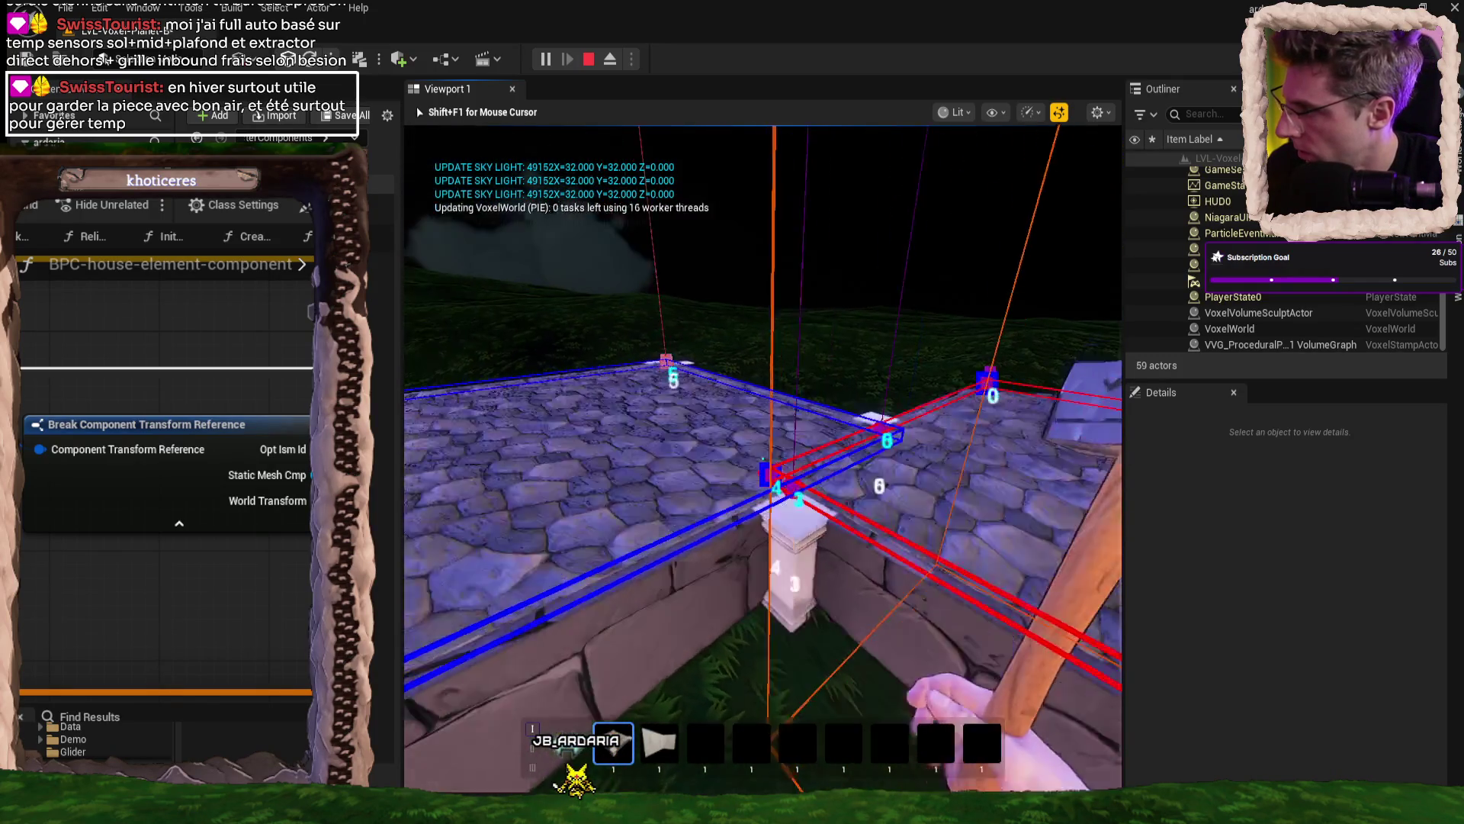
key("s")
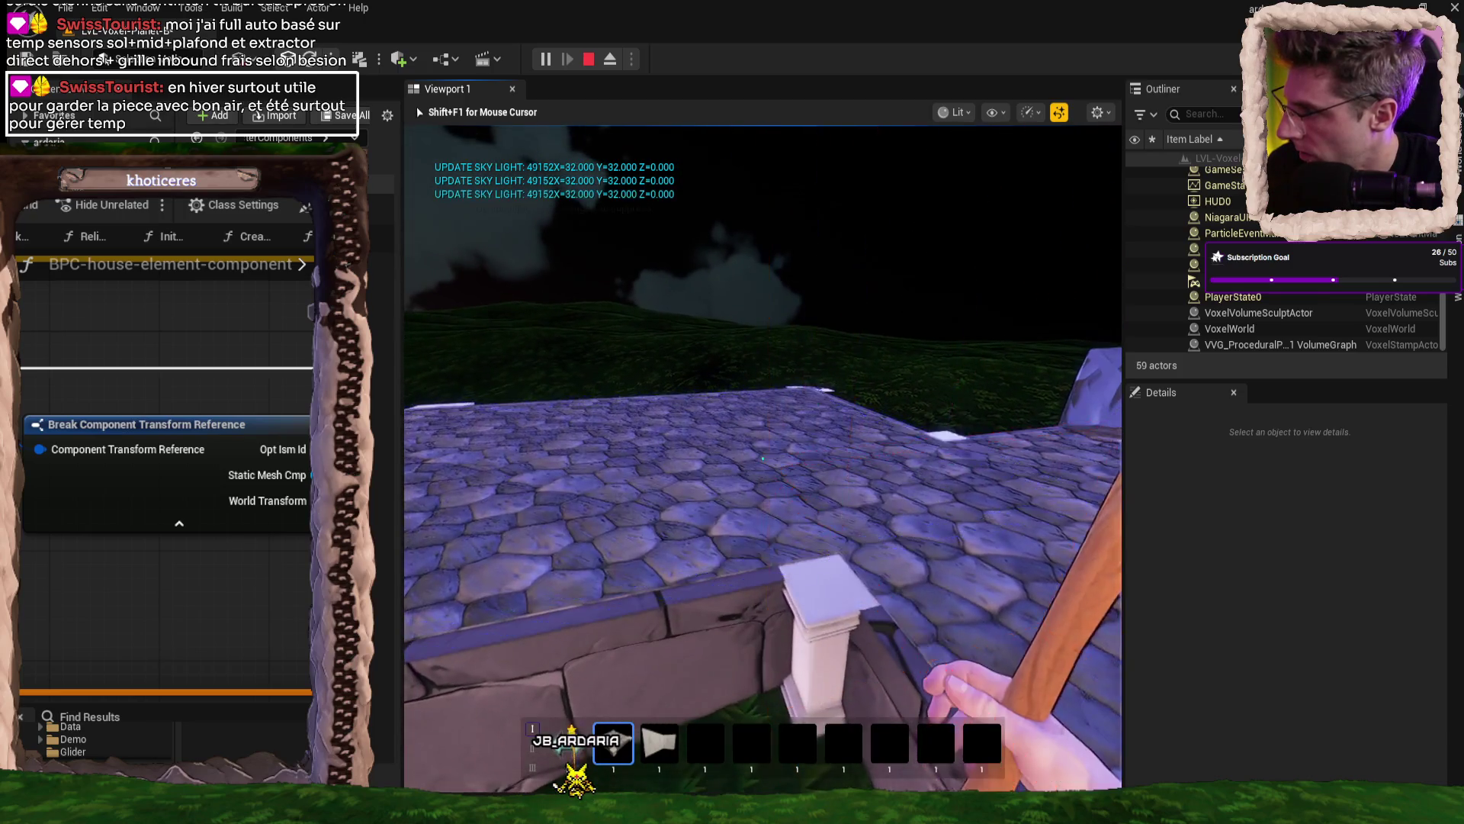
key("w")
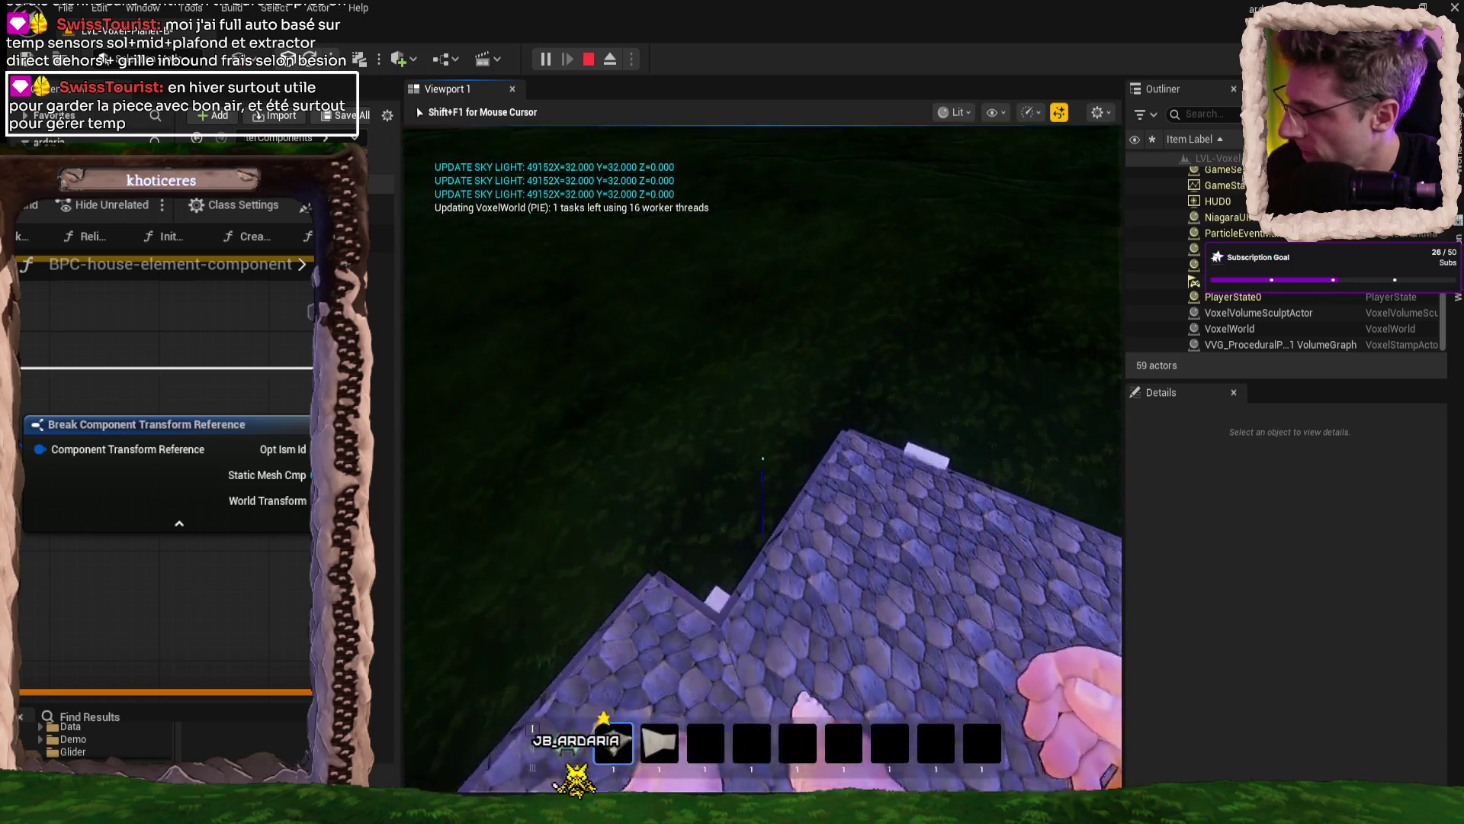
key("w")
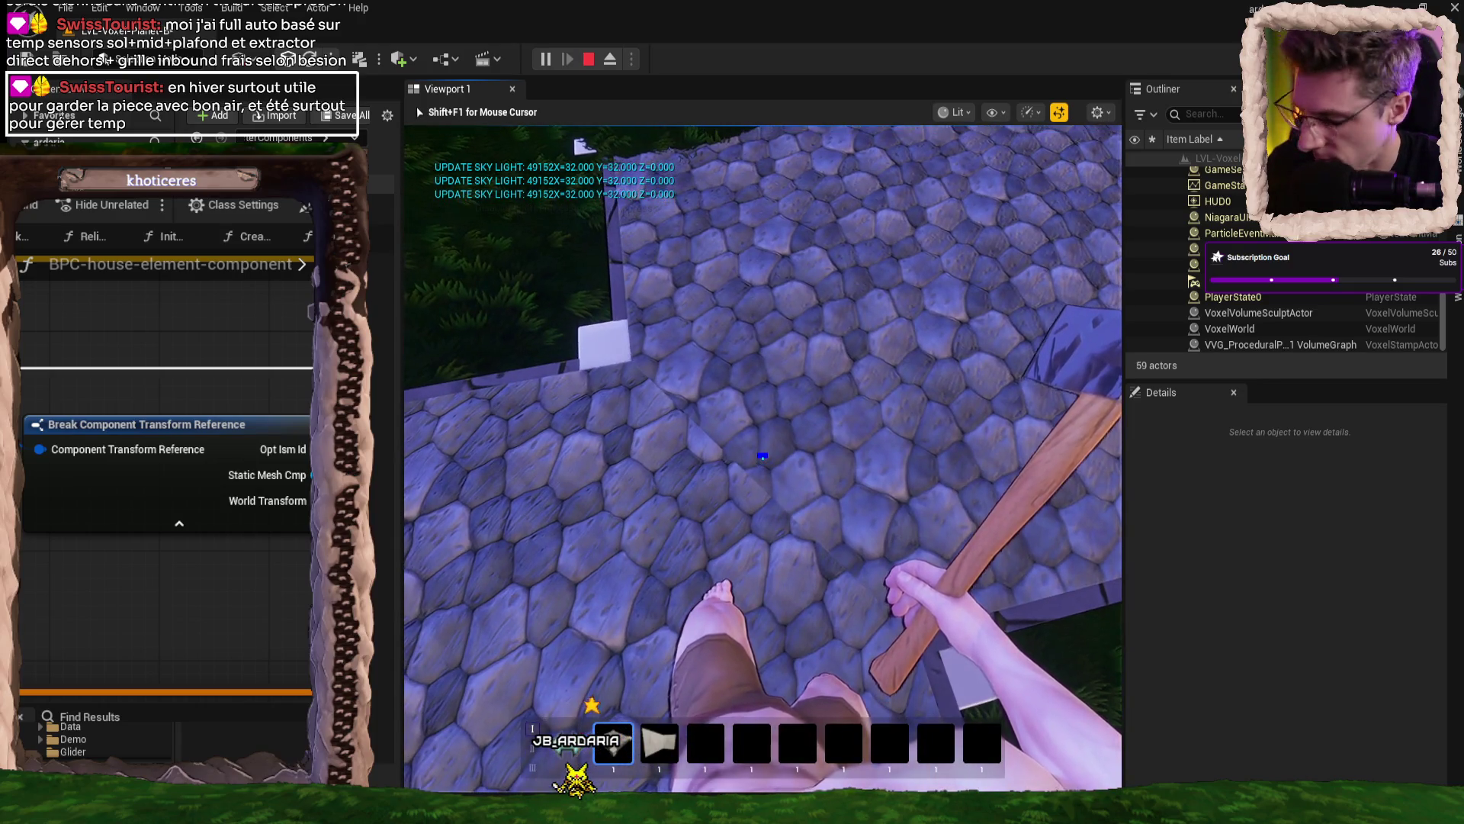
key("w")
key("w")
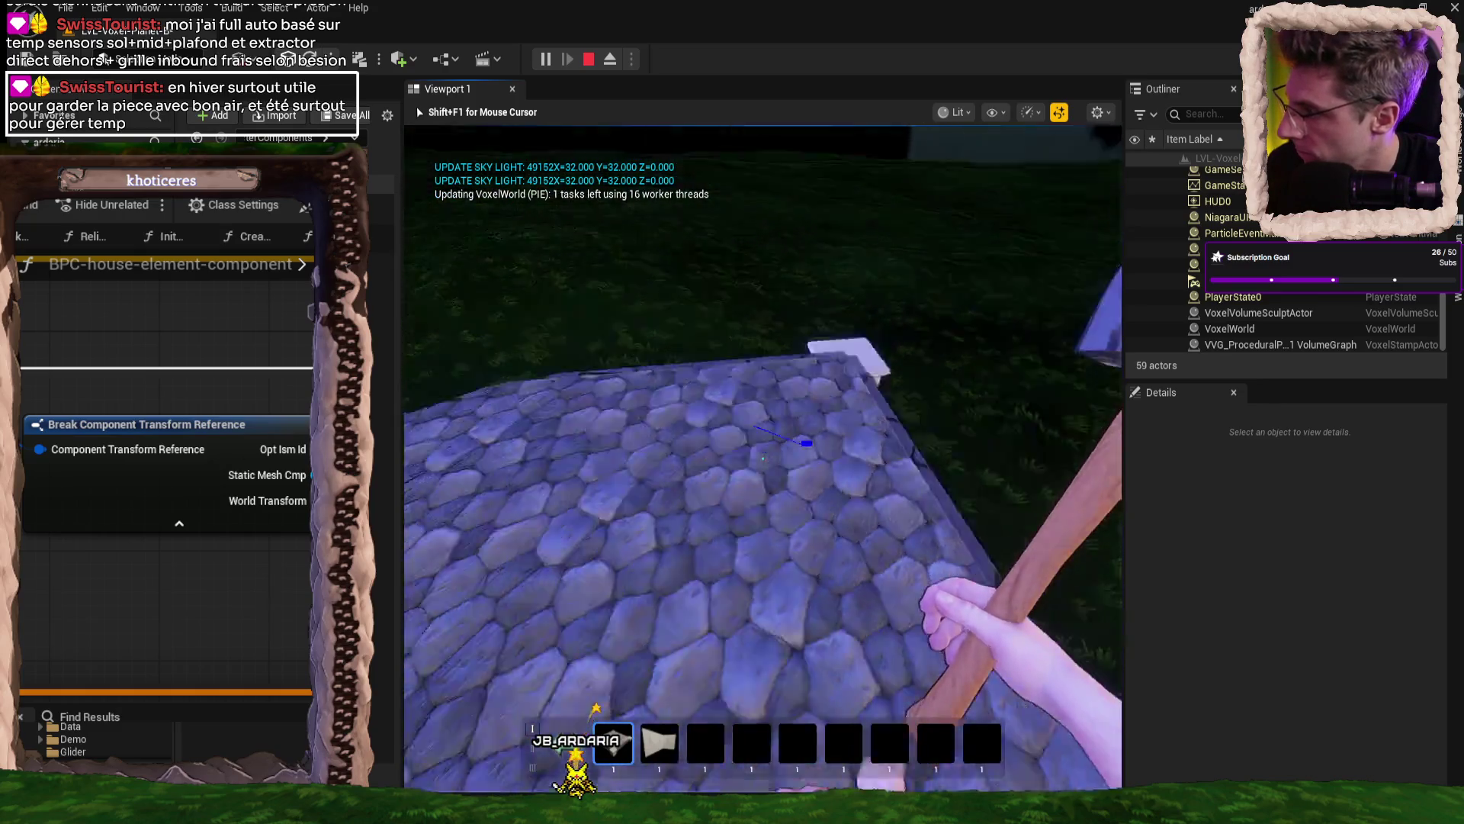
key("w")
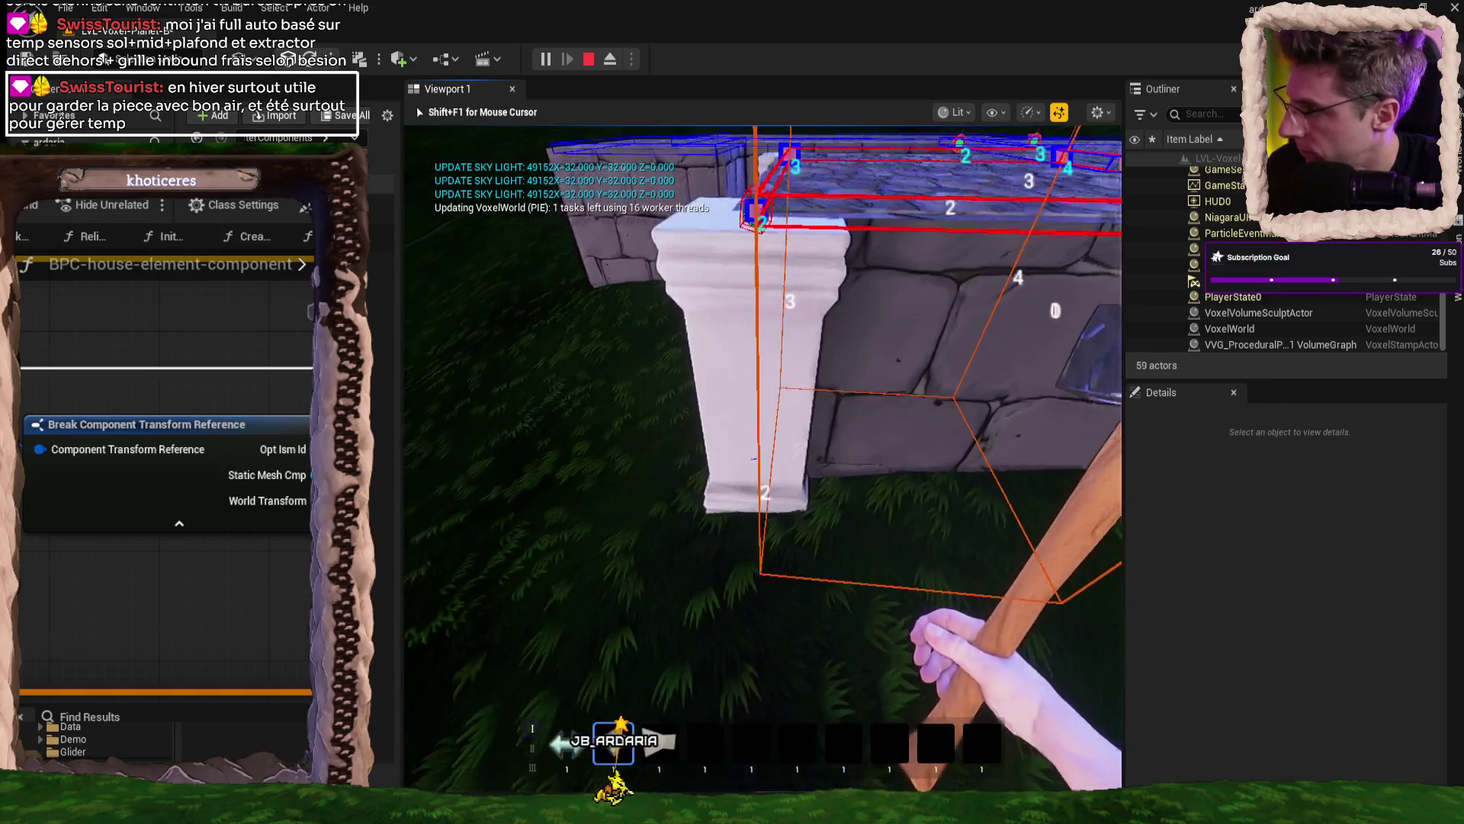
key("w")
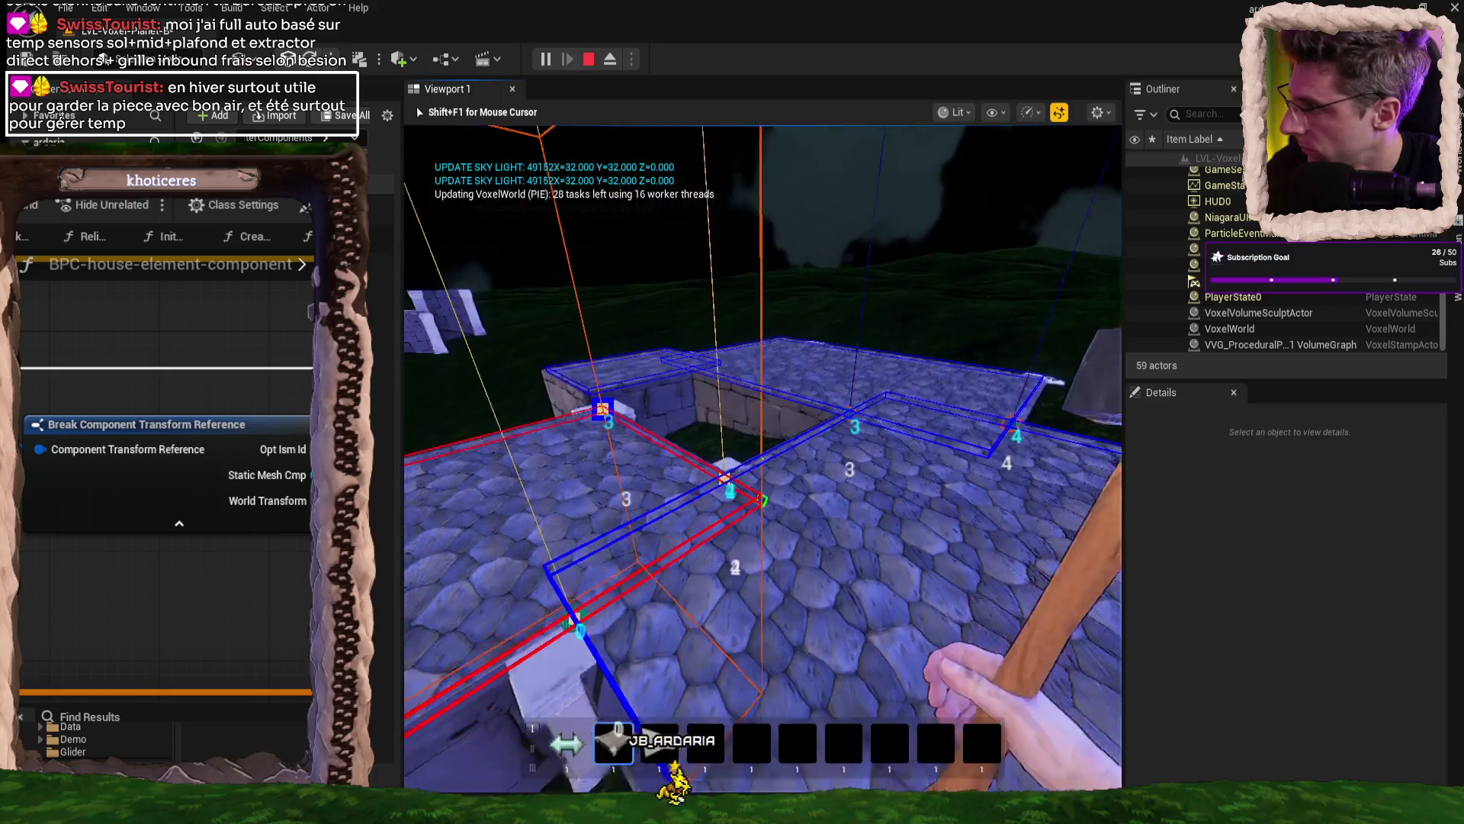
key("w")
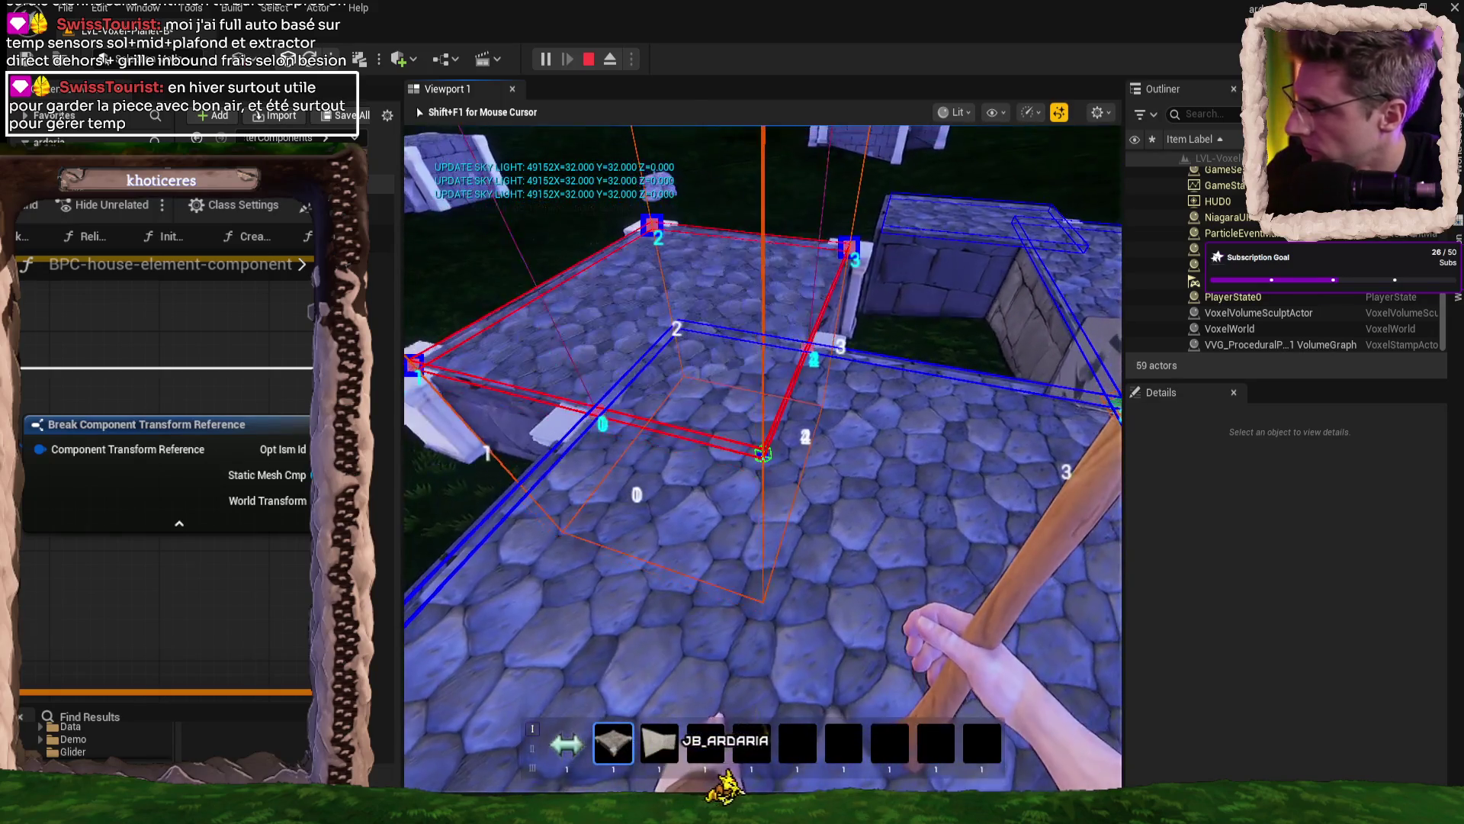
key("w")
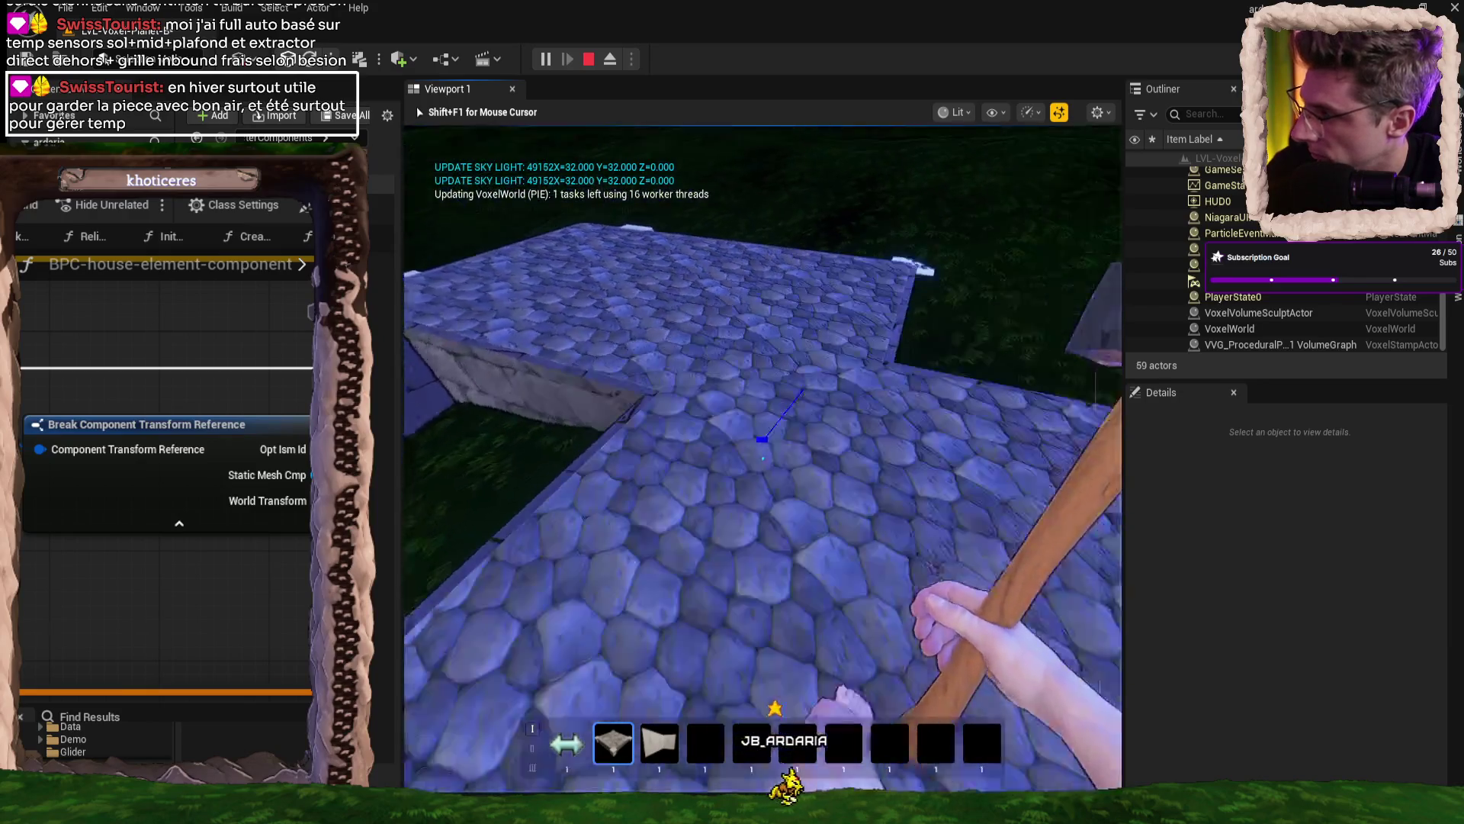
key("w")
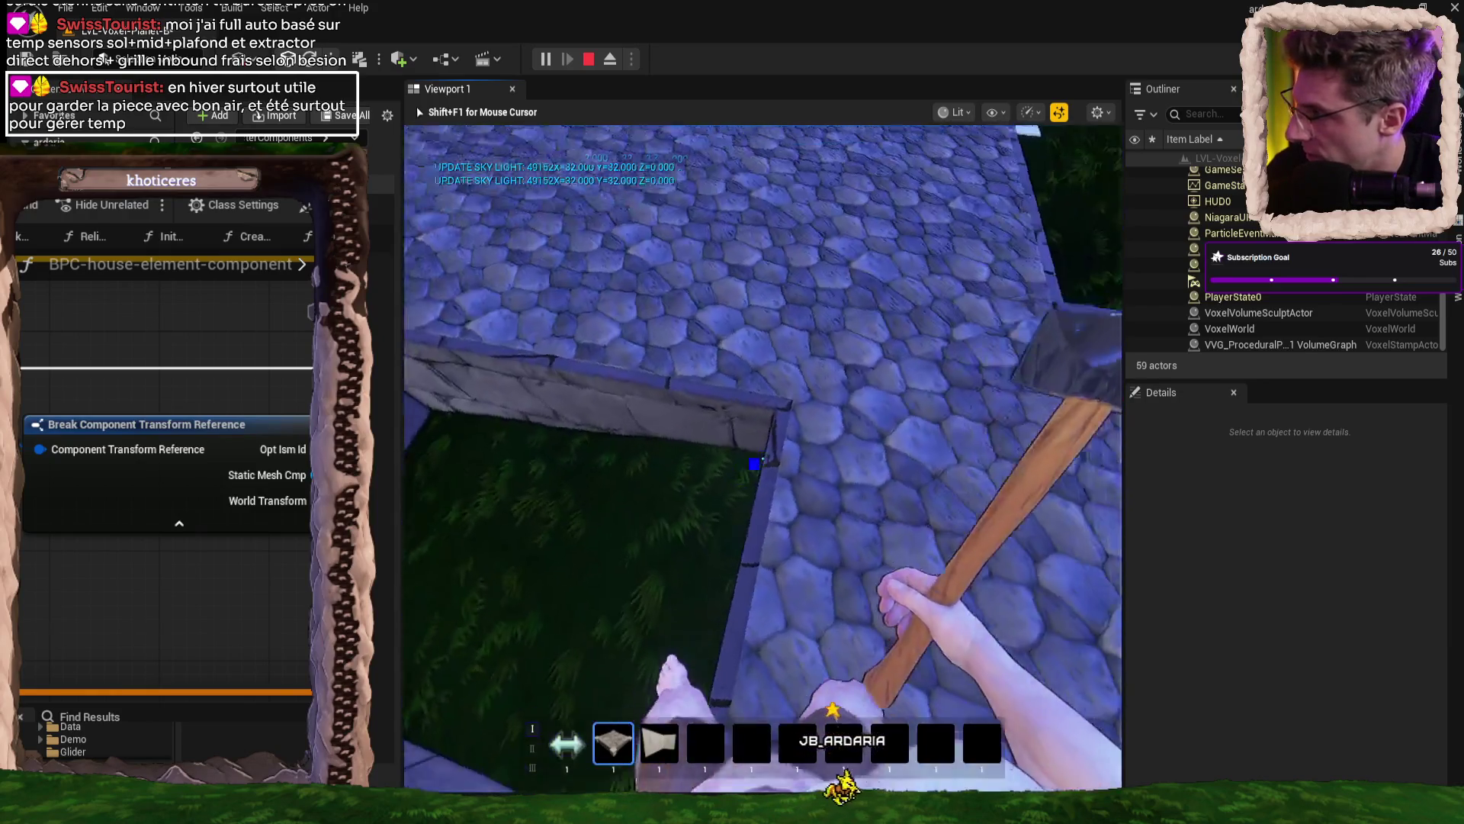
key("w")
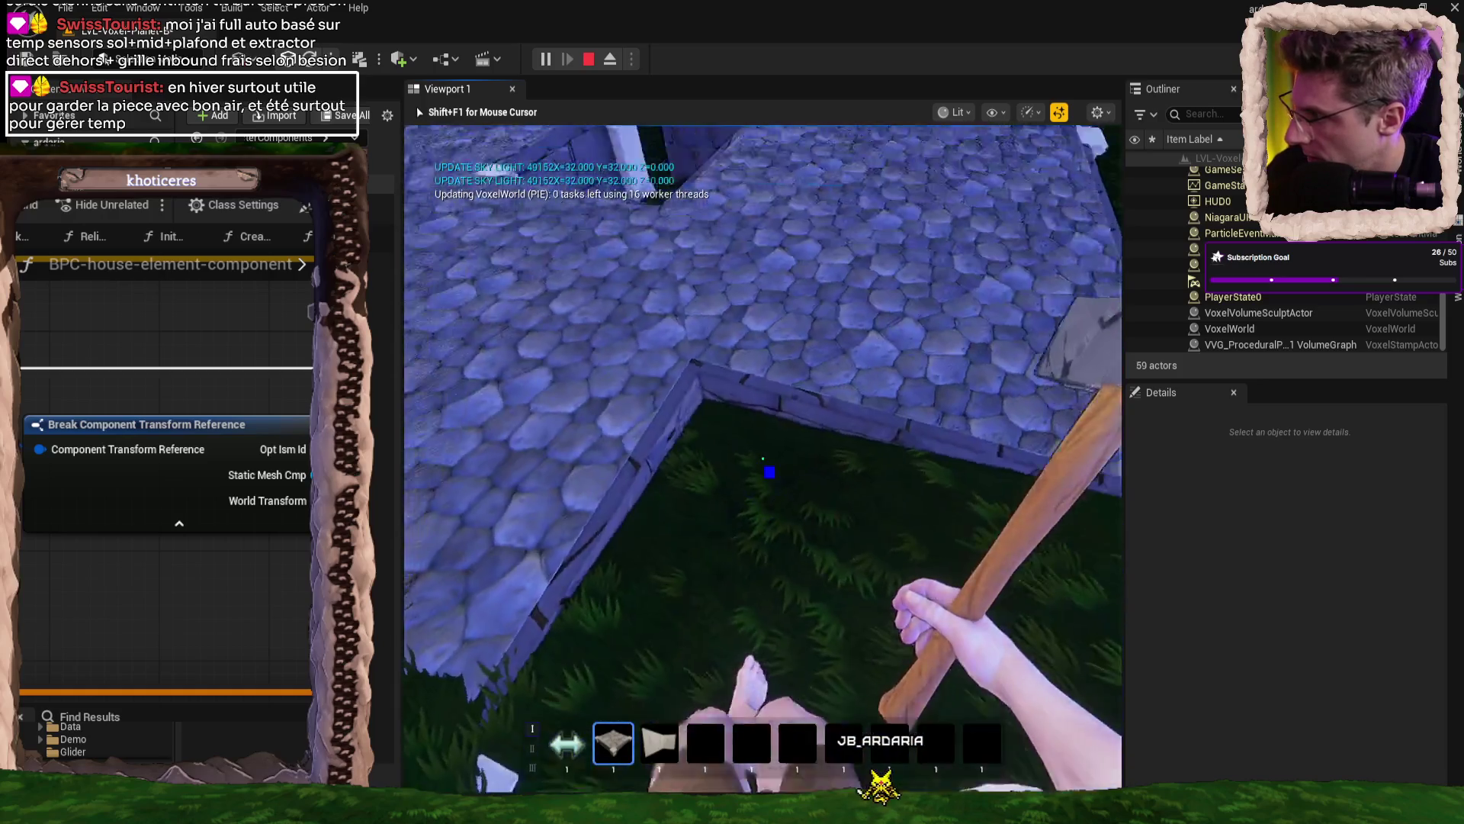
key("w")
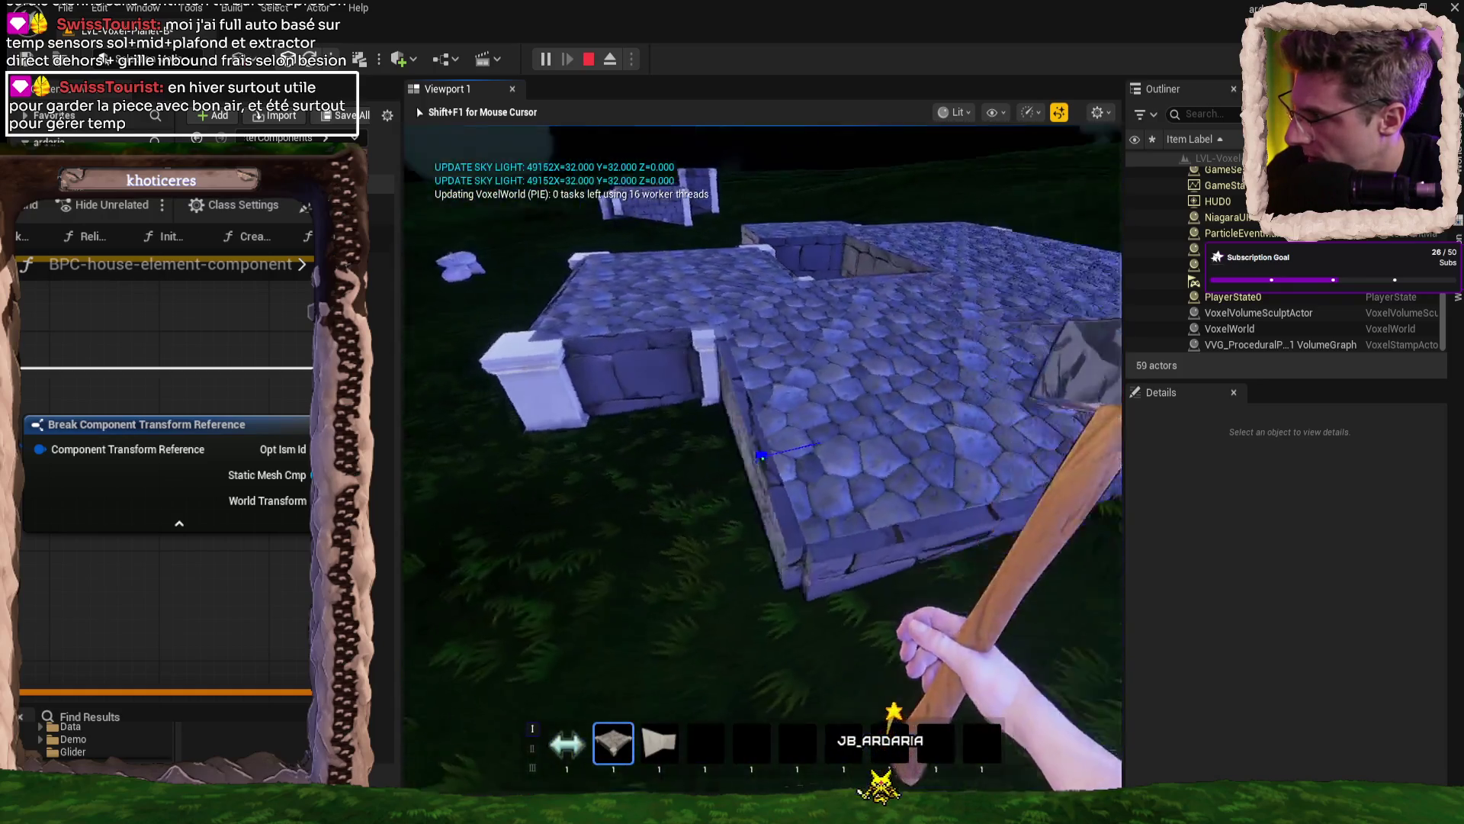
key("w")
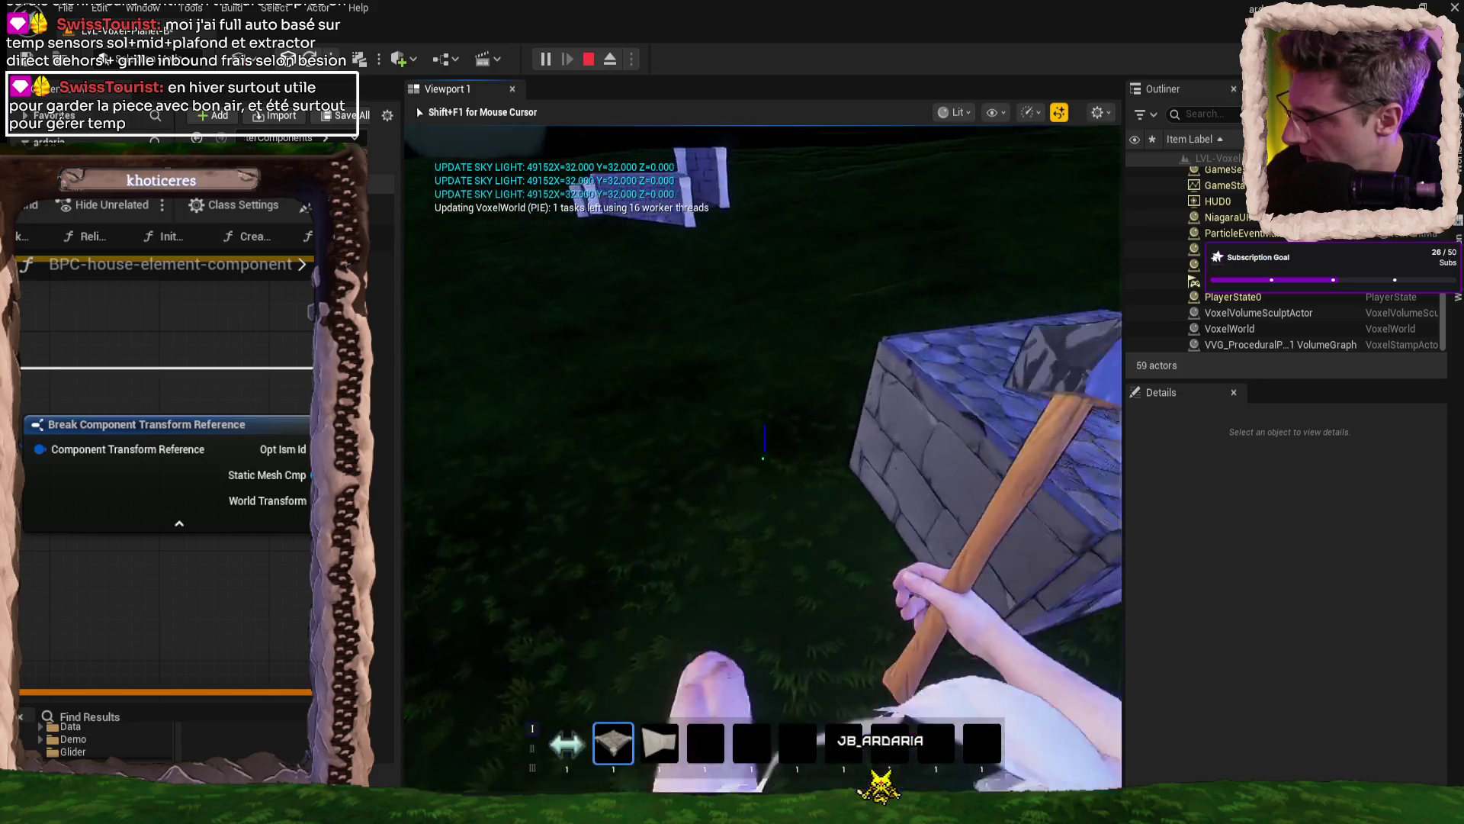
key("w")
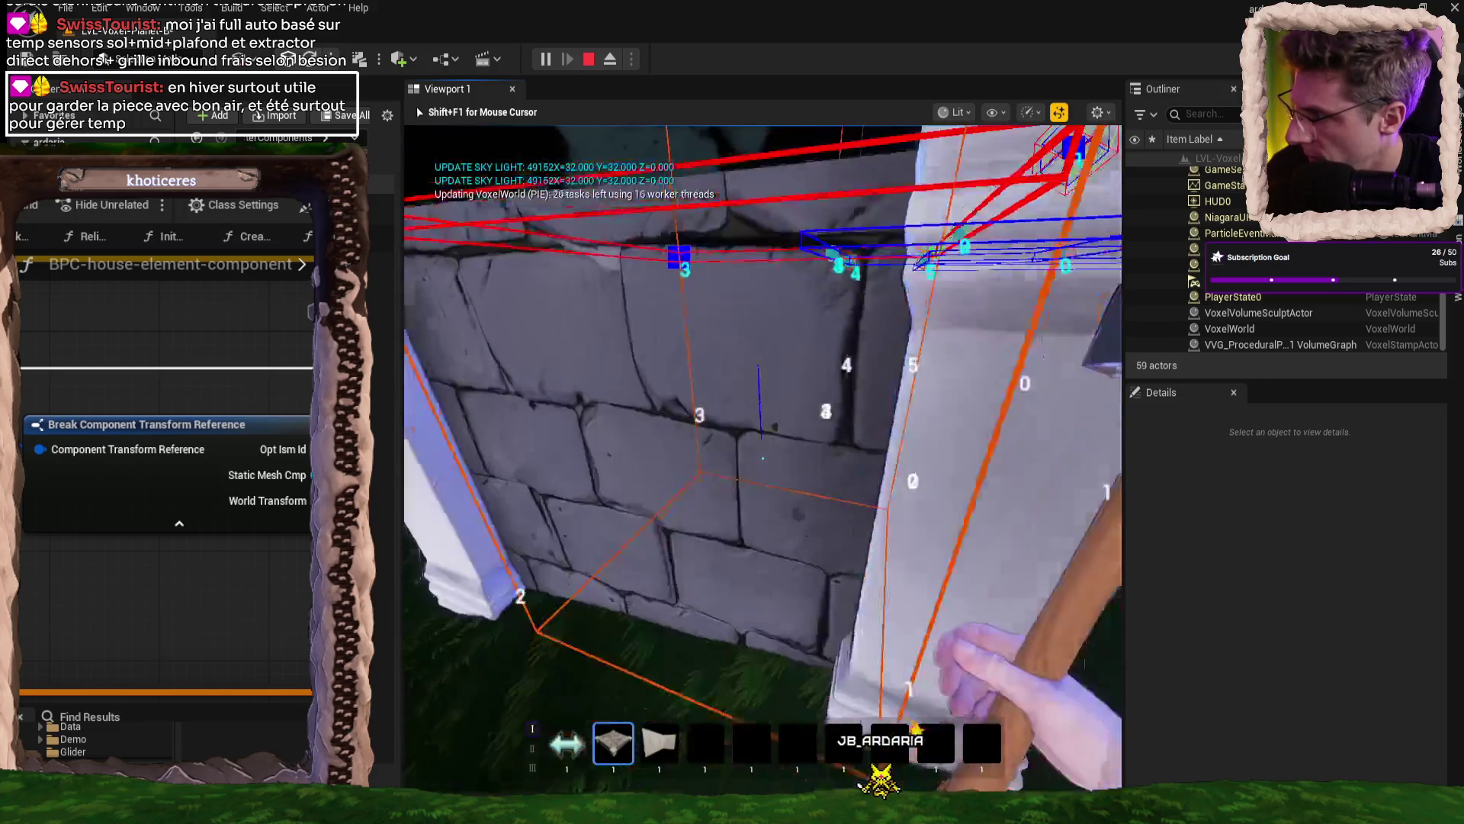
key("w")
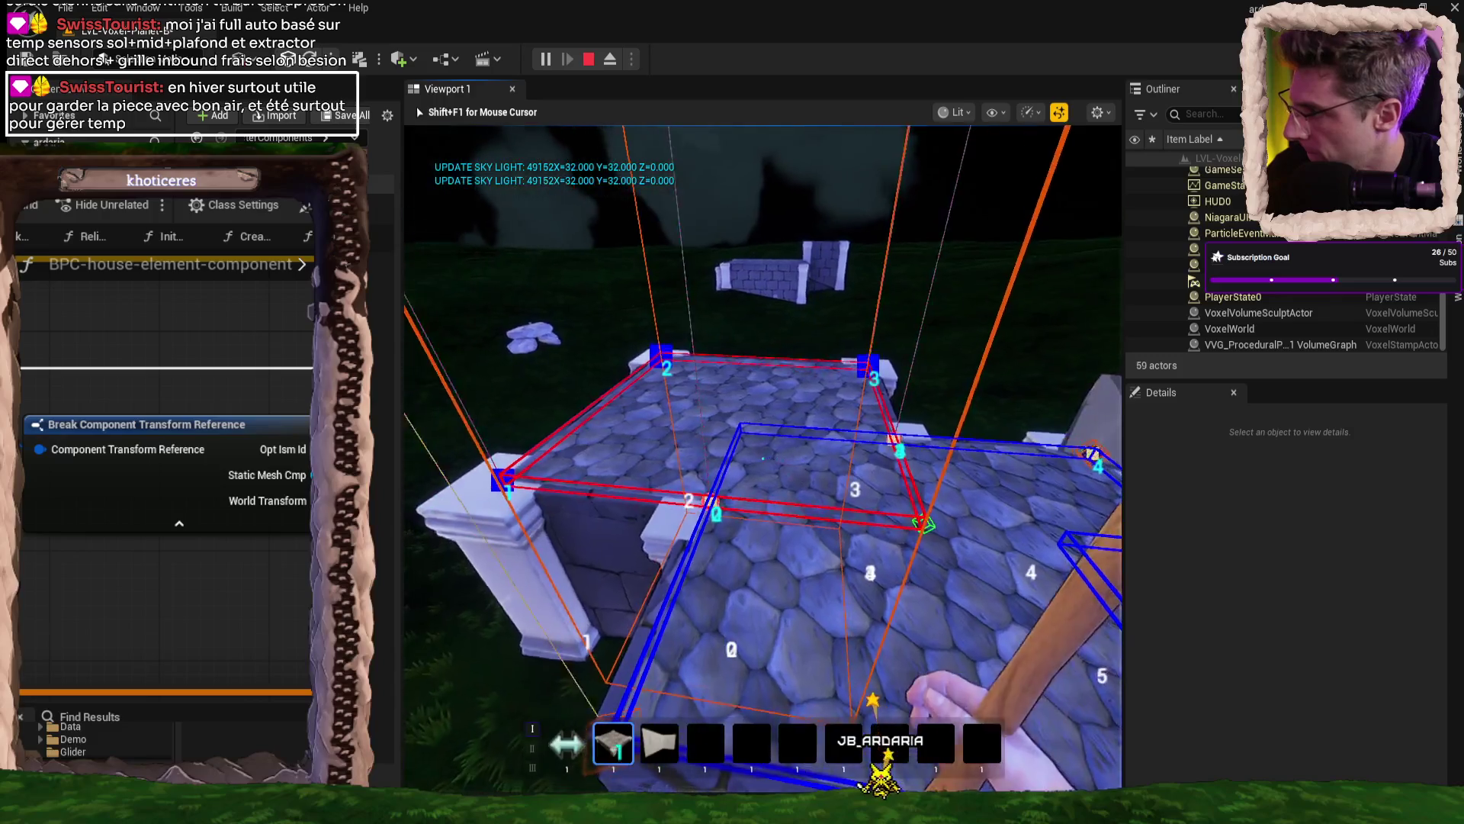
key("w")
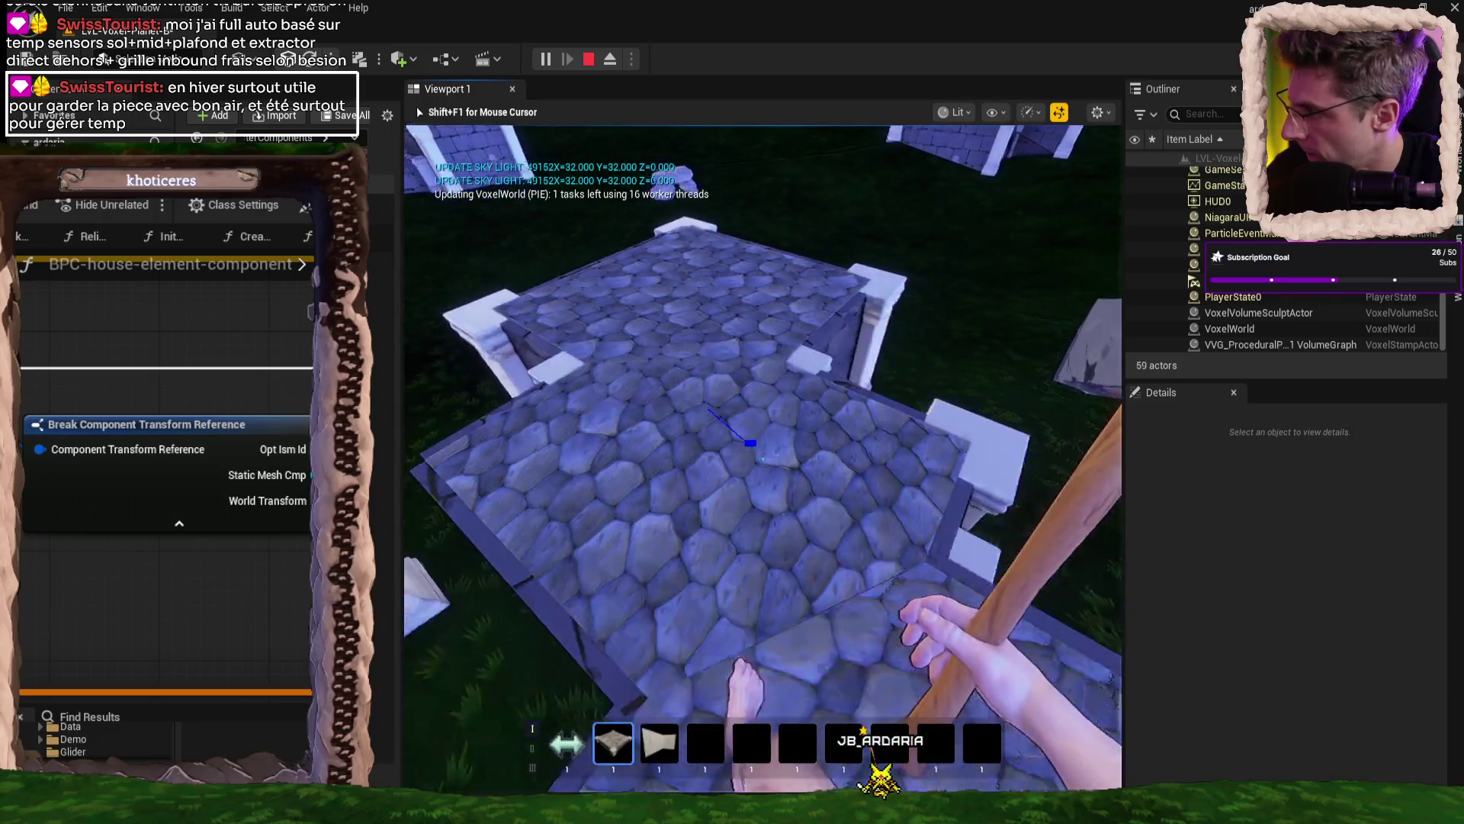
key("w")
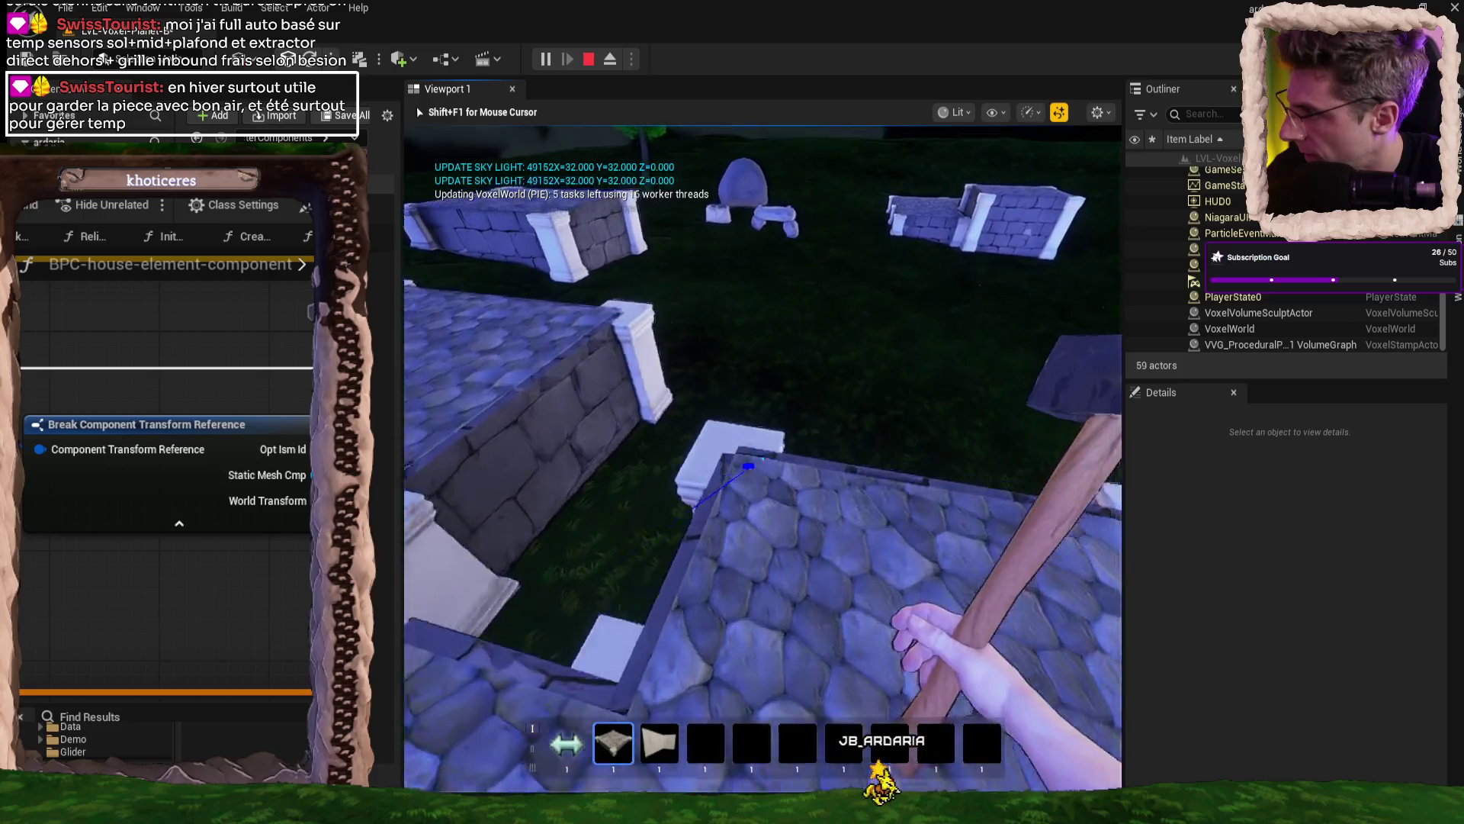
key("w")
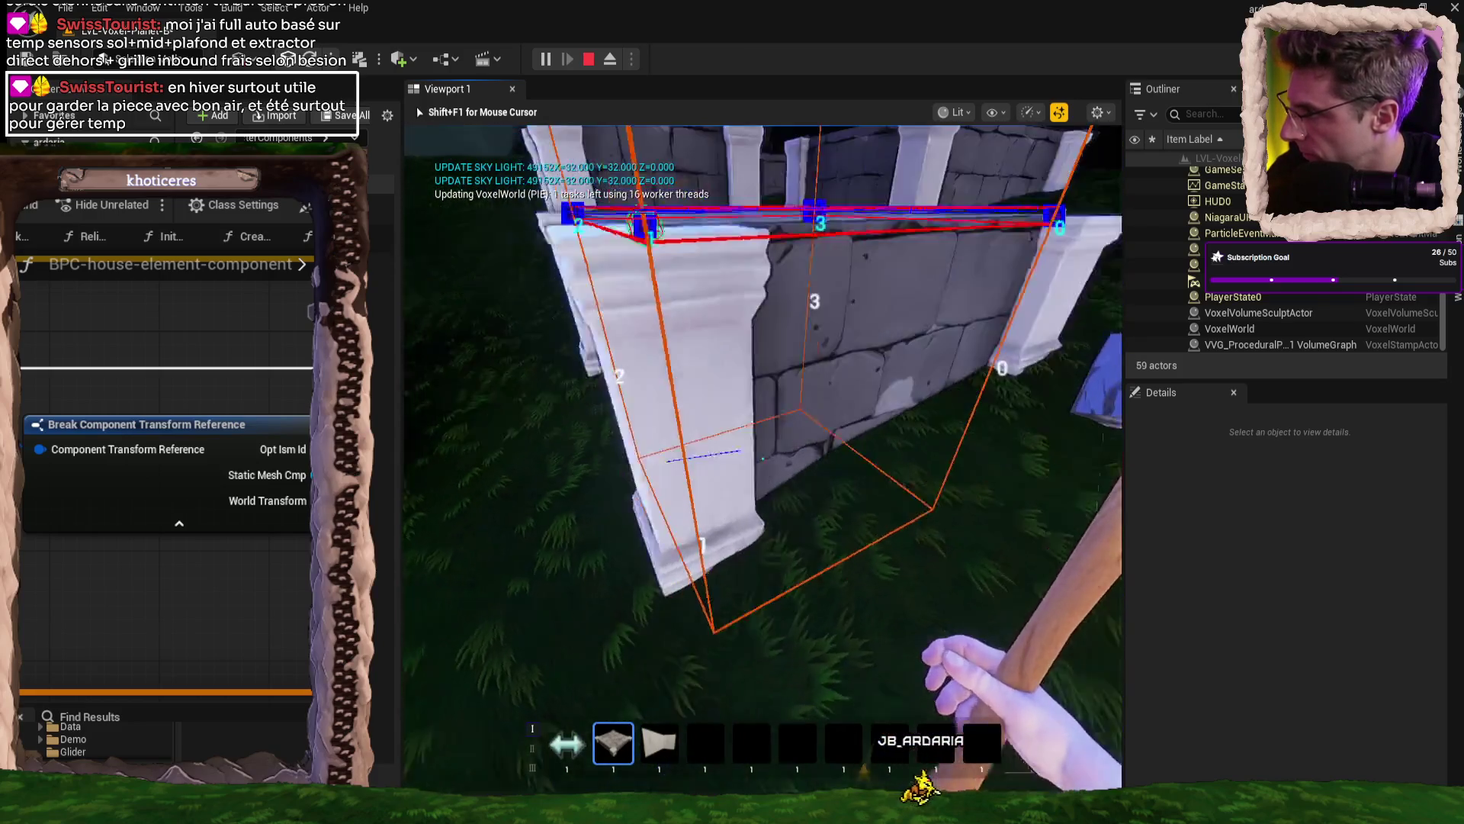
key("w")
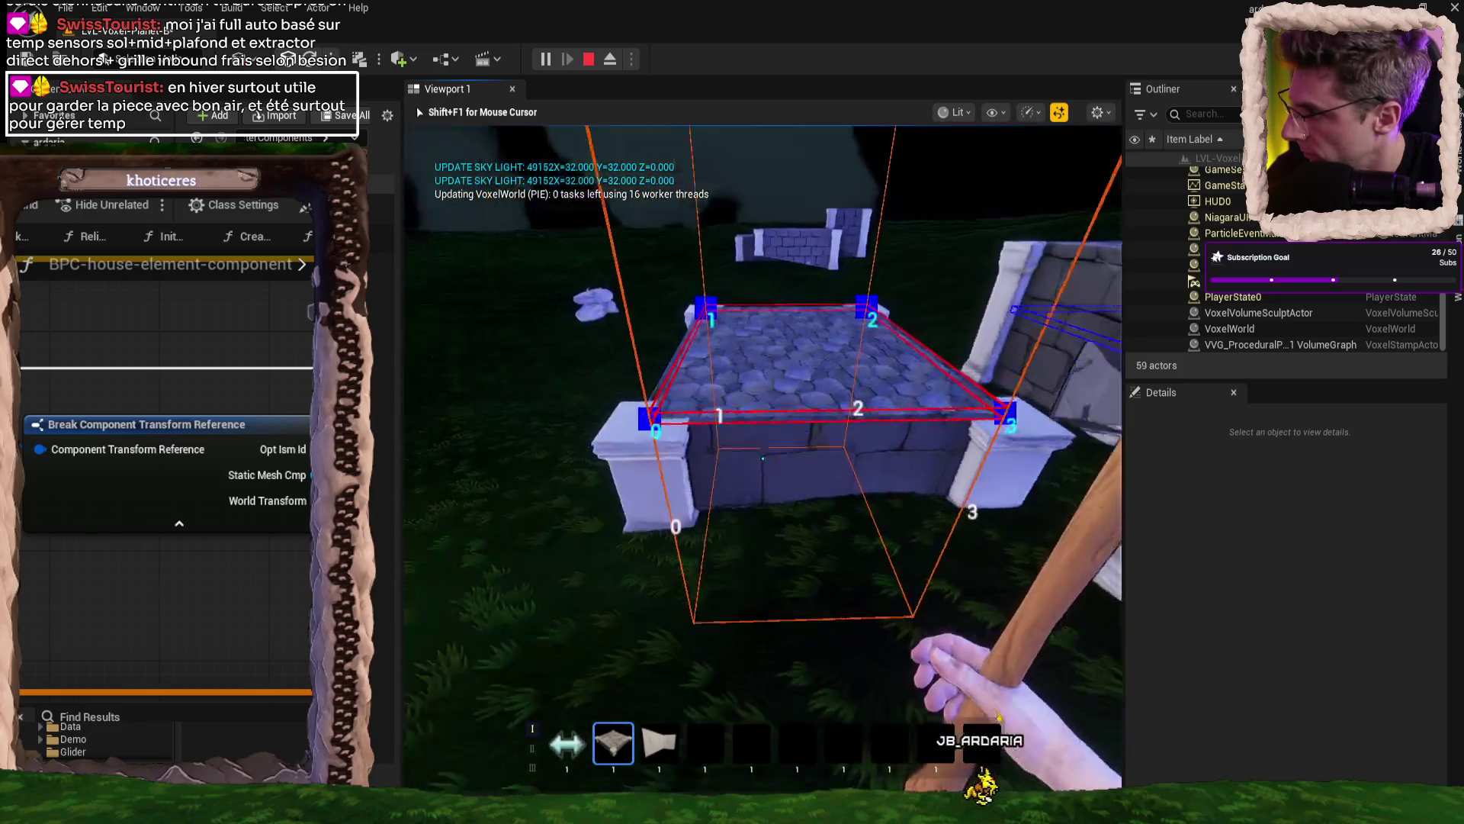
key("w")
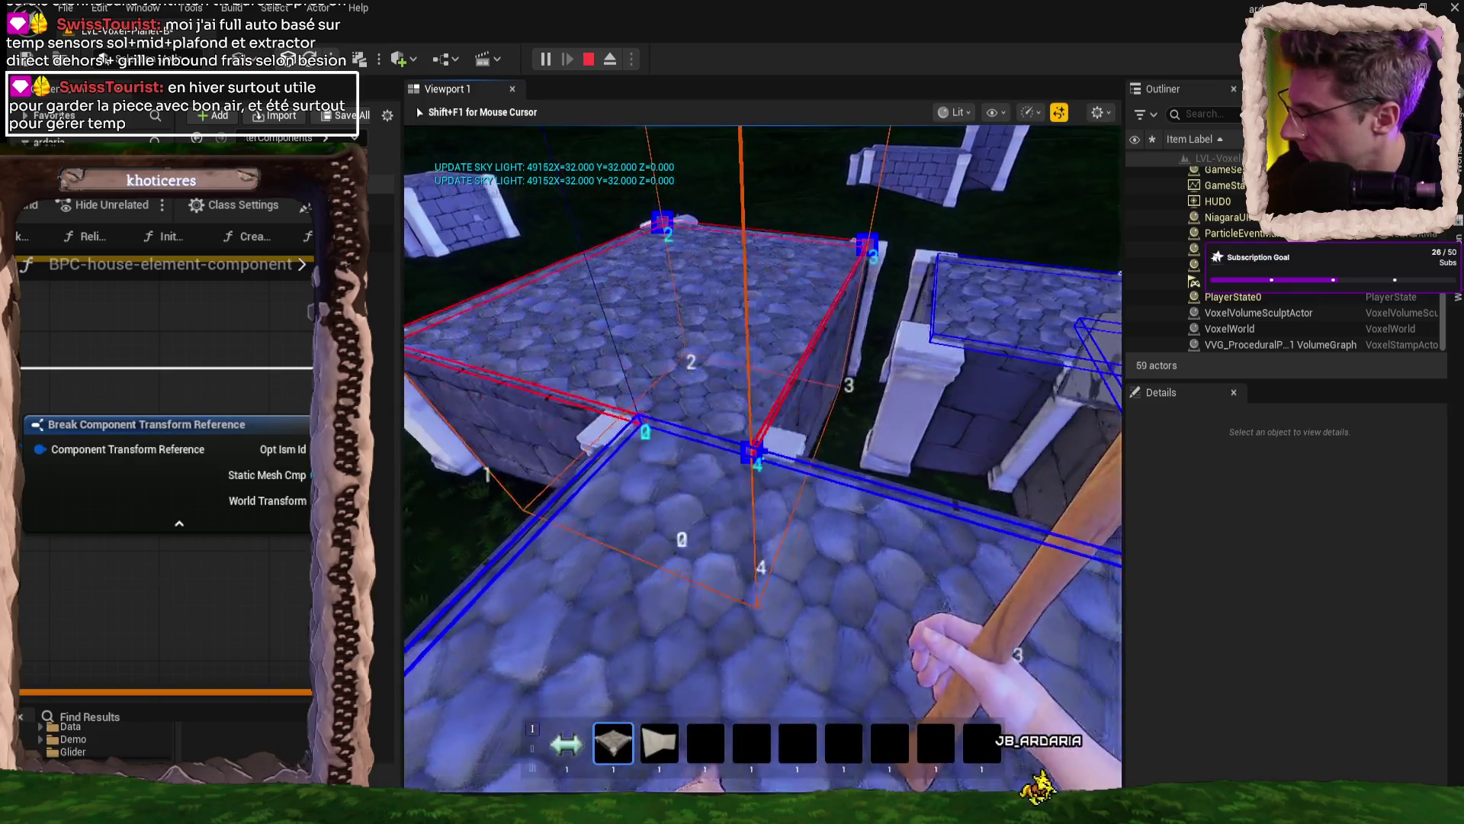
key("w")
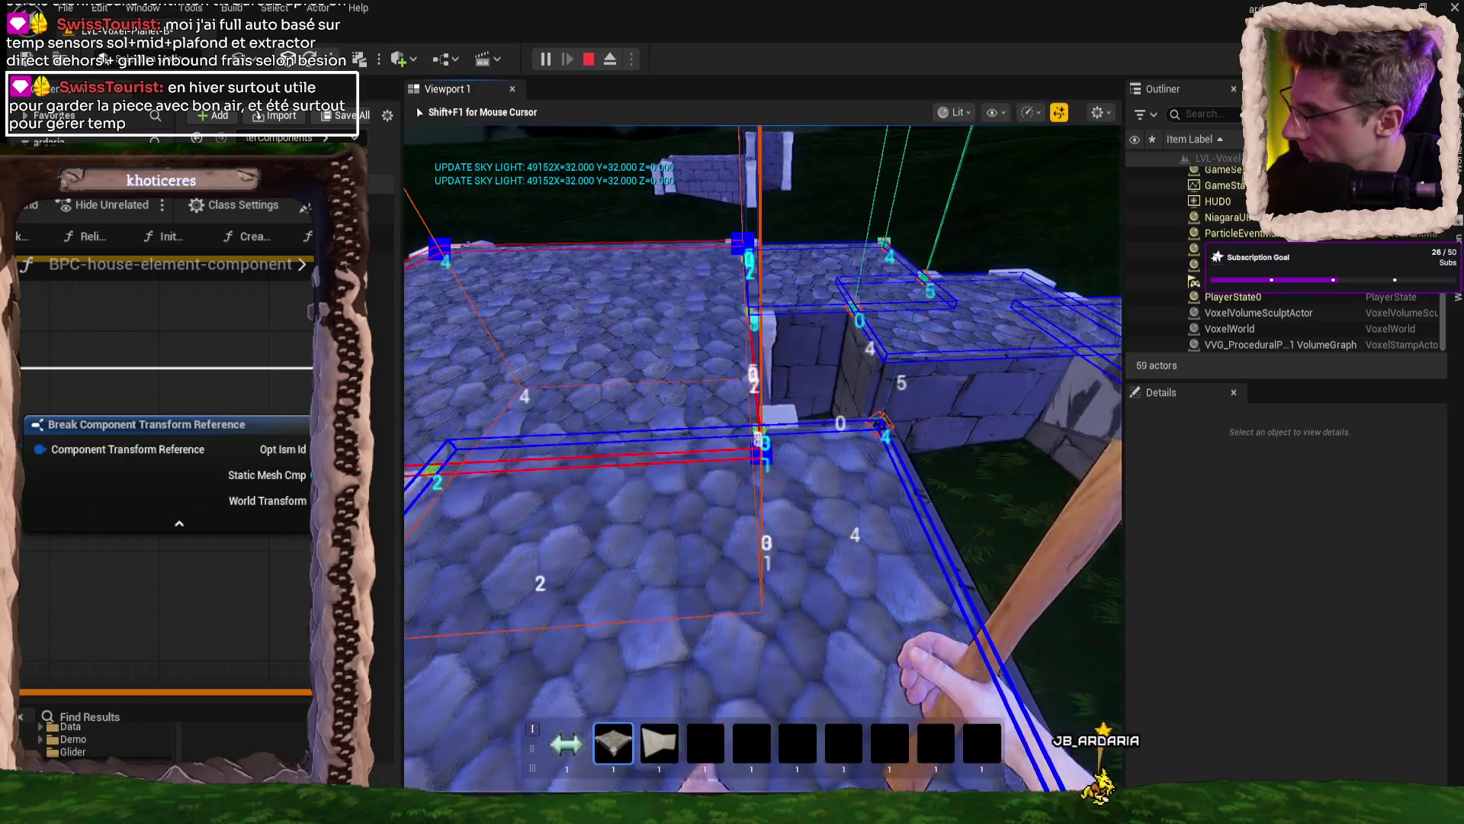
key("w")
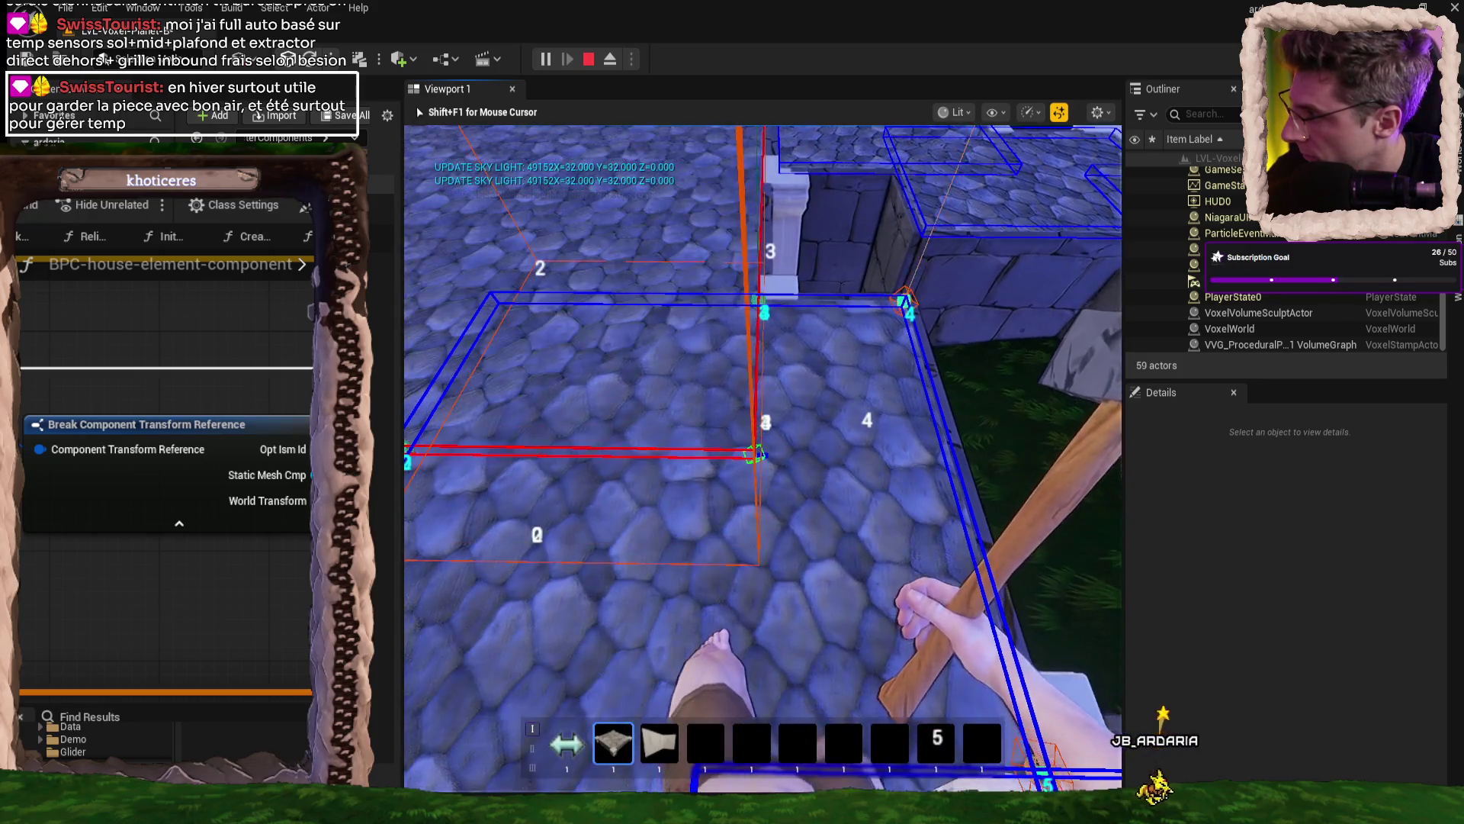
key("w")
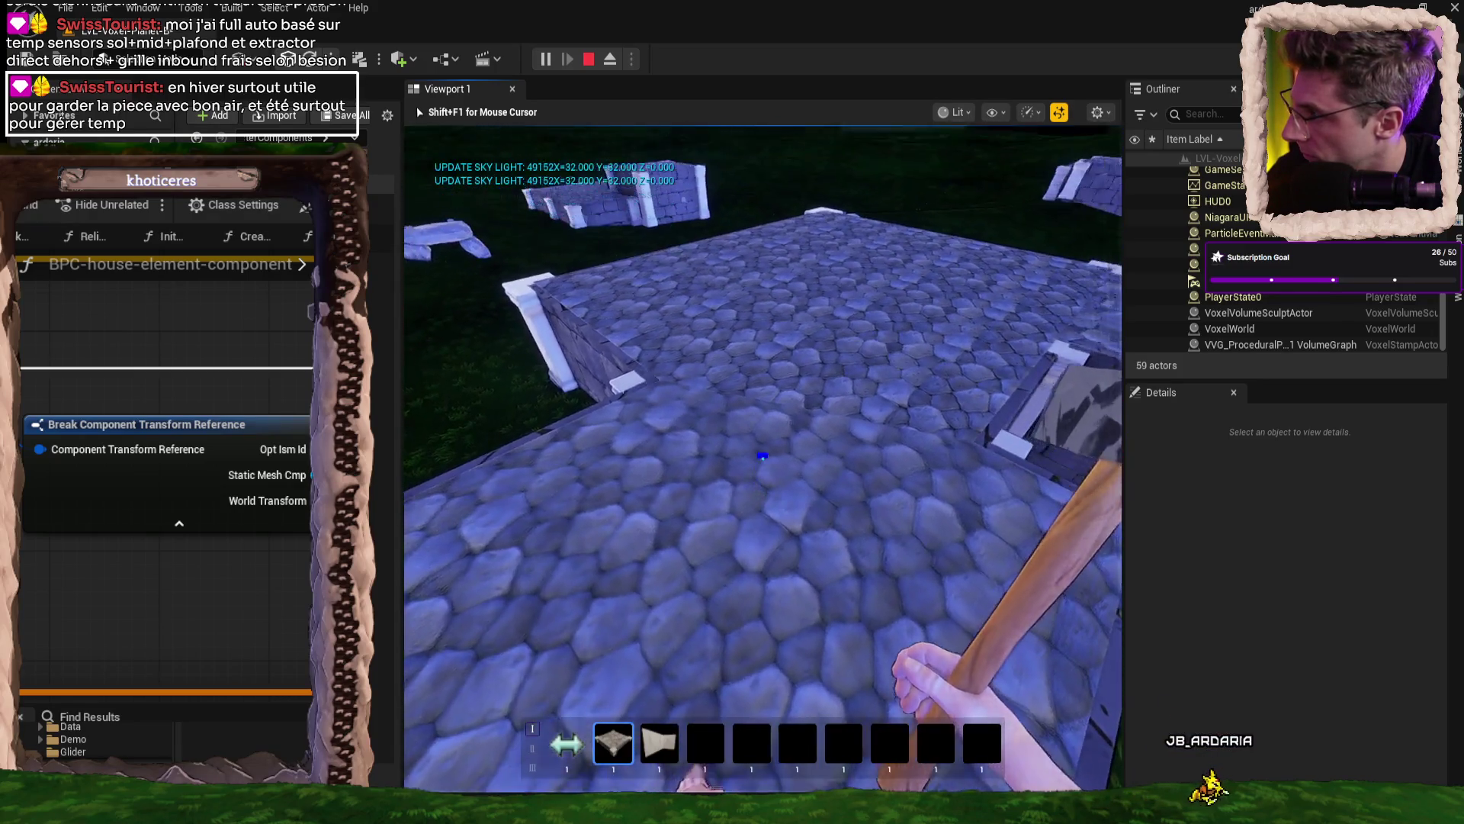
key("w")
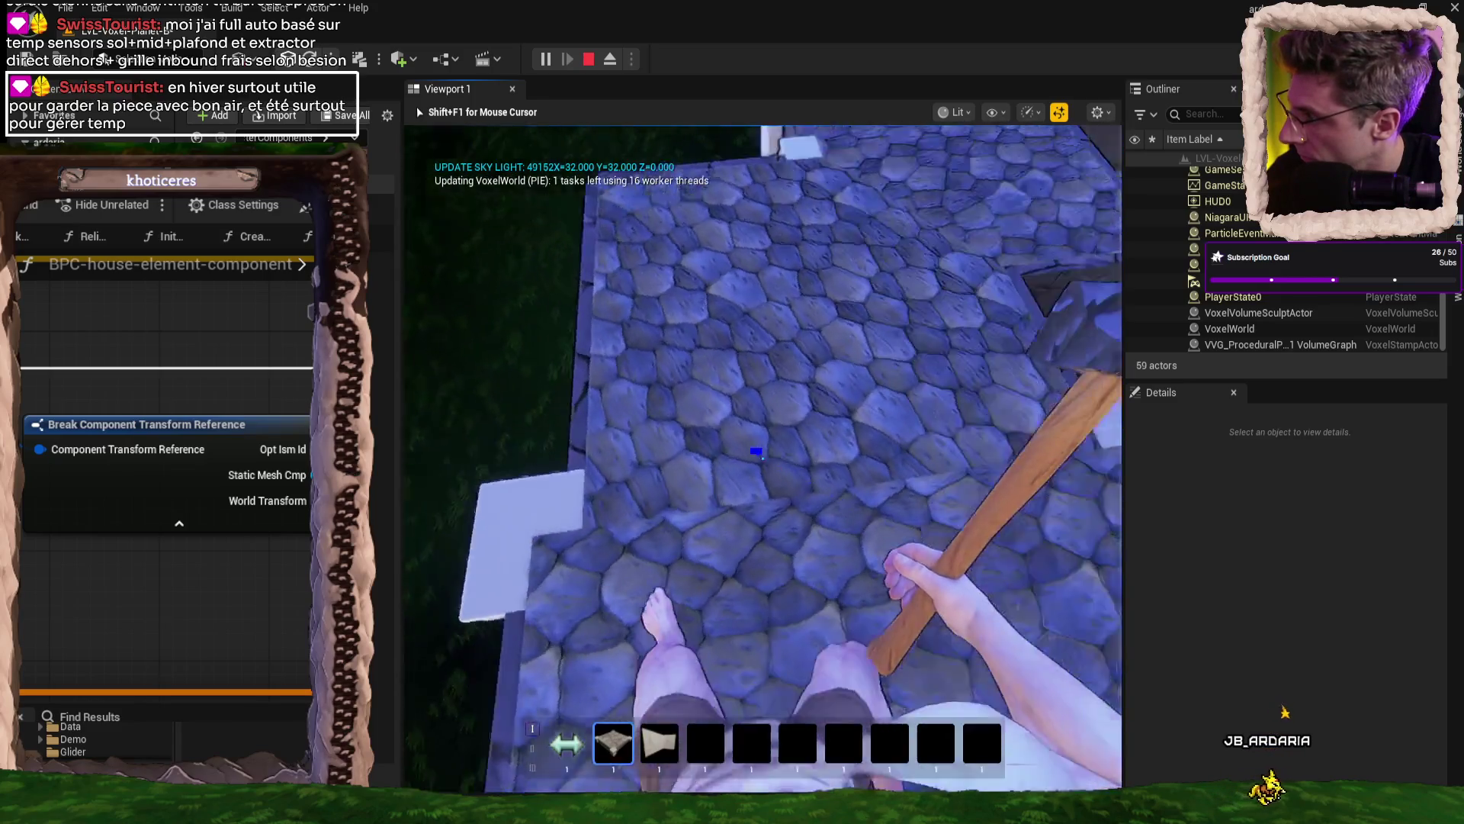
key("w")
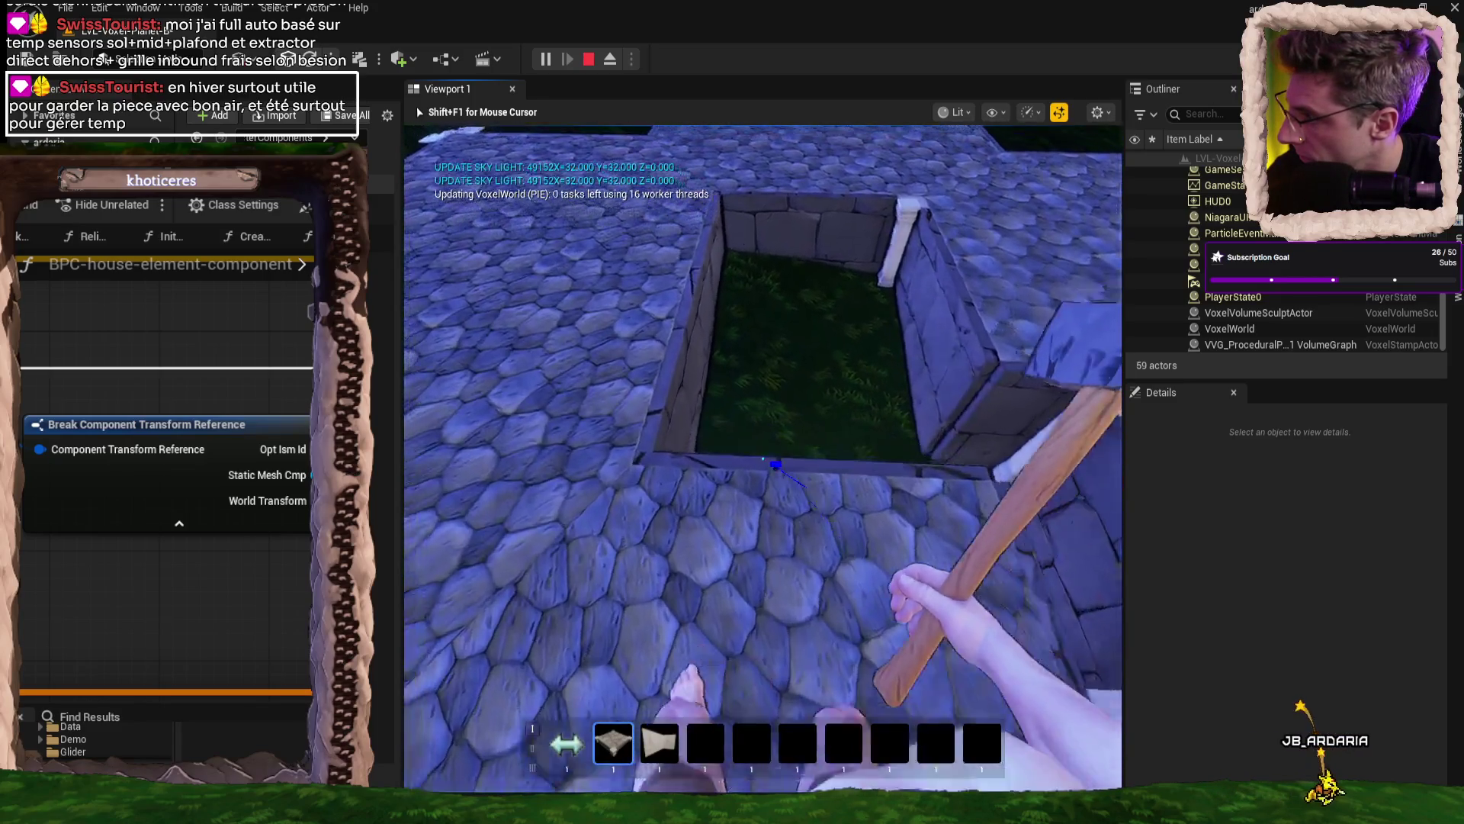
key("w")
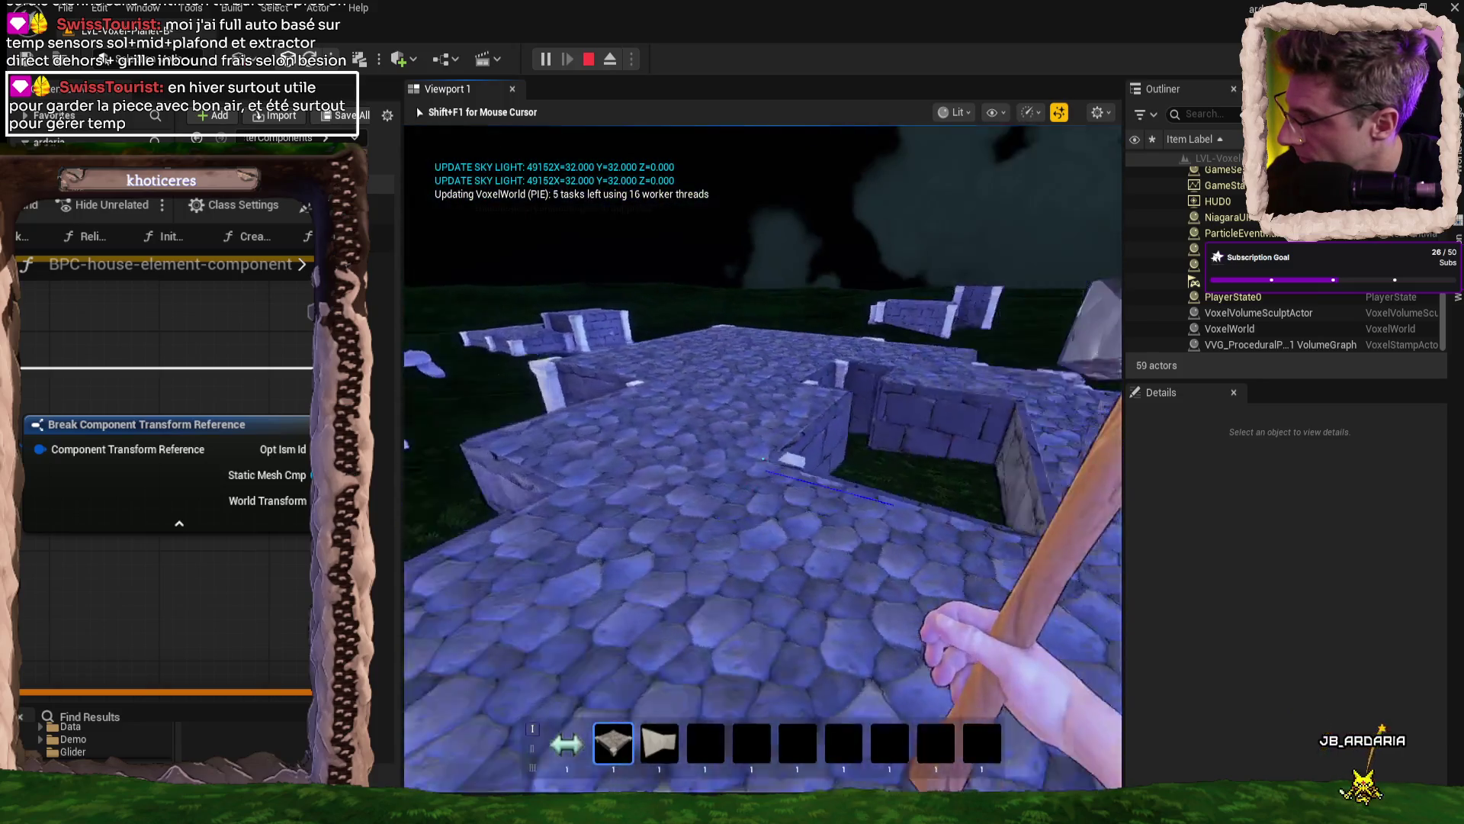
key("w")
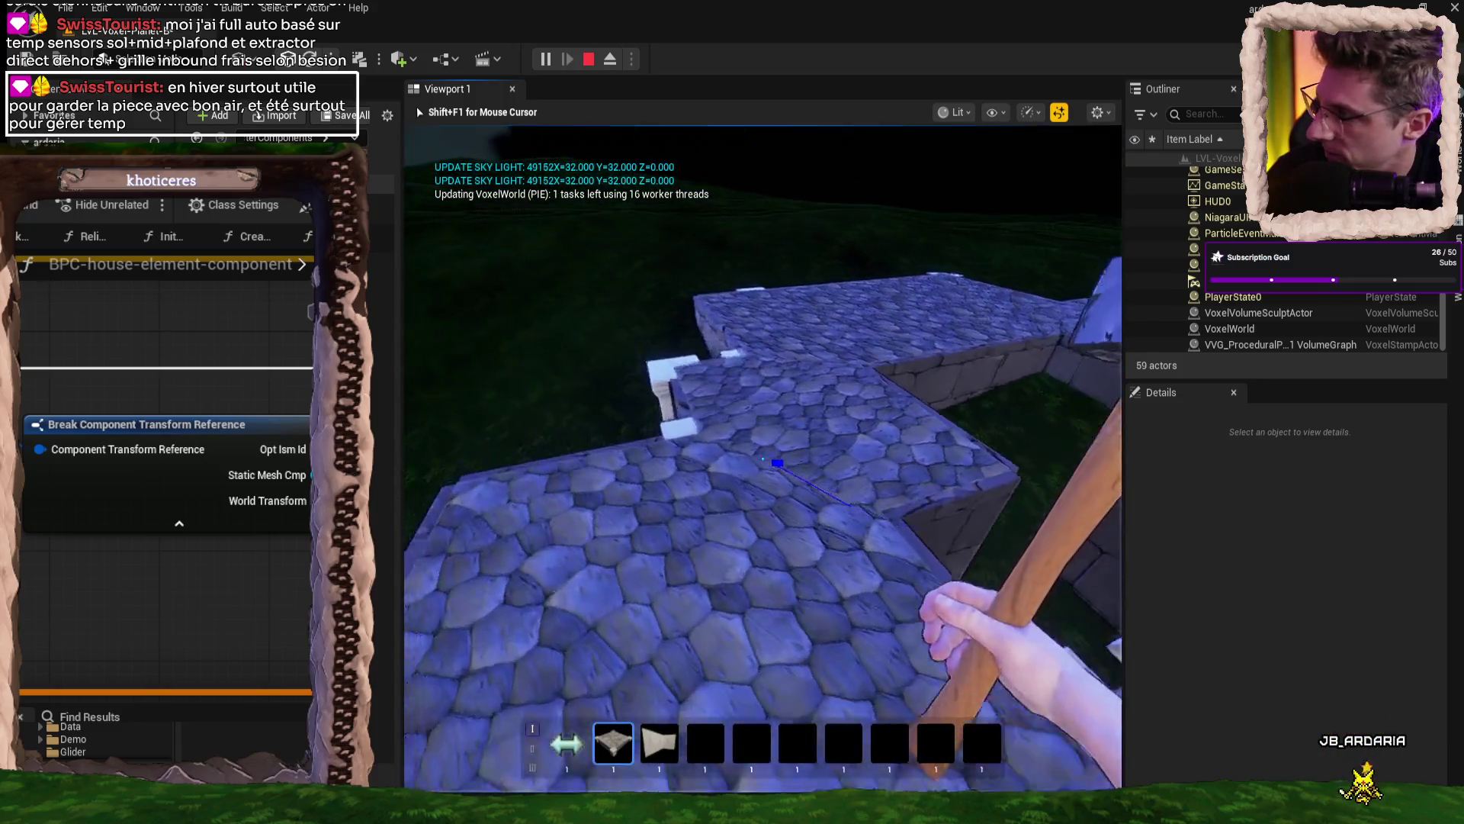
key("w")
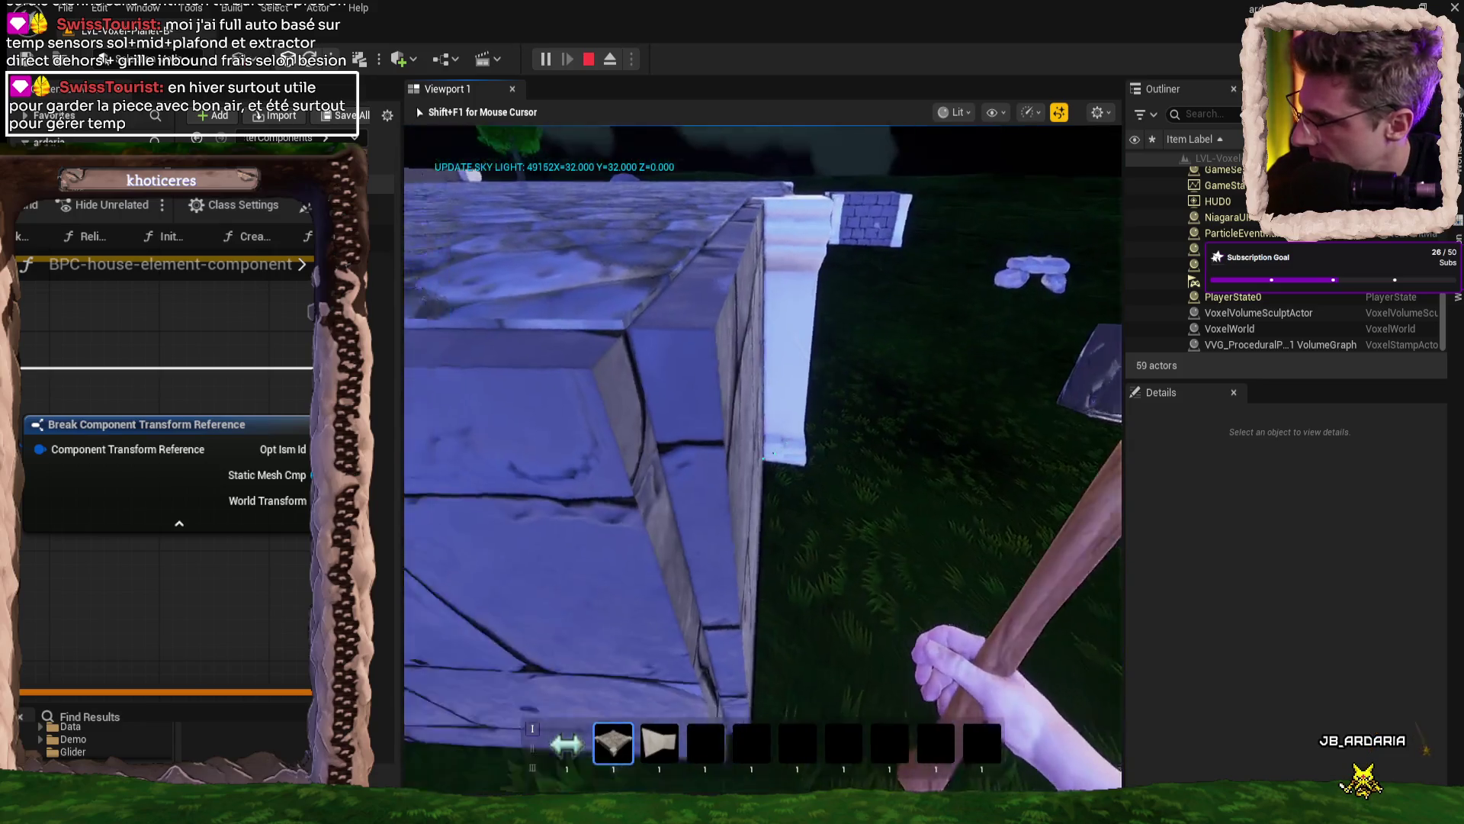
key("w")
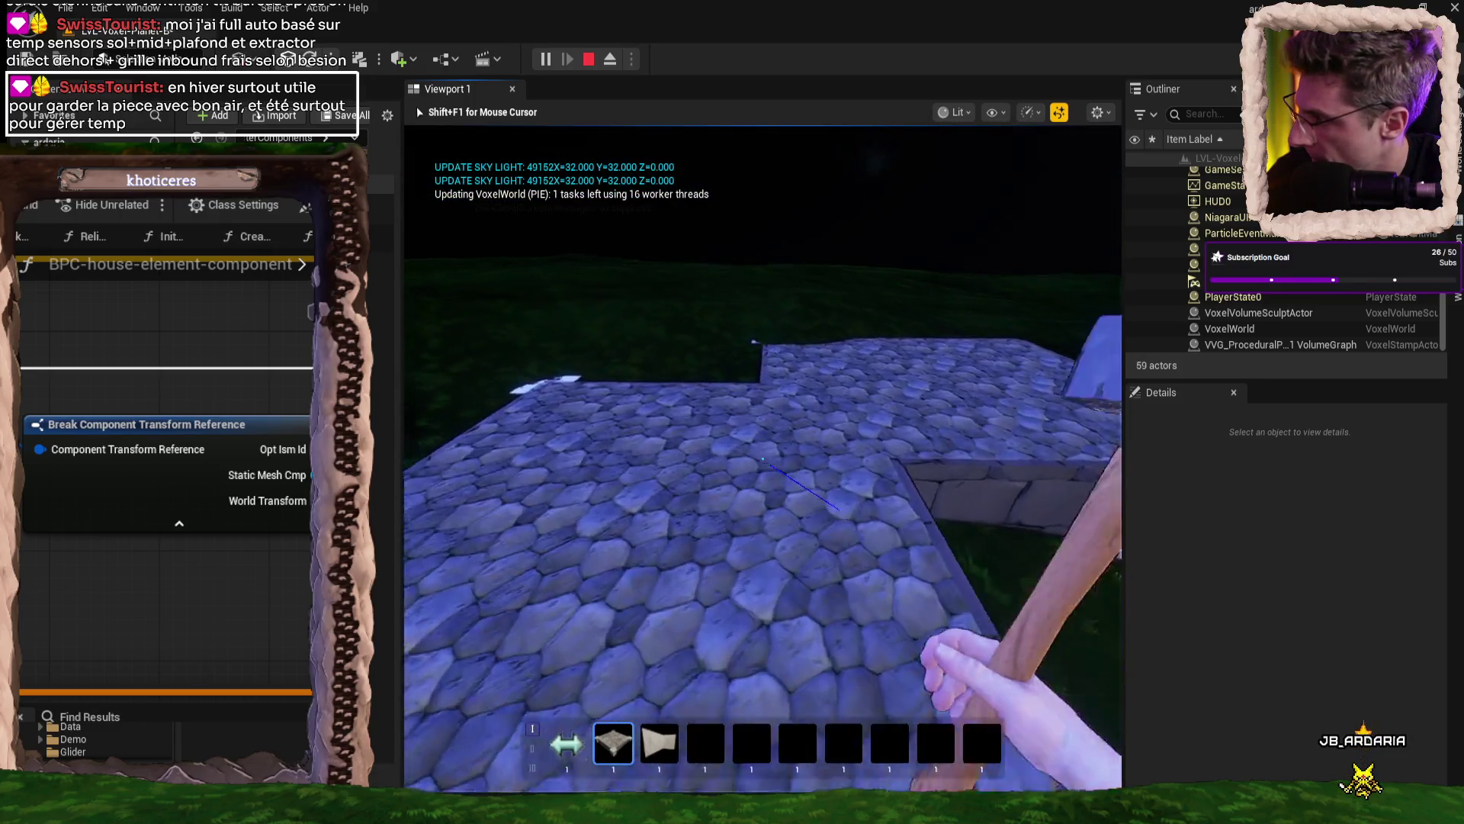
key("w")
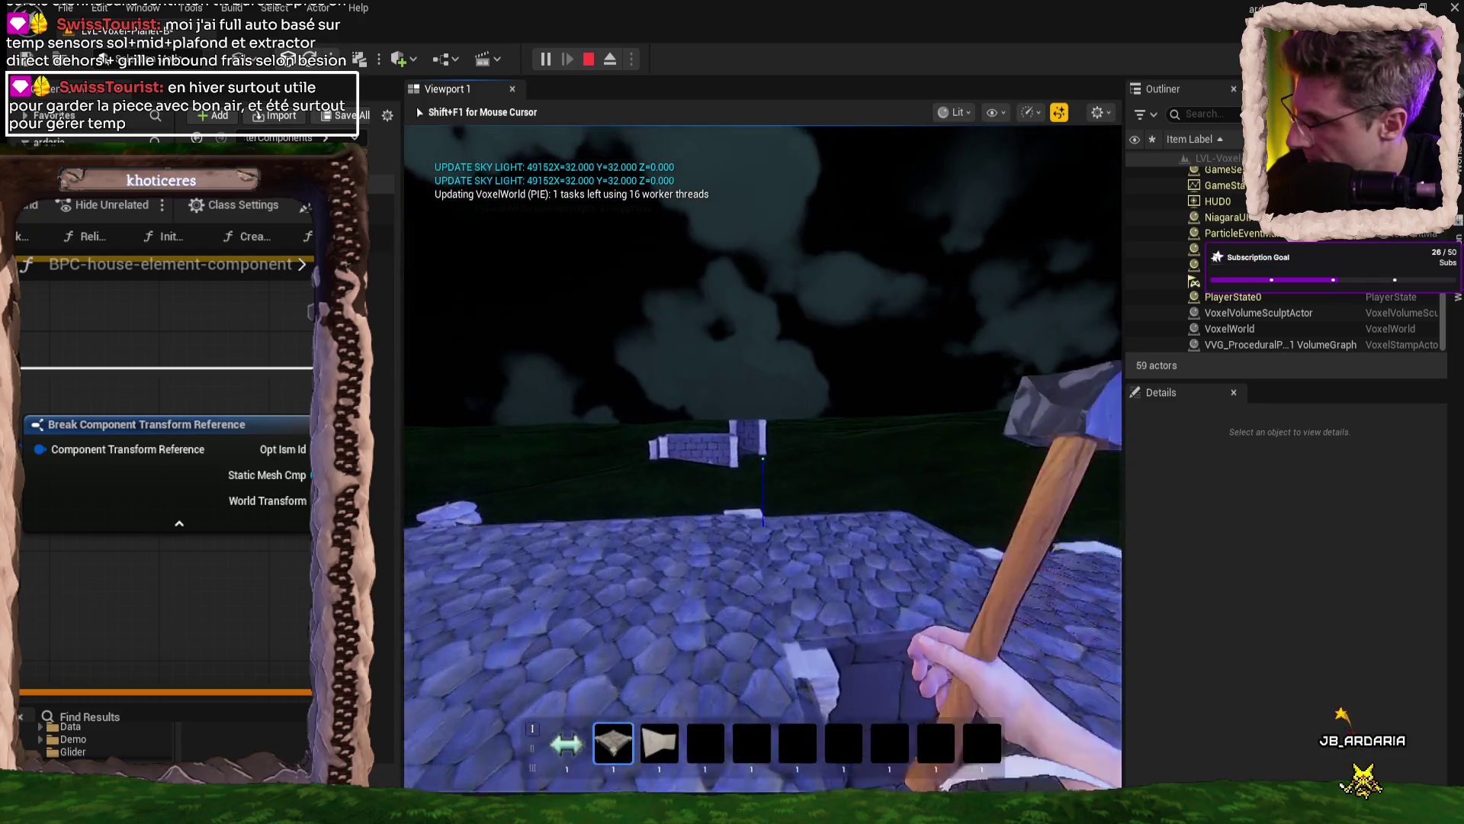
key("w")
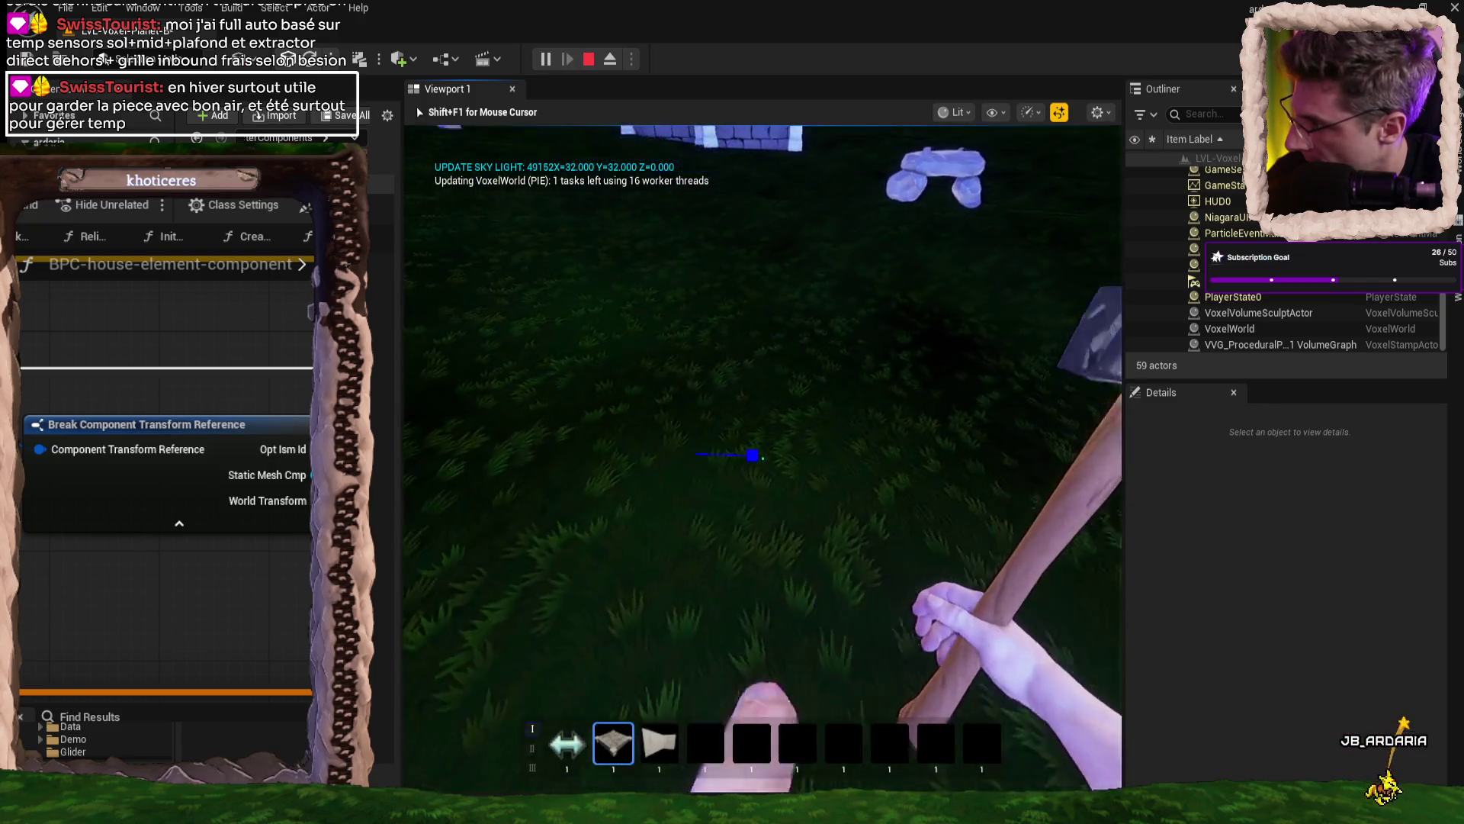
key("w")
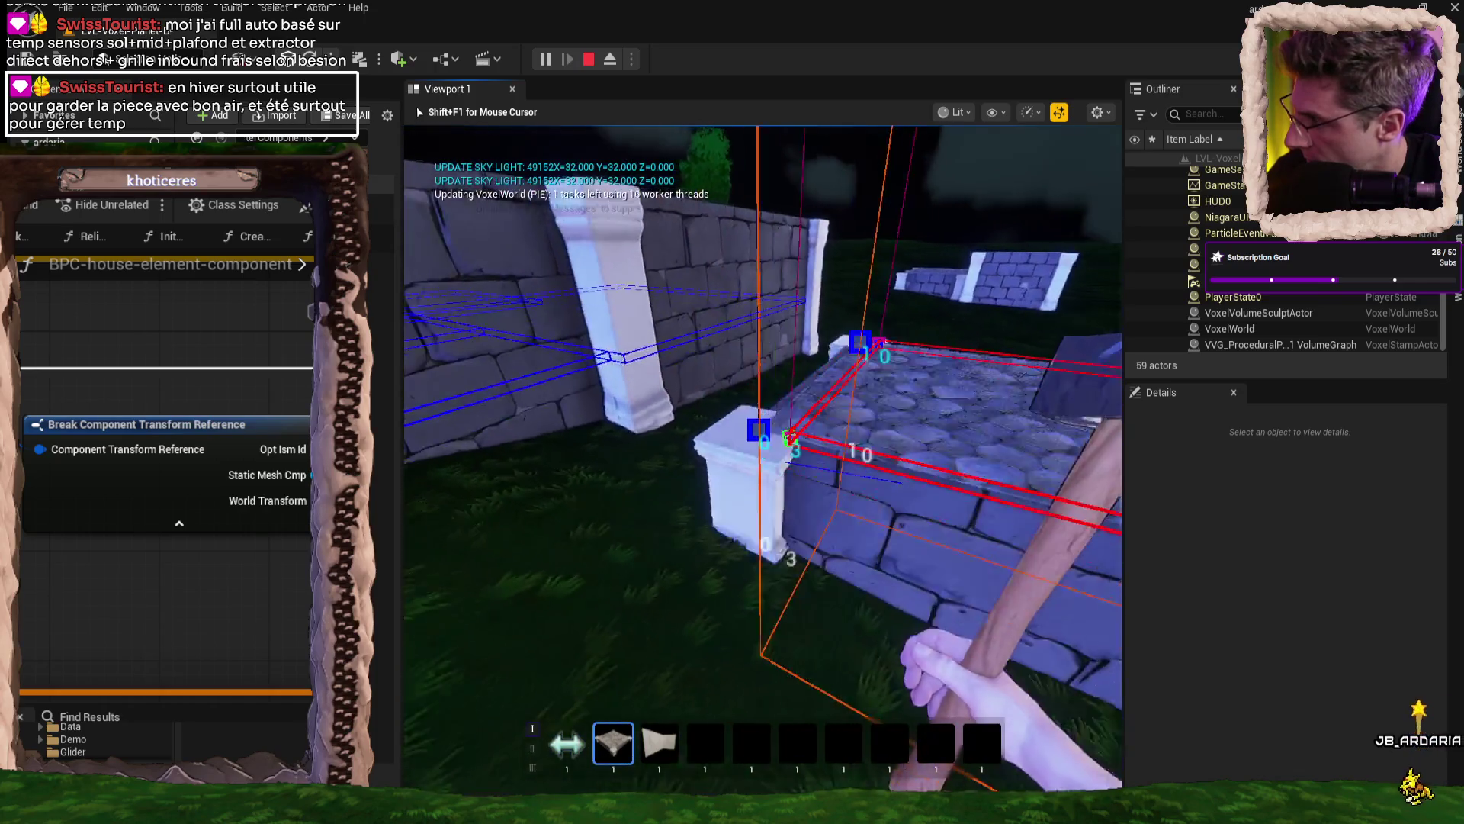
- Walk across the stone floor toward the wall and the white corner pillar
key("w")
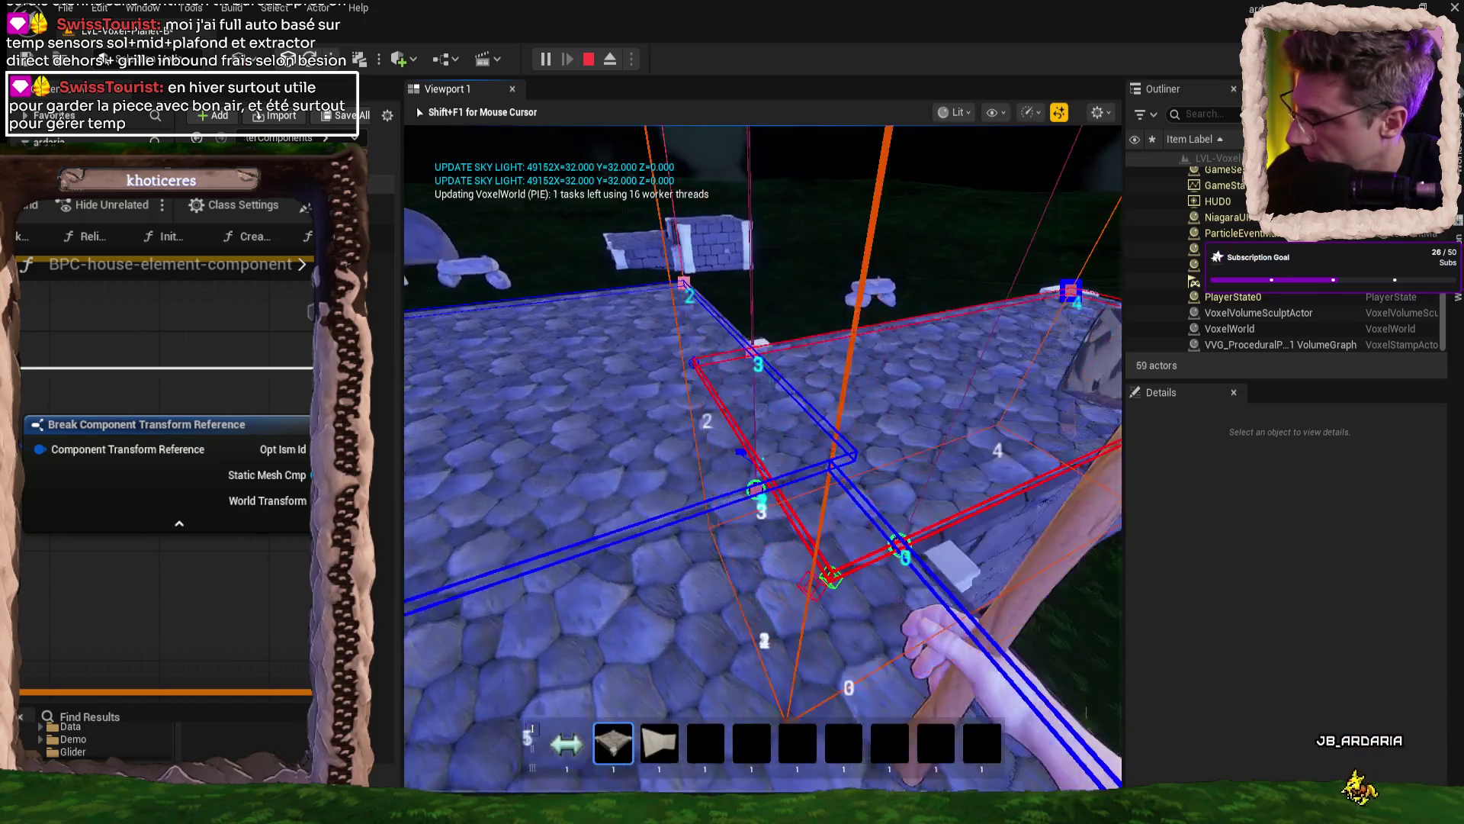
key("w")
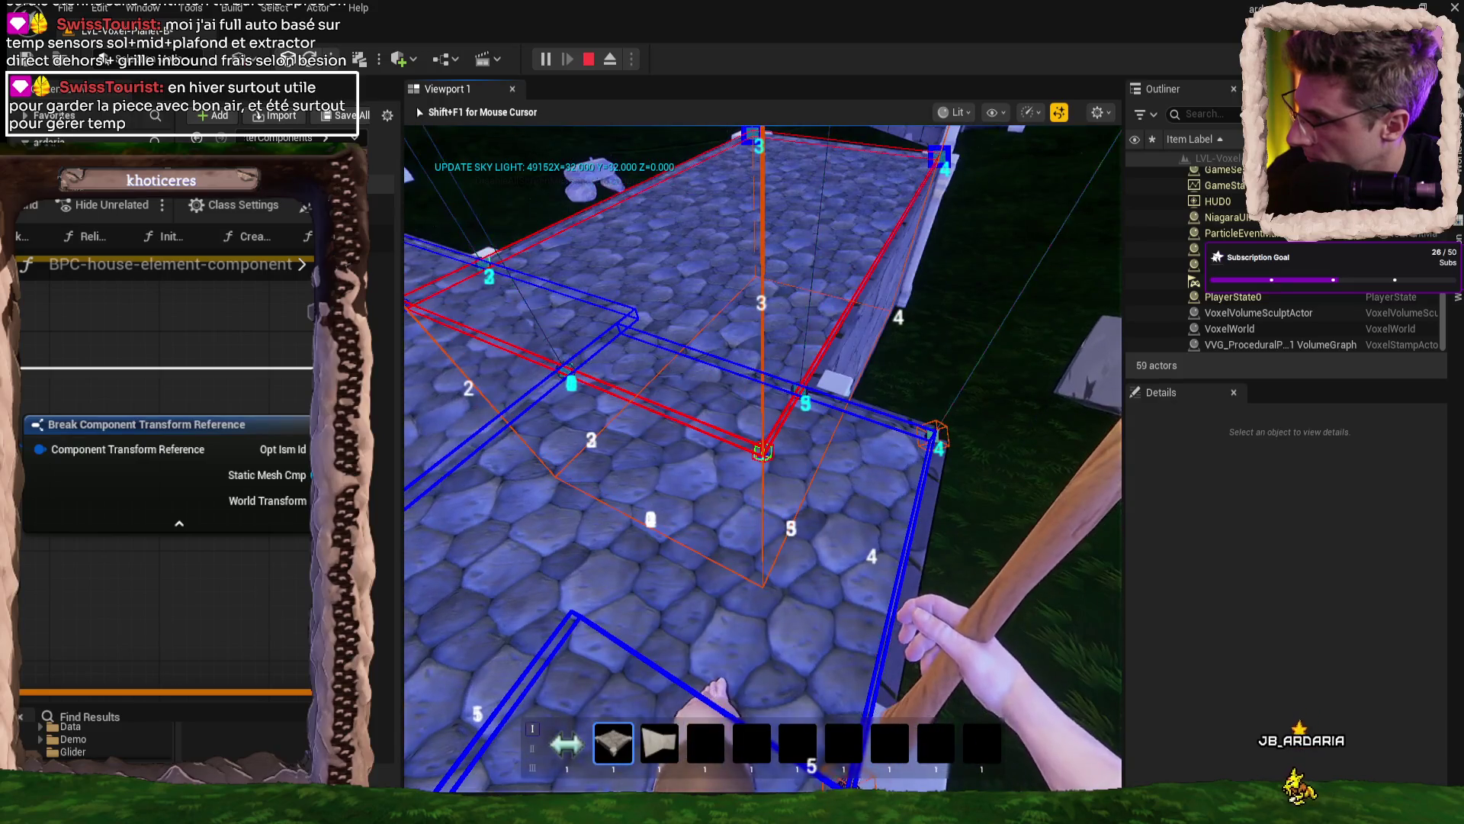
key("w")
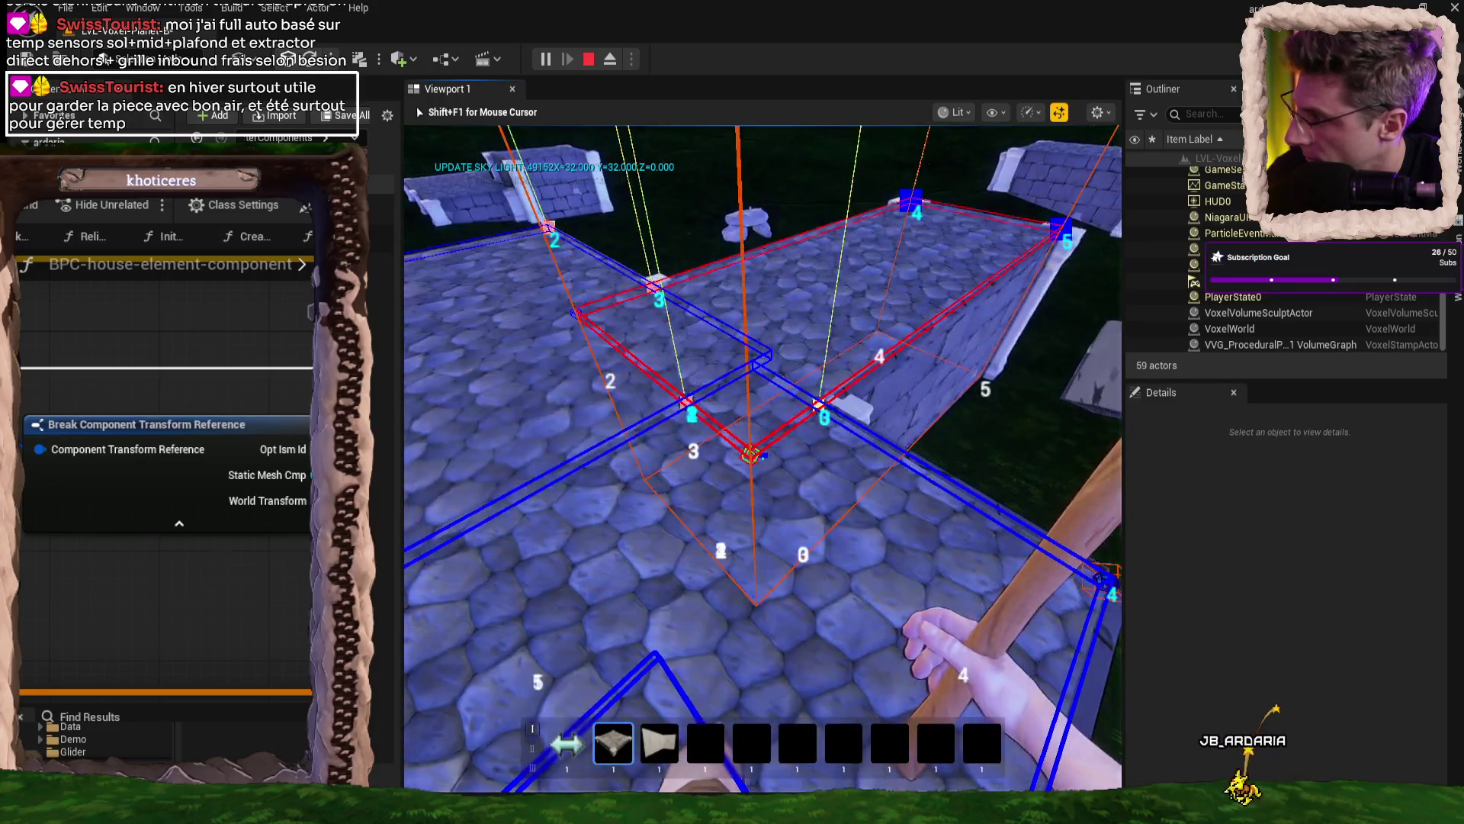
key("w")
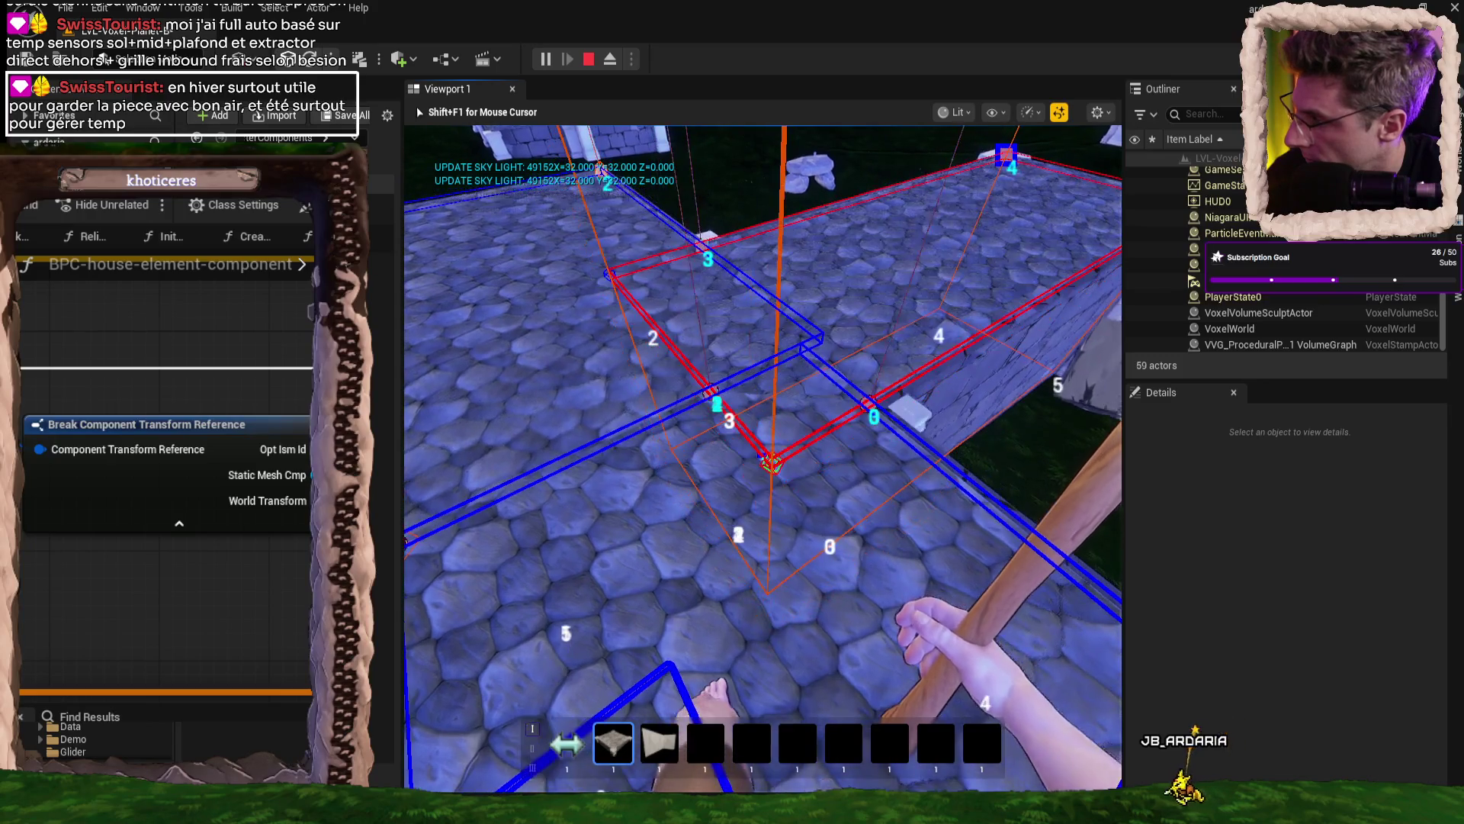
key("w")
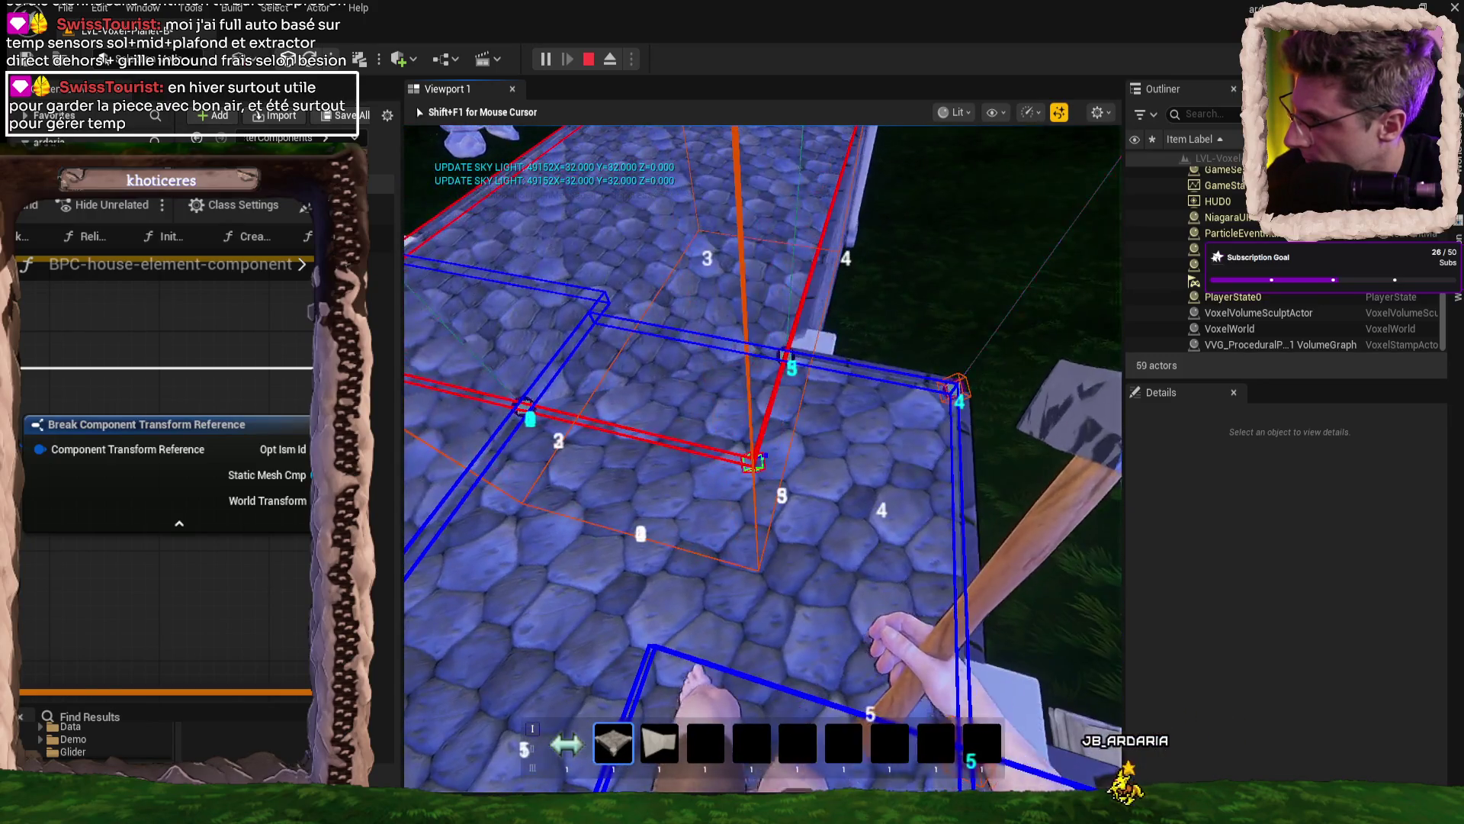
key("w")
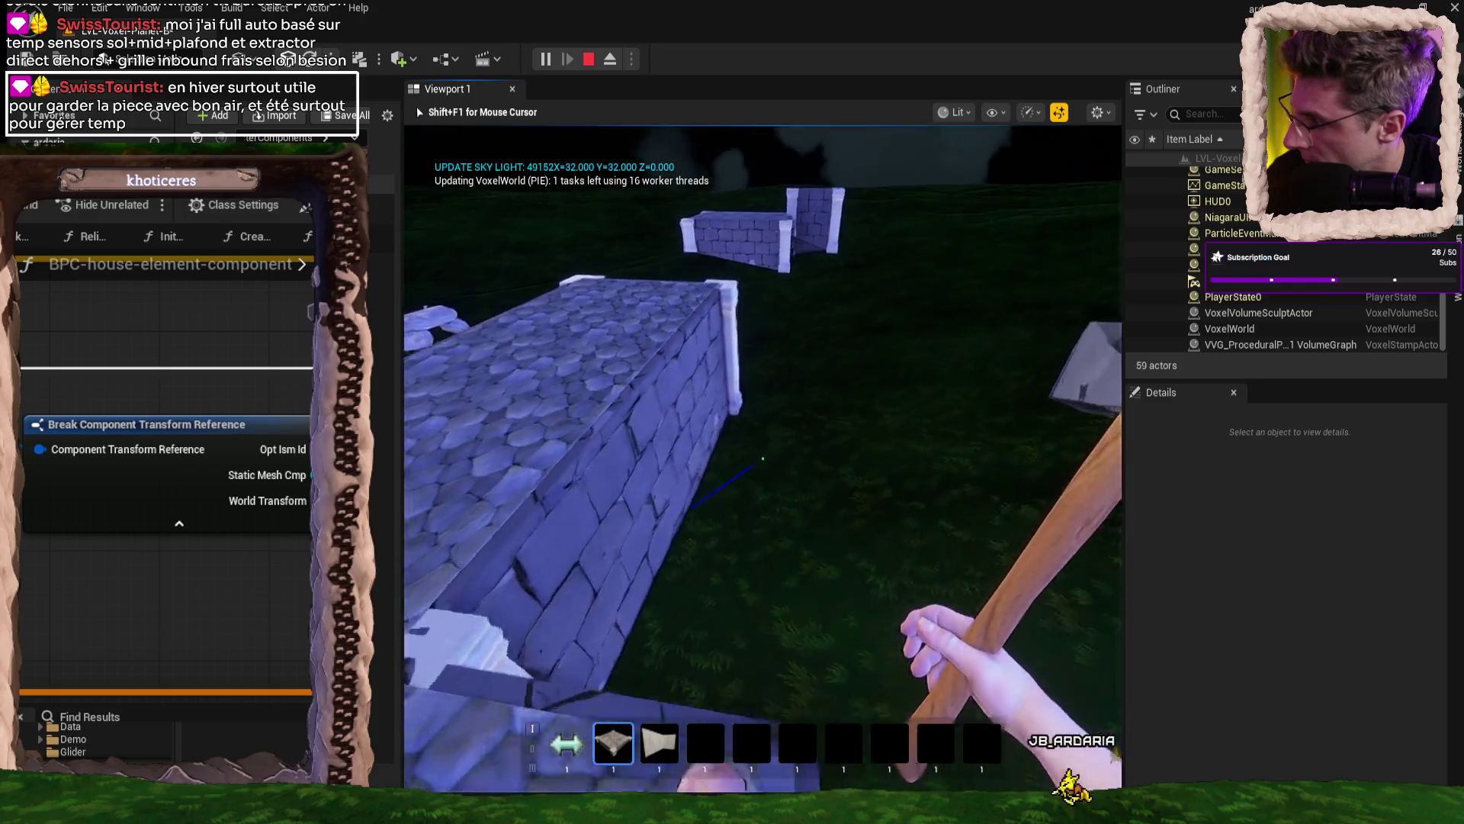
key("w")
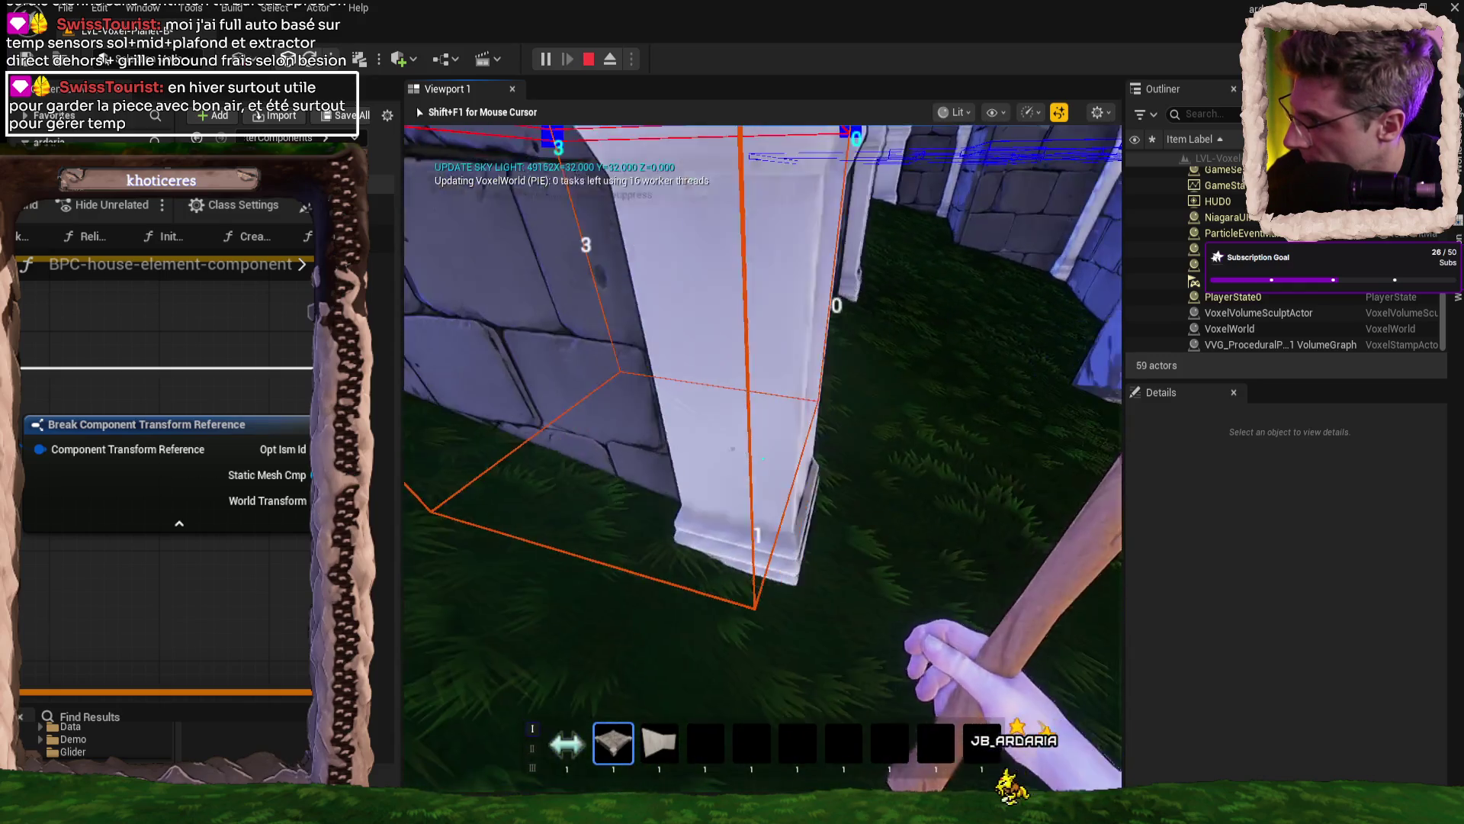
key("s")
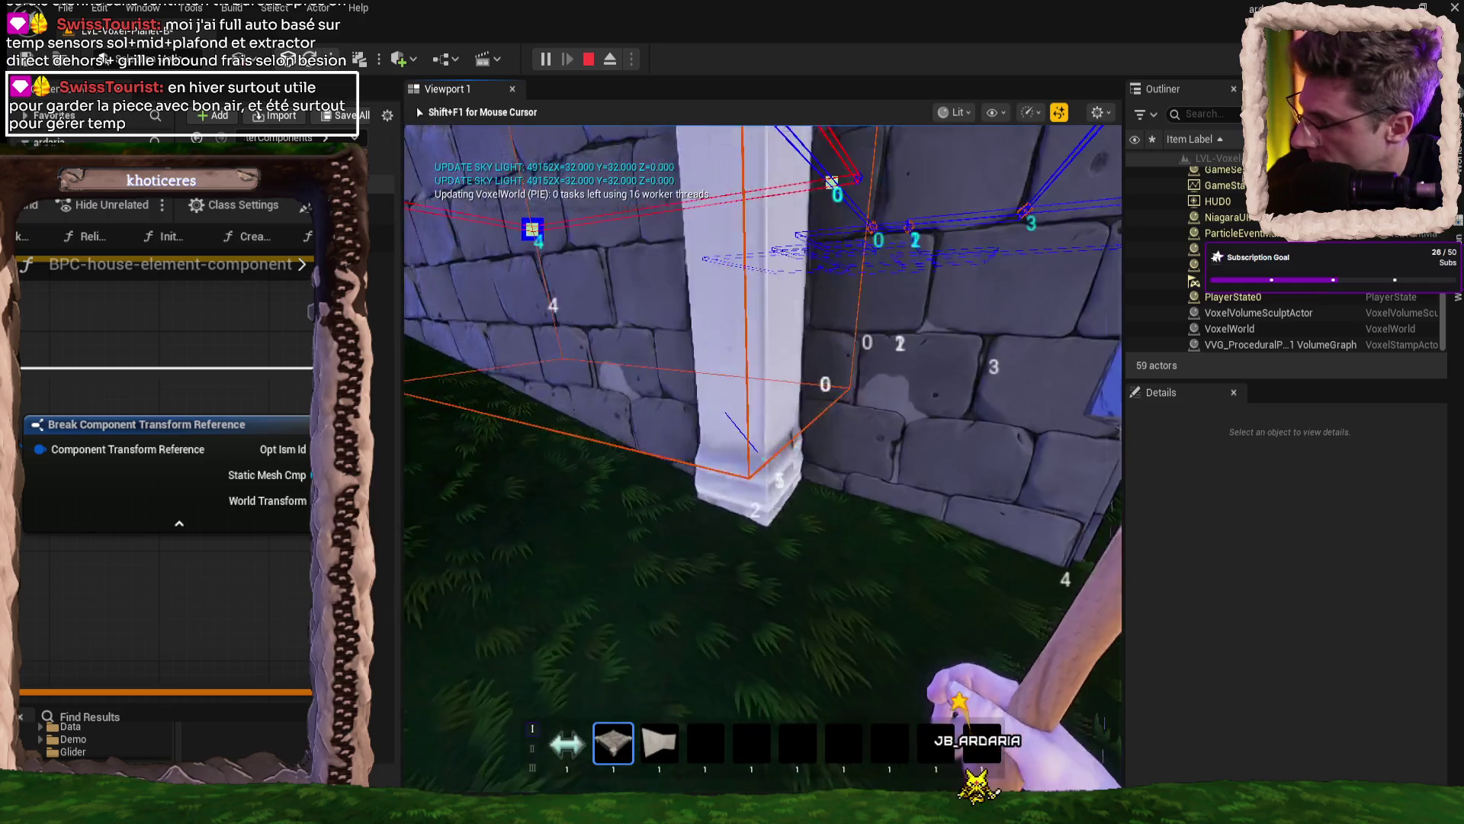
- Circle the corner pillar, view the grass-filled floor opening from above, then stop play
key("d")
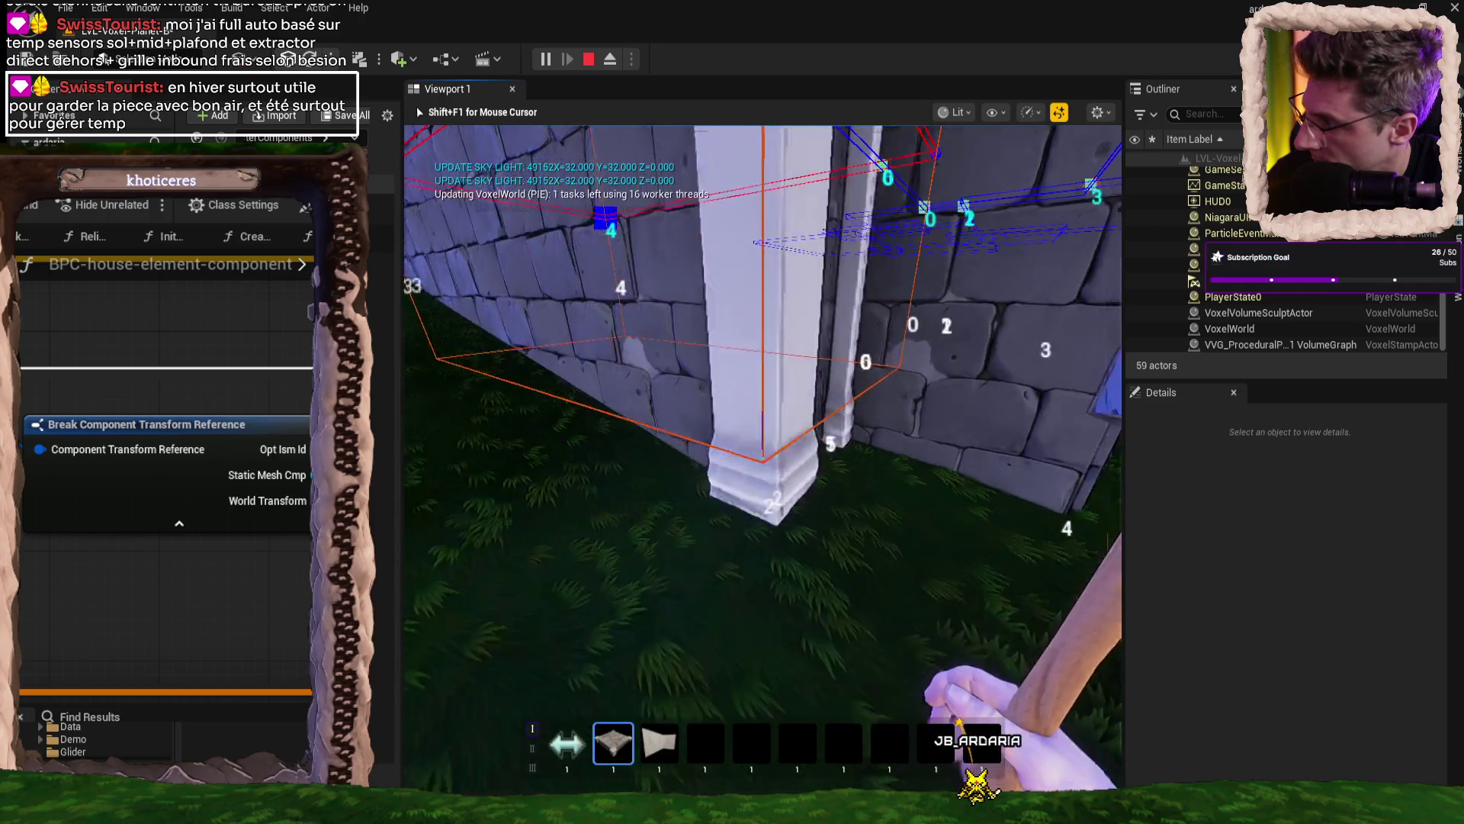
key("d")
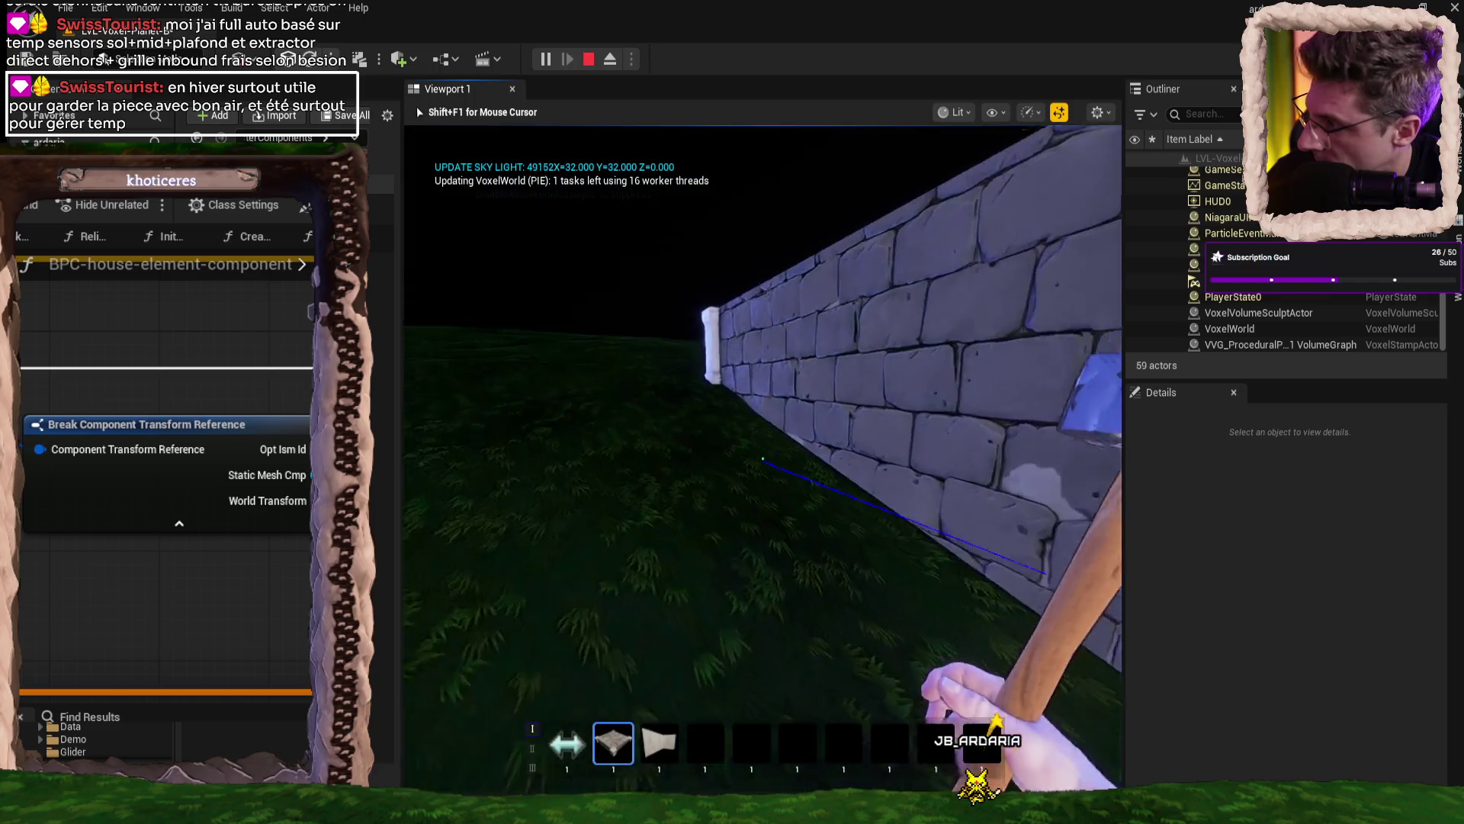
key("space")
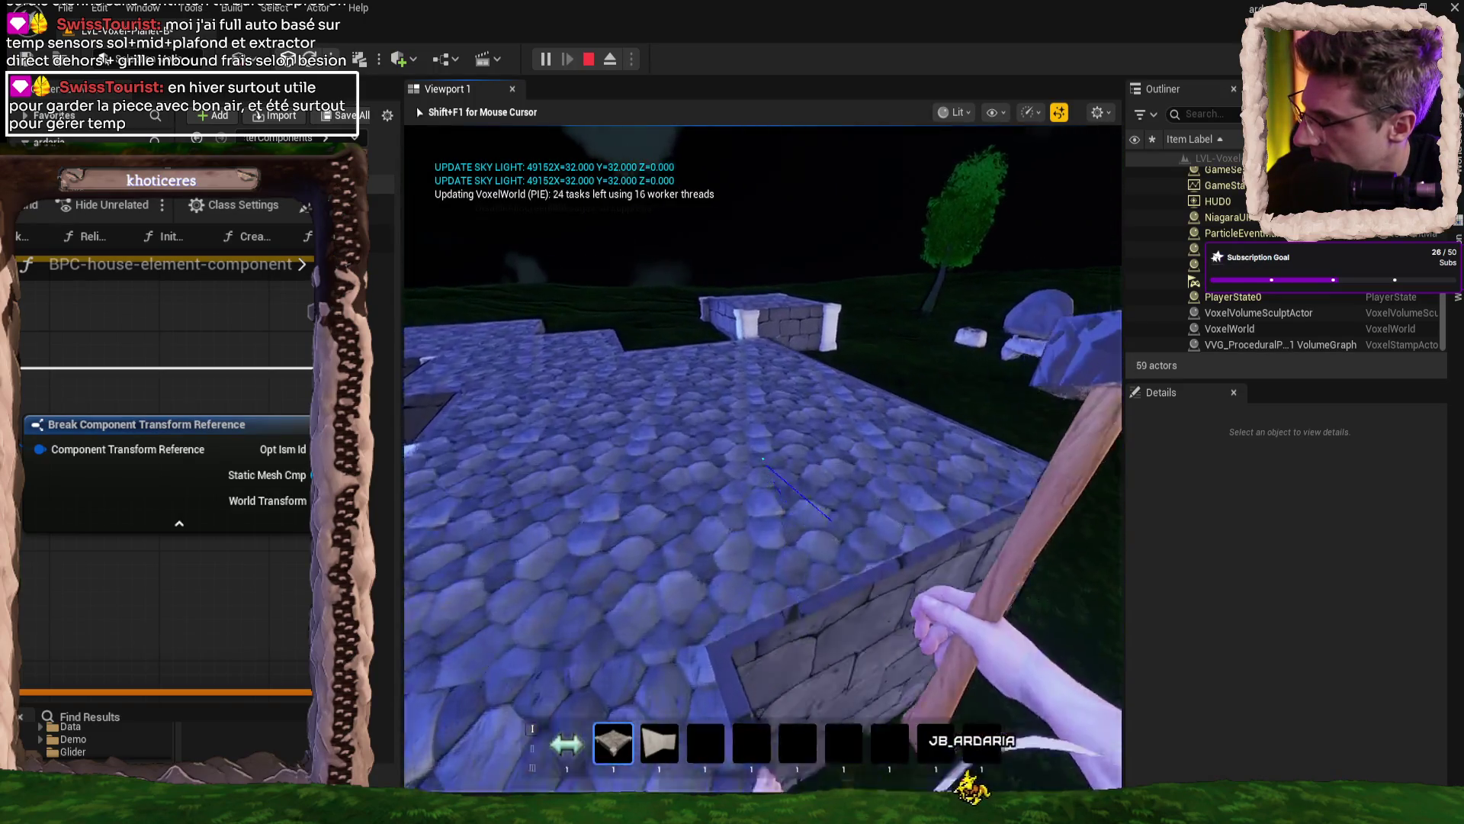
key("w")
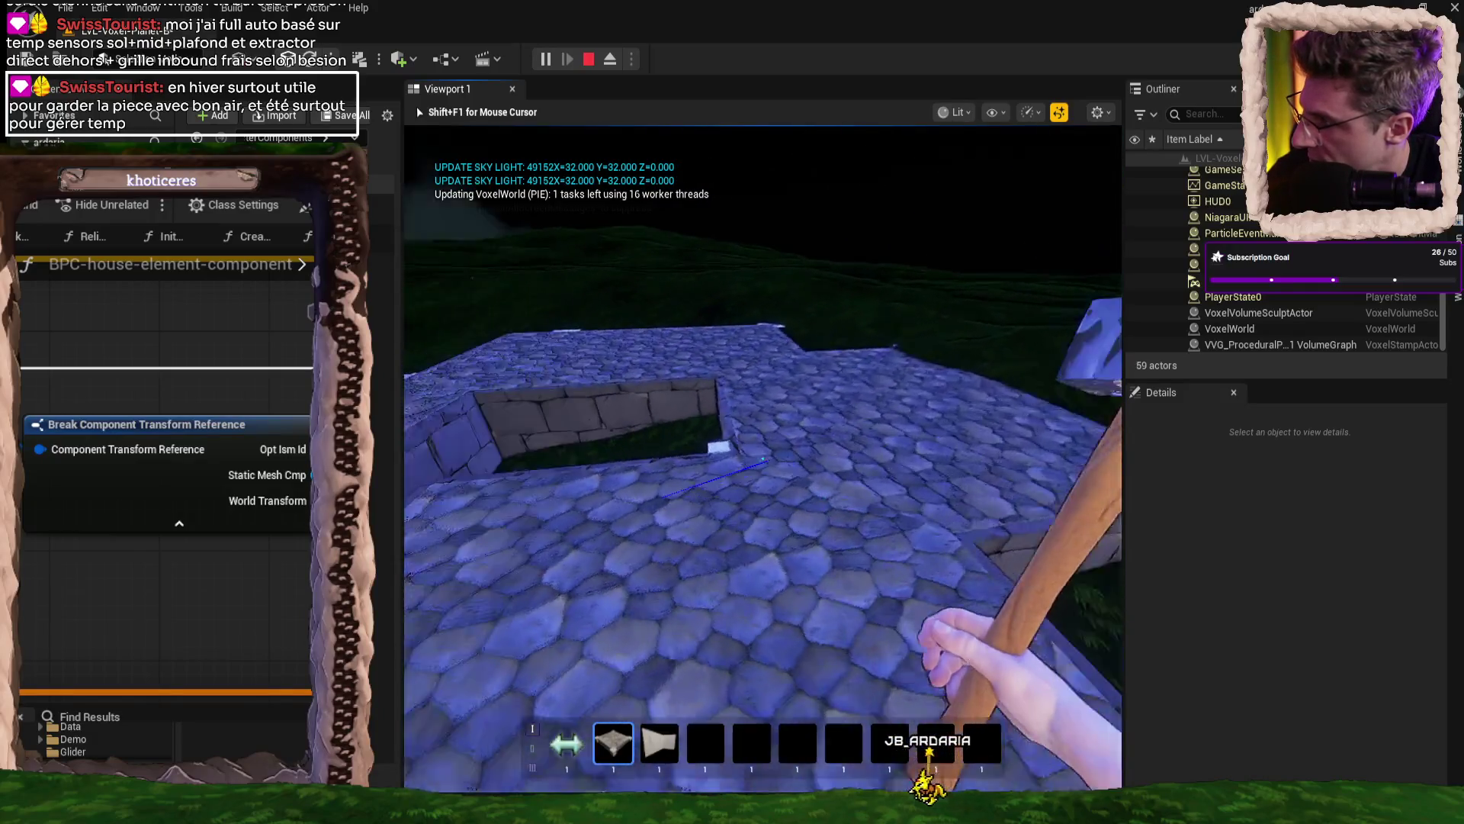
key("w")
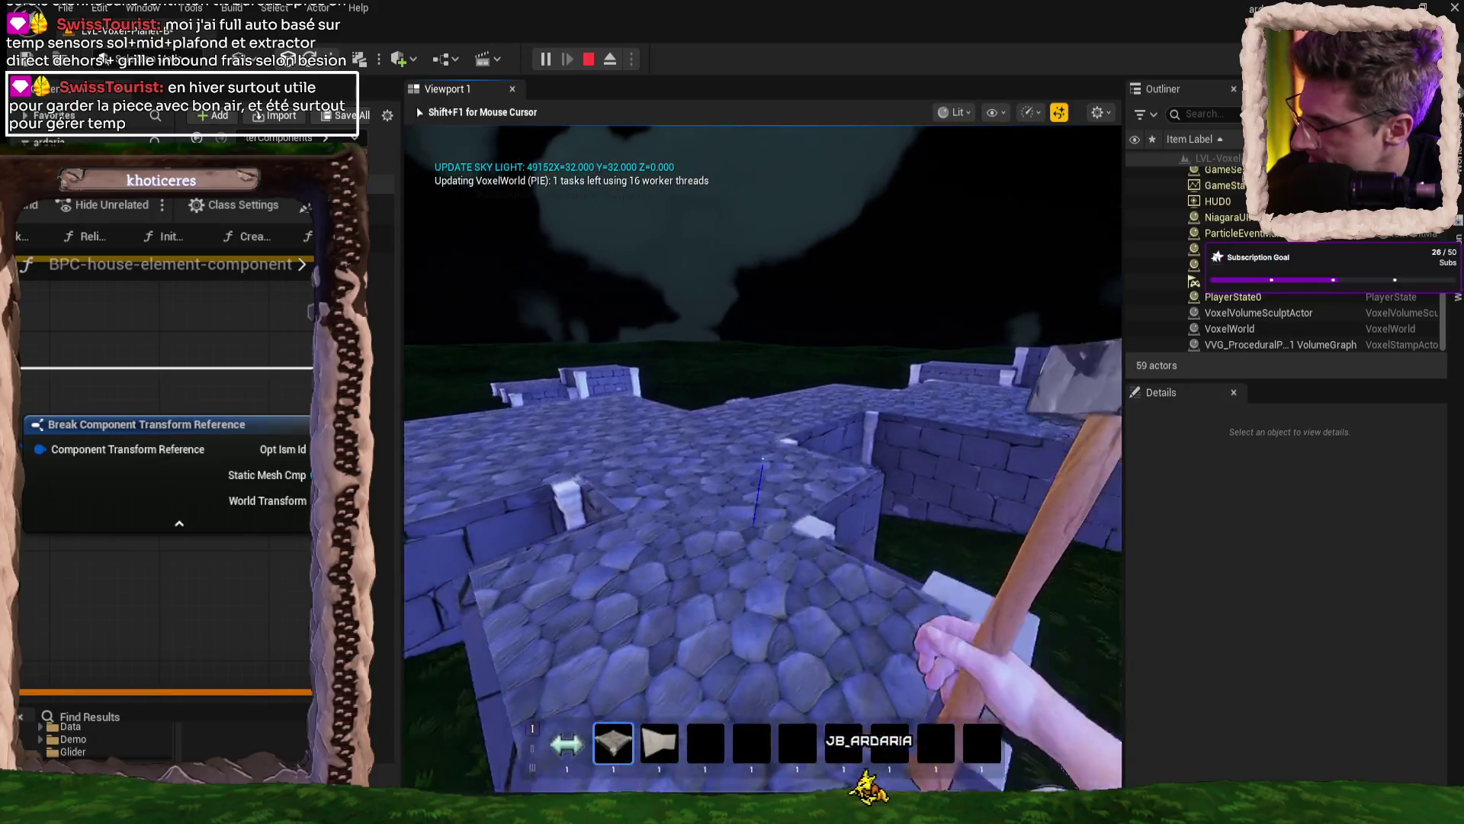
key("w")
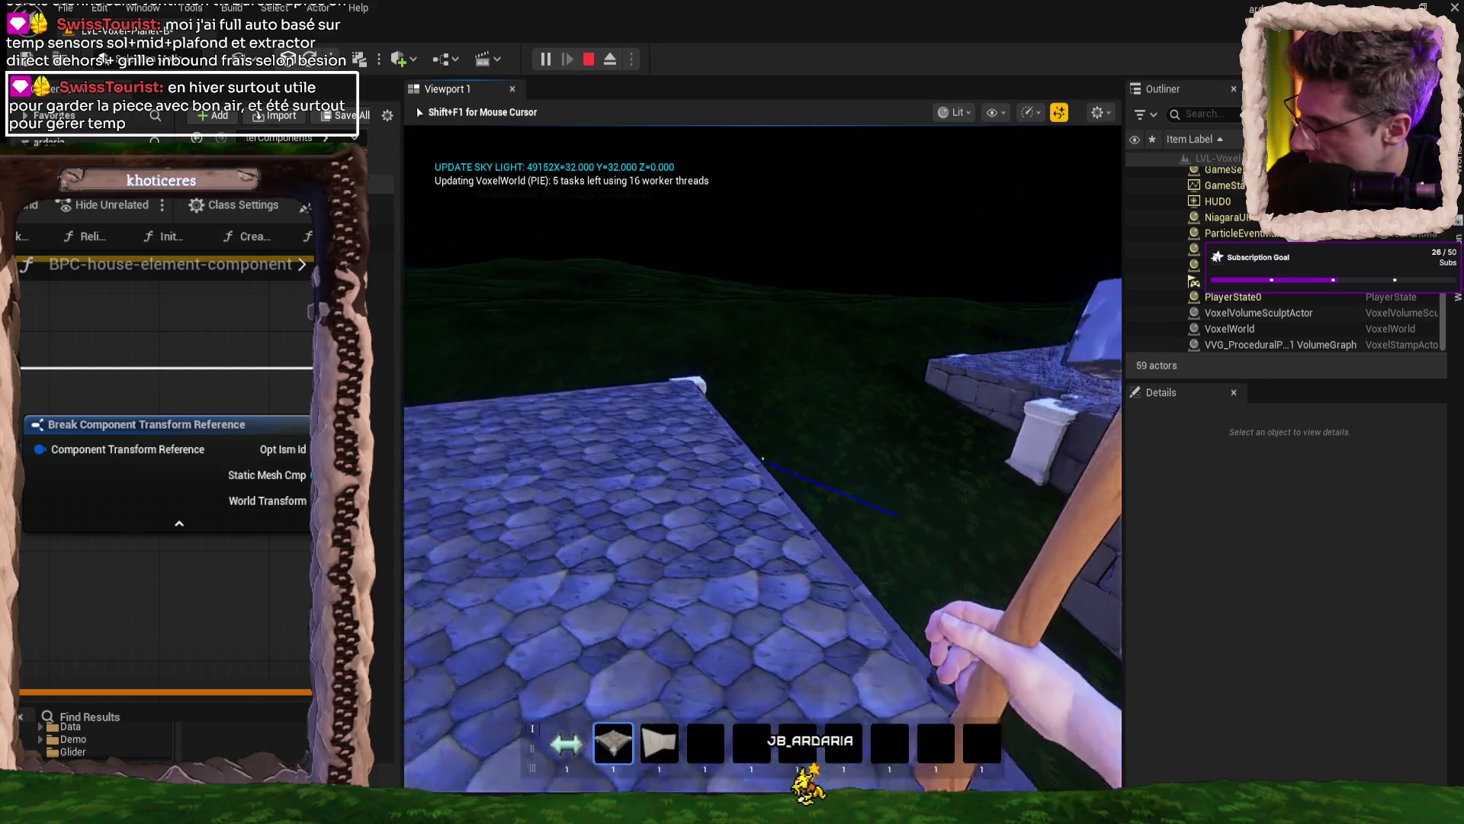
key("Escape")
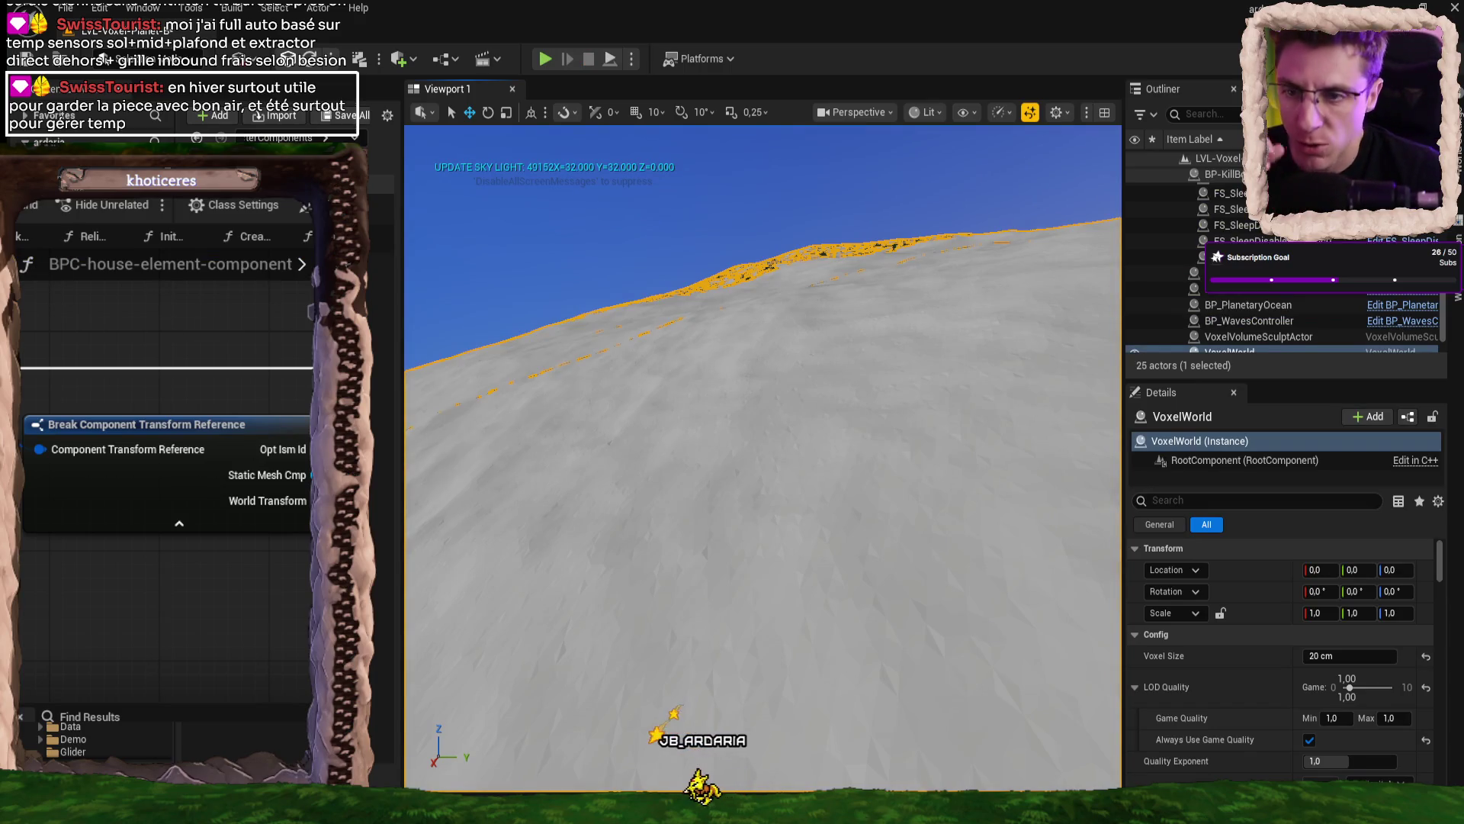
- In Rider, check the instanced mesh component source, then return to the AutoBasement update code
key("alt+Tab")
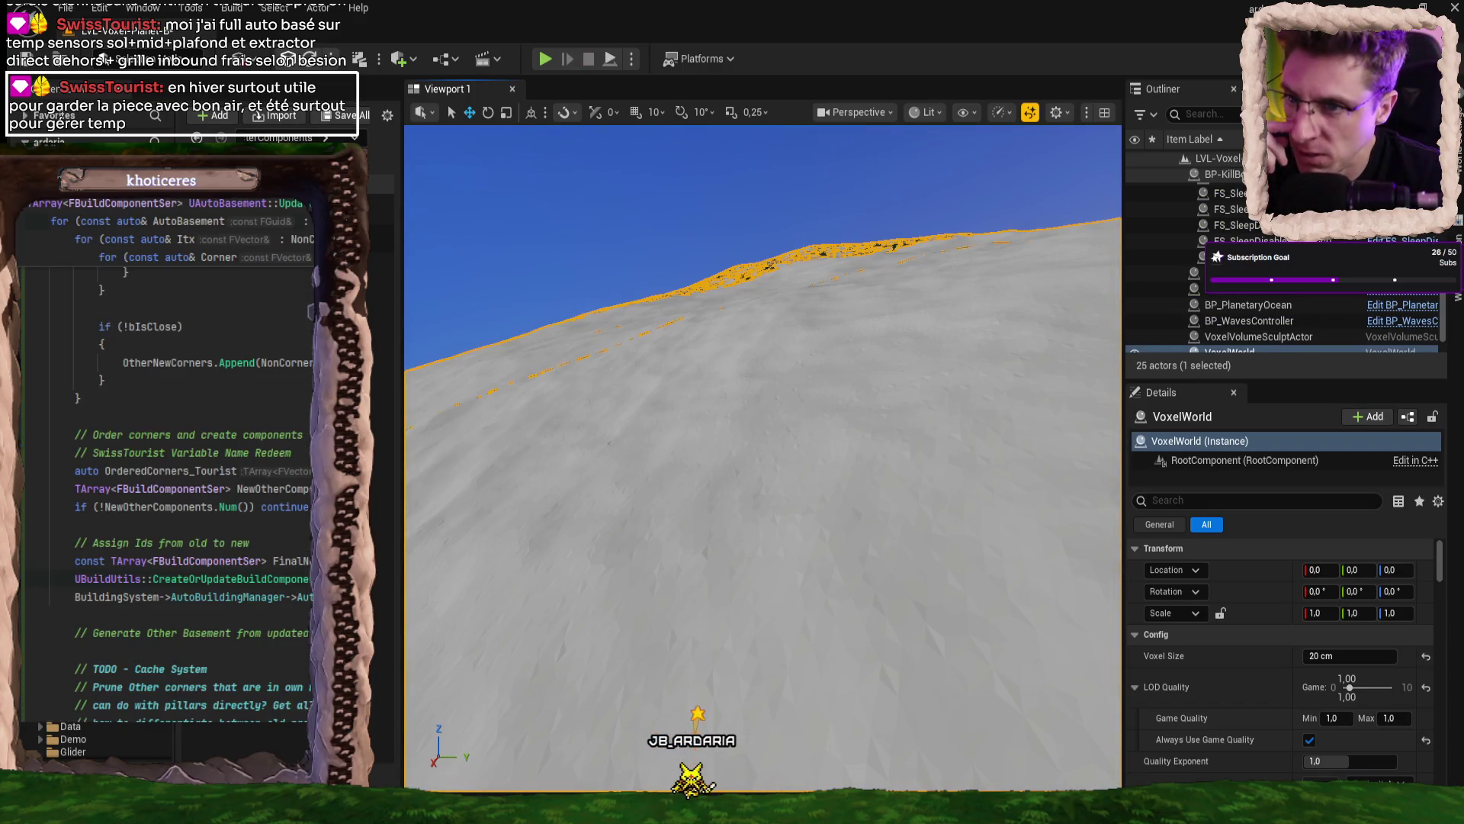
key("ctrl+Tab")
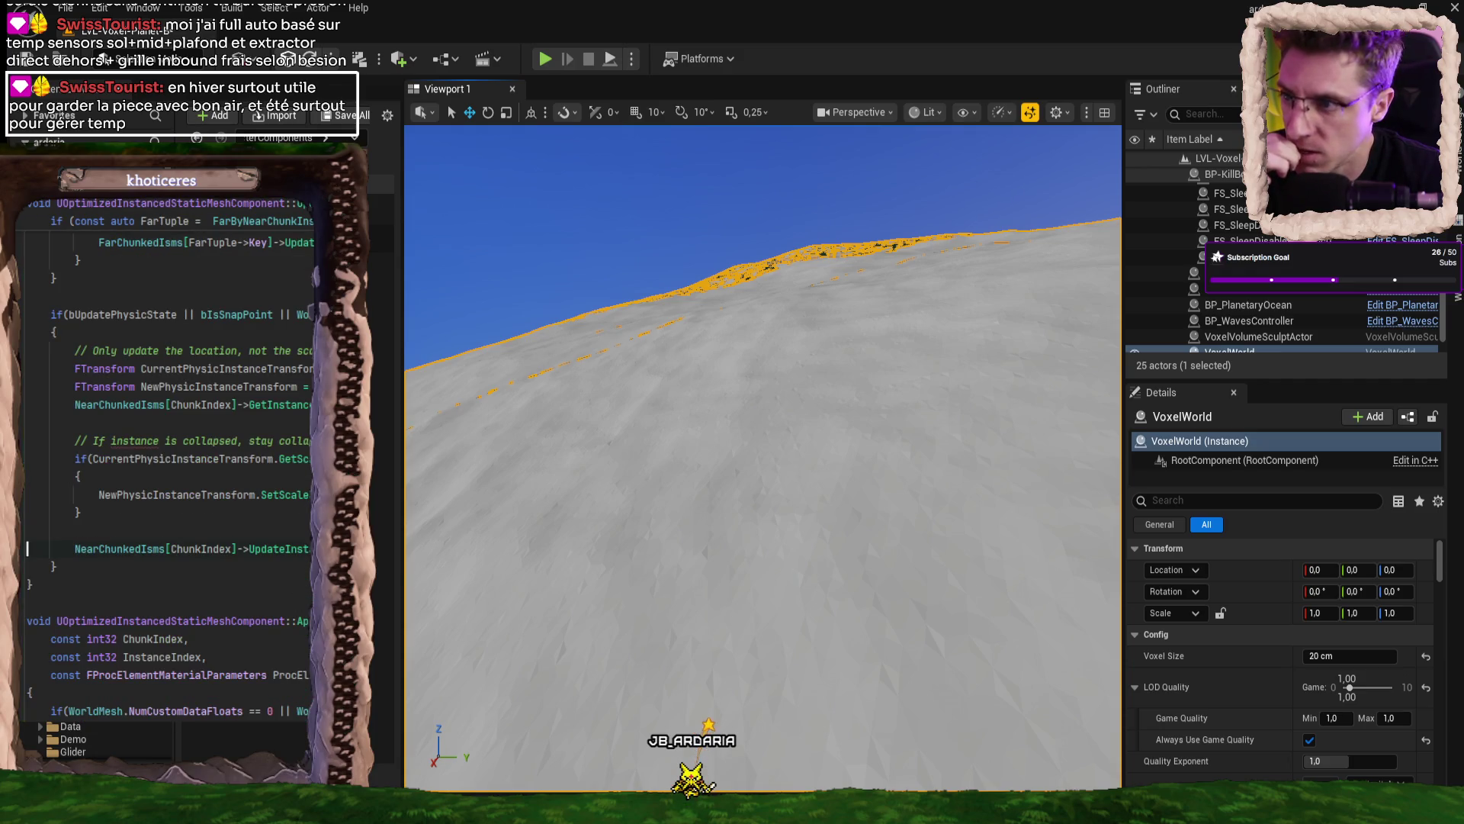
key("ctrl+Tab")
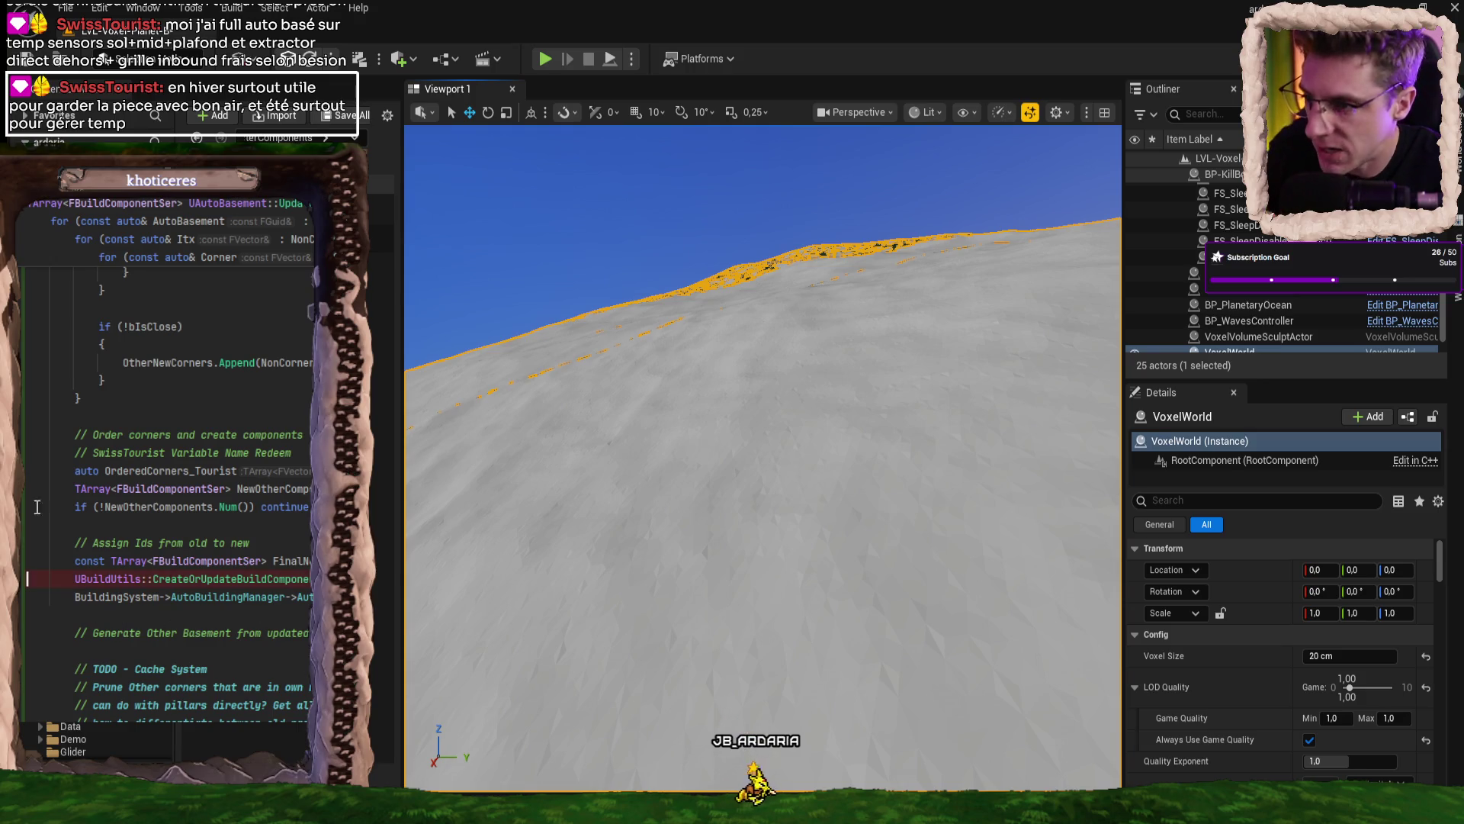
- Start a play session and place an AutoHouse piece from hotbar slot 2
left_click(545, 60)
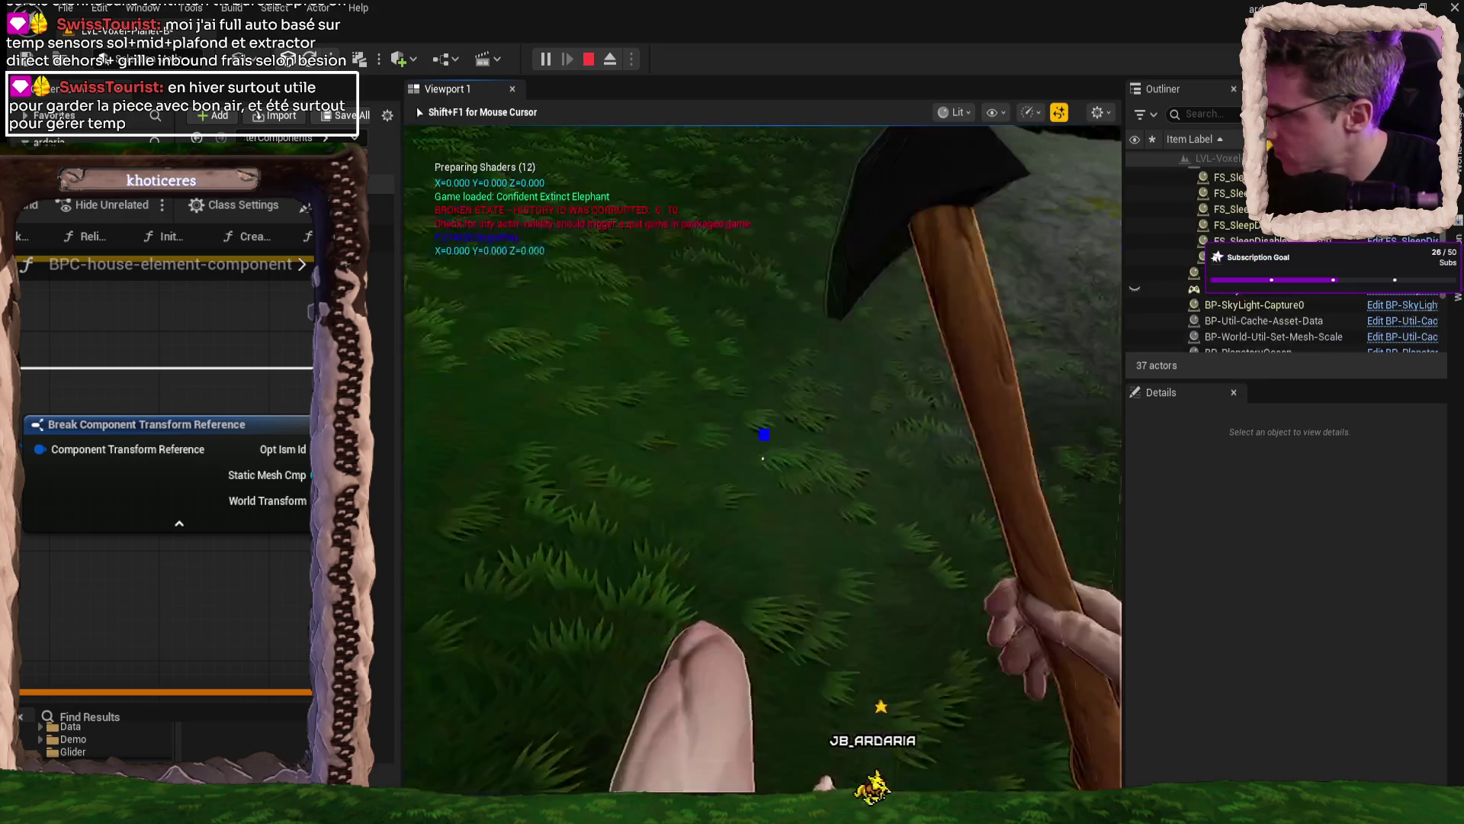
key("2")
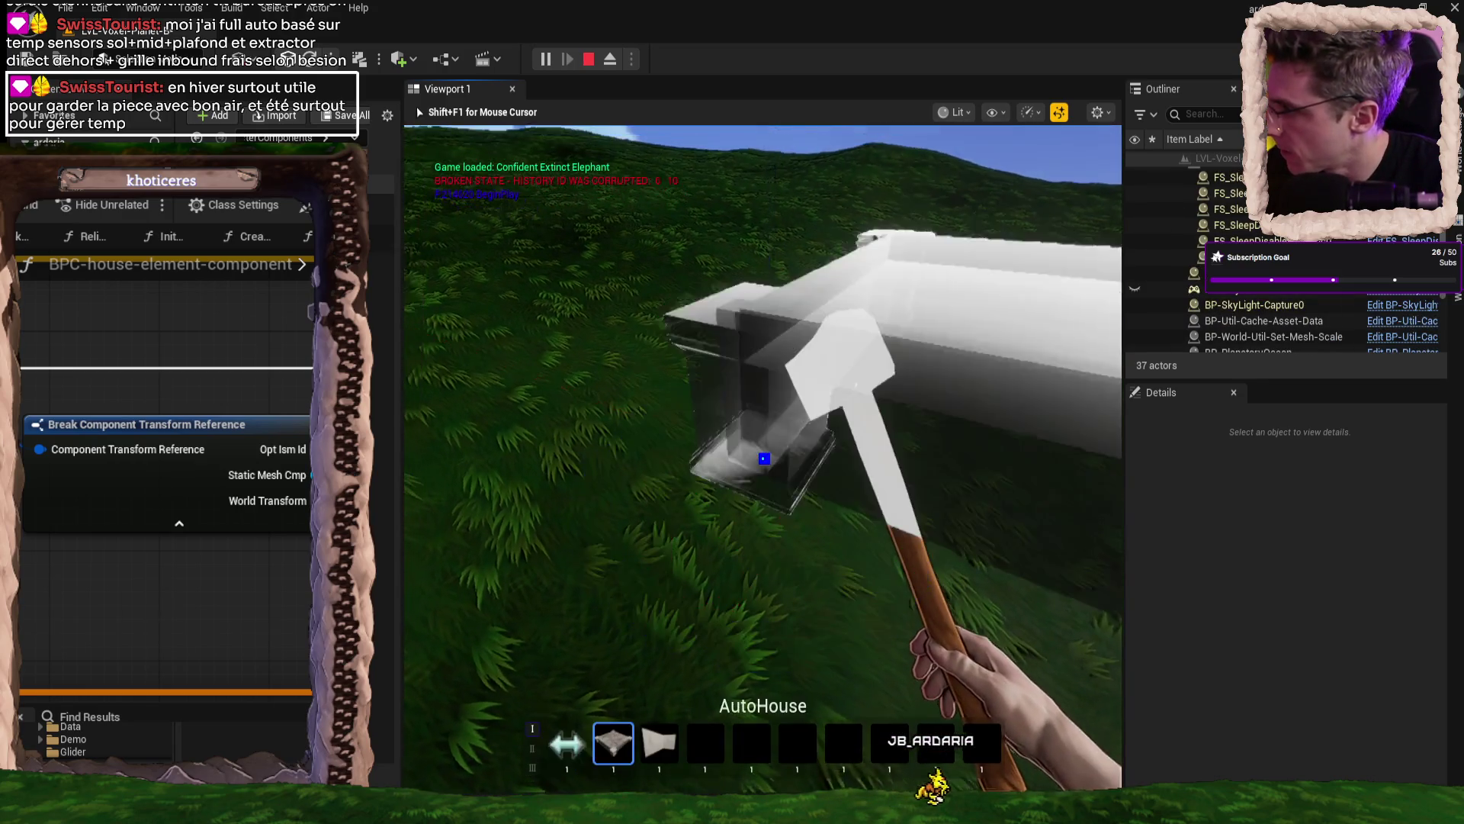
left_click(763, 462)
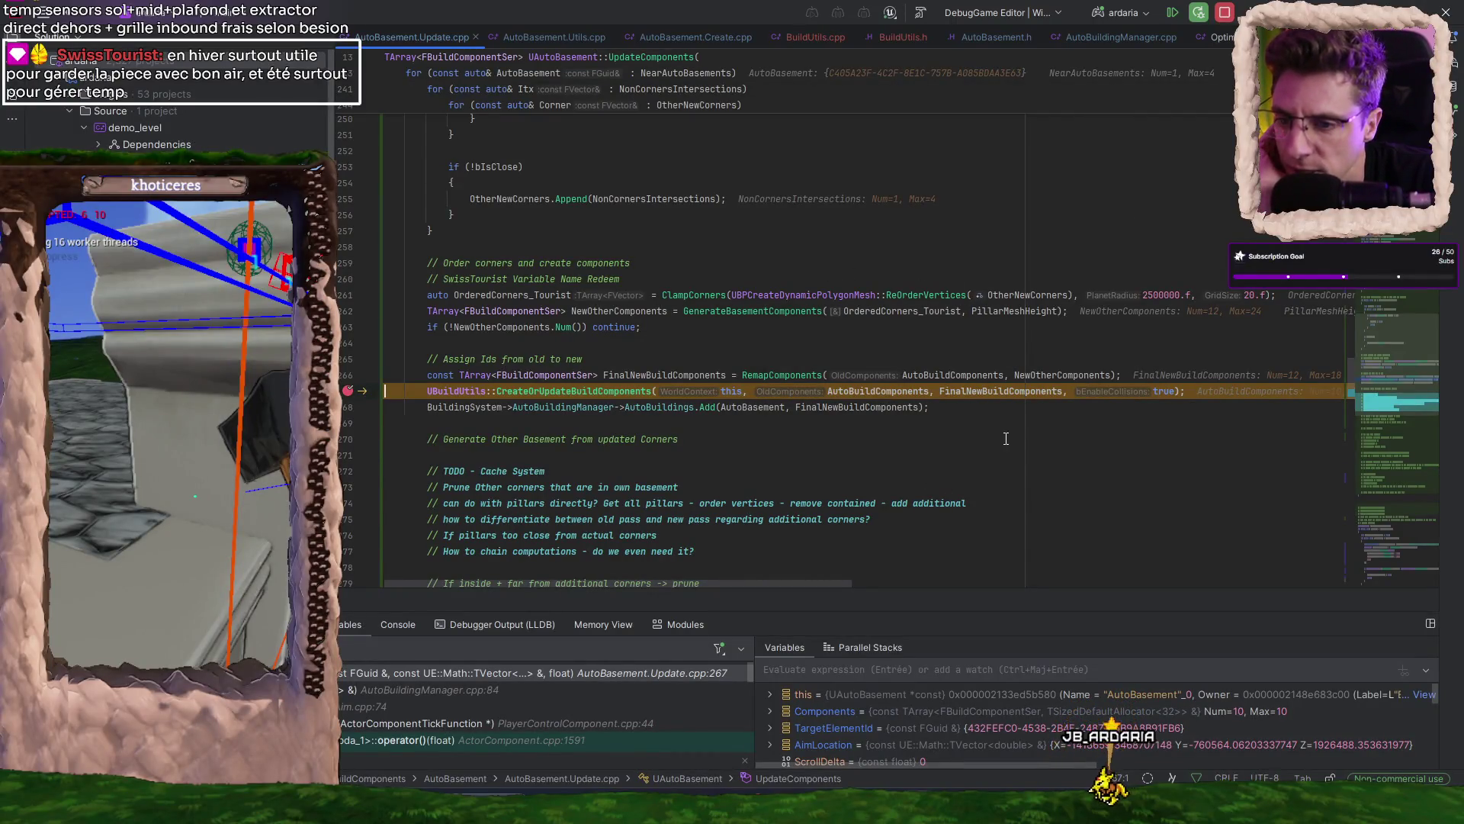
- List the entries of FinalNewBuildComponents (12) and AutoBuildComponents (10) in datatips
scroll(996, 435, "down", 1)
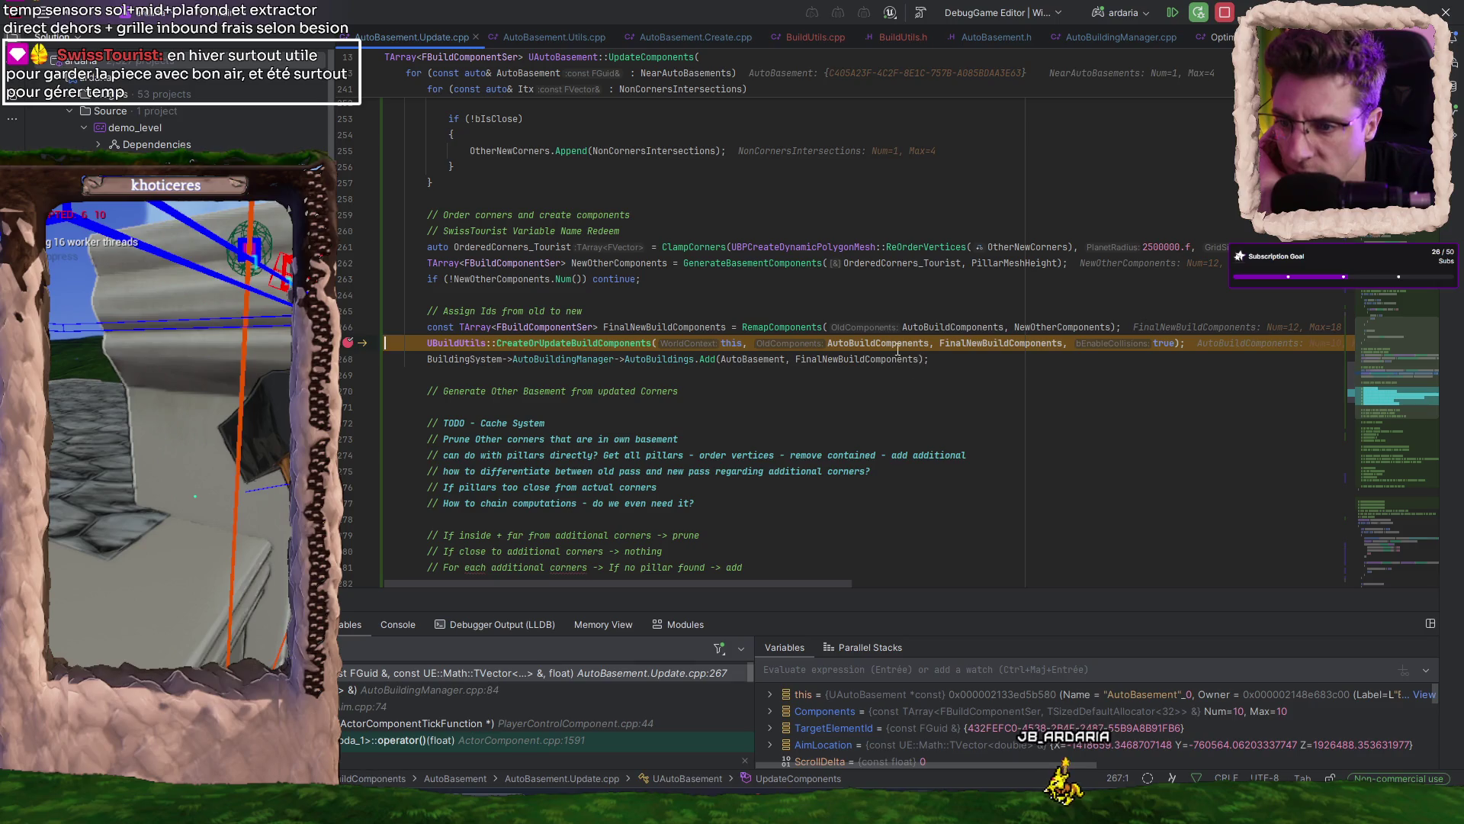
mouse_move(1006, 341)
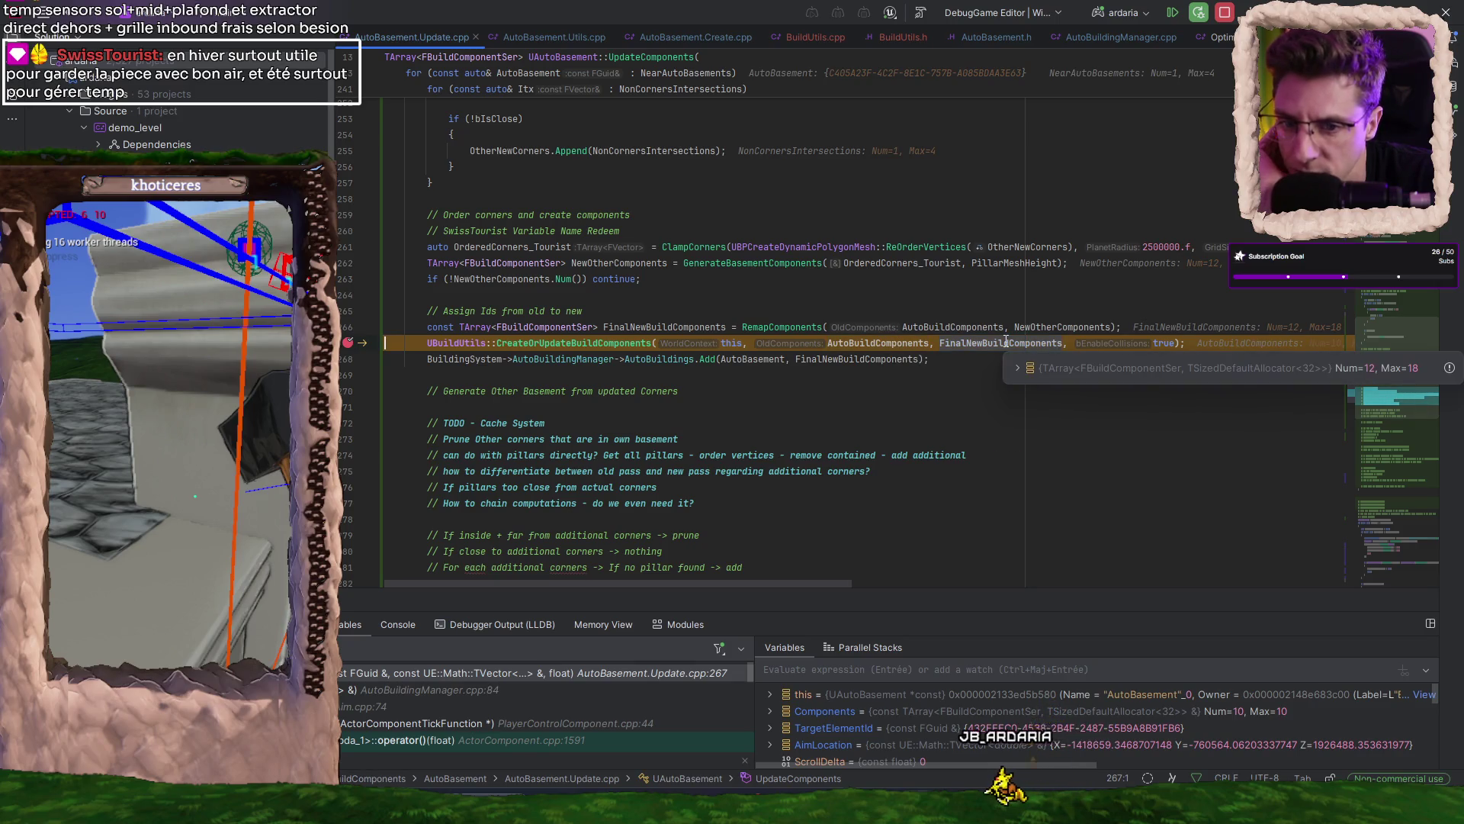
left_click(1019, 369)
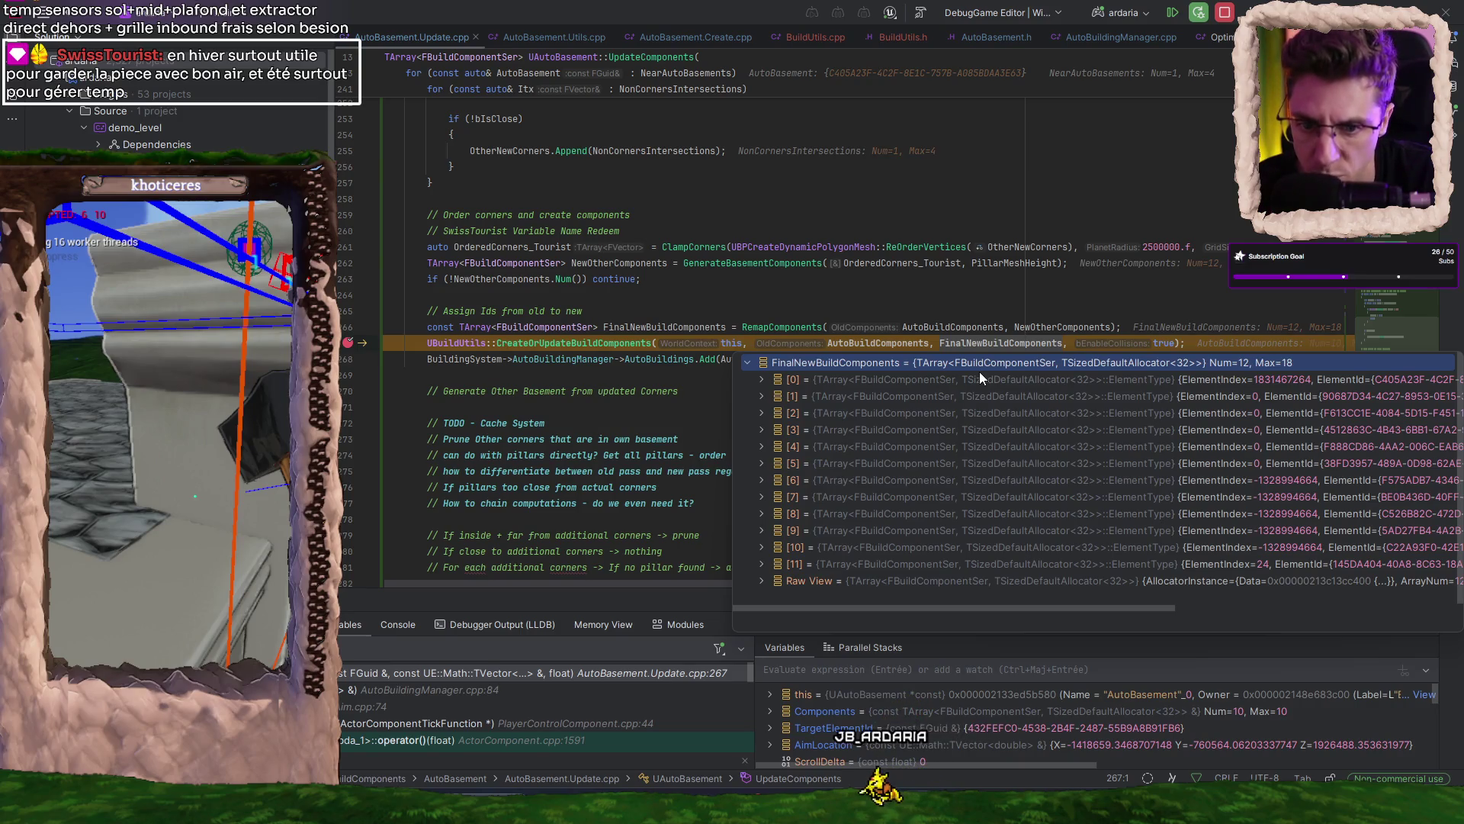
left_click(893, 369)
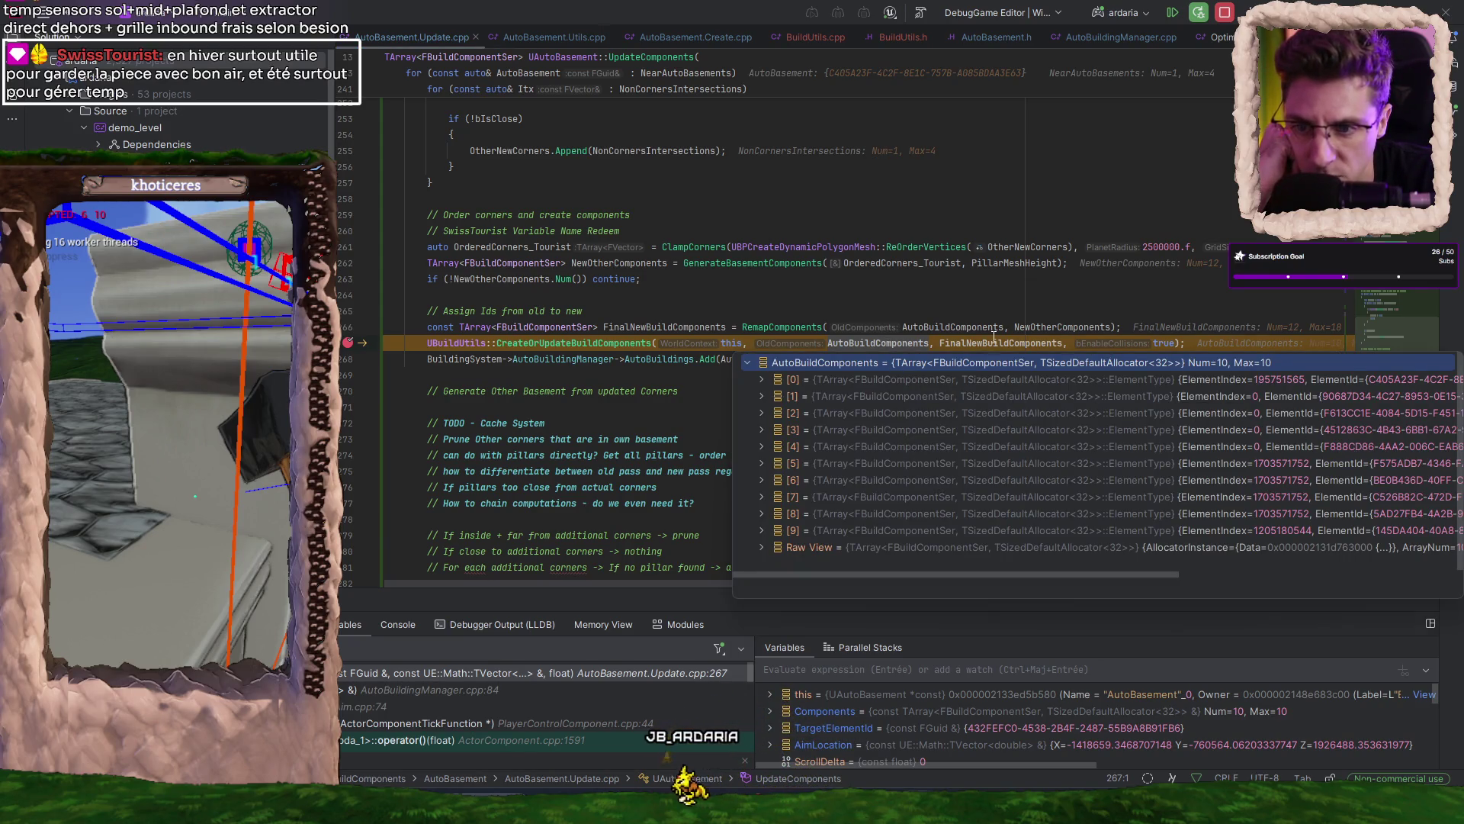
- Reopen FinalNewBuildComponents, scroll horizontally, and open entry [3]'s fields
mouse_move(1047, 344)
left_click(1049, 373)
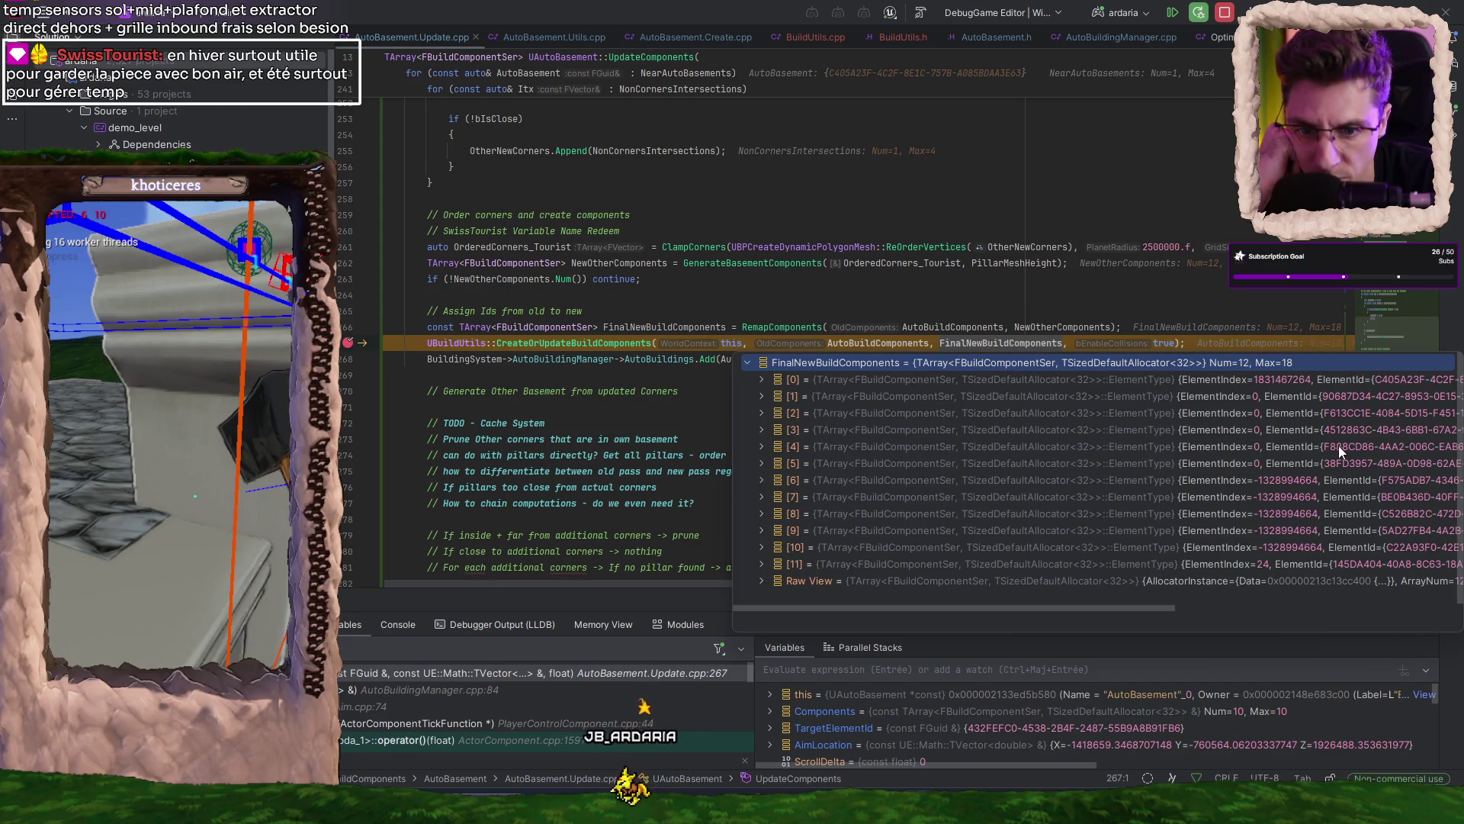
left_click_drag(1143, 610, 1374, 601)
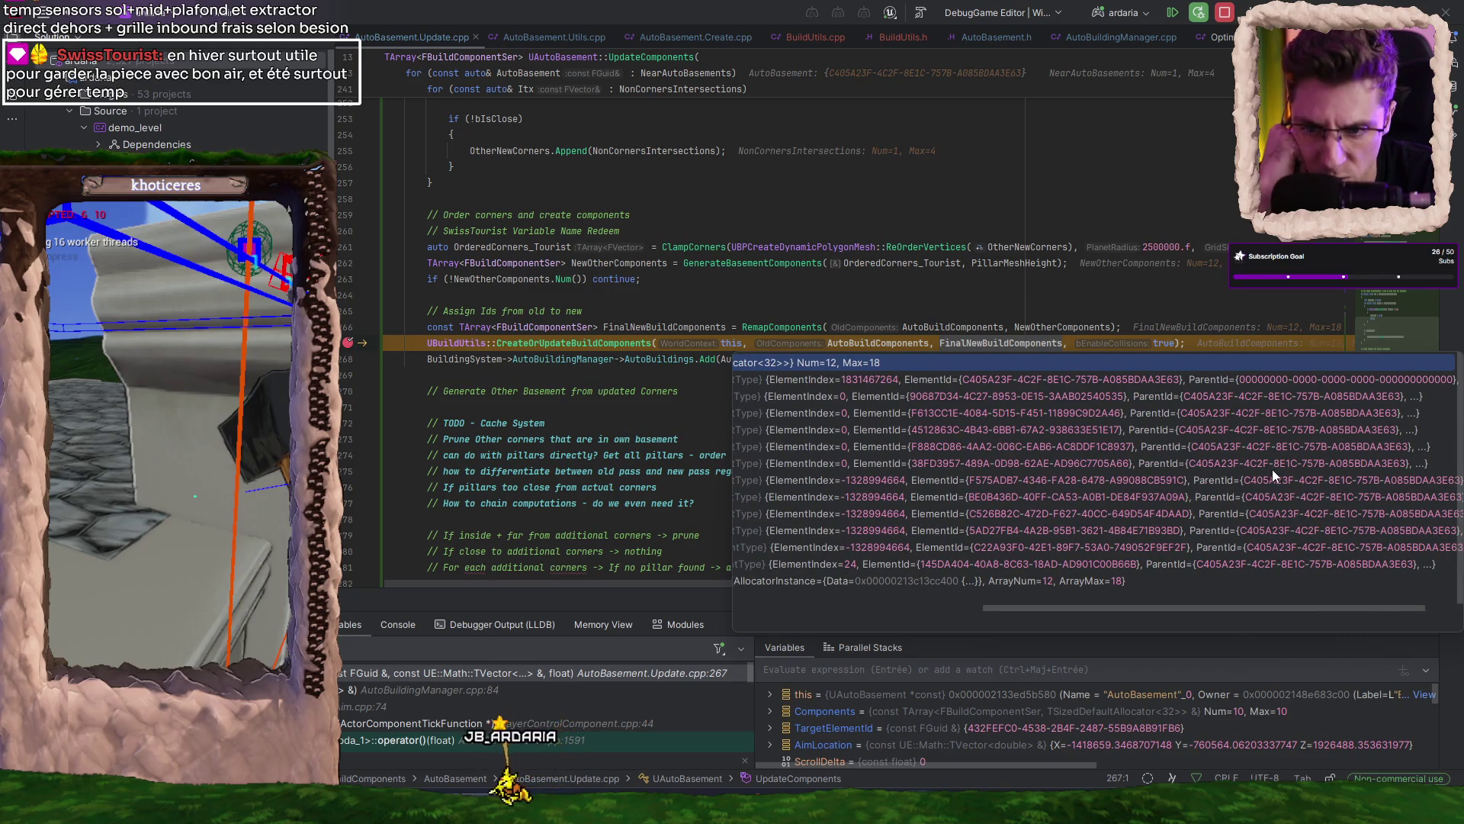
mouse_move(1160, 607)
left_mouse_down()
mouse_move(941, 602)
mouse_move(969, 608)
left_mouse_up()
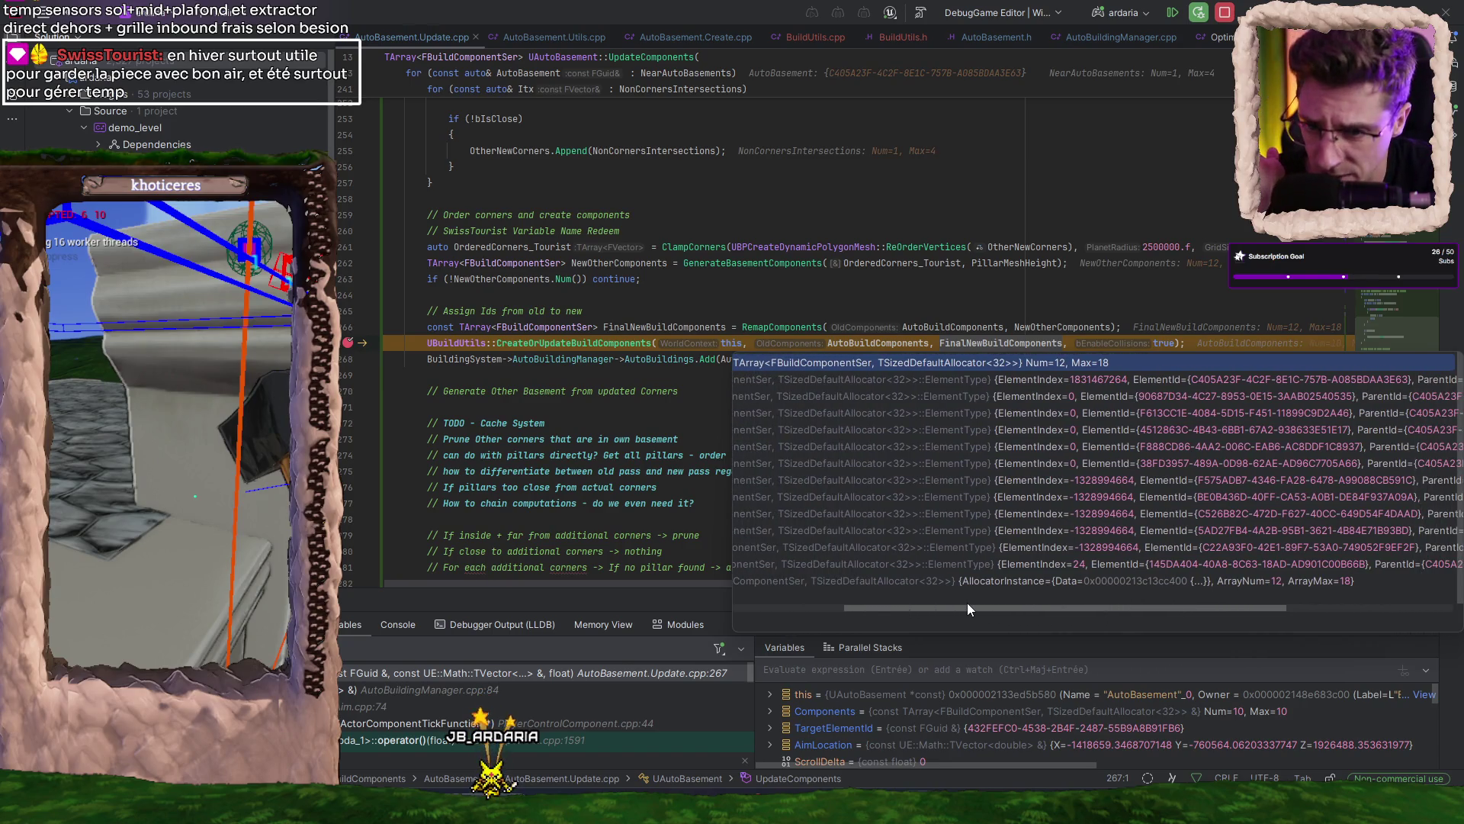
double_click(921, 429)
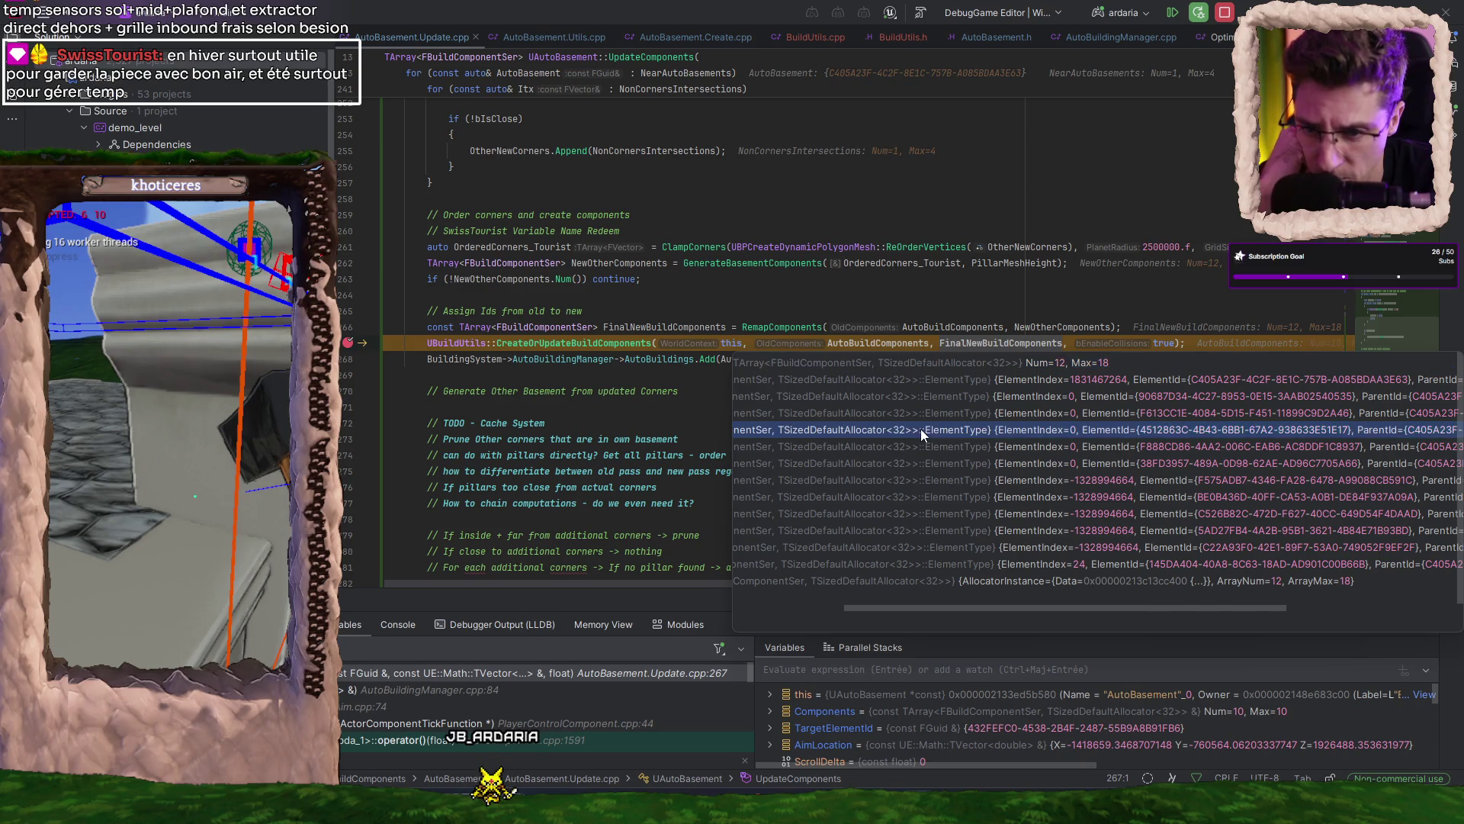
left_click_drag(1036, 720, 918, 721)
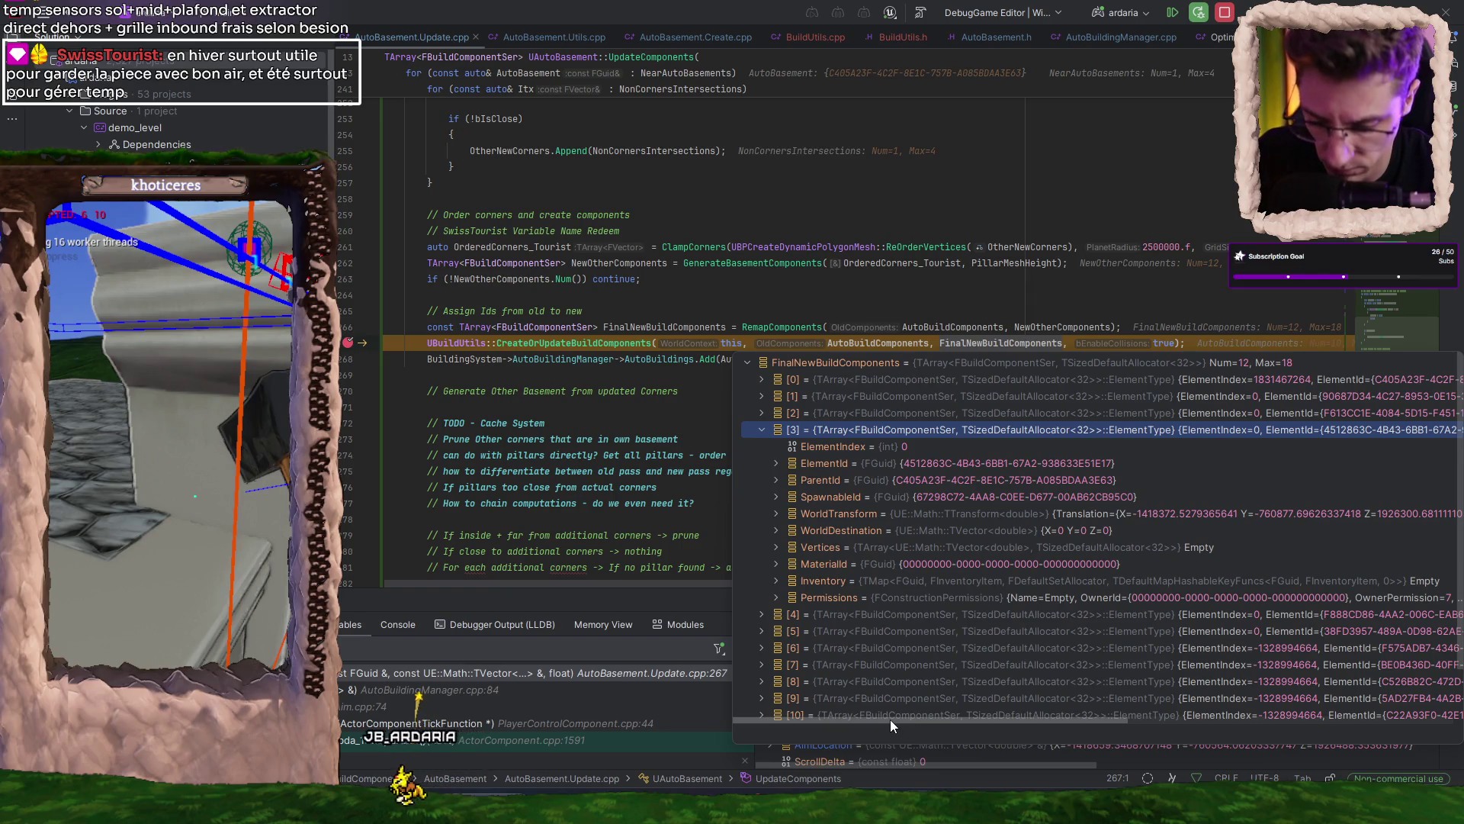
- Expand entry [3]'s WorldTransform and snip its values to the clipboard
left_click(801, 514)
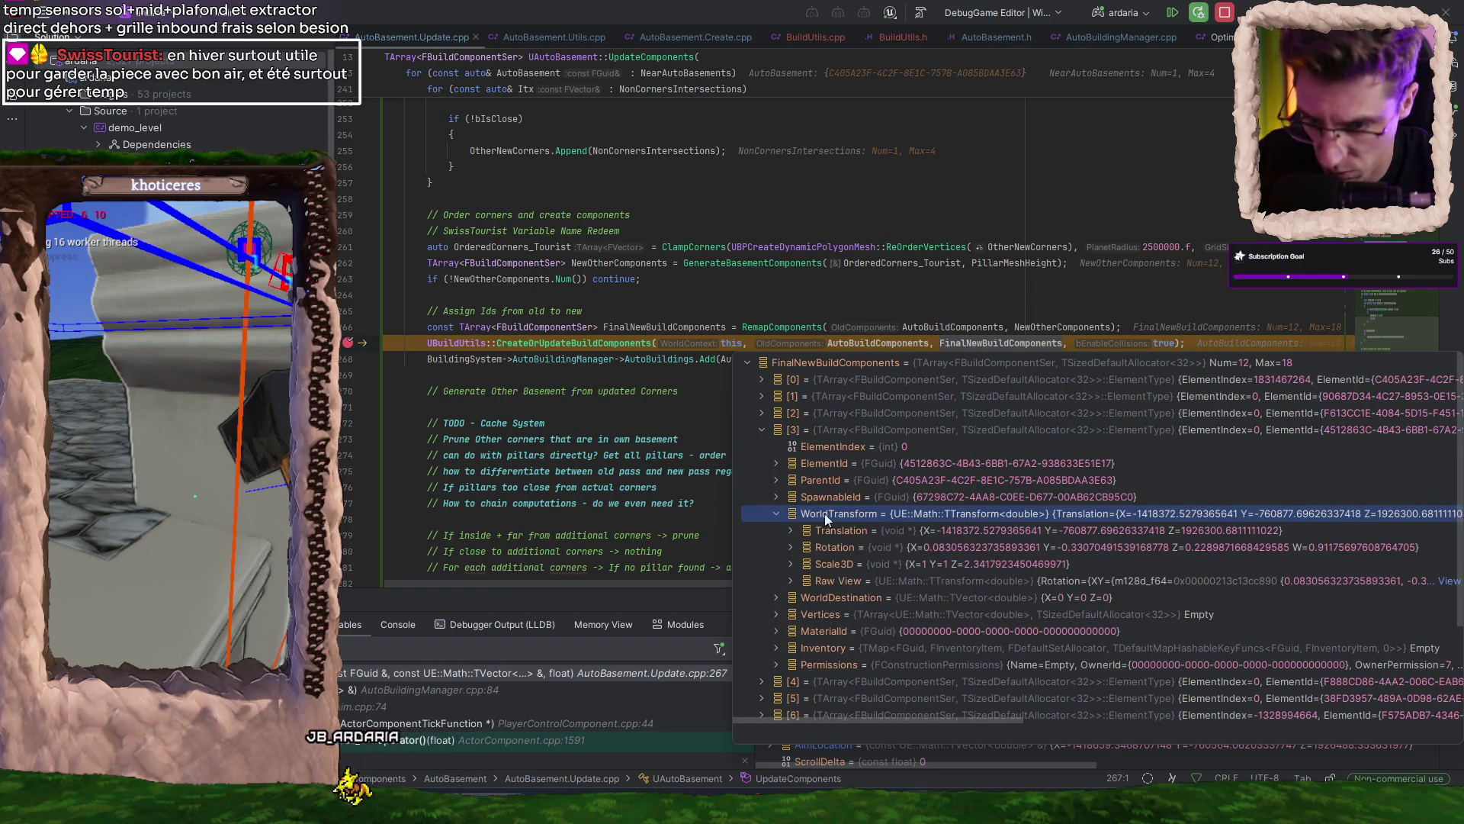
key("Escape")
key("super+shift+s")
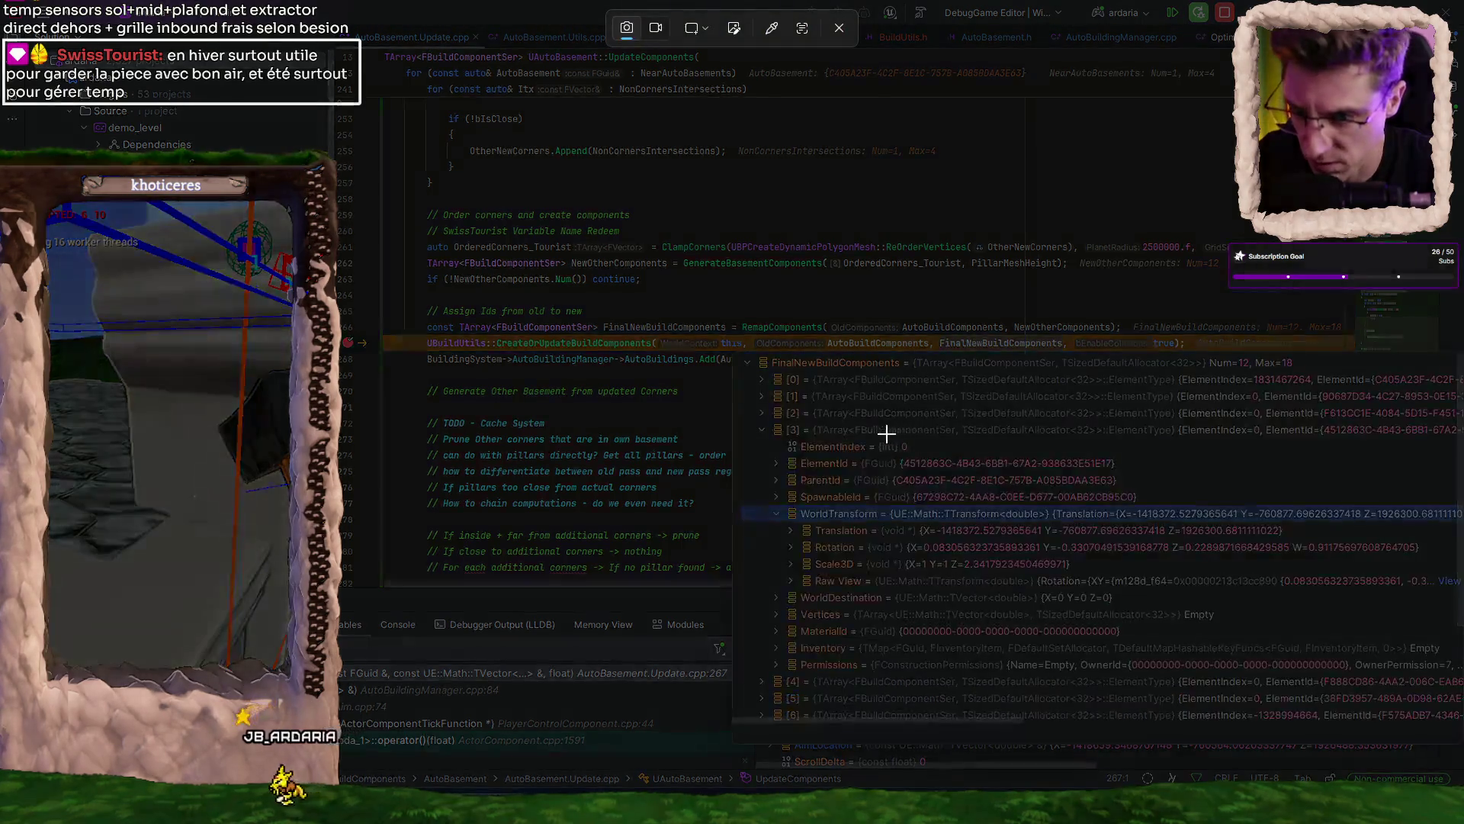
left_click_drag(740, 404, 1460, 607)
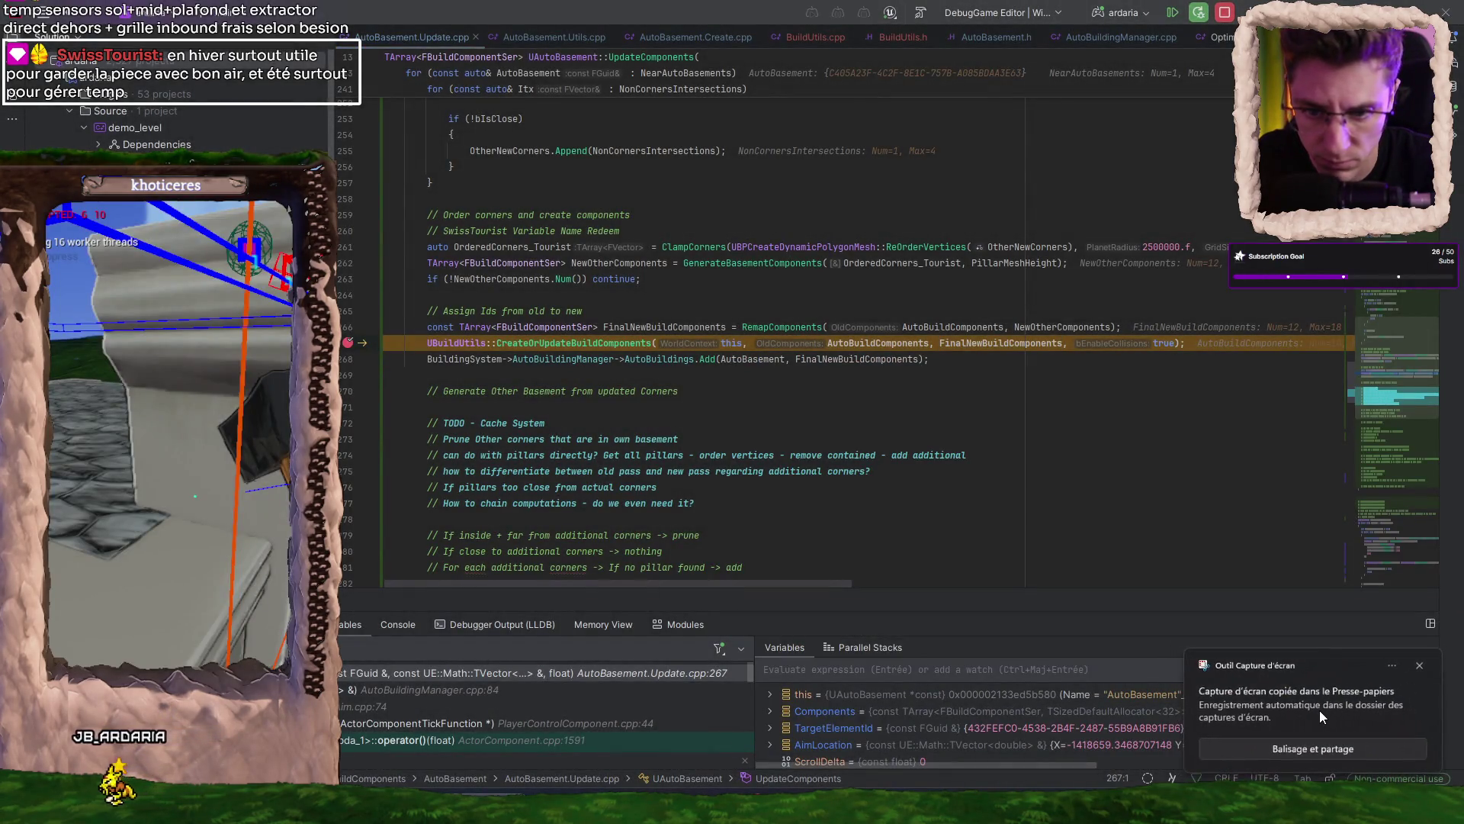
left_click(1319, 711)
left_click(1444, 74)
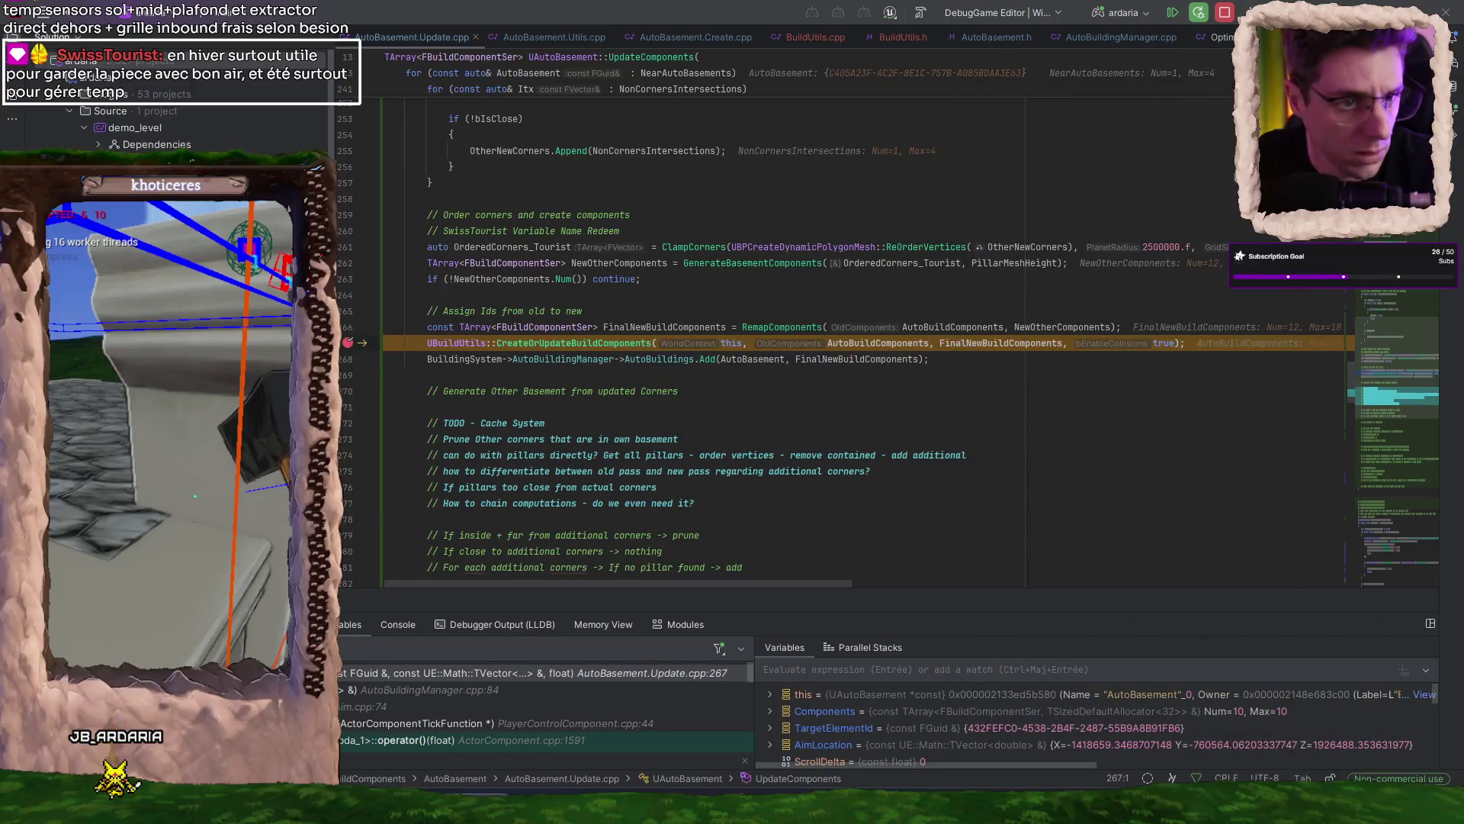
- Inspect AutoBuildComponents entries [3] with its WorldTransform, and [1]
left_click(875, 343)
mouse_move(905, 347)
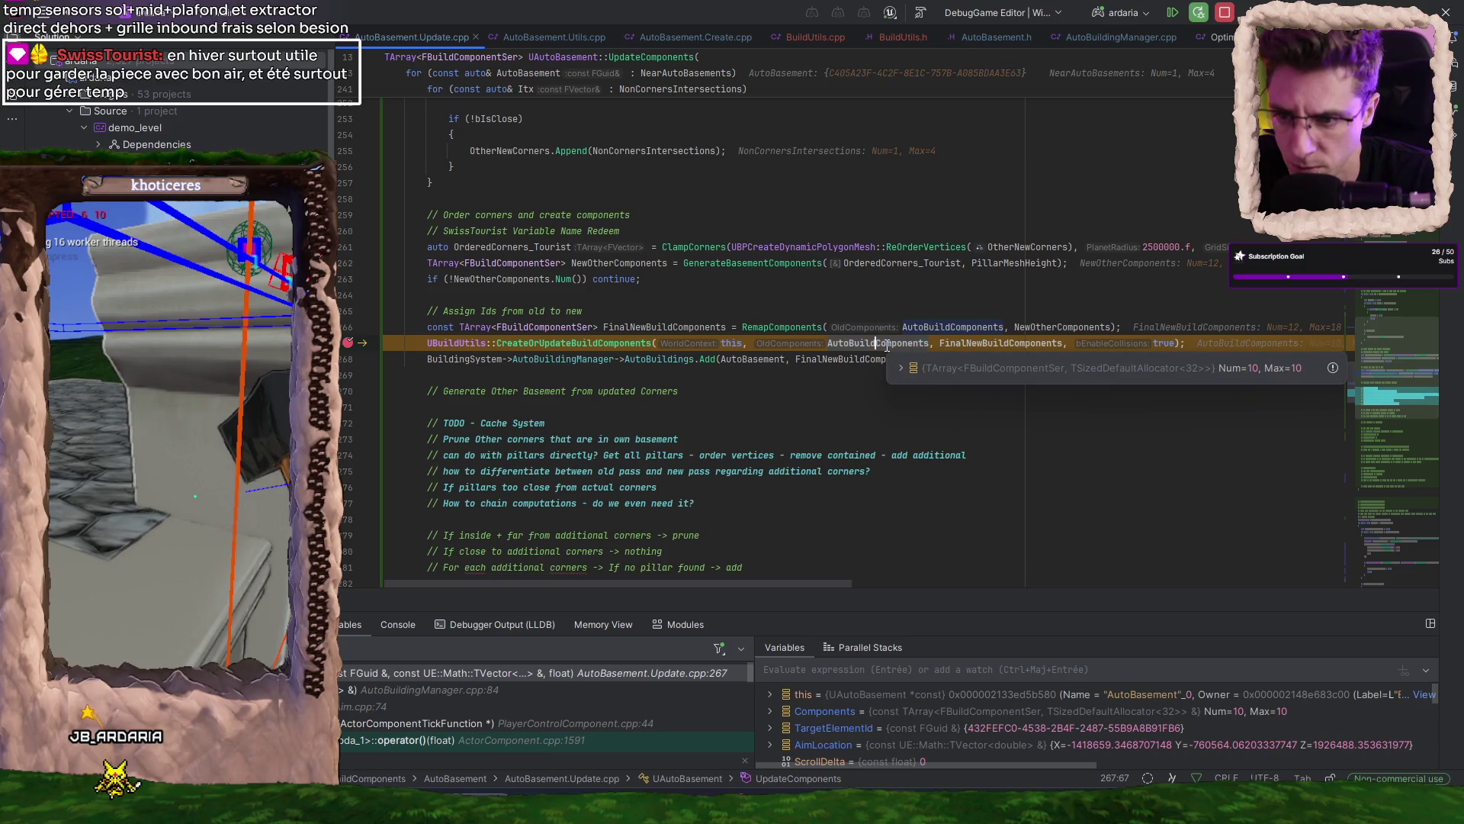
left_click(935, 366)
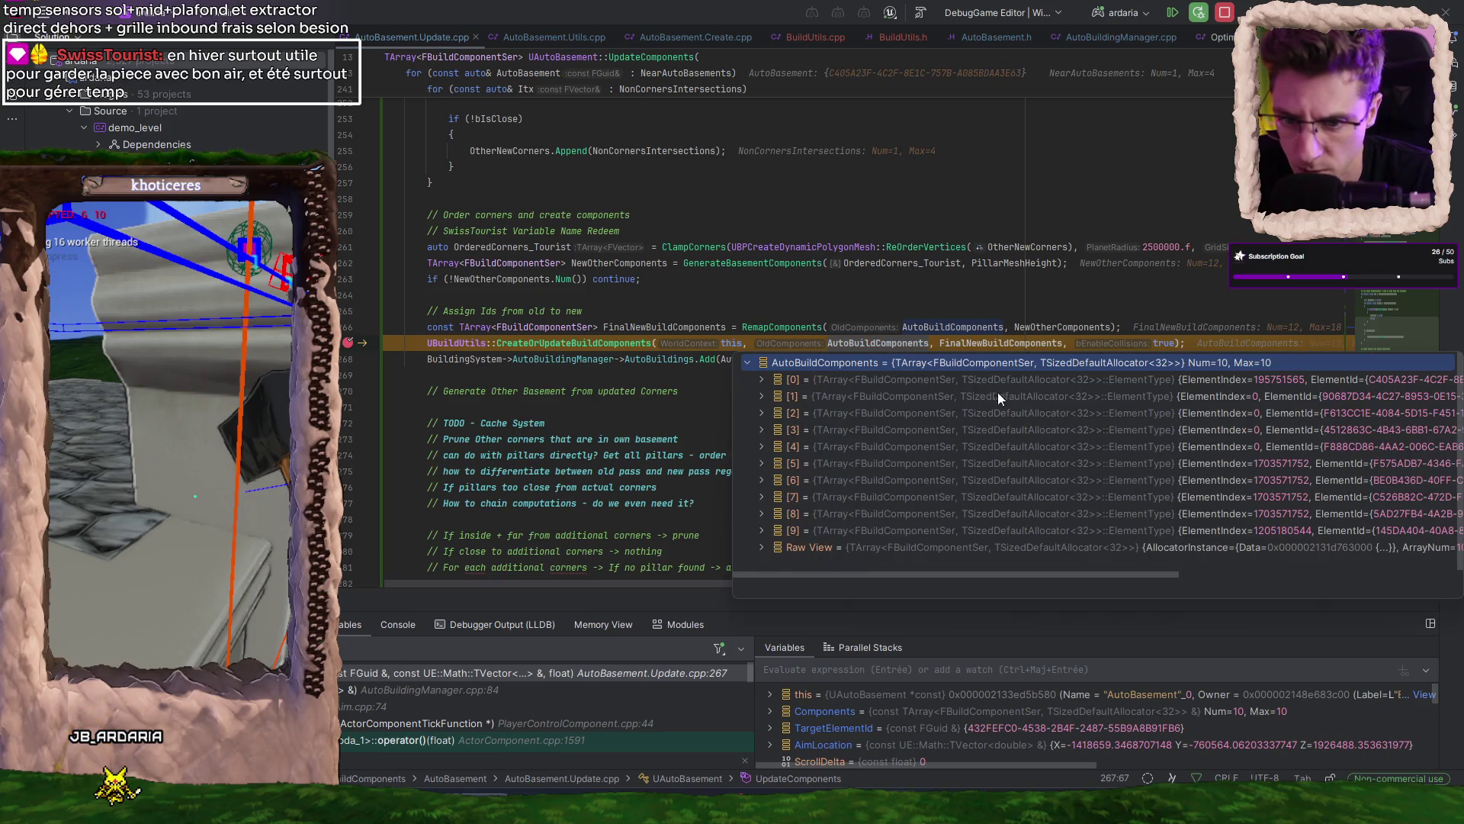
left_click(1326, 414)
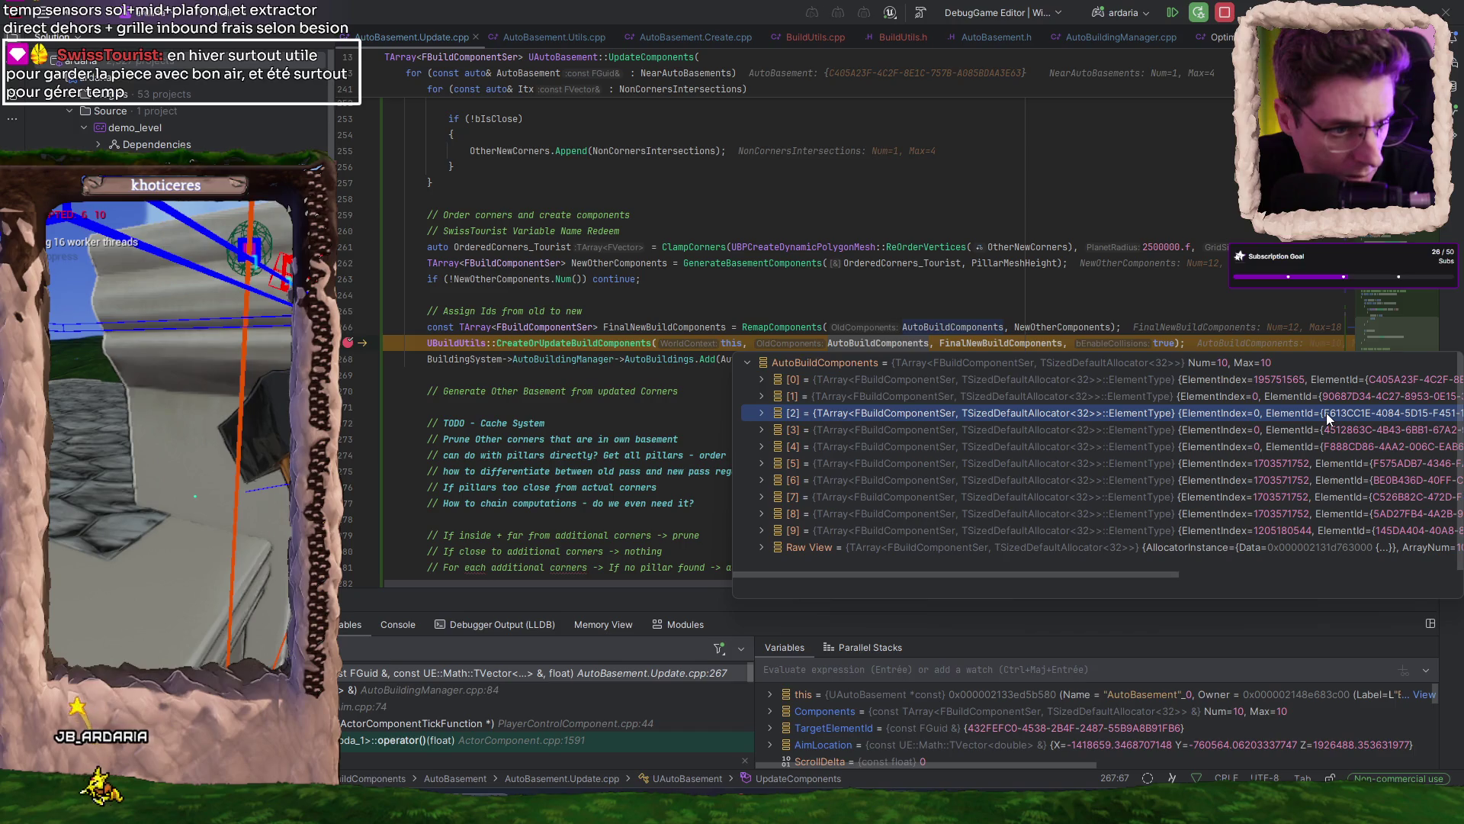
double_click(1343, 431)
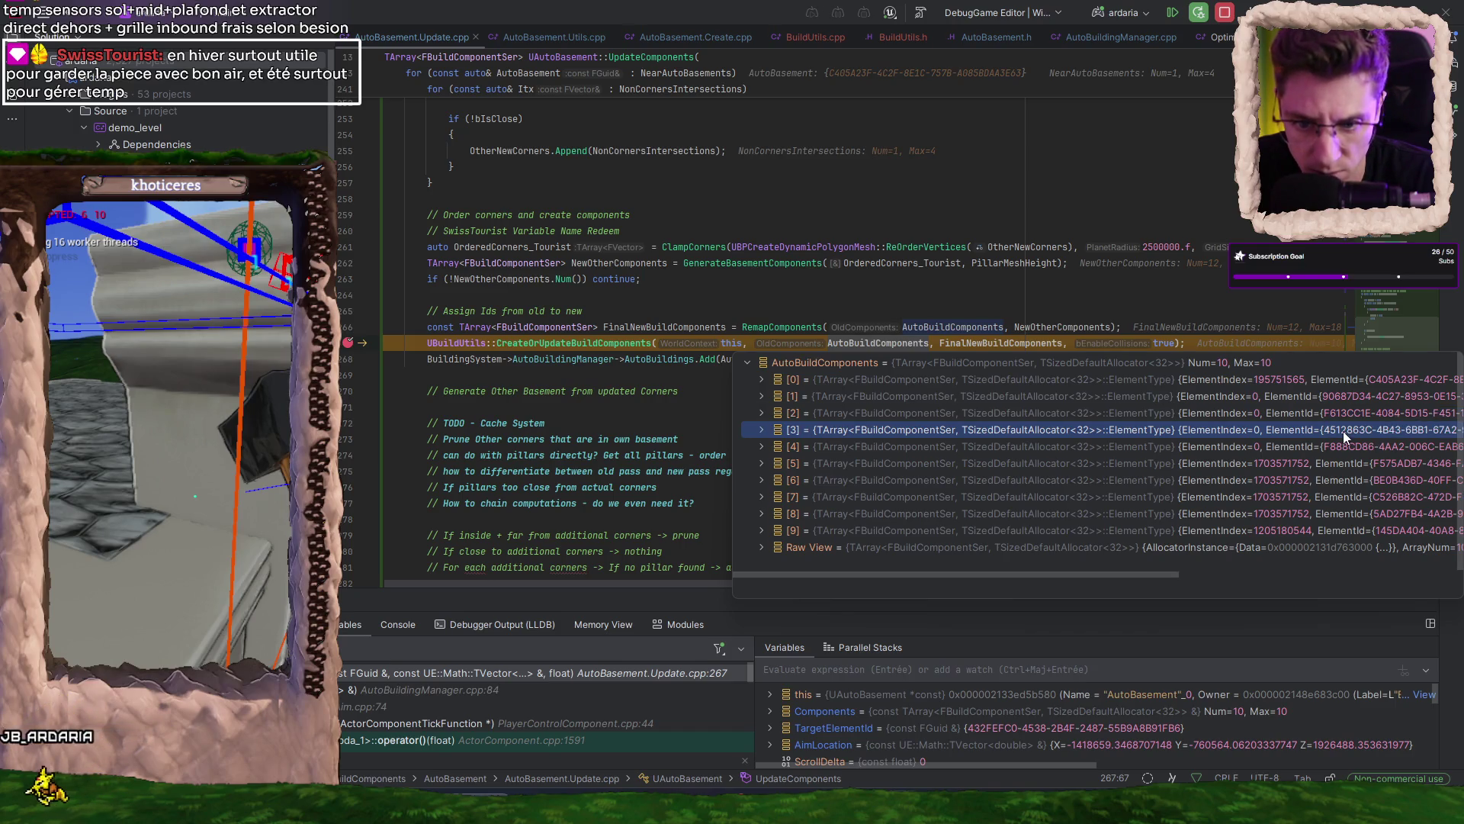
double_click(855, 513)
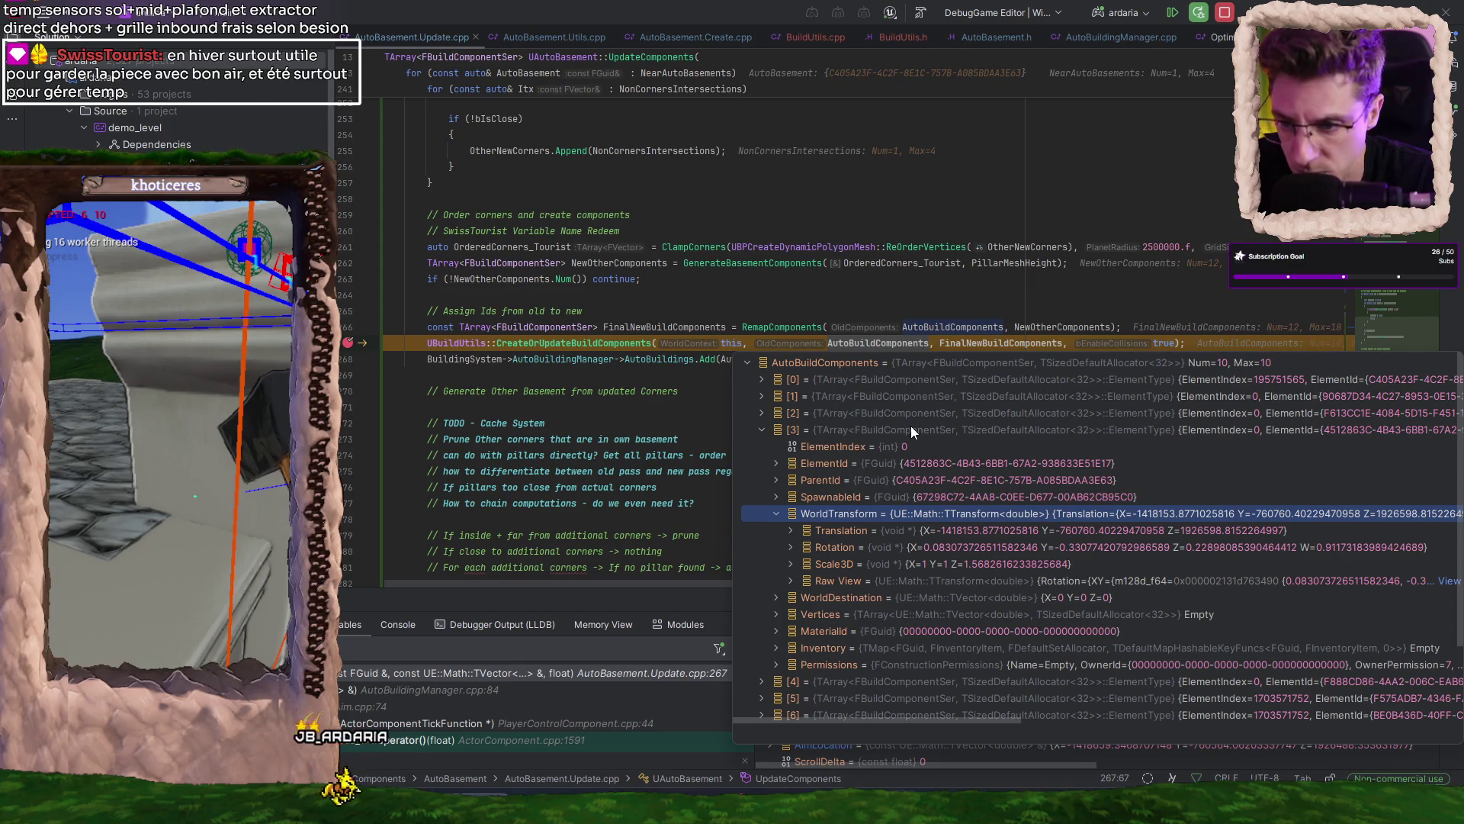
left_click(762, 396)
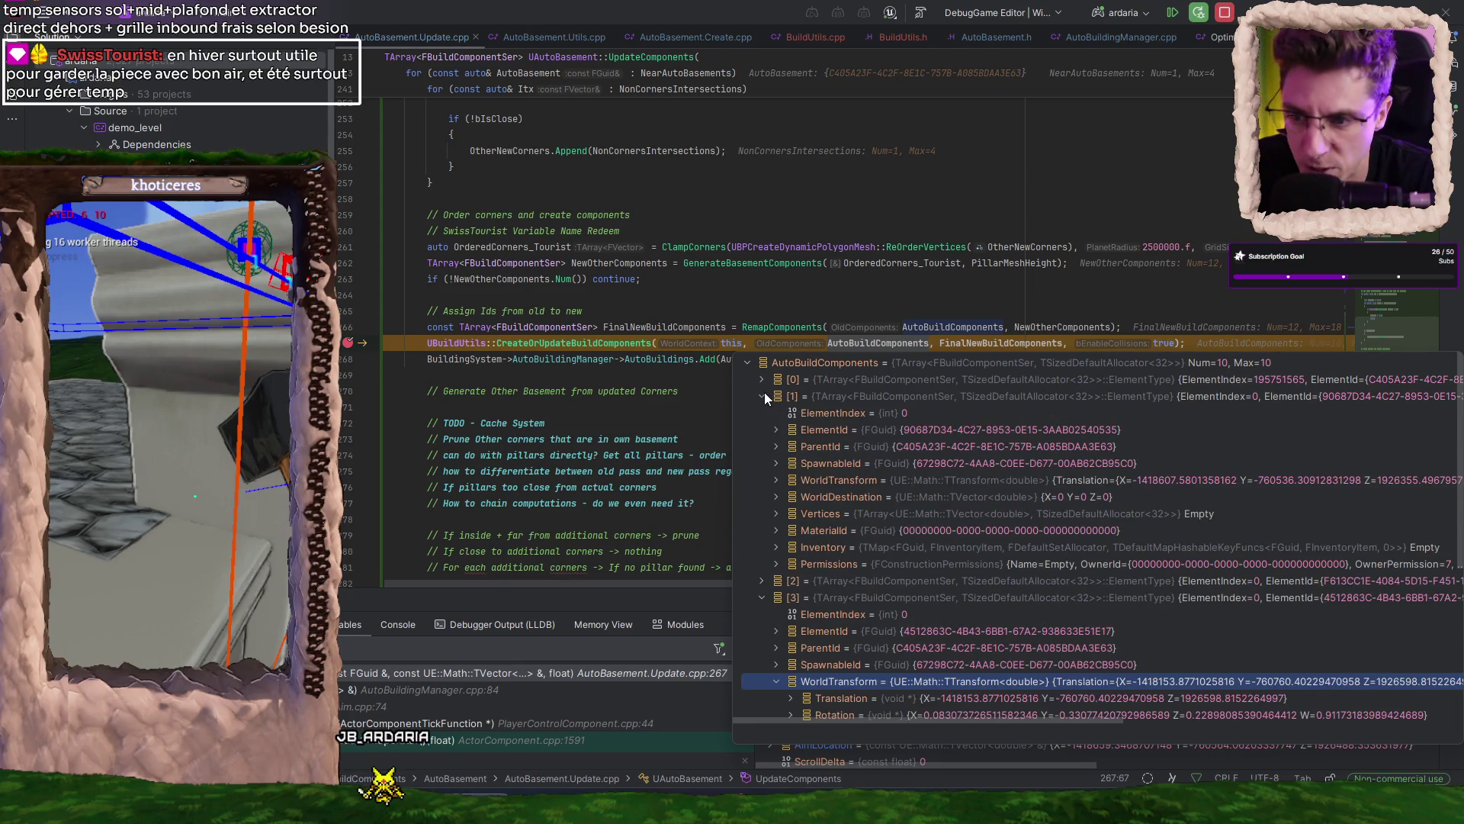
- Expand NewOtherComponents and open its entries [1] through [3]
mouse_move(1040, 331)
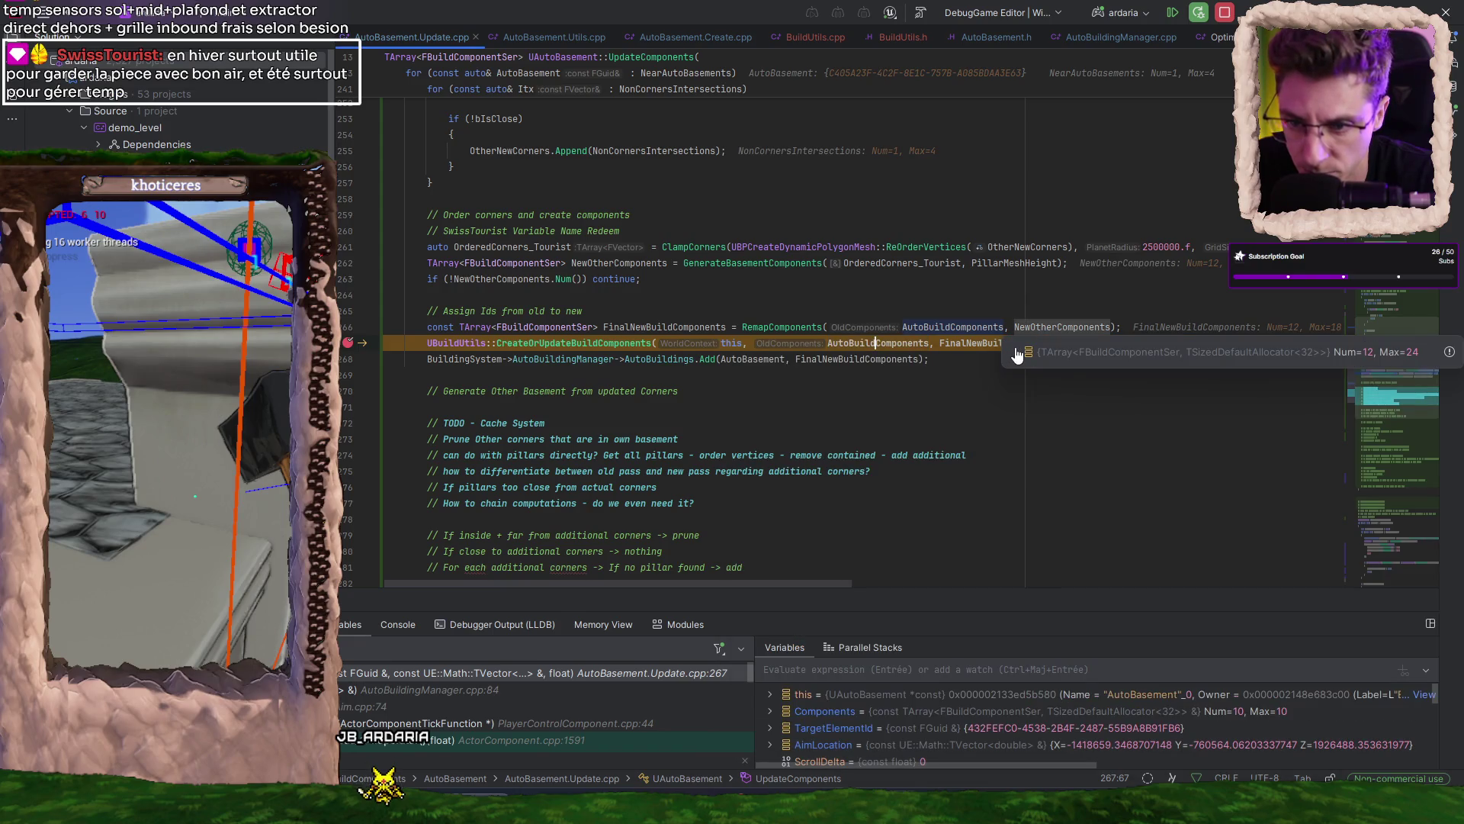
left_click(1017, 352)
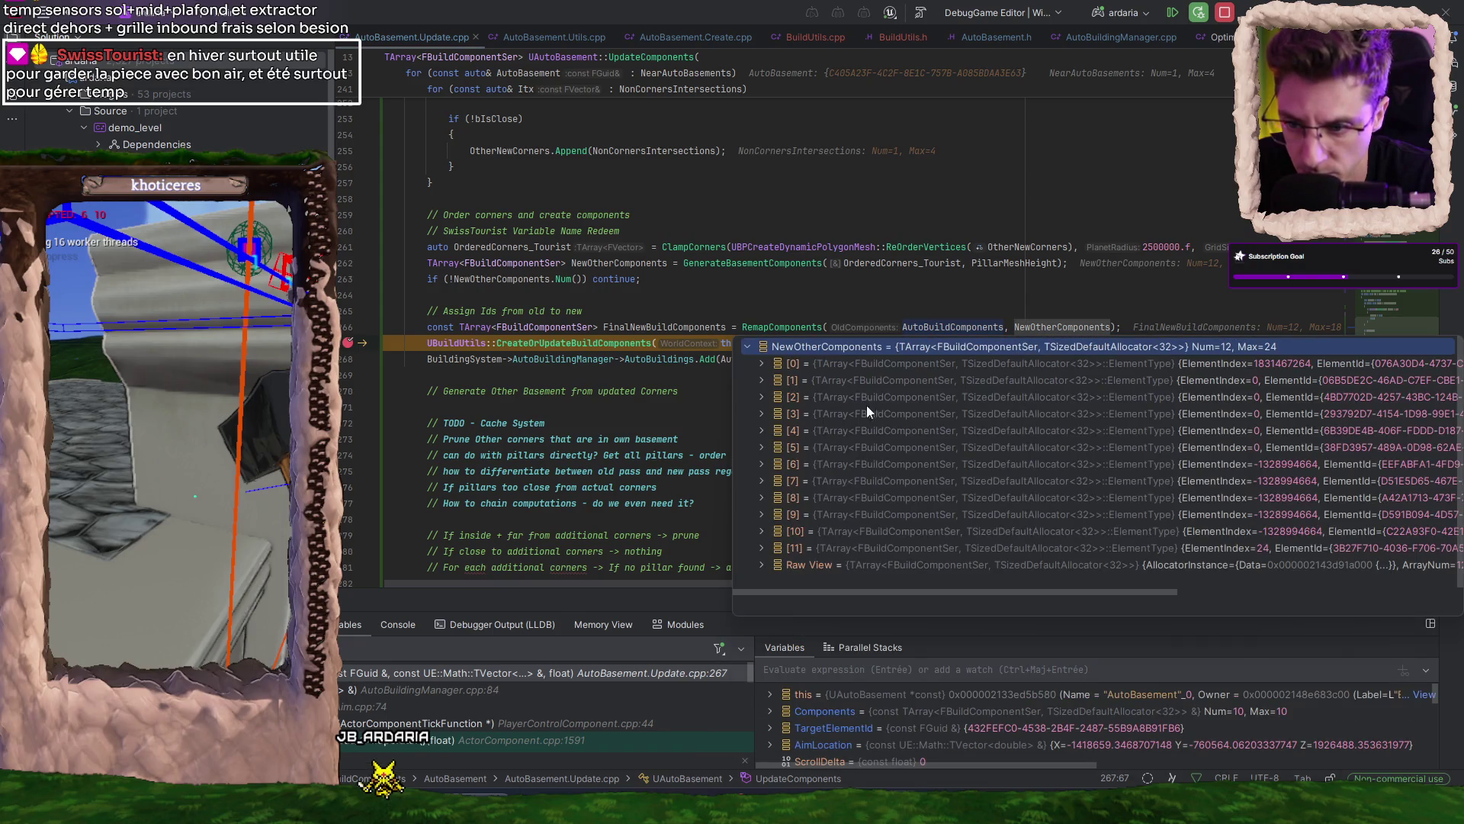
left_click(762, 380)
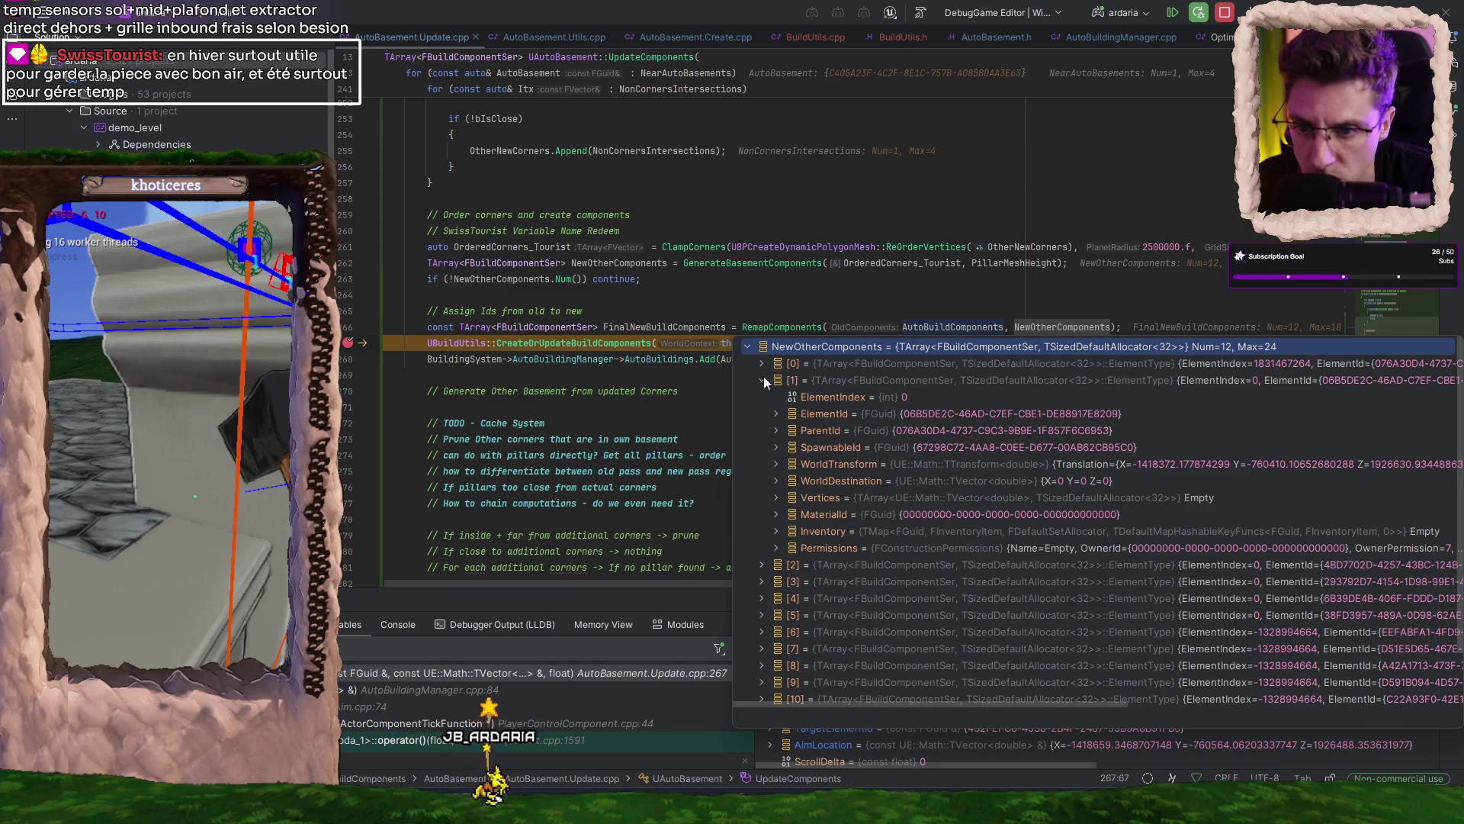
left_click(761, 565)
scroll(900, 523, "down", 4)
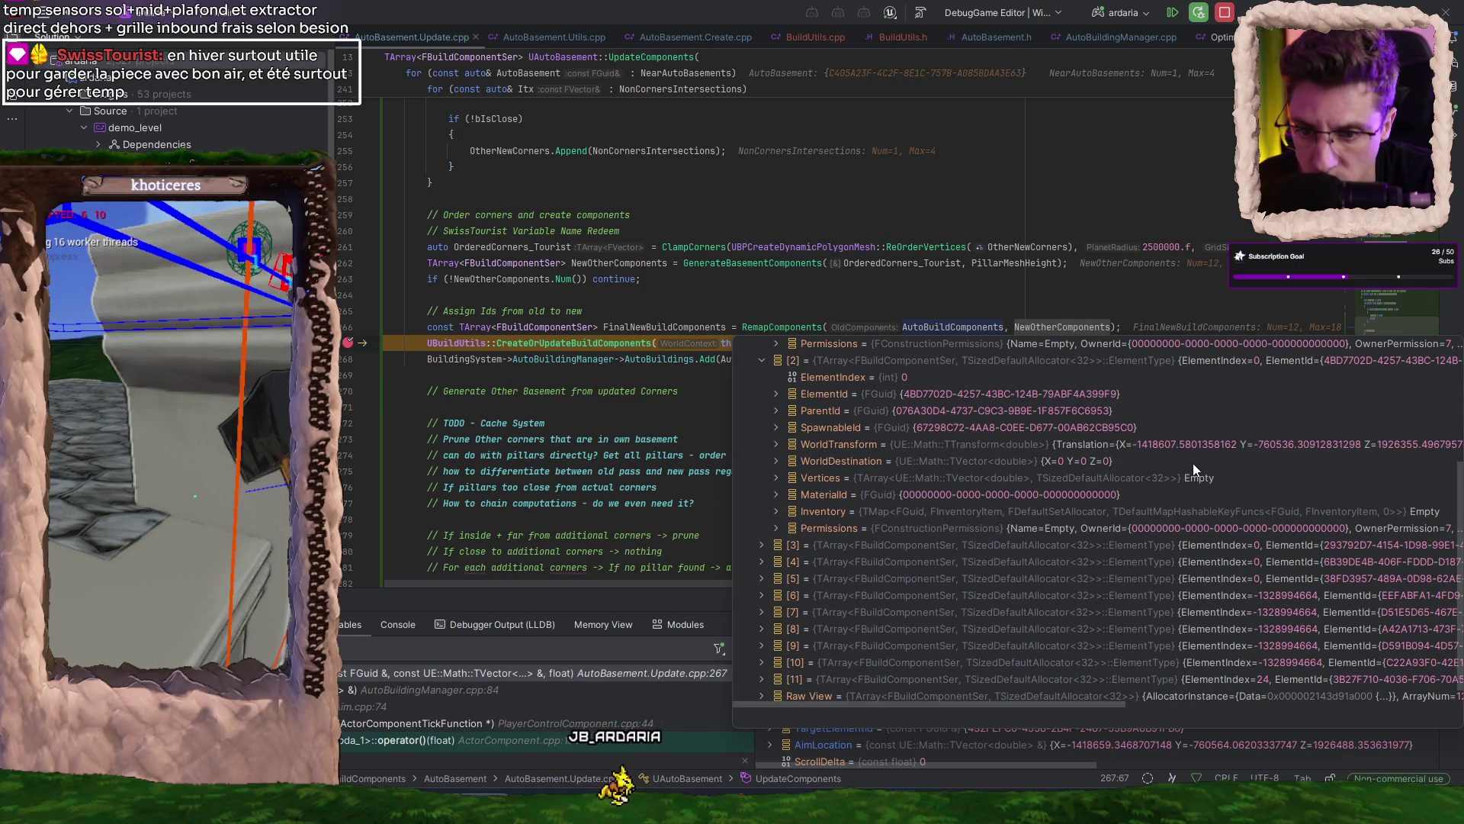
scroll(1140, 469, "down", 1)
left_click(761, 518)
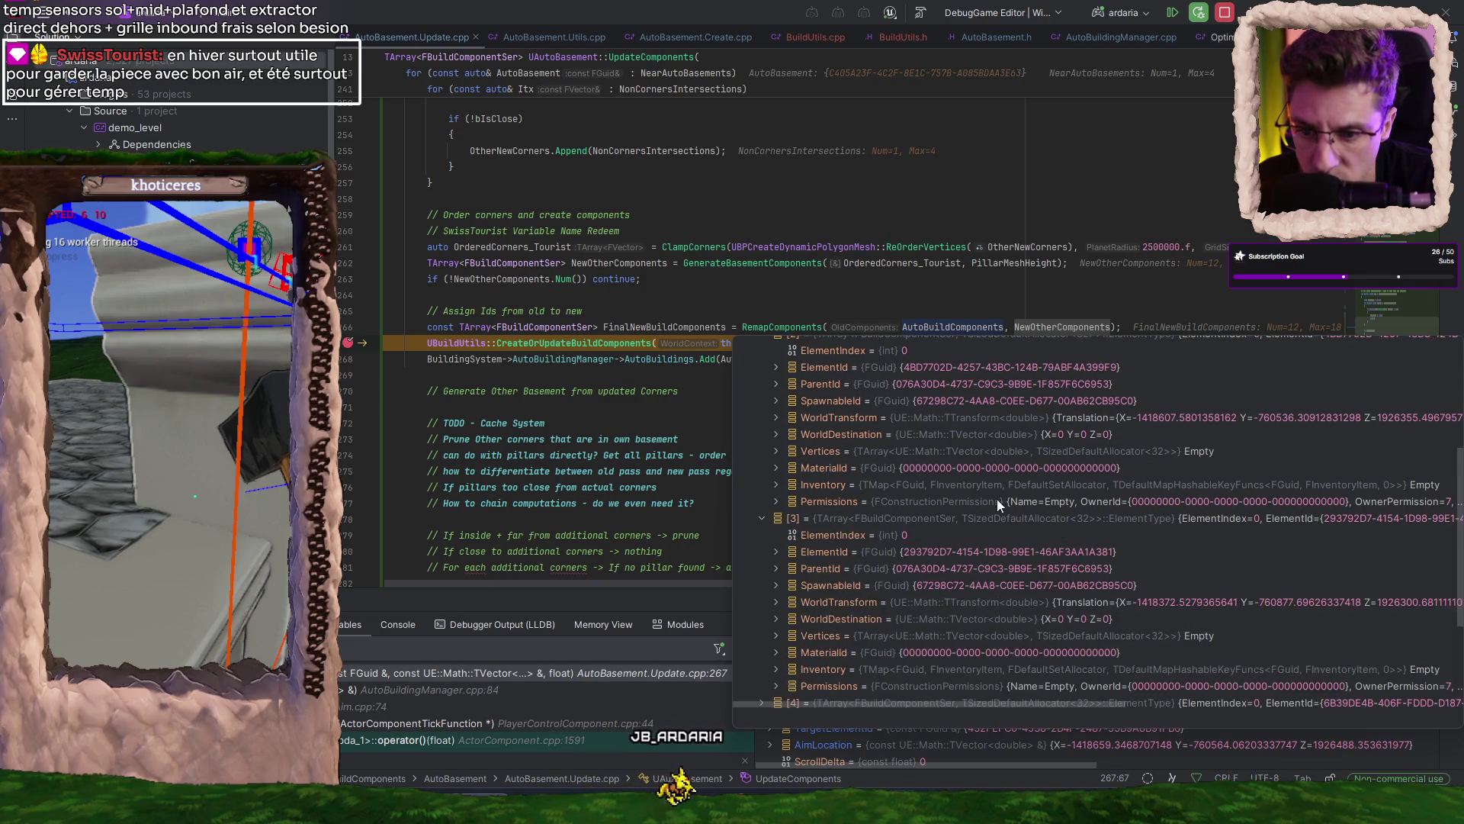
scroll(996, 498, "down", 5)
scroll(1184, 506, "down", 2)
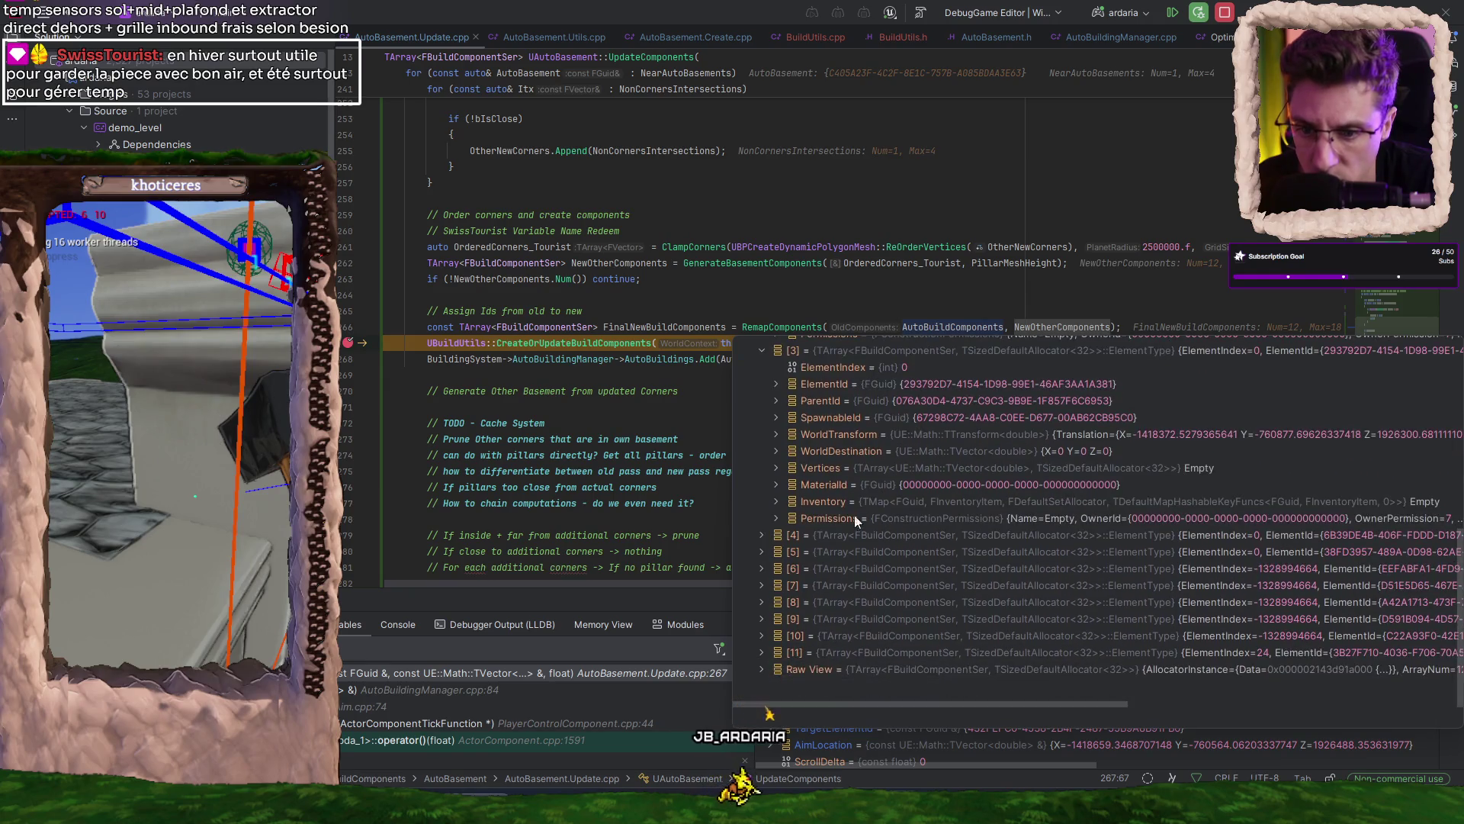
- Open entries [4] and [5] and scroll through to compare their IDs and transforms
left_click(761, 534)
scroll(1144, 500, "down", 4)
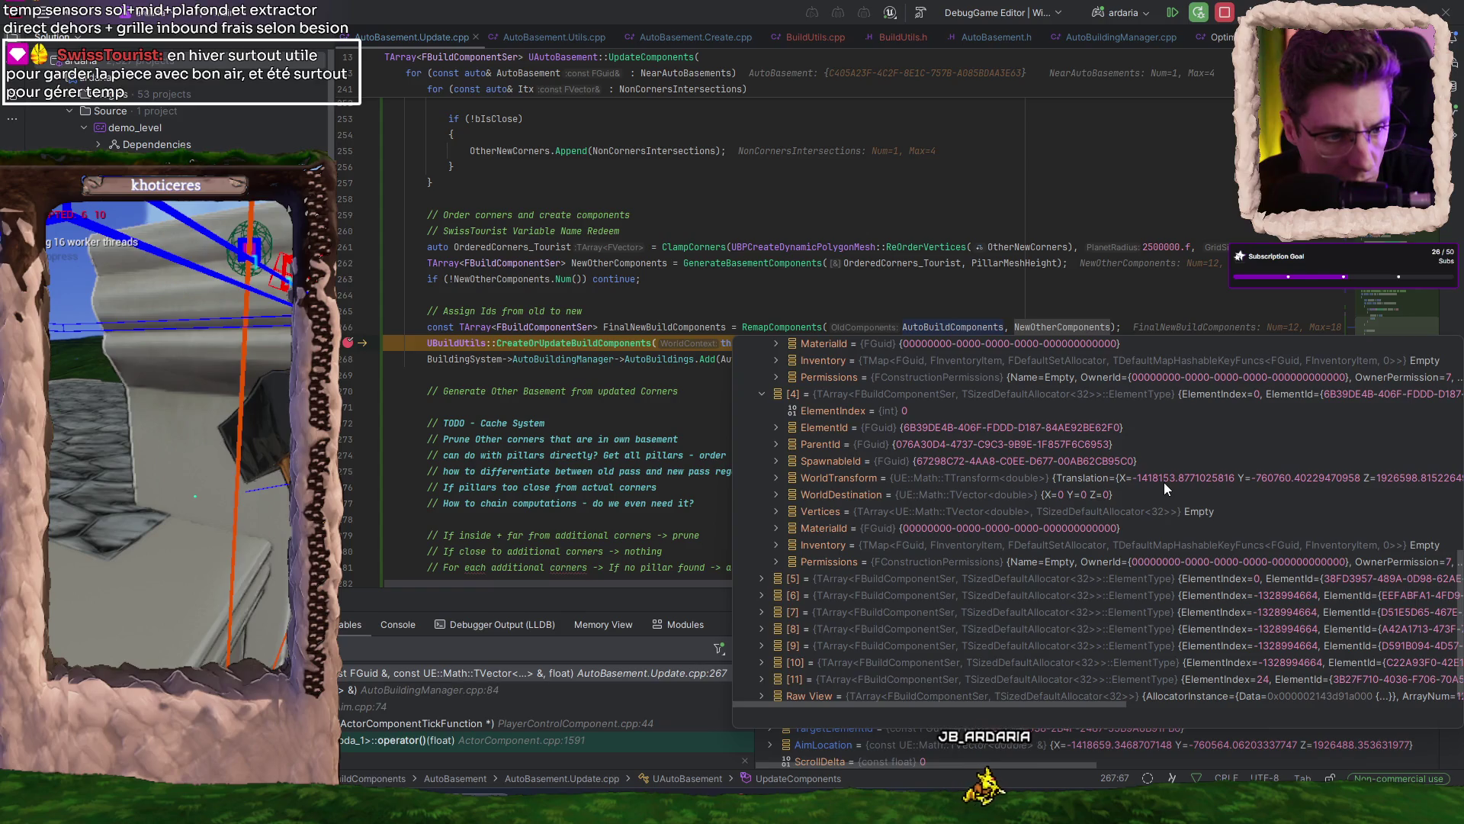
scroll(1016, 511, "down", 2)
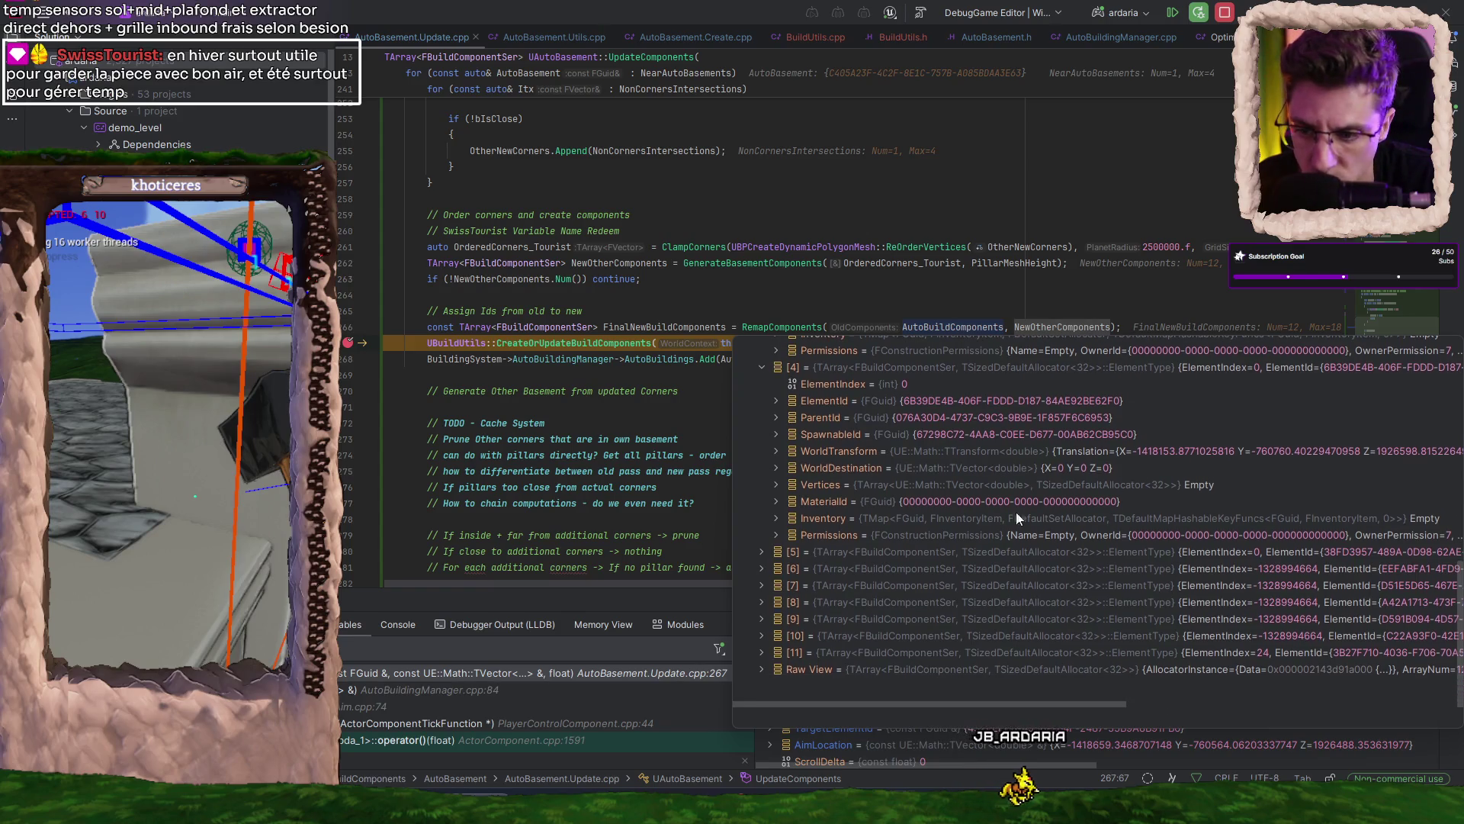
left_click(761, 552)
scroll(1057, 514, "down", 3)
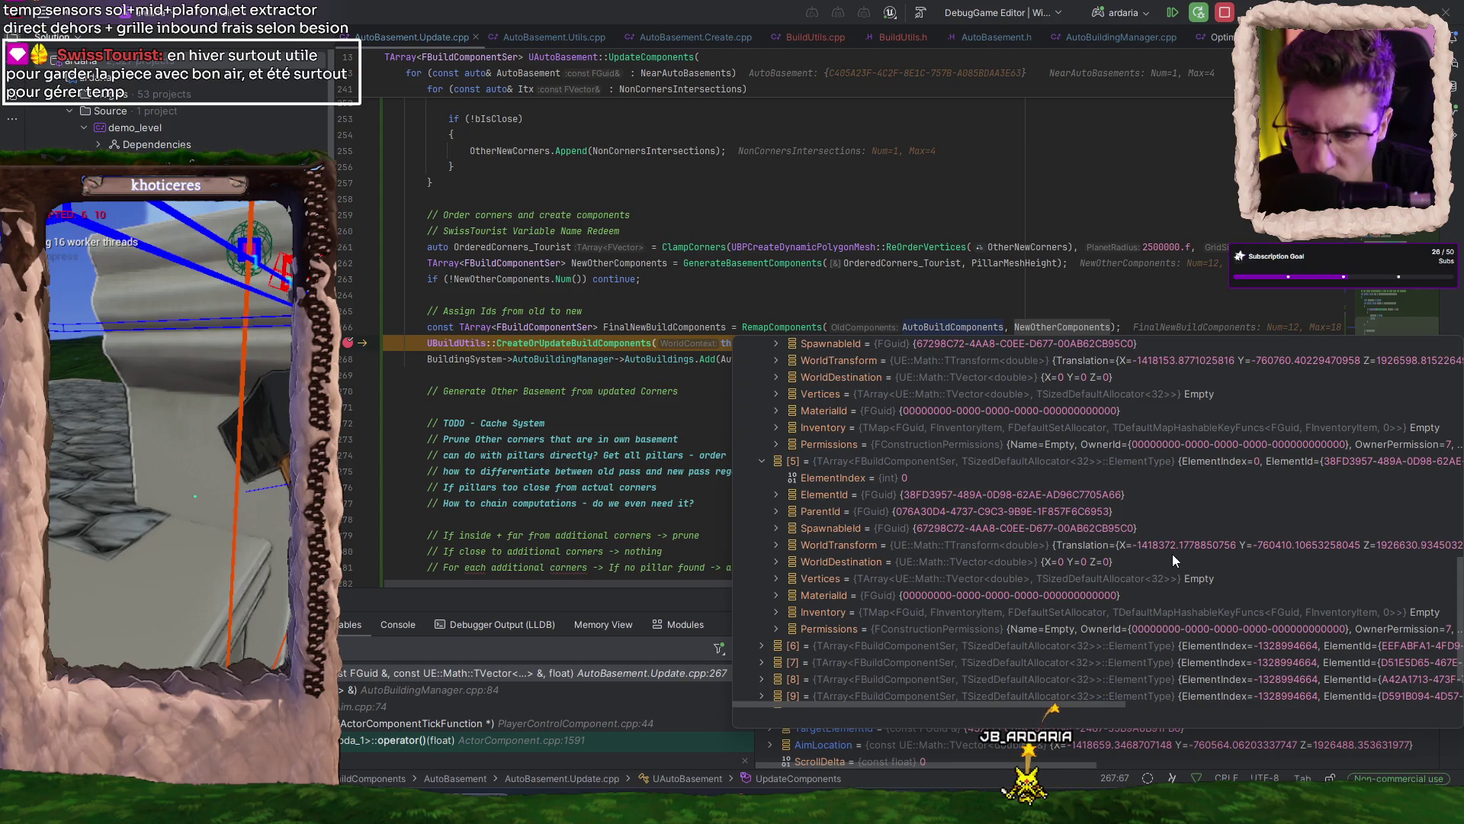
scroll(1169, 551, "up", 6)
scroll(1169, 549, "up", 7)
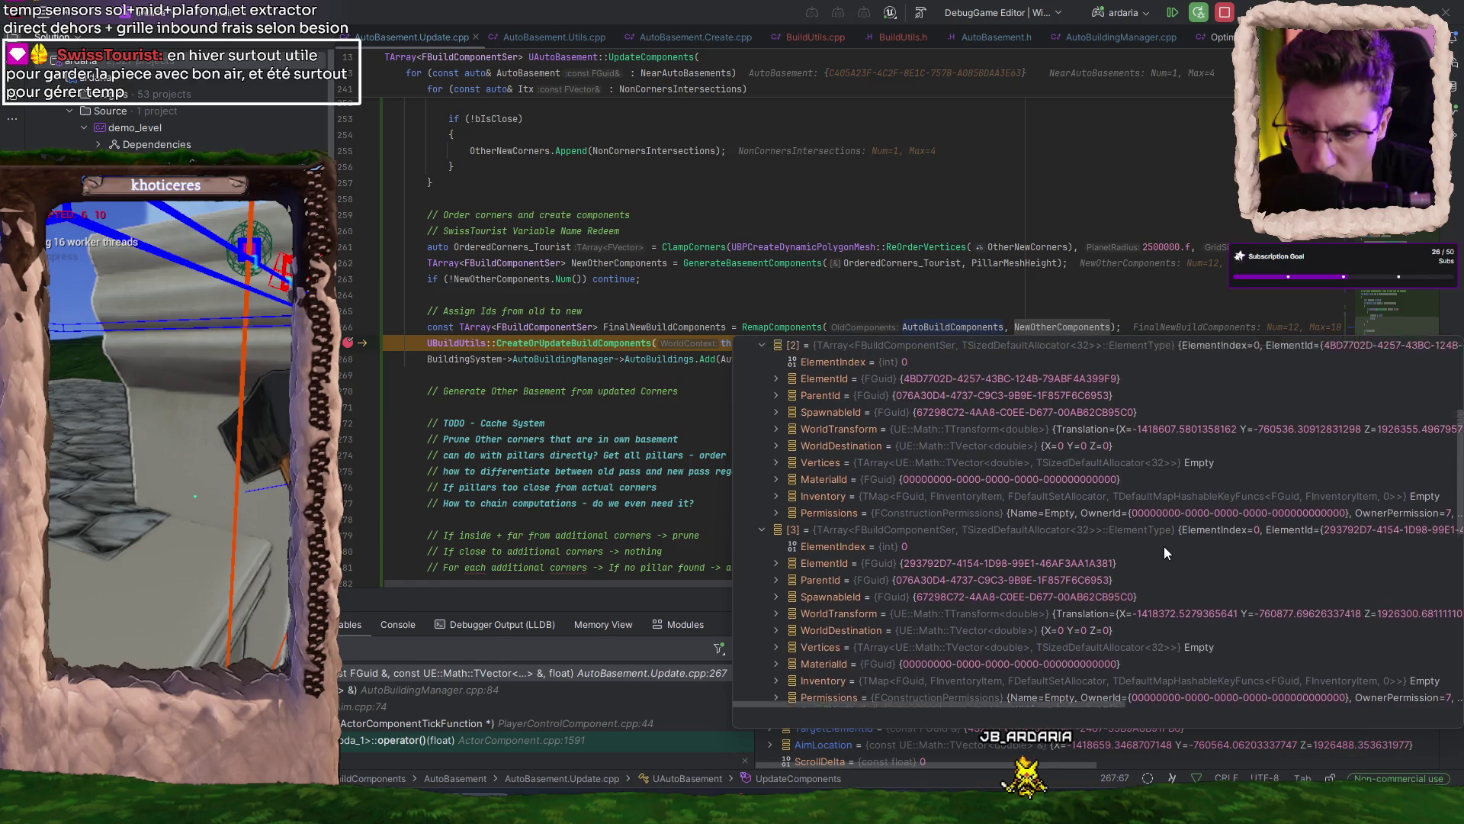
scroll(1164, 546, "up", 5)
scroll(1167, 435, "down", 5)
scroll(1168, 445, "down", 10)
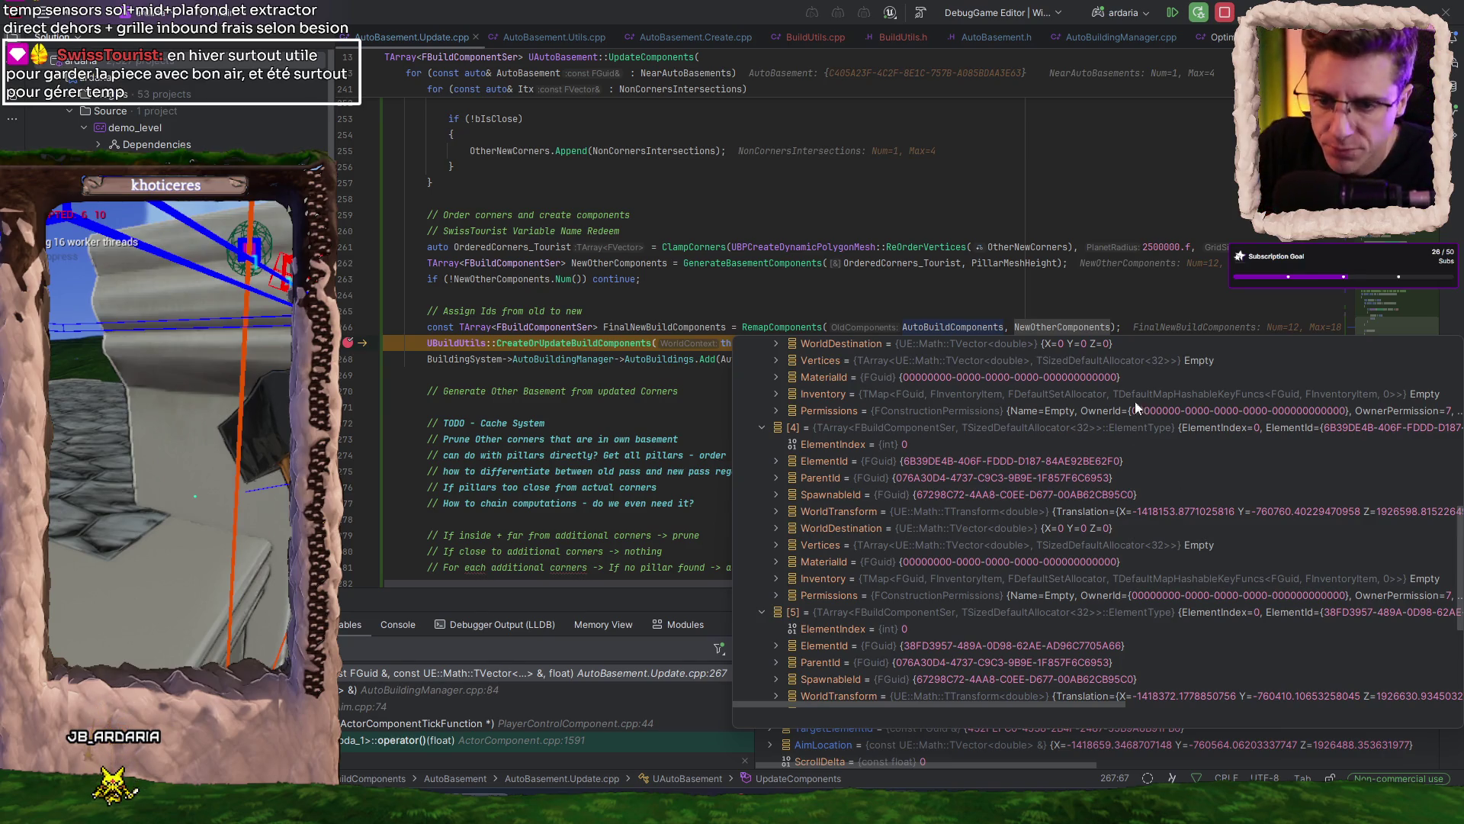
- Close the large popup and show NewOtherComponents' summary: Num=12, Max=24
left_click(1069, 328)
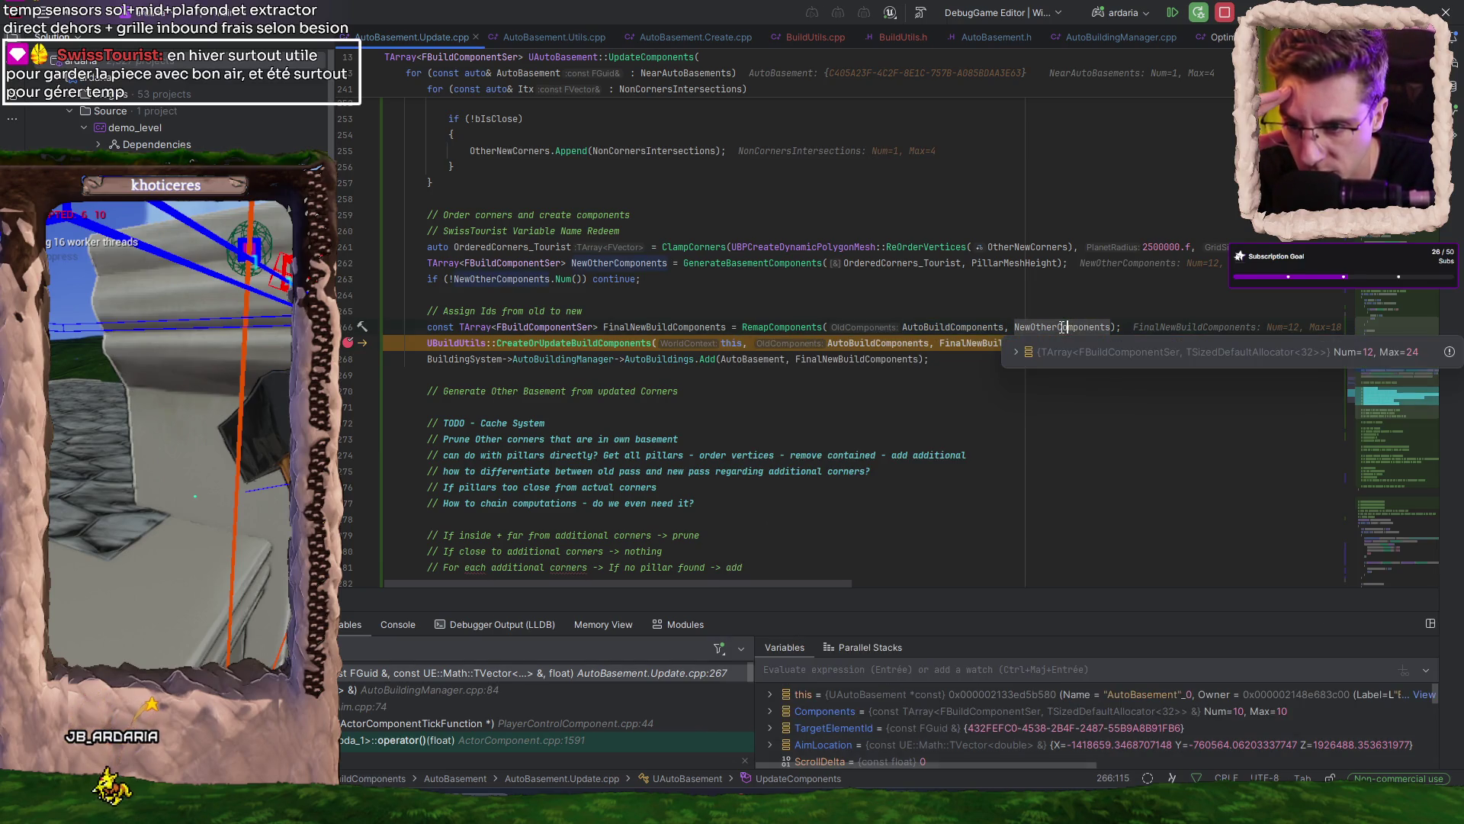
- Expand AutoBuildComponents' entries [1] through [4] and scroll through their fields
left_click(991, 353)
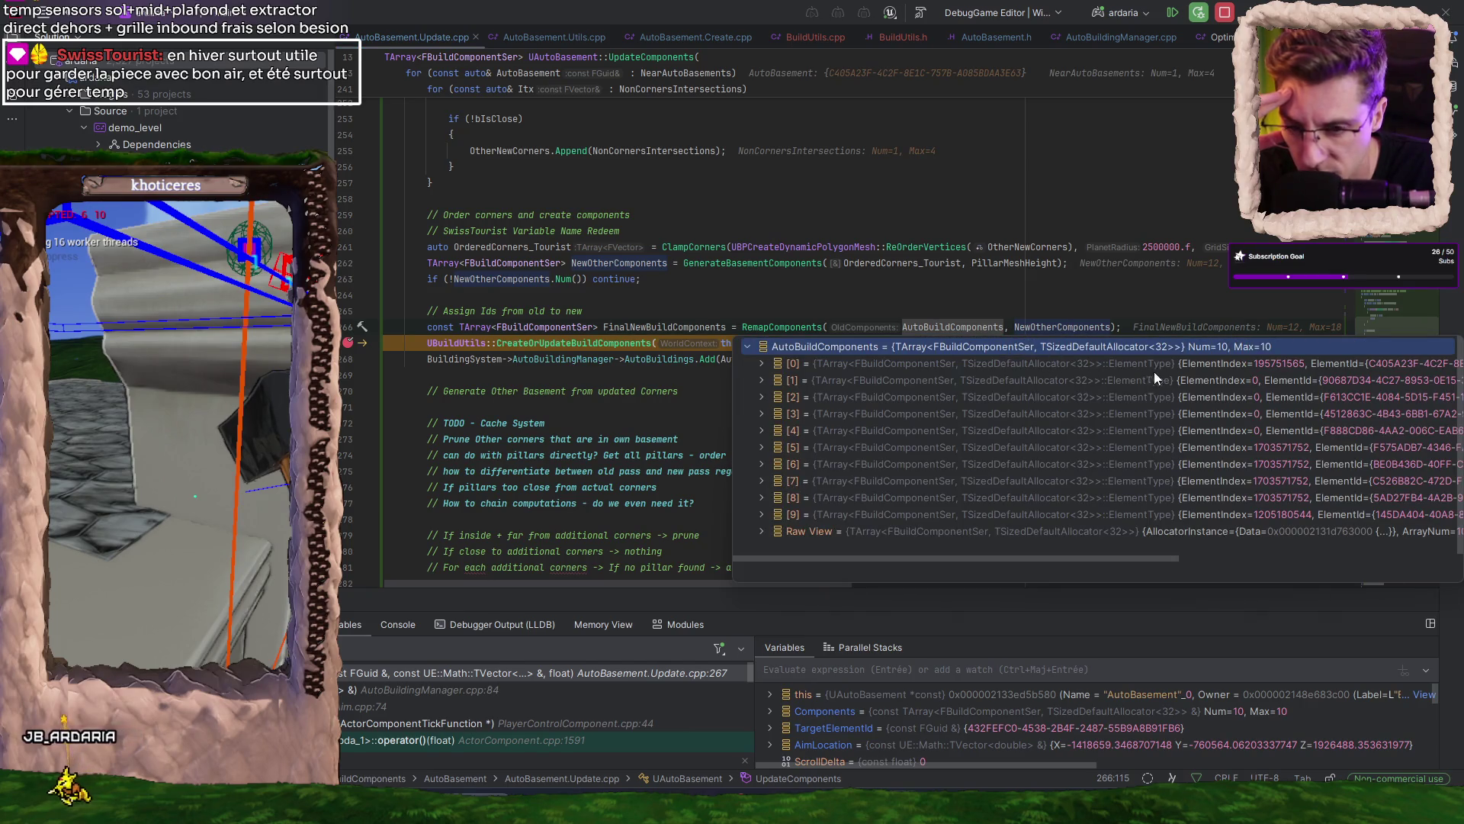
double_click(1102, 380)
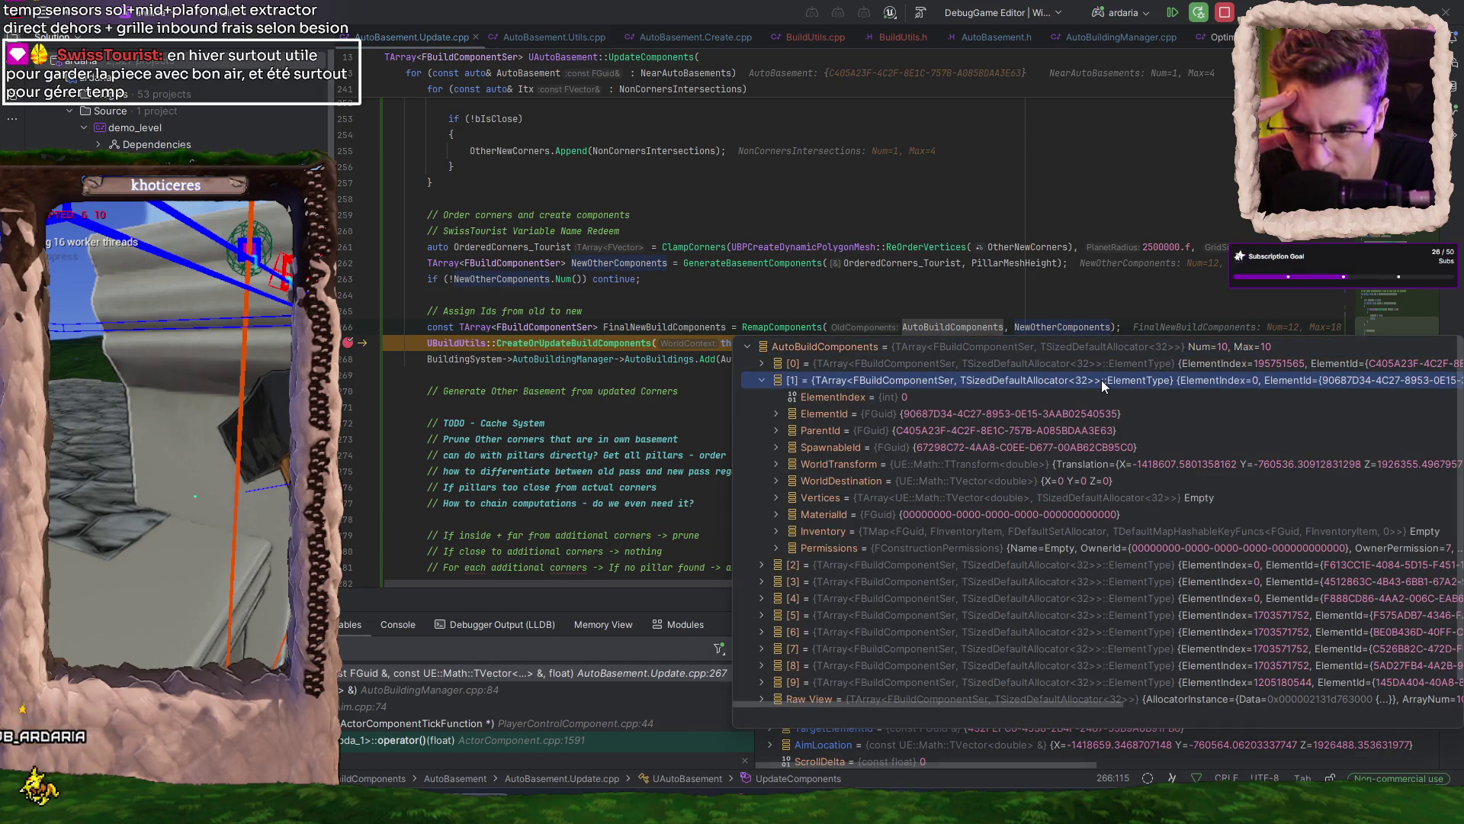
double_click(1025, 566)
scroll(1086, 500, "down", 3)
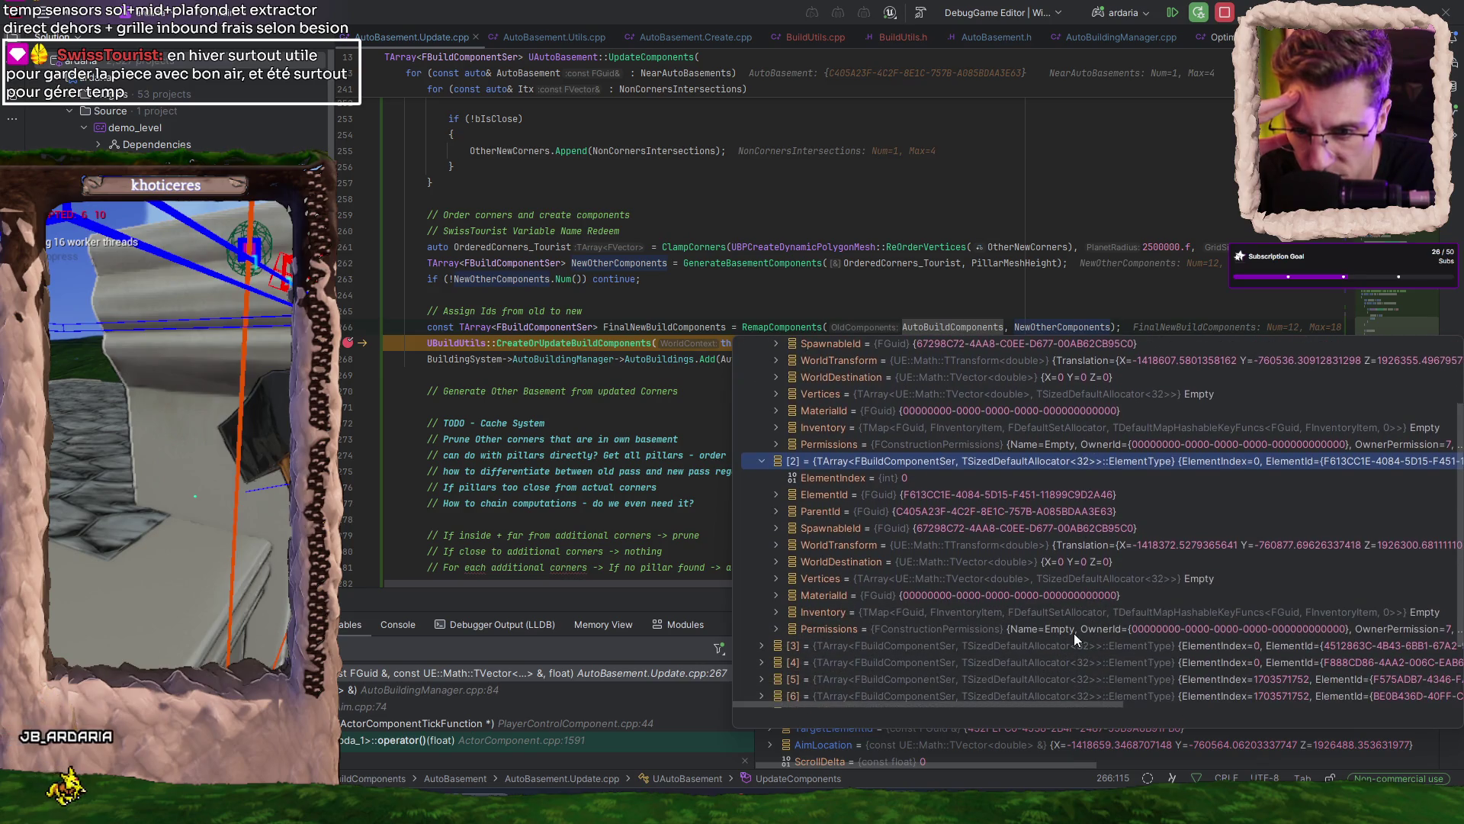
double_click(1045, 646)
scroll(1109, 545, "down", 3)
scroll(1175, 588, "down", 3)
double_click(1033, 570)
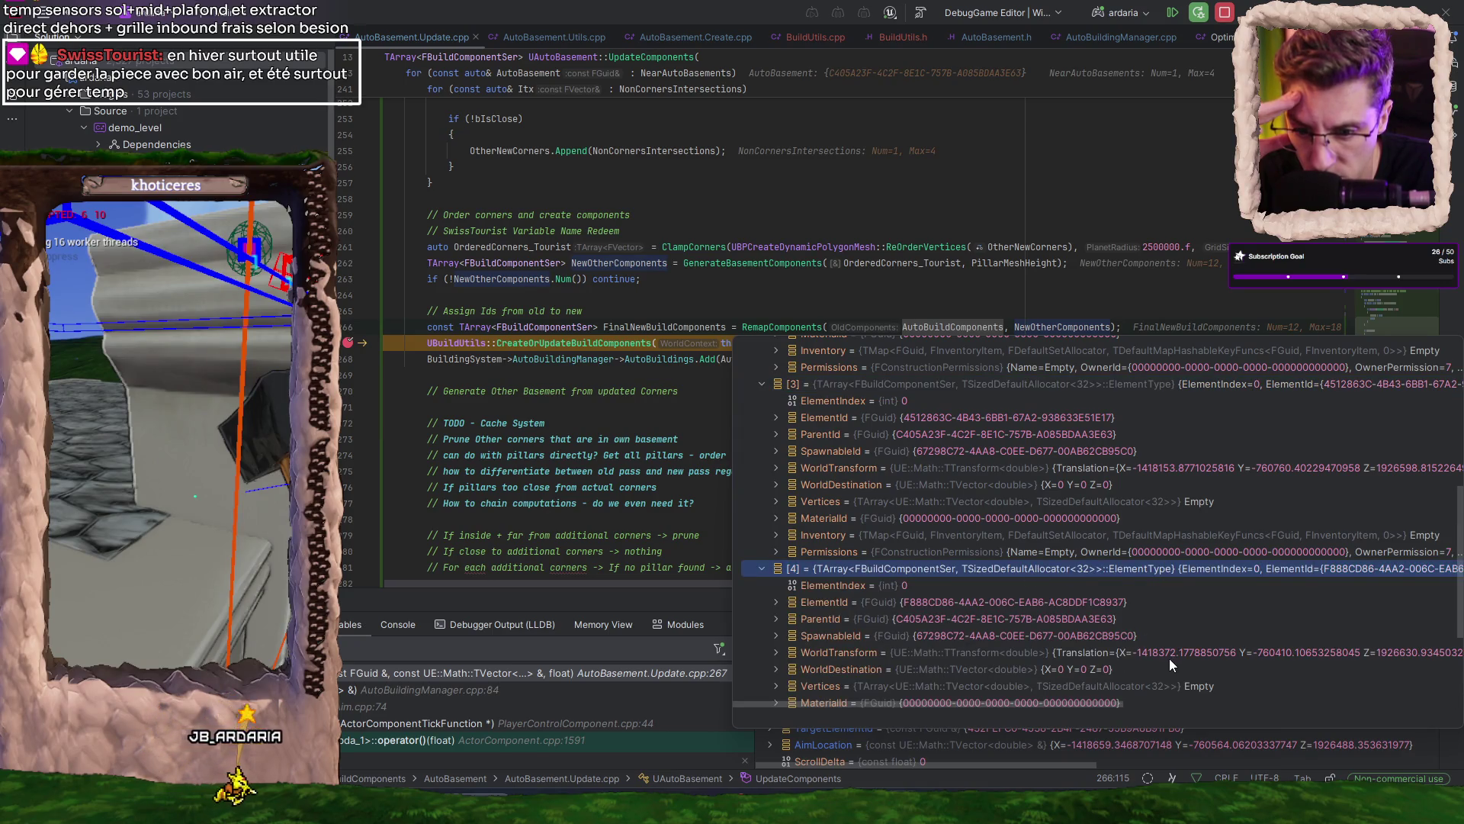
scroll(1169, 656, "up", 3)
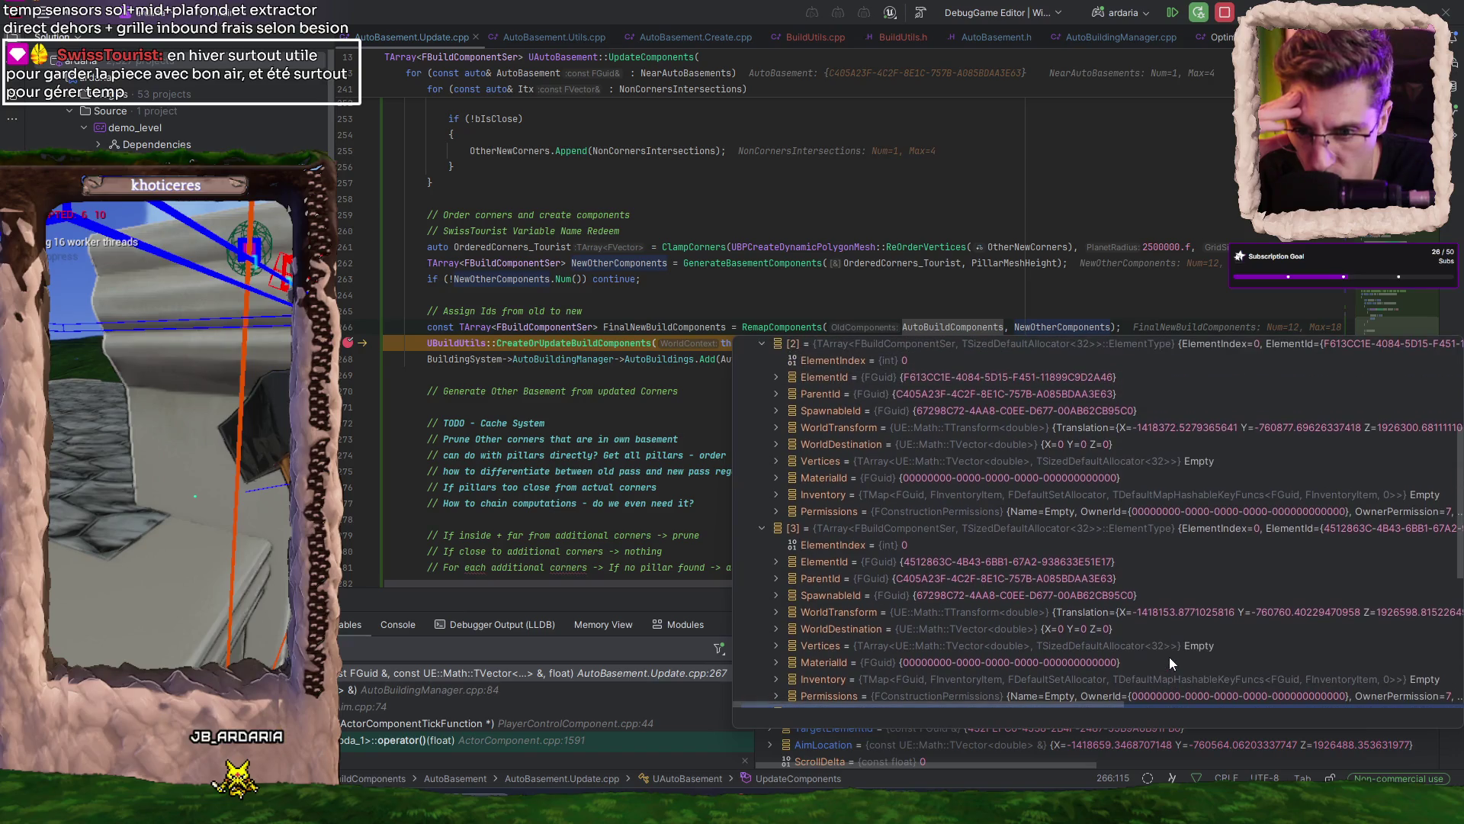
scroll(1169, 656, "down", 3)
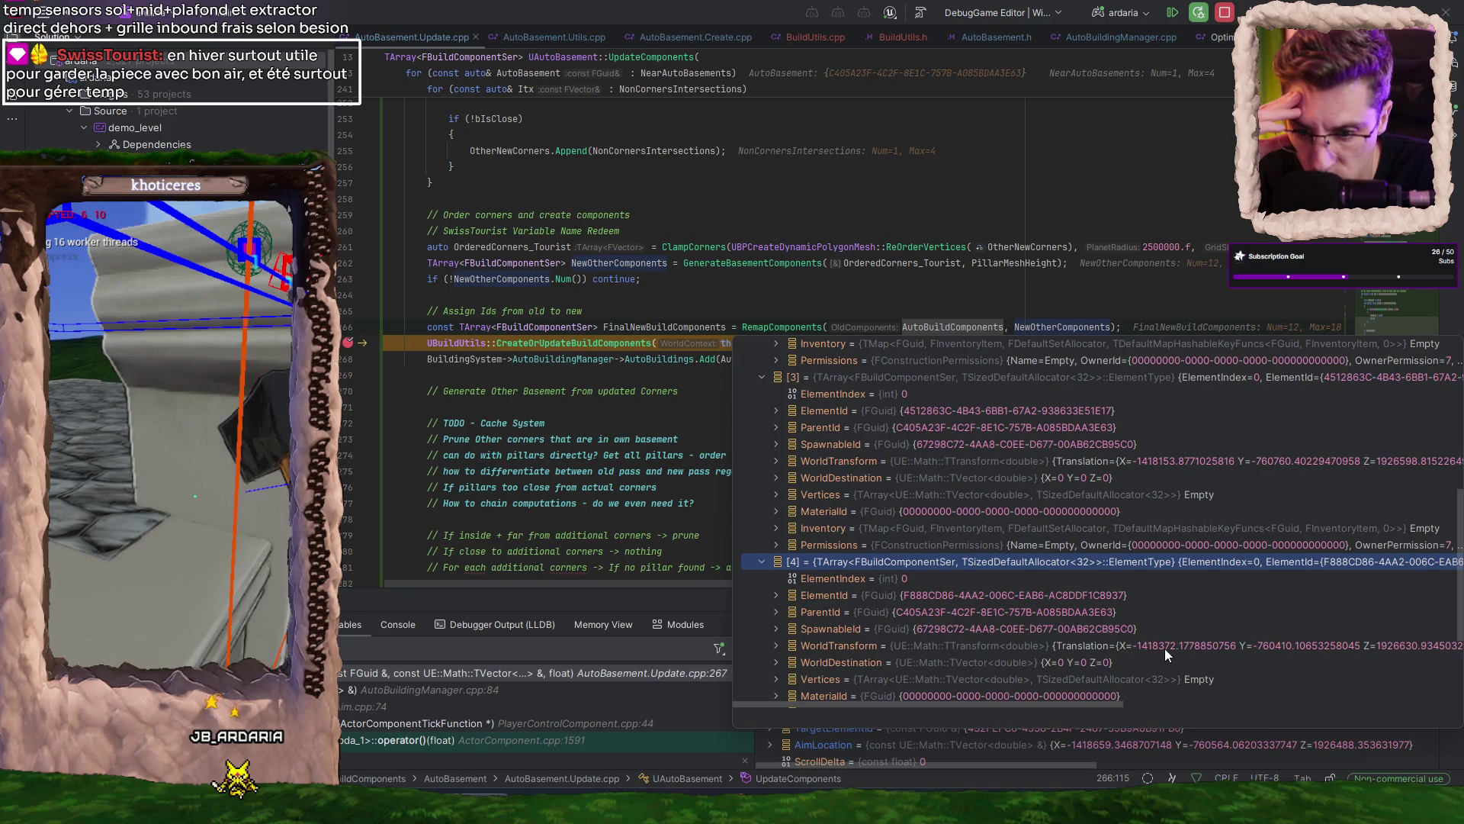
scroll(1165, 648, "up", 3)
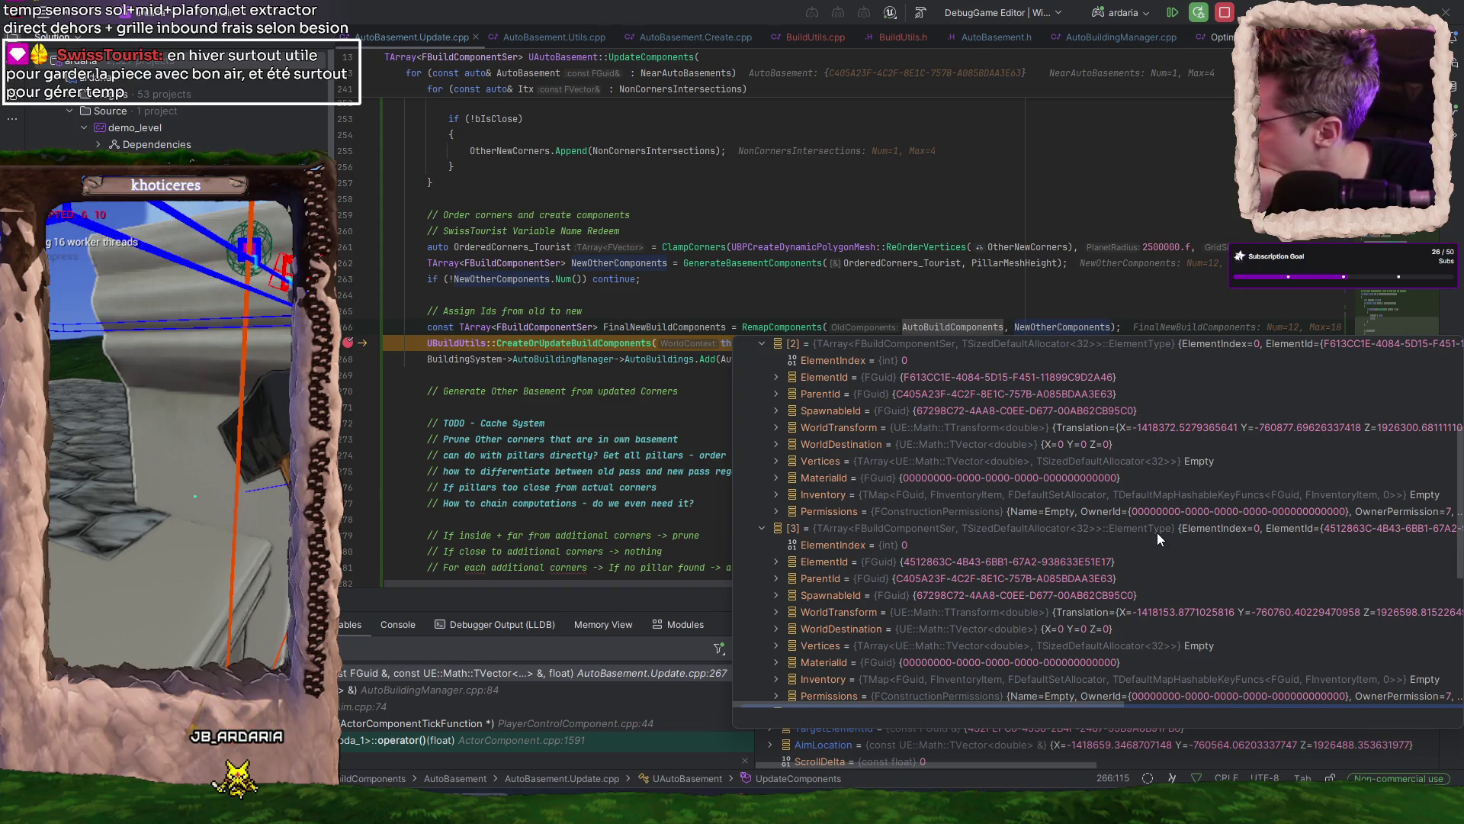
scroll(1155, 530, "up", 1)
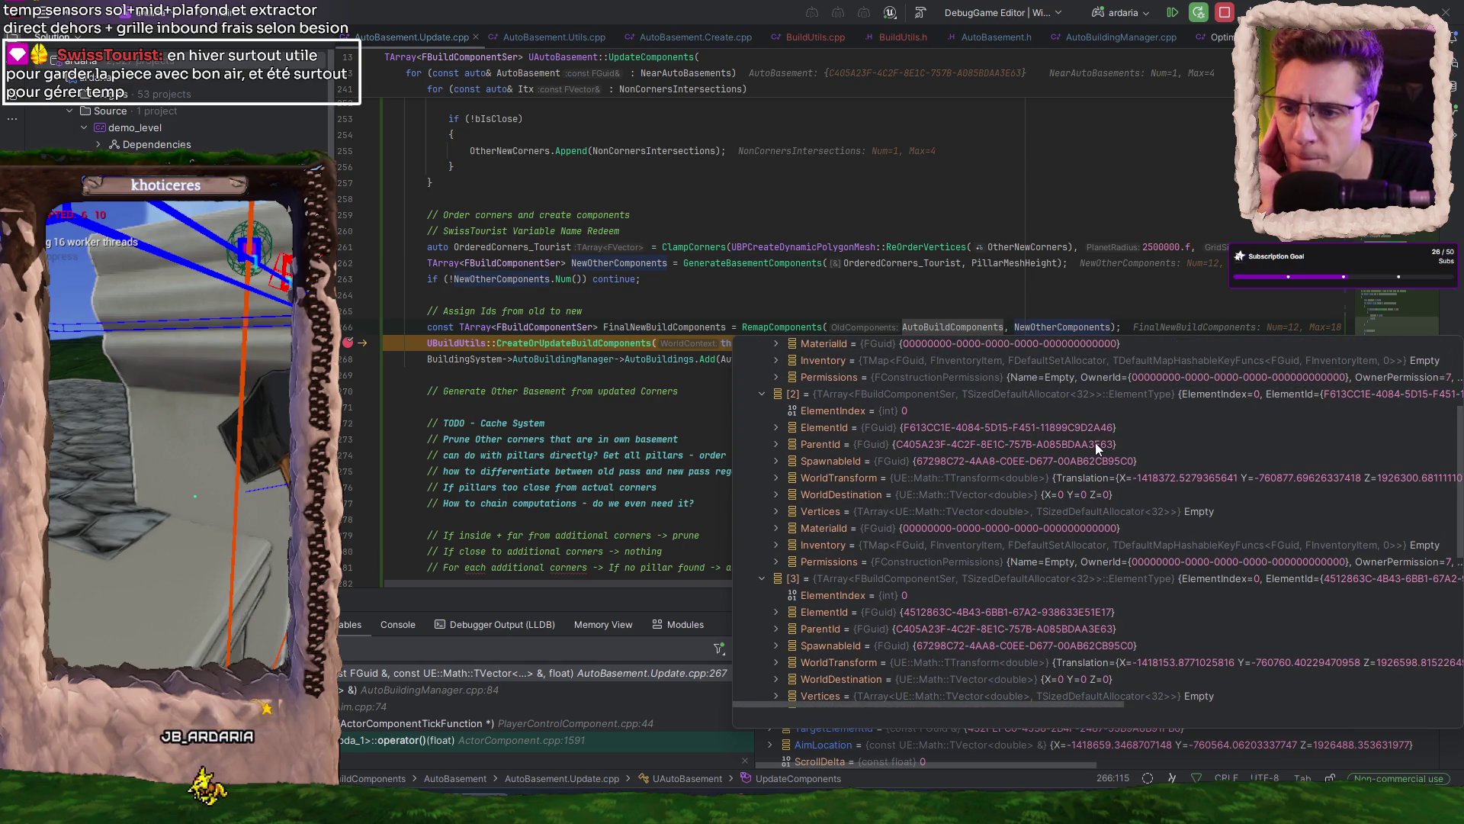
scroll(1095, 442, "up", 3)
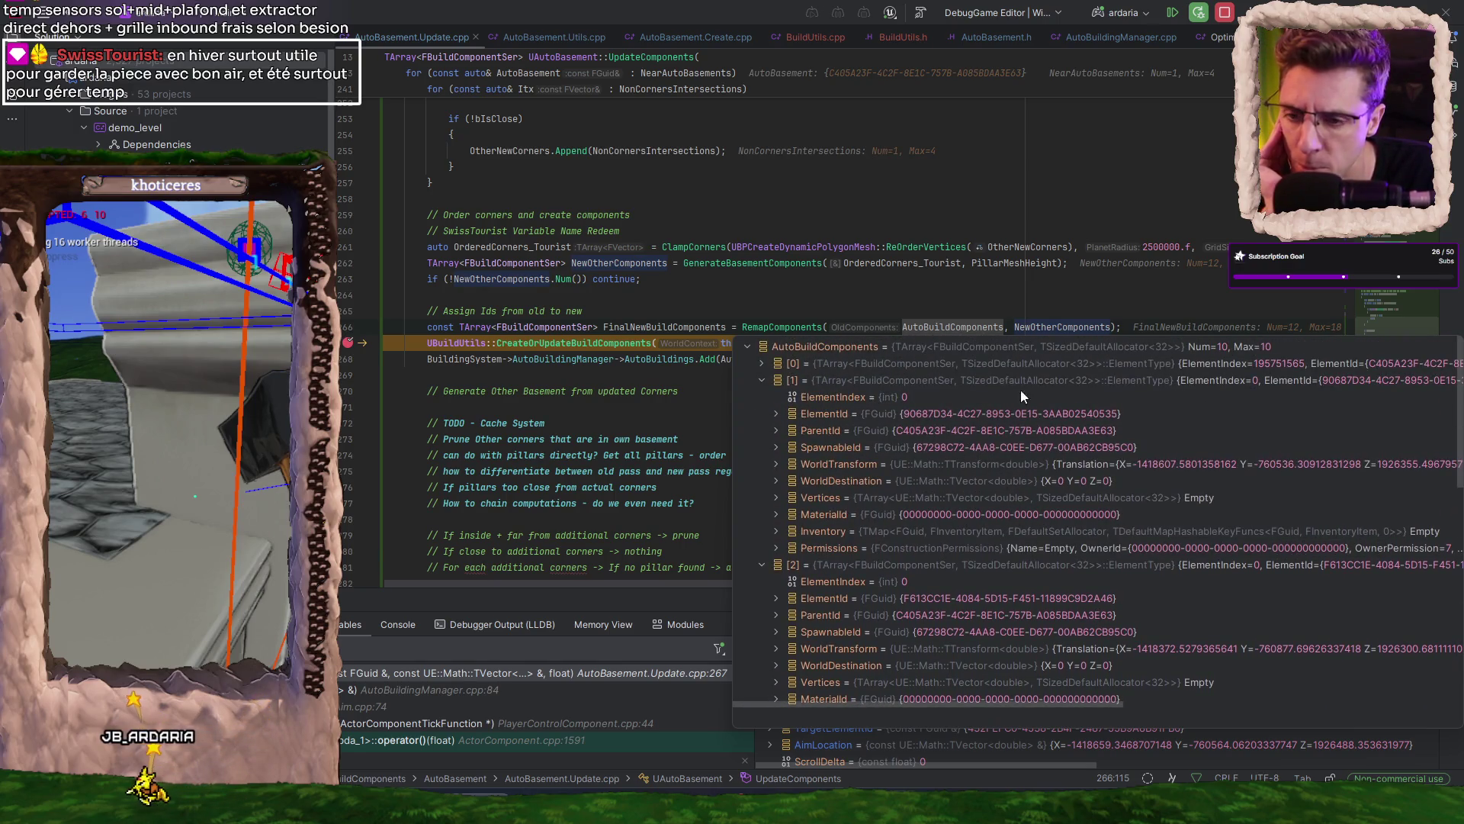
scroll(1032, 397, "down", 4)
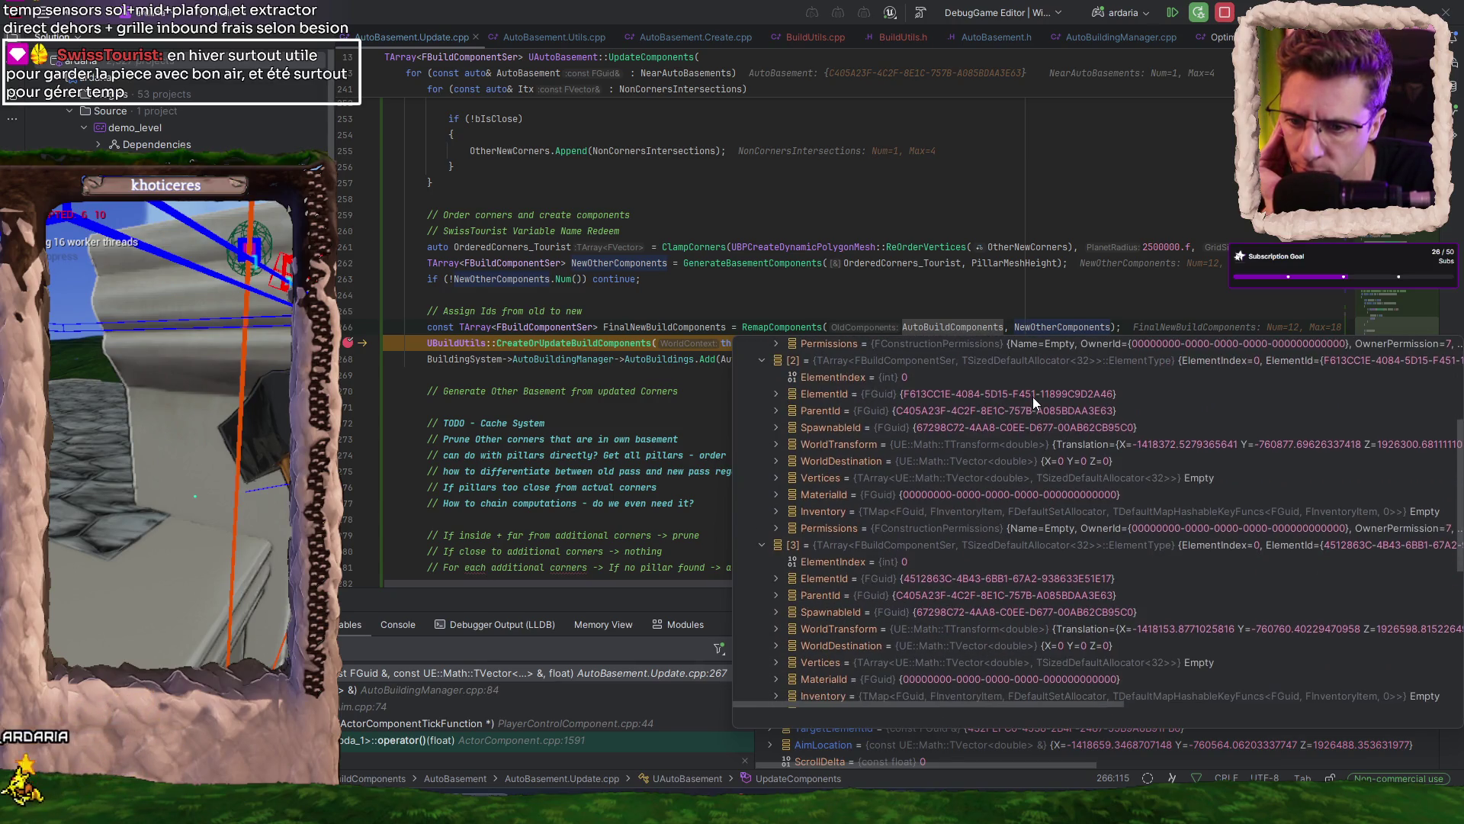
scroll(1032, 396, "down", 3)
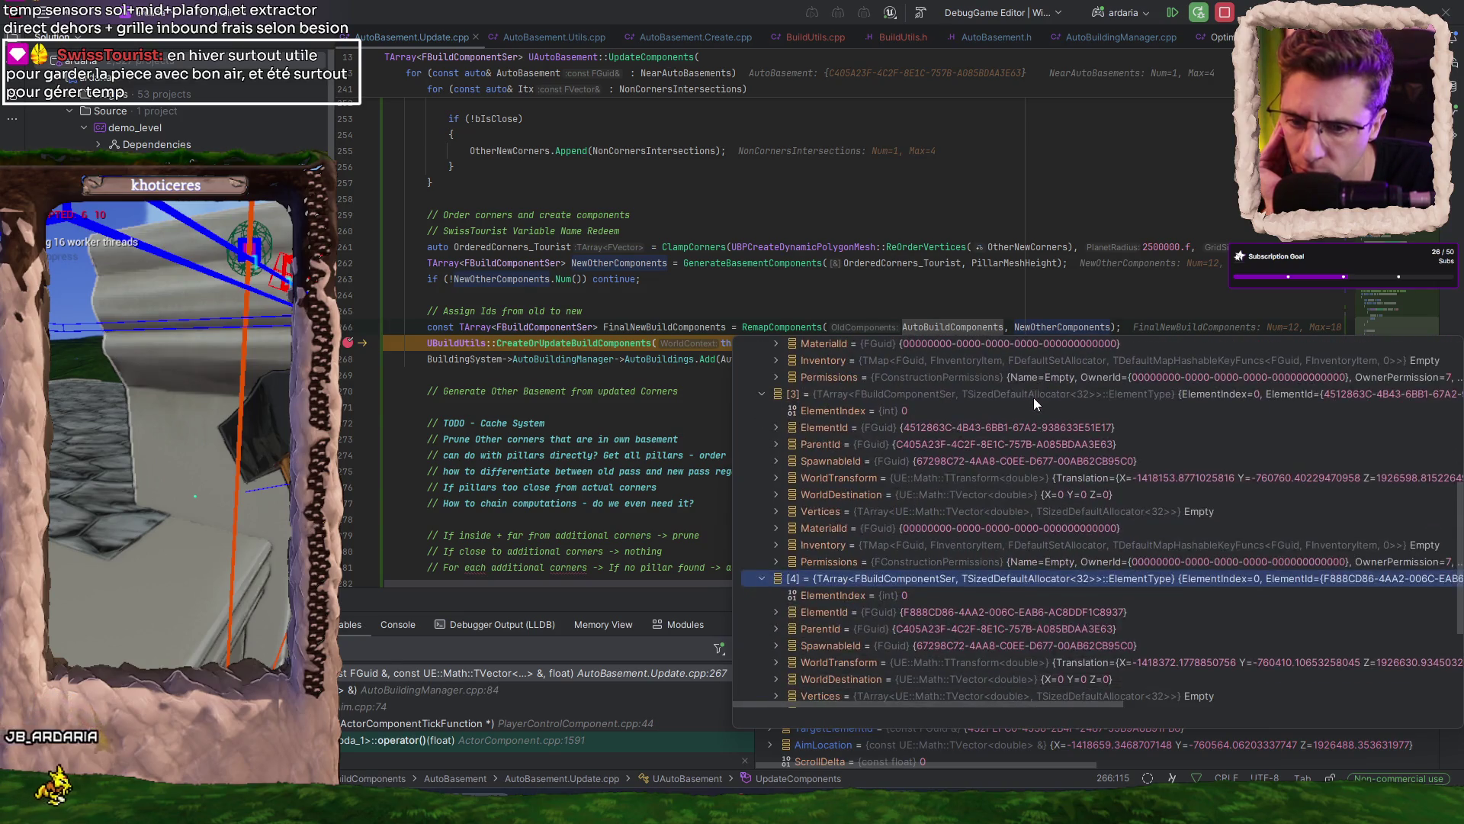
scroll(1034, 400, "down", 1)
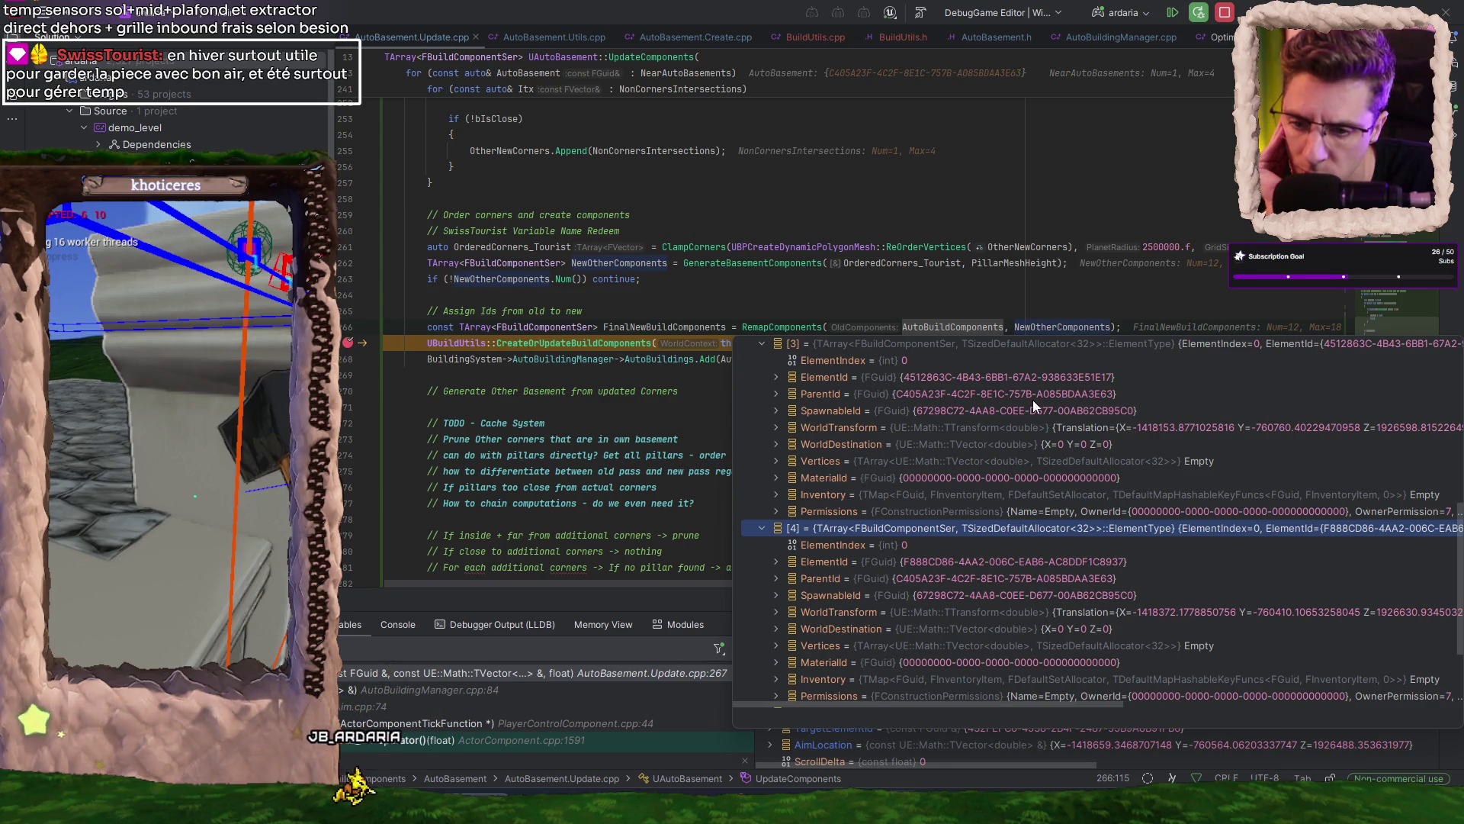
scroll(1032, 399, "up", 5)
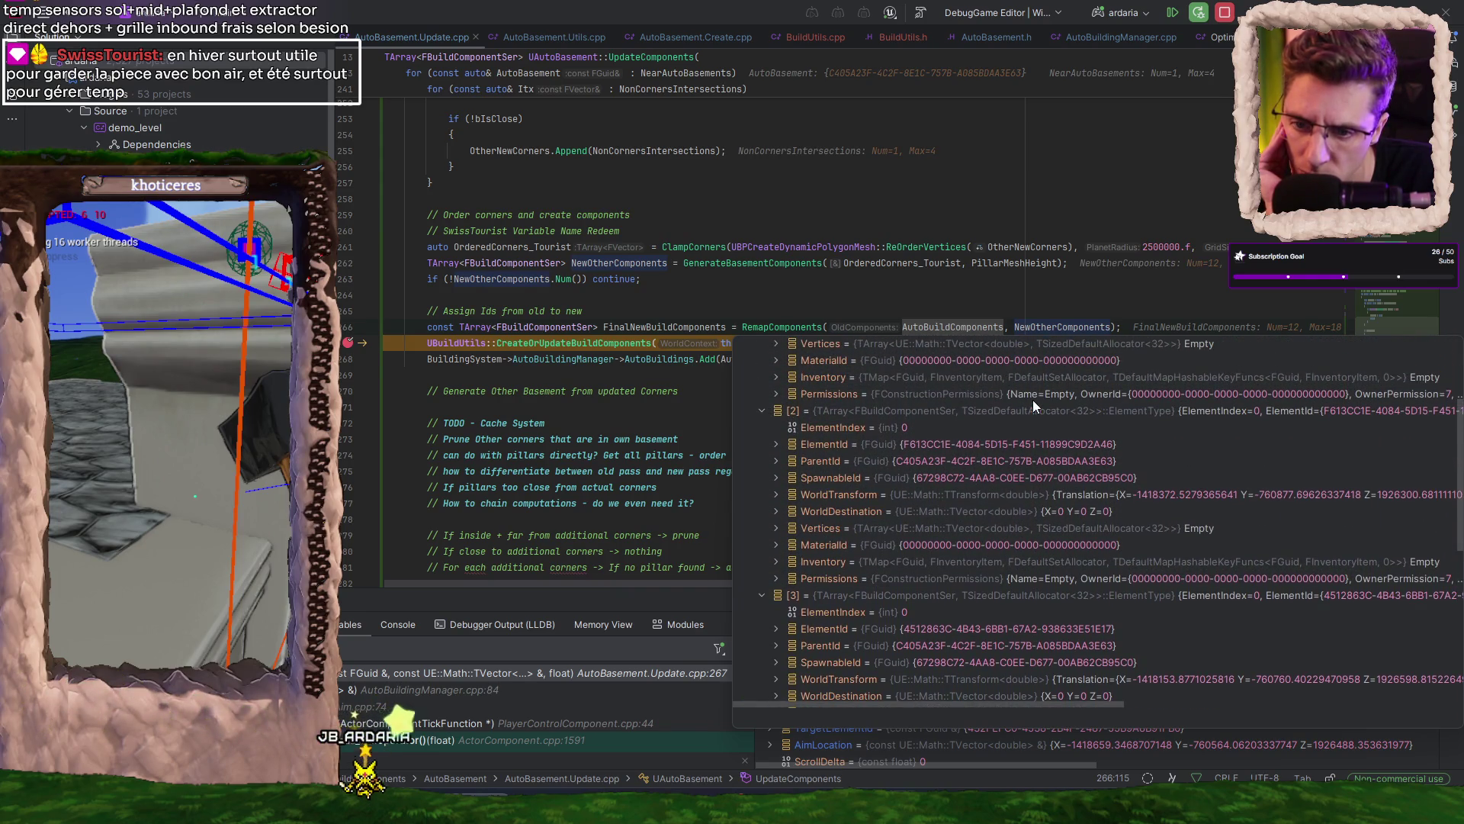
scroll(1032, 399, "down", 5)
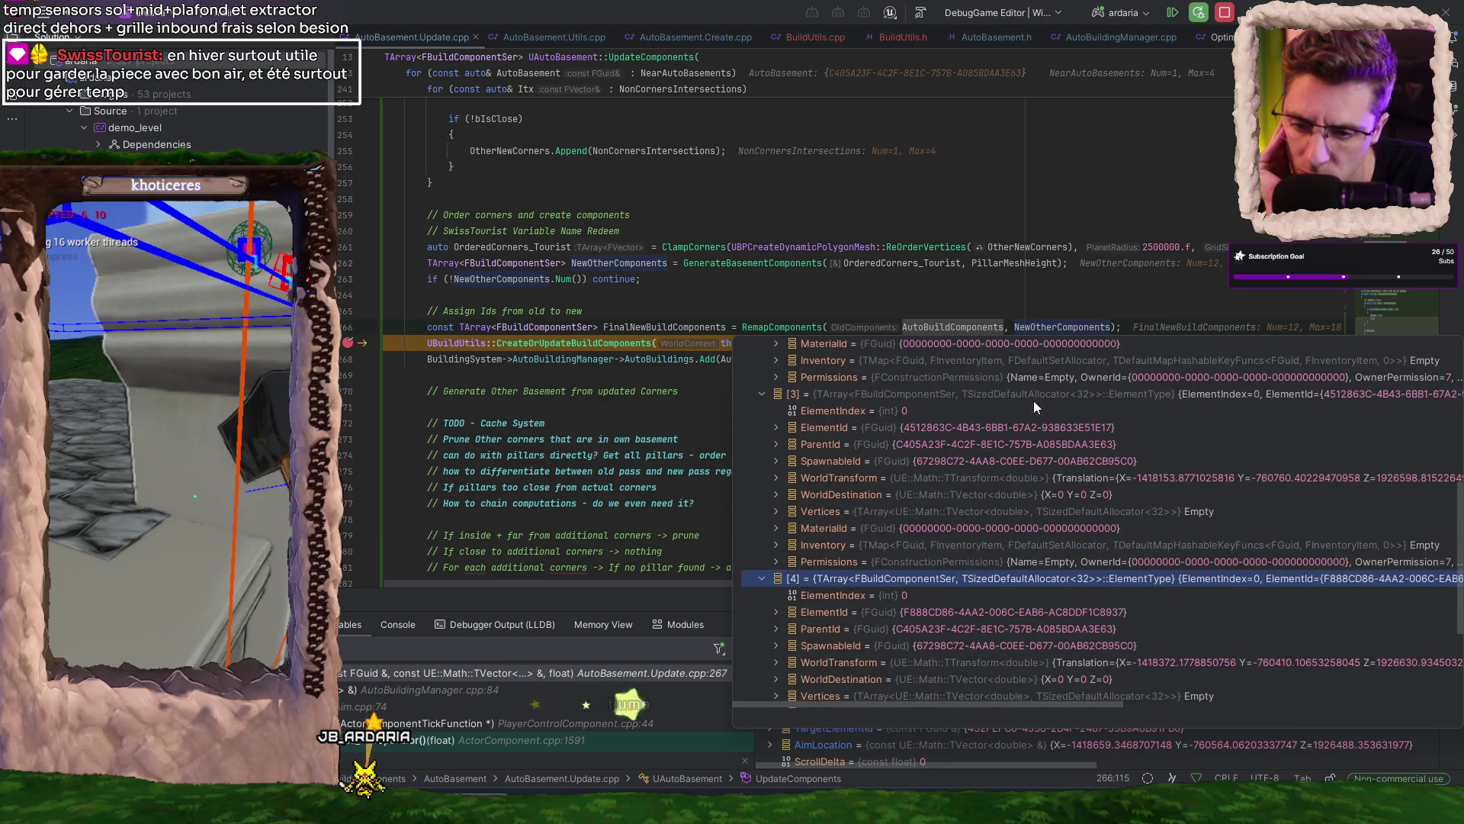
scroll(1032, 401, "up", 5)
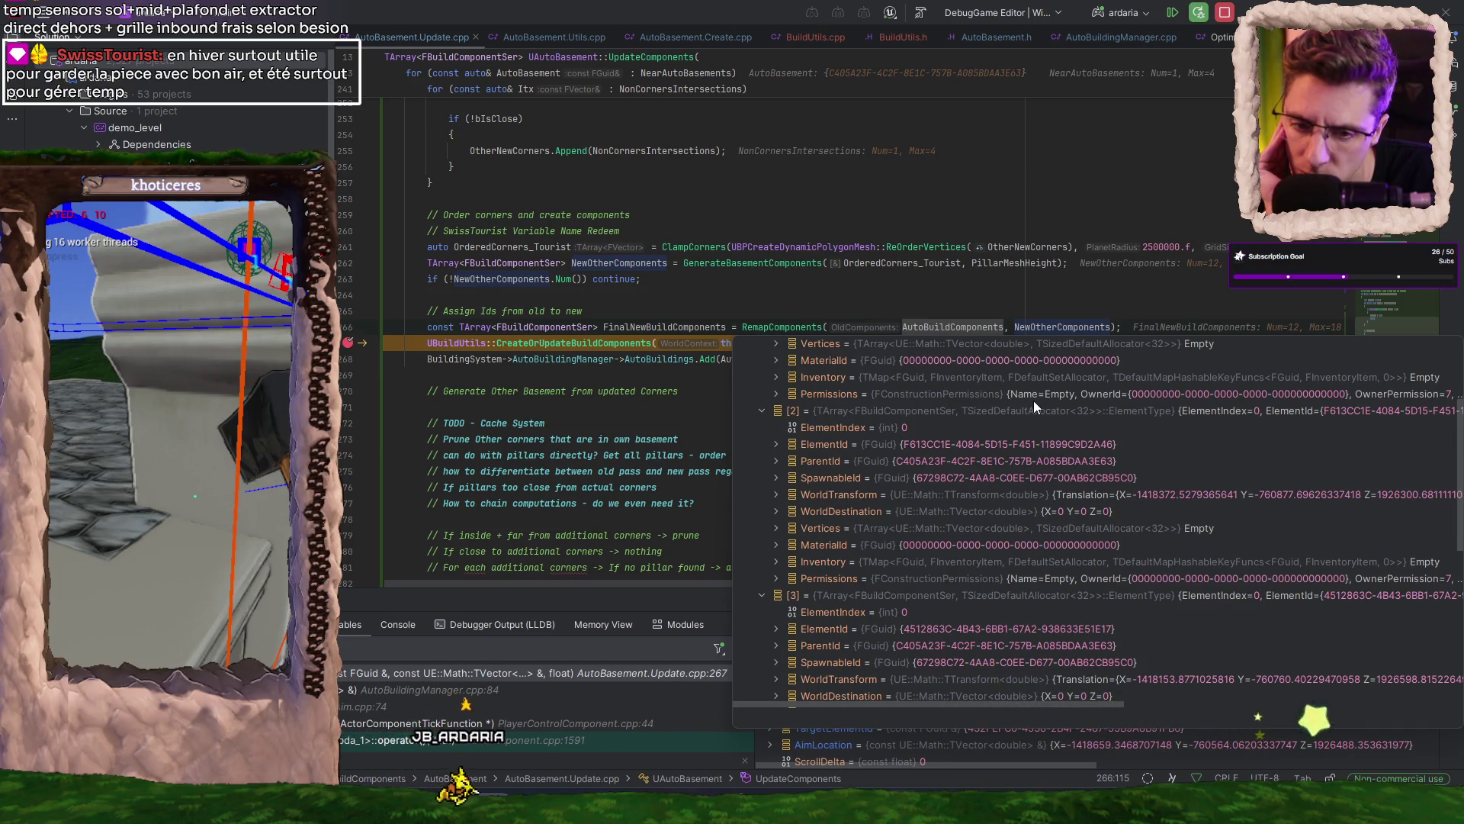
scroll(1034, 400, "down", 3)
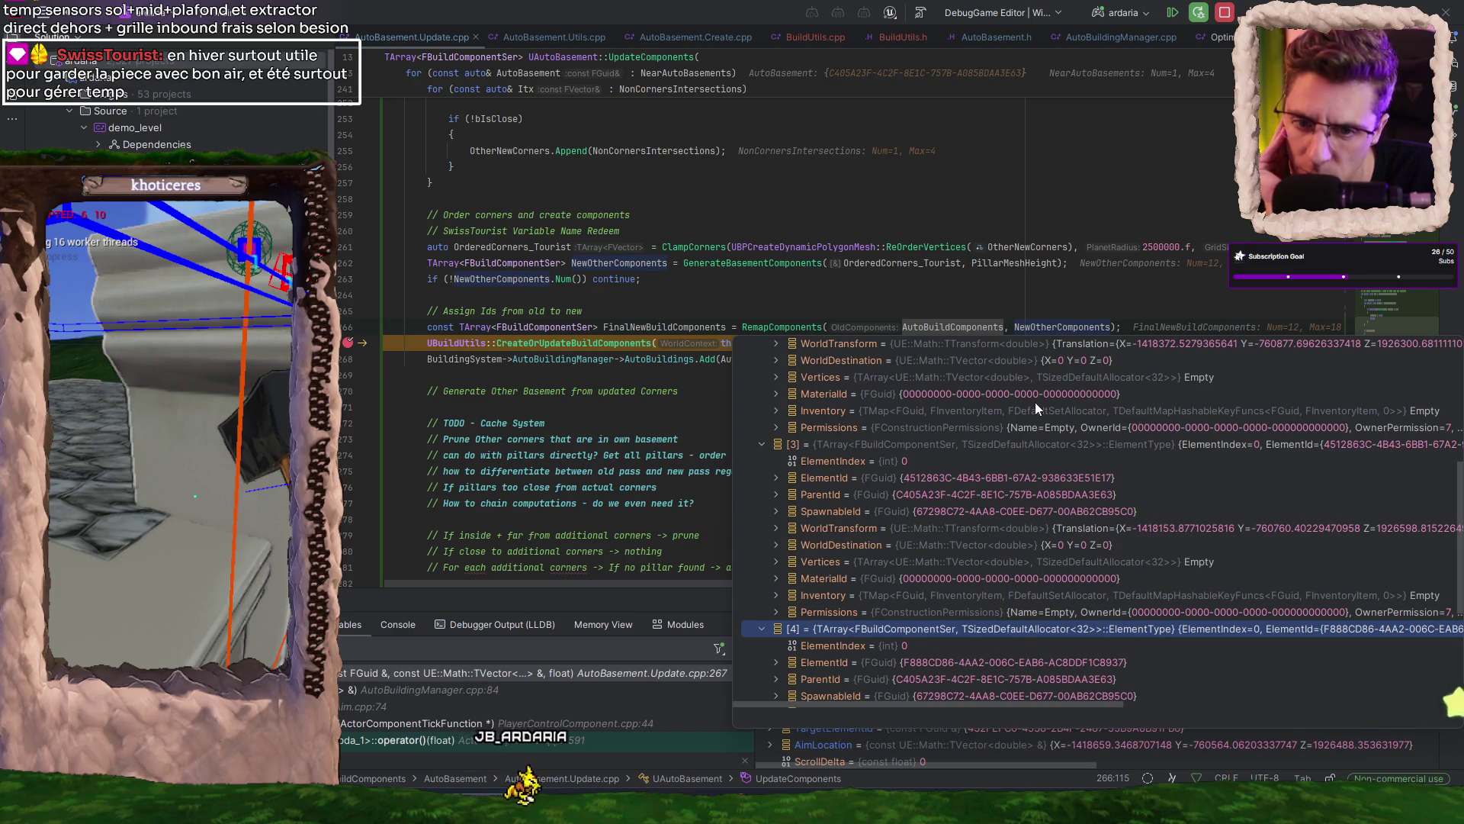
scroll(1035, 403, "down", 3)
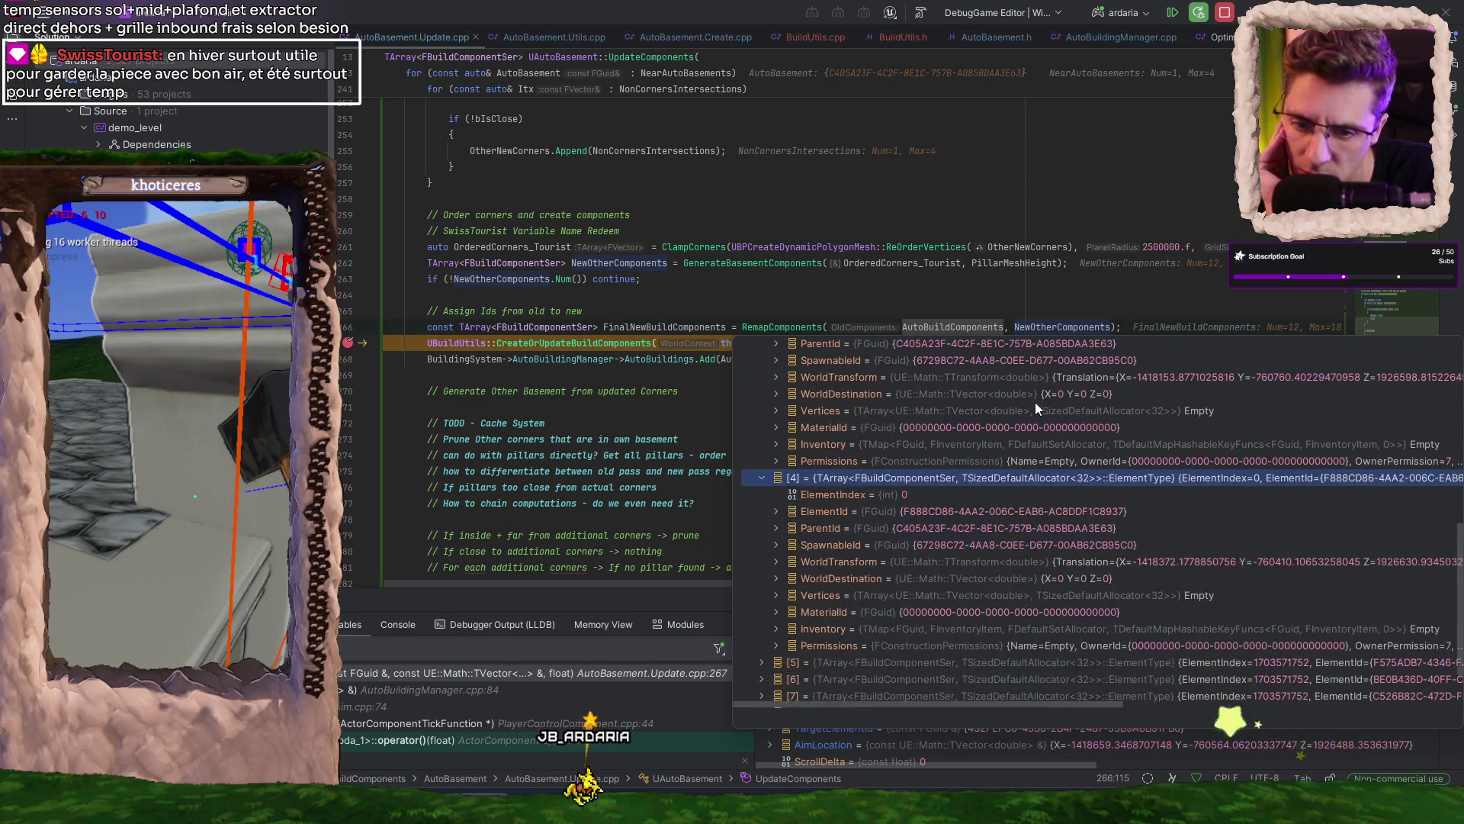
scroll(1035, 401, "up", 1)
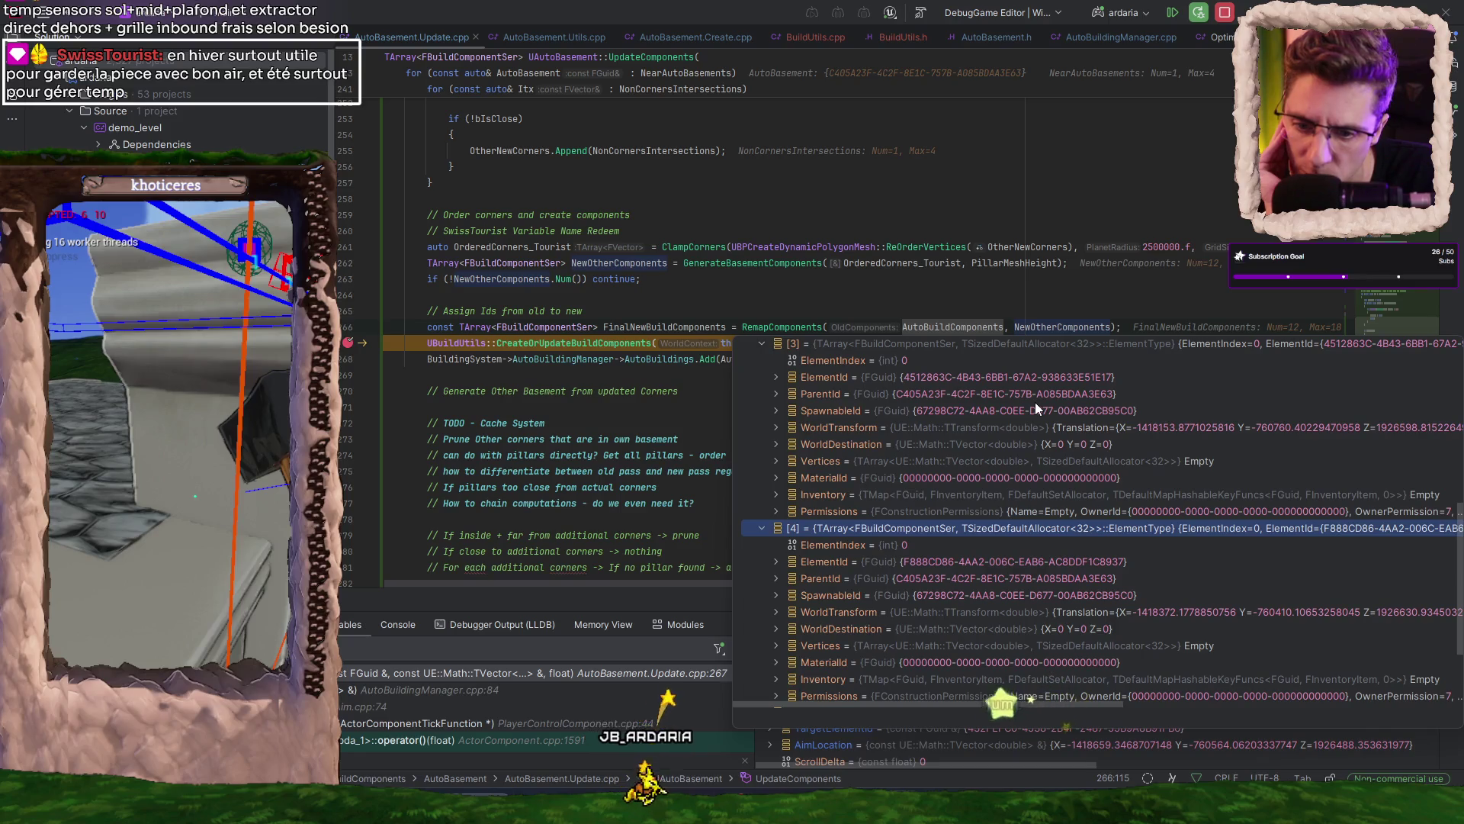
scroll(1035, 402, "up", 2)
scroll(1035, 401, "up", 1)
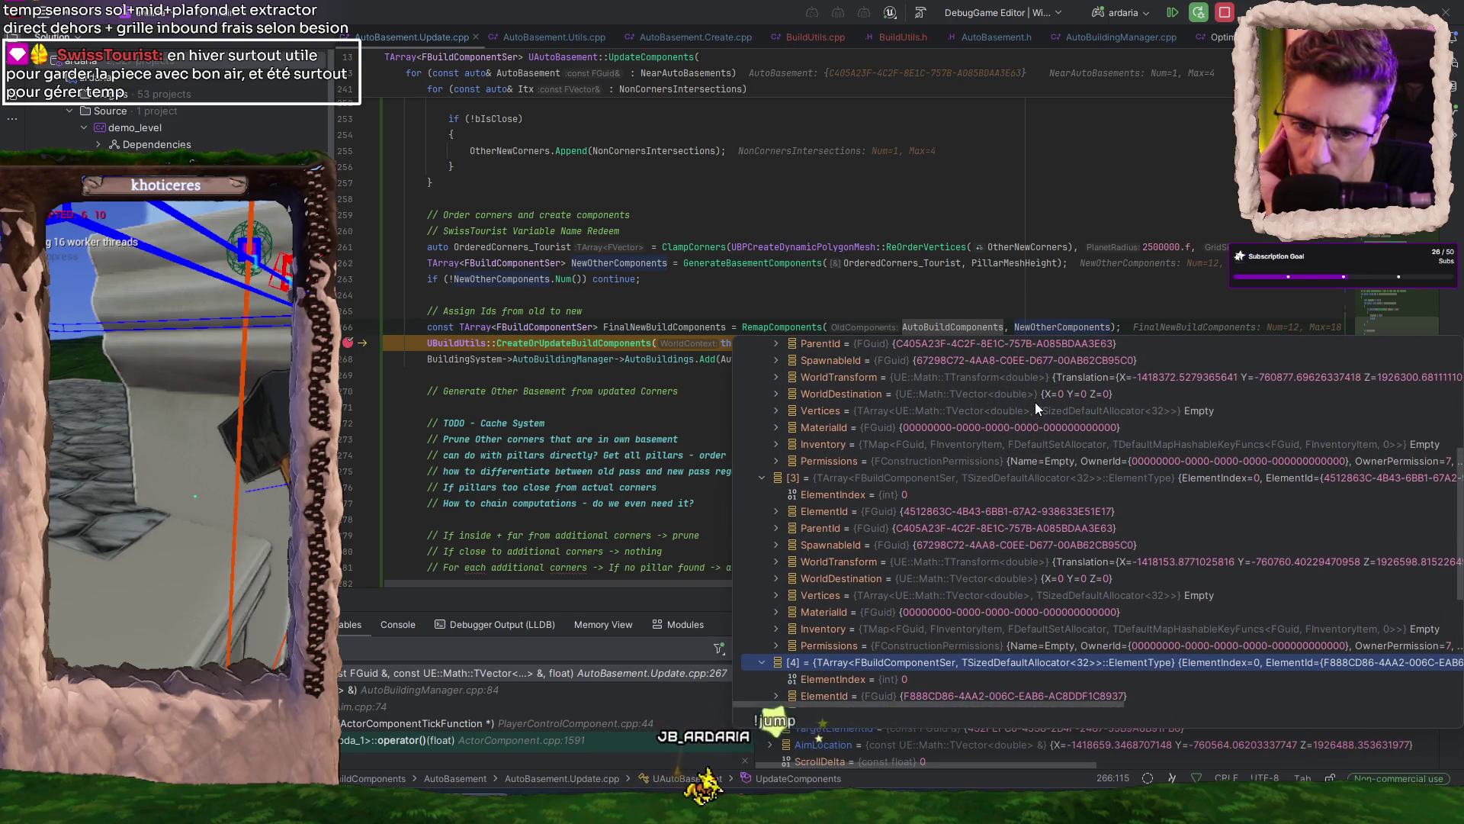
scroll(1036, 401, "down", 2)
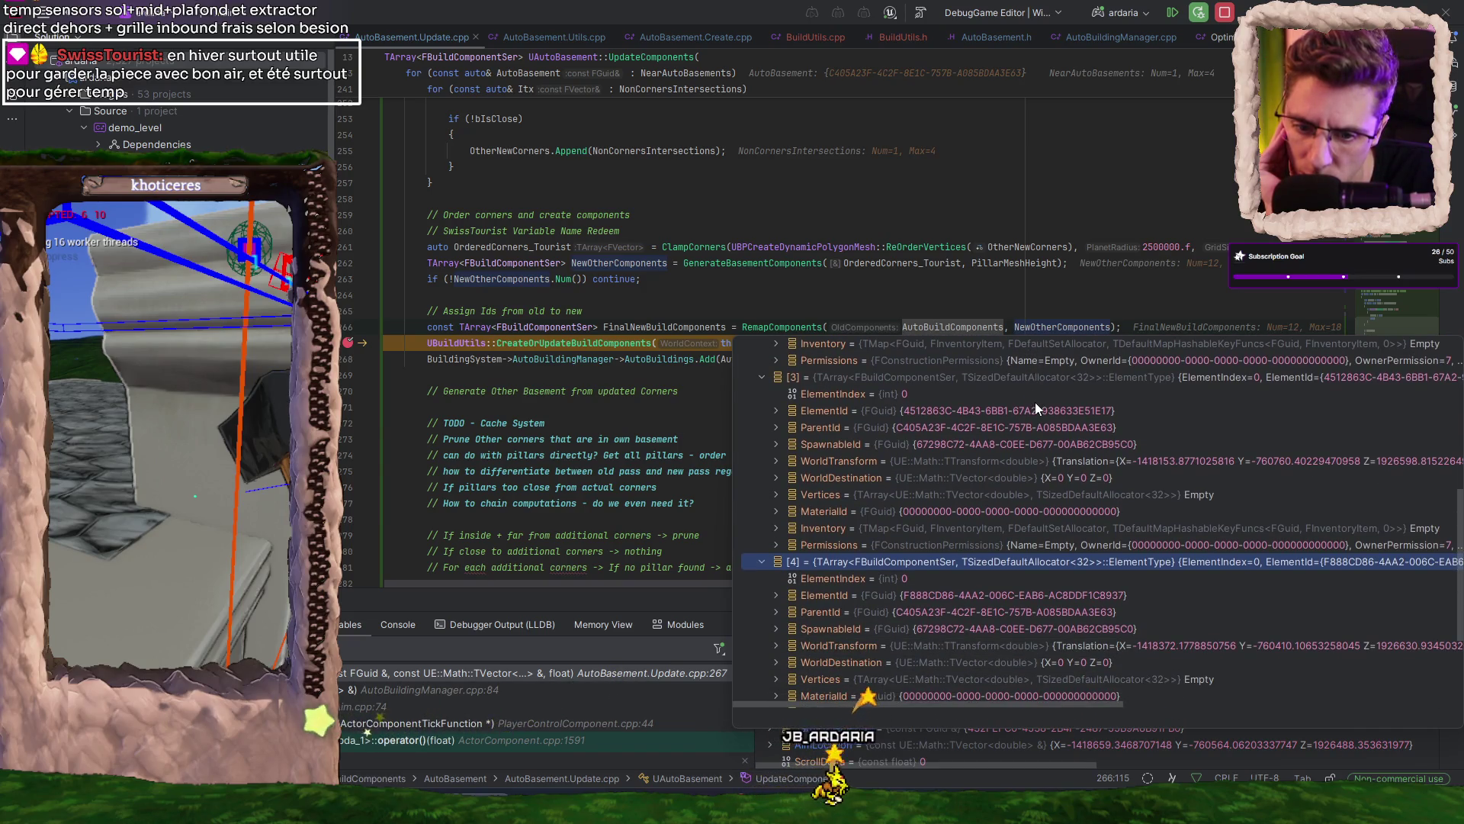
scroll(1036, 401, "up", 2)
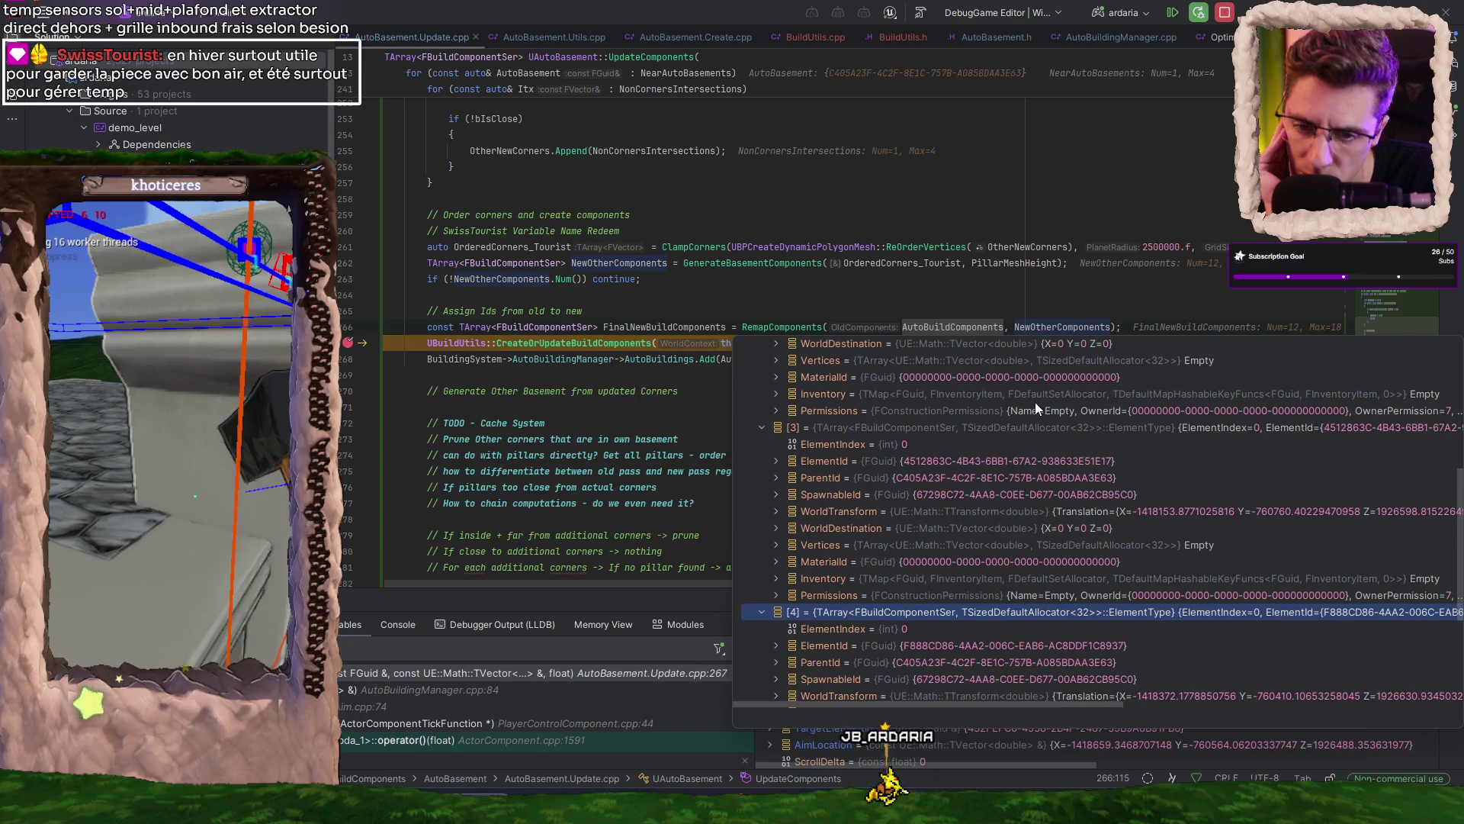
scroll(1036, 402, "up", 1)
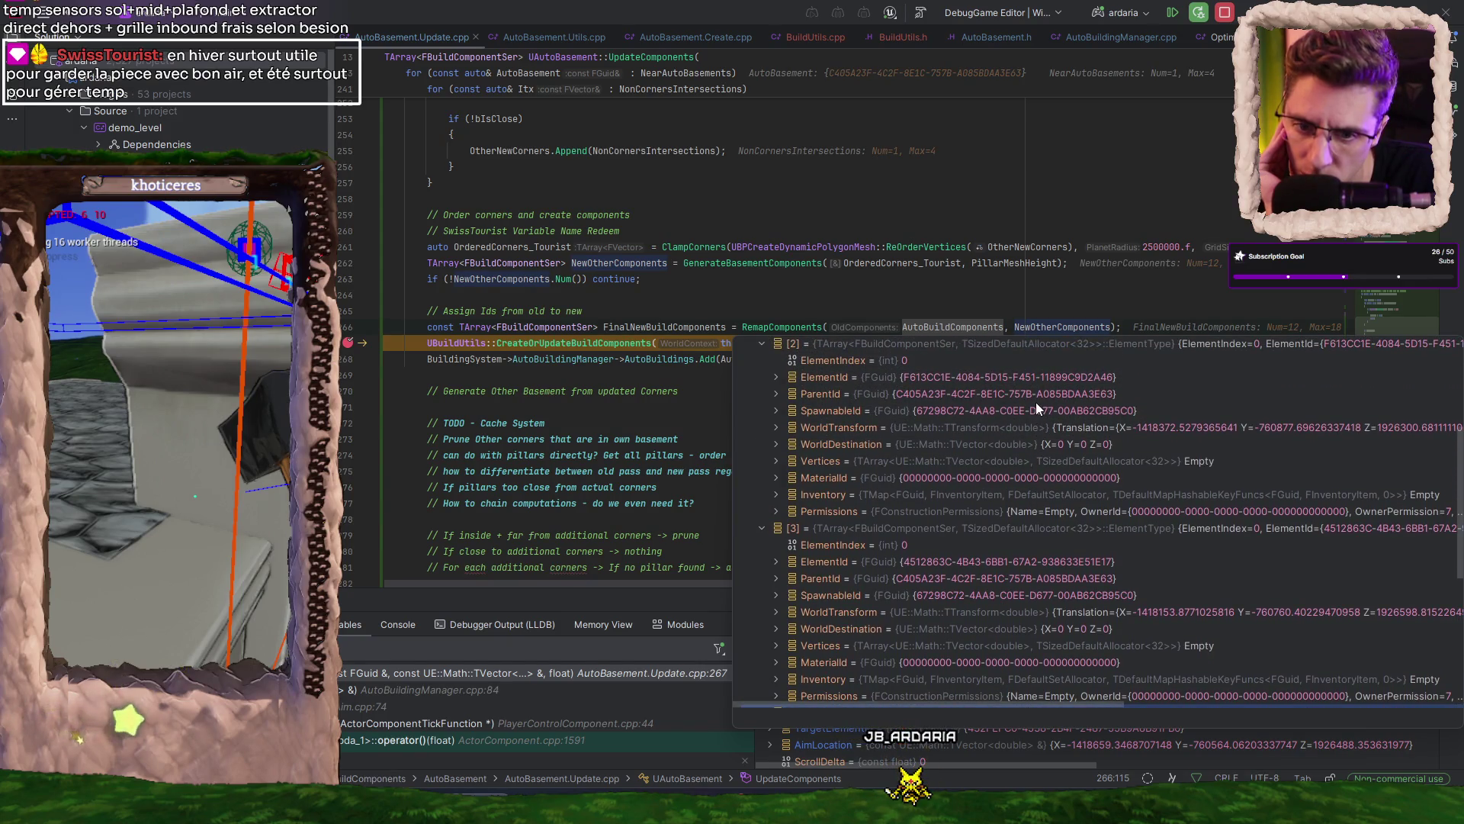
- Collapse entry [3] and expand WorldTransform under [2] and [4], showing Scale3D Z 2.34 and 1.10
left_click(776, 428)
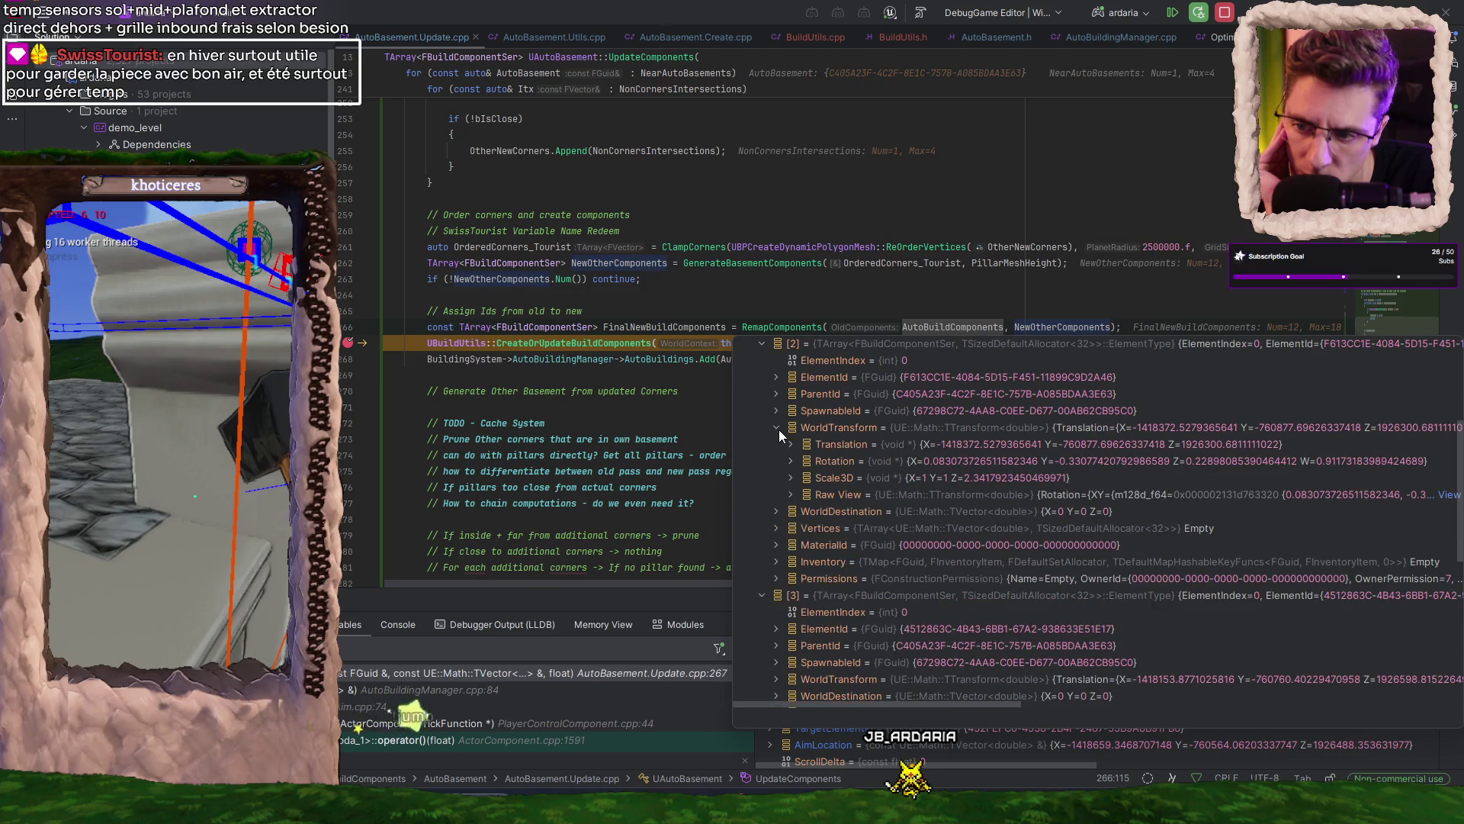
left_click(761, 596)
left_click(762, 612)
scroll(867, 584, "down", 2)
scroll(866, 579, "up", 2)
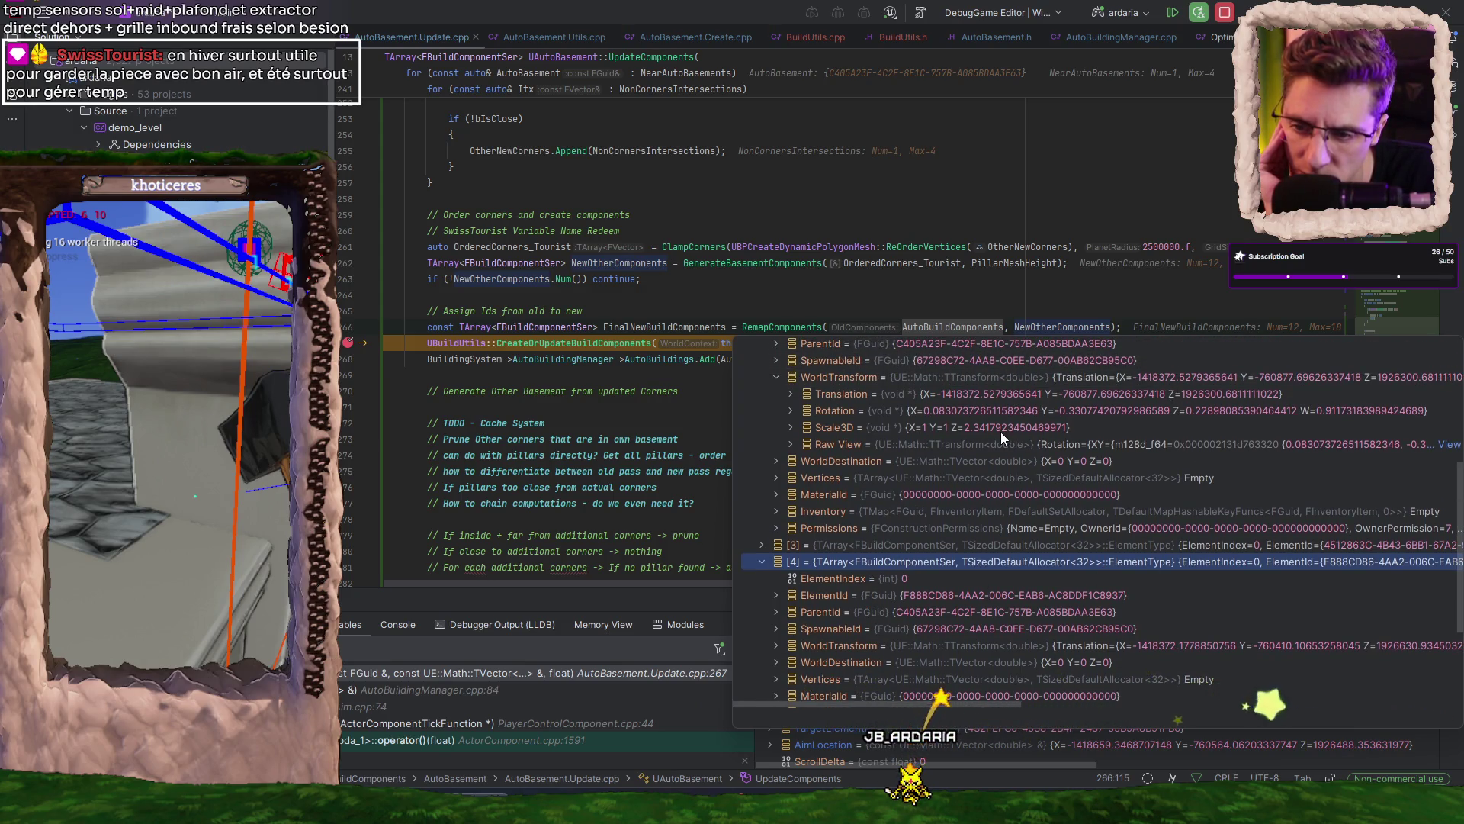
left_click(776, 645)
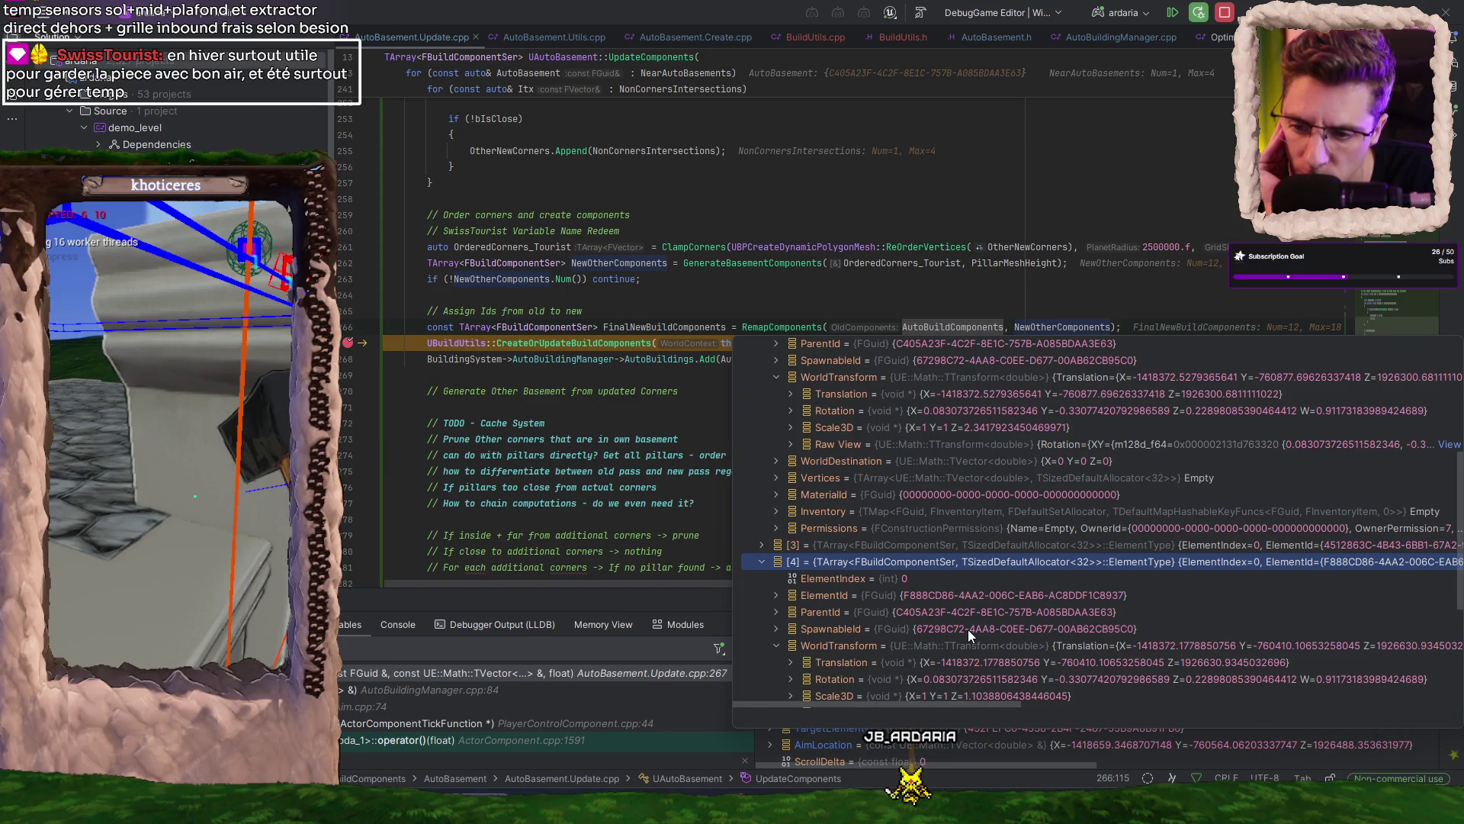
mouse_move(786, 703)
left_mouse_down()
mouse_move(1077, 699)
mouse_move(843, 707)
left_mouse_up()
scroll(1119, 607, "up", 2)
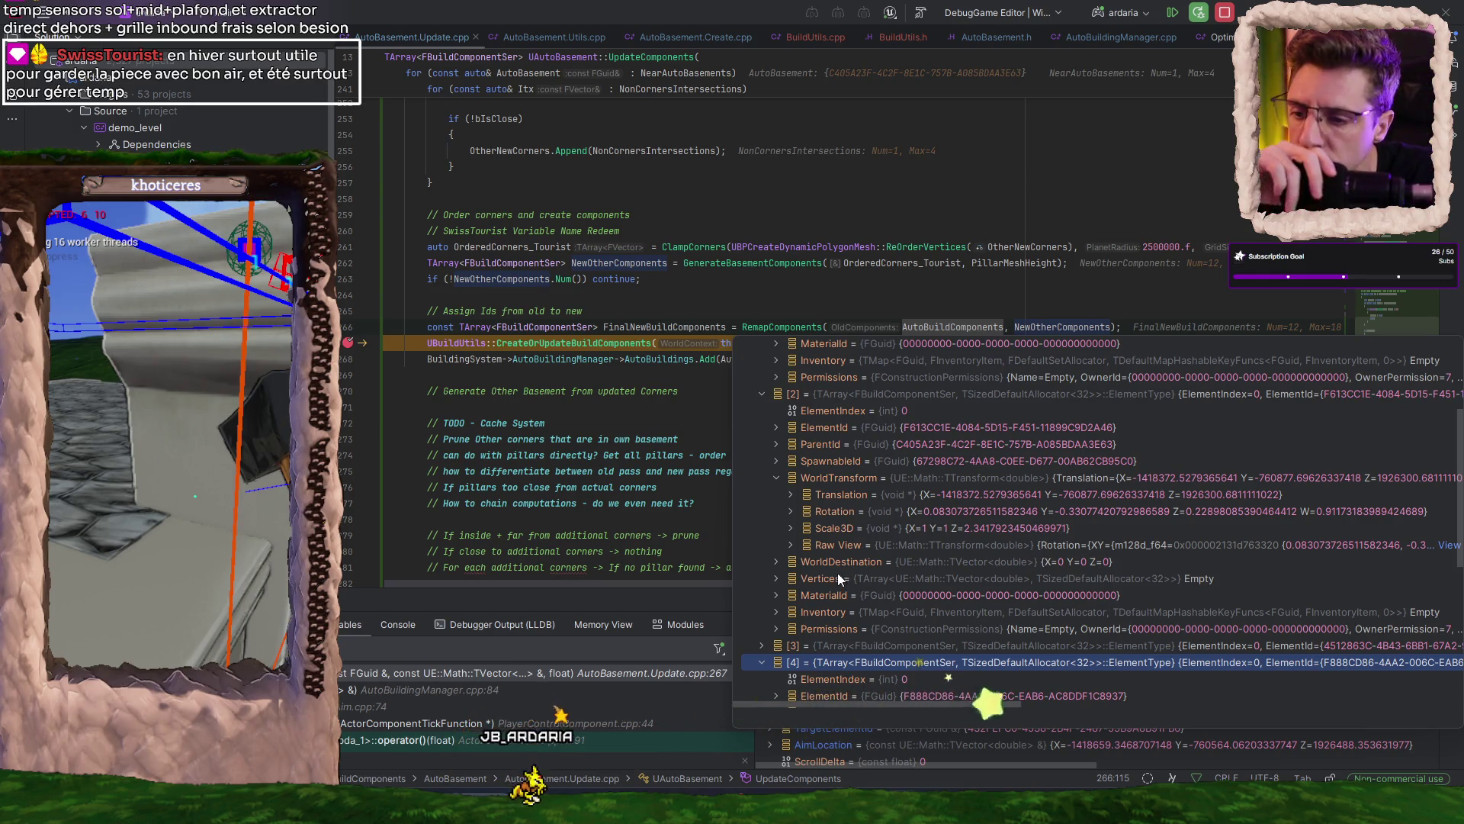
mouse_move(1055, 327)
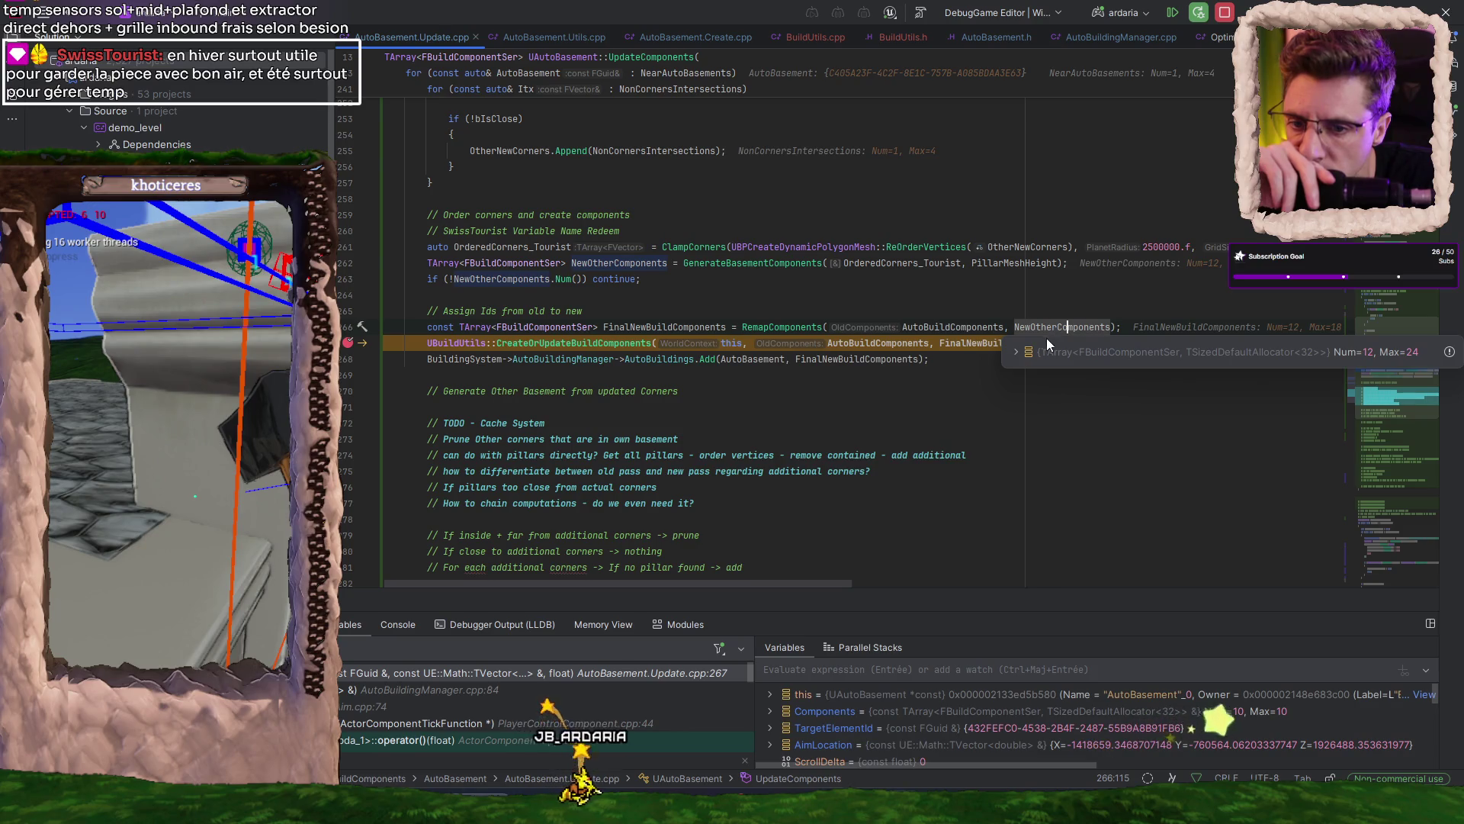
left_click(1016, 352)
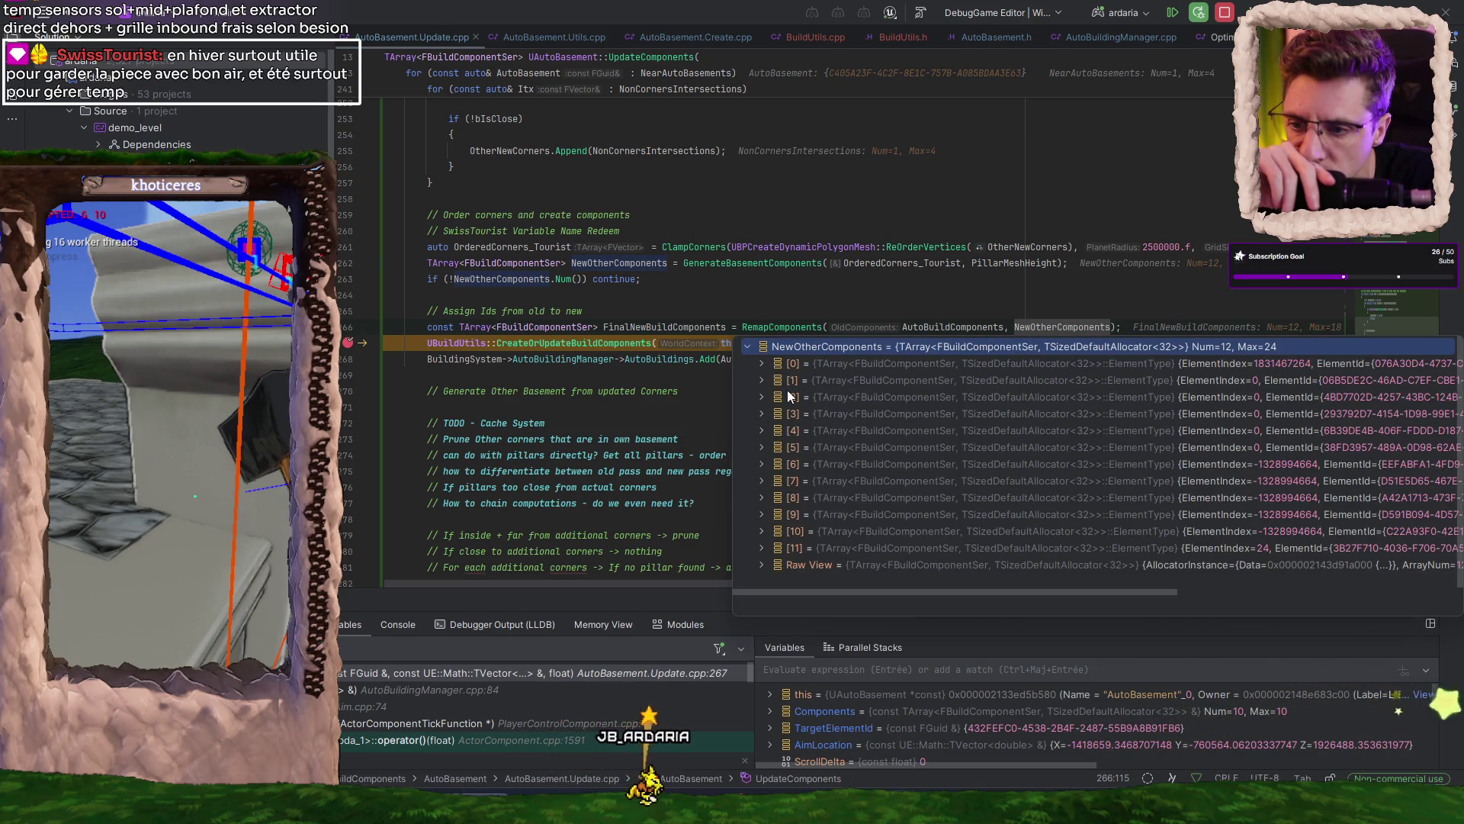
left_click(762, 379)
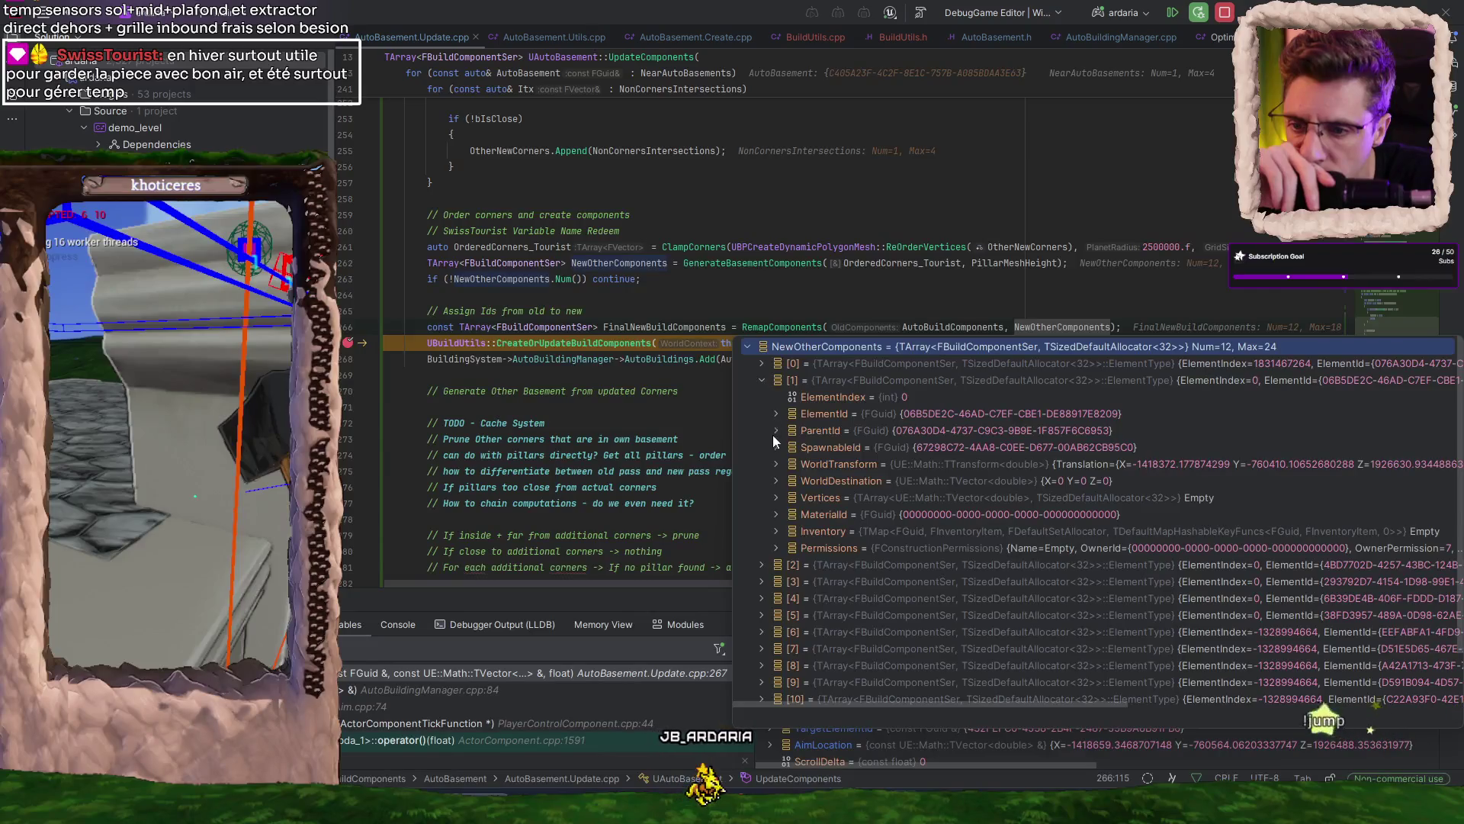
left_click(776, 465)
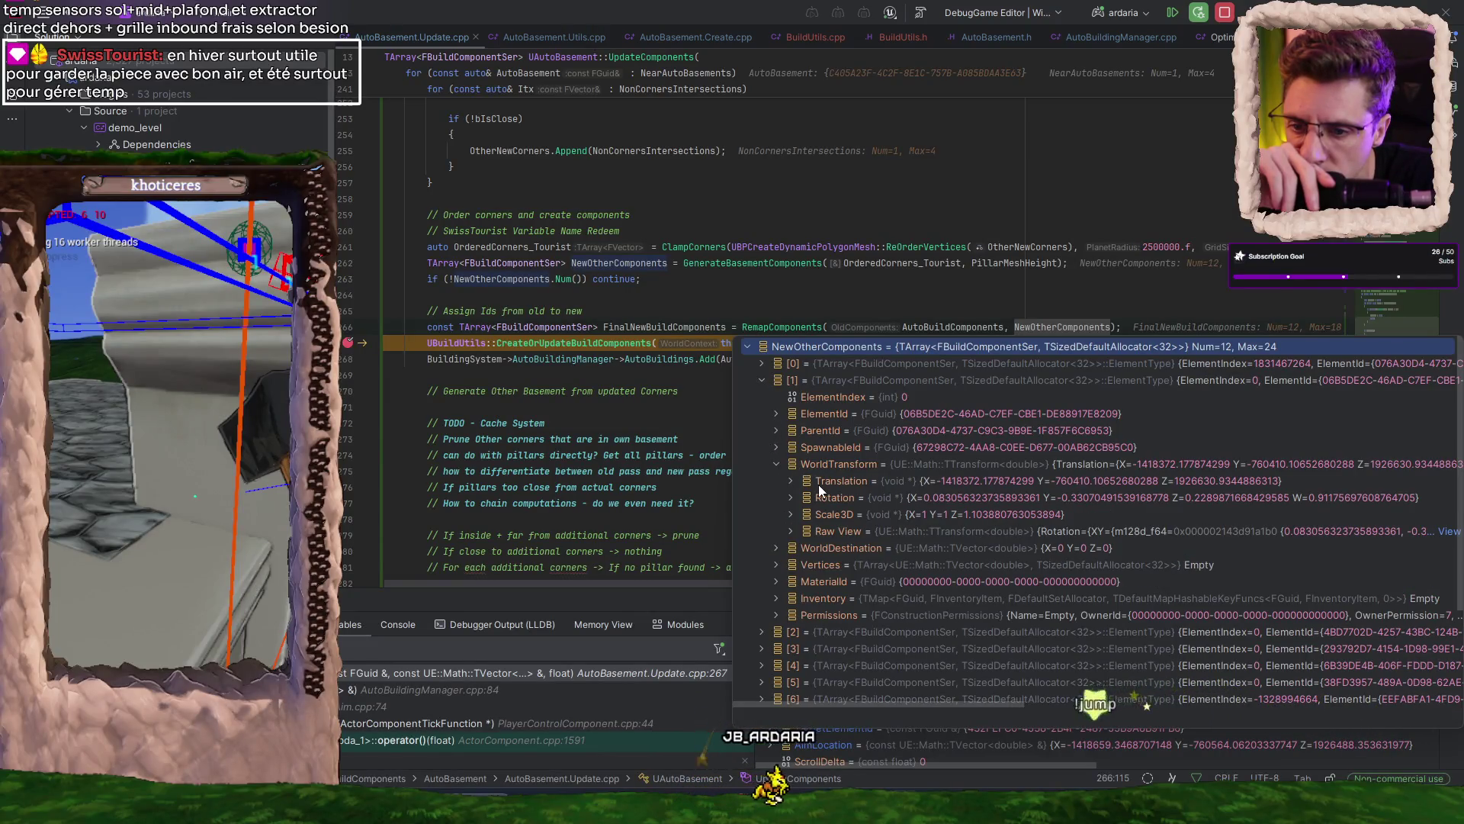
scroll(816, 488, "down", 3)
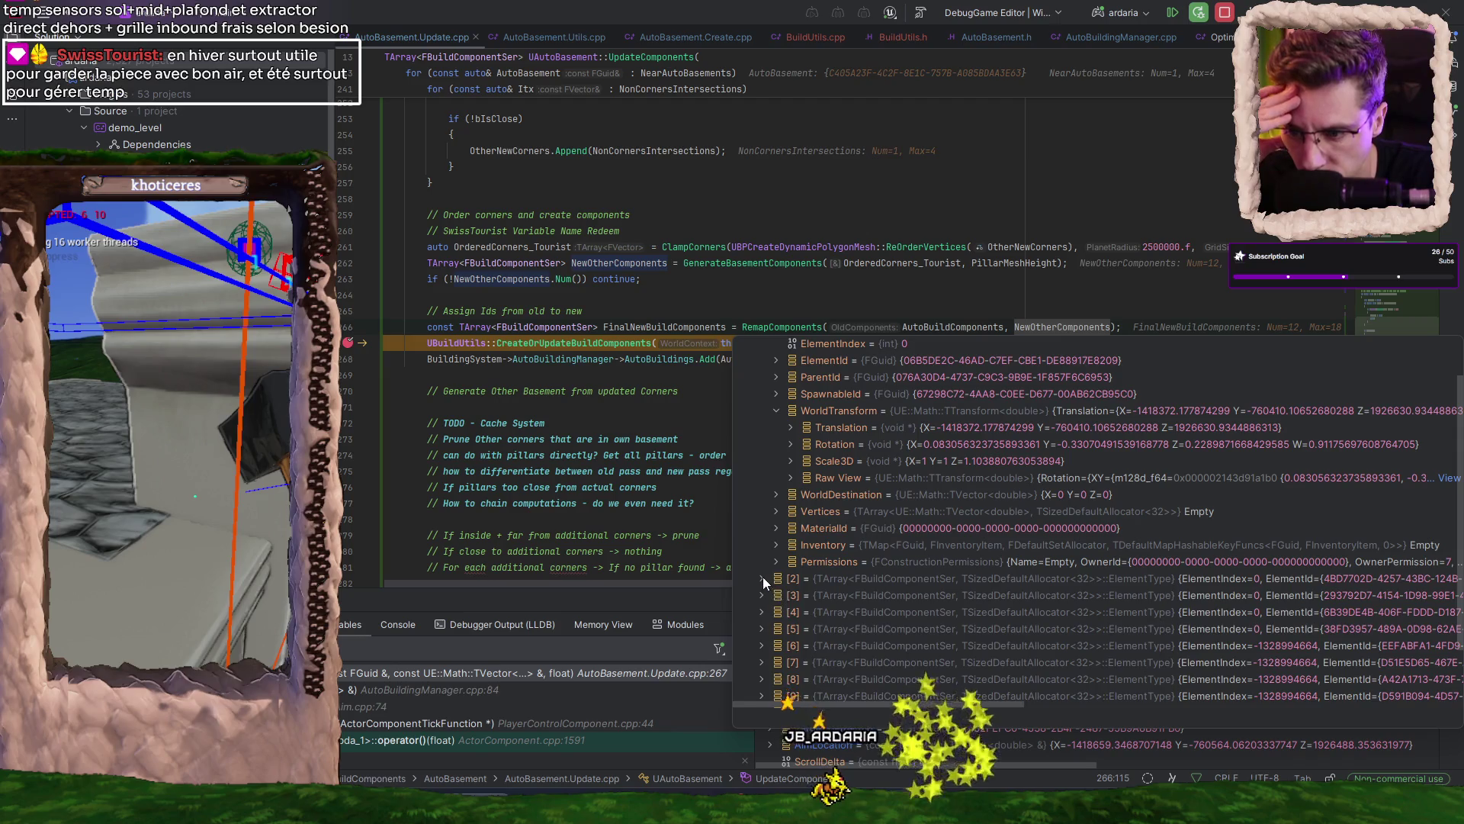
left_click(762, 578)
scroll(829, 604, "down", 3)
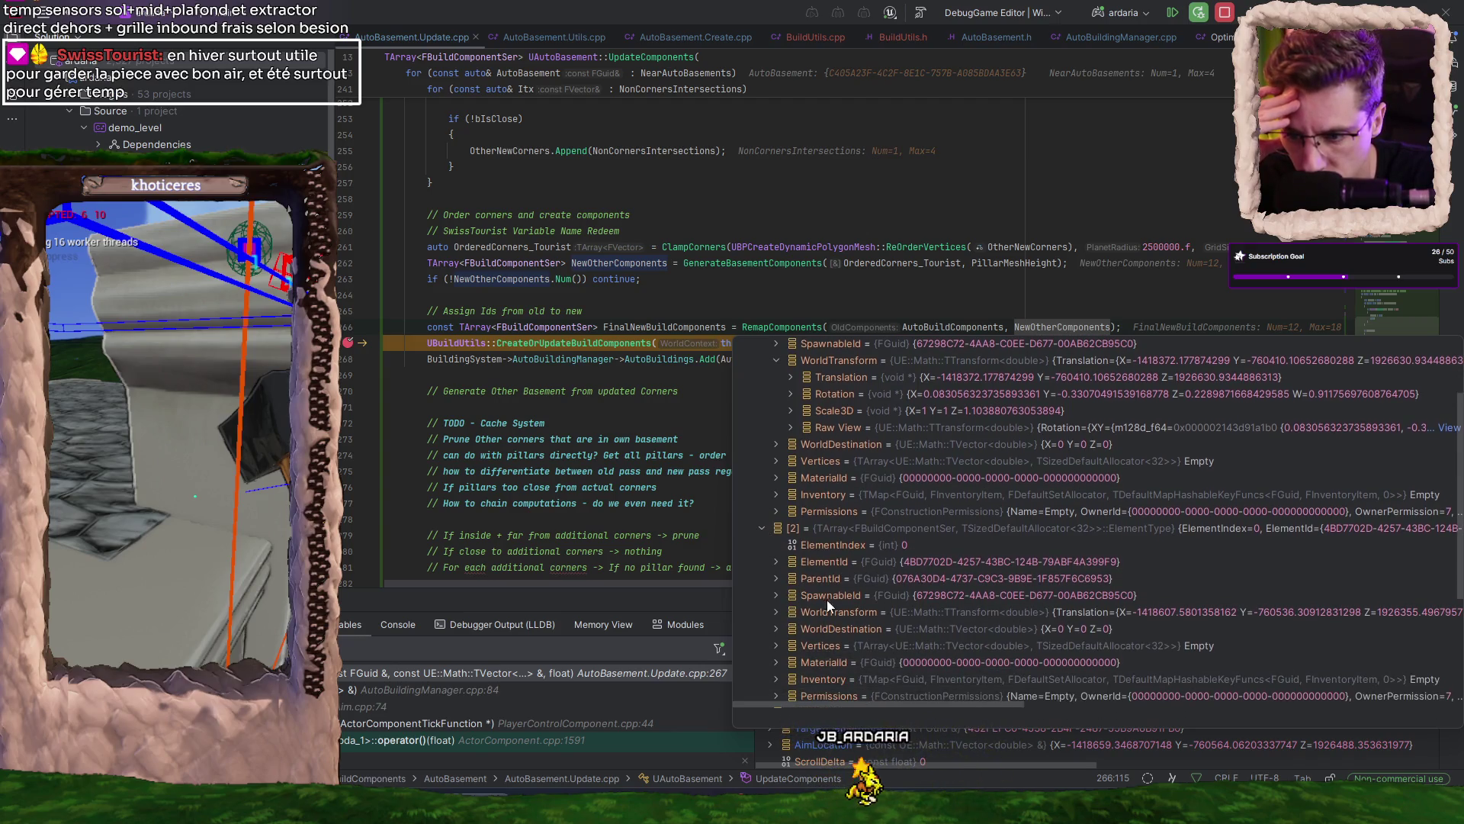
left_click(776, 612)
scroll(1087, 609, "up", 3)
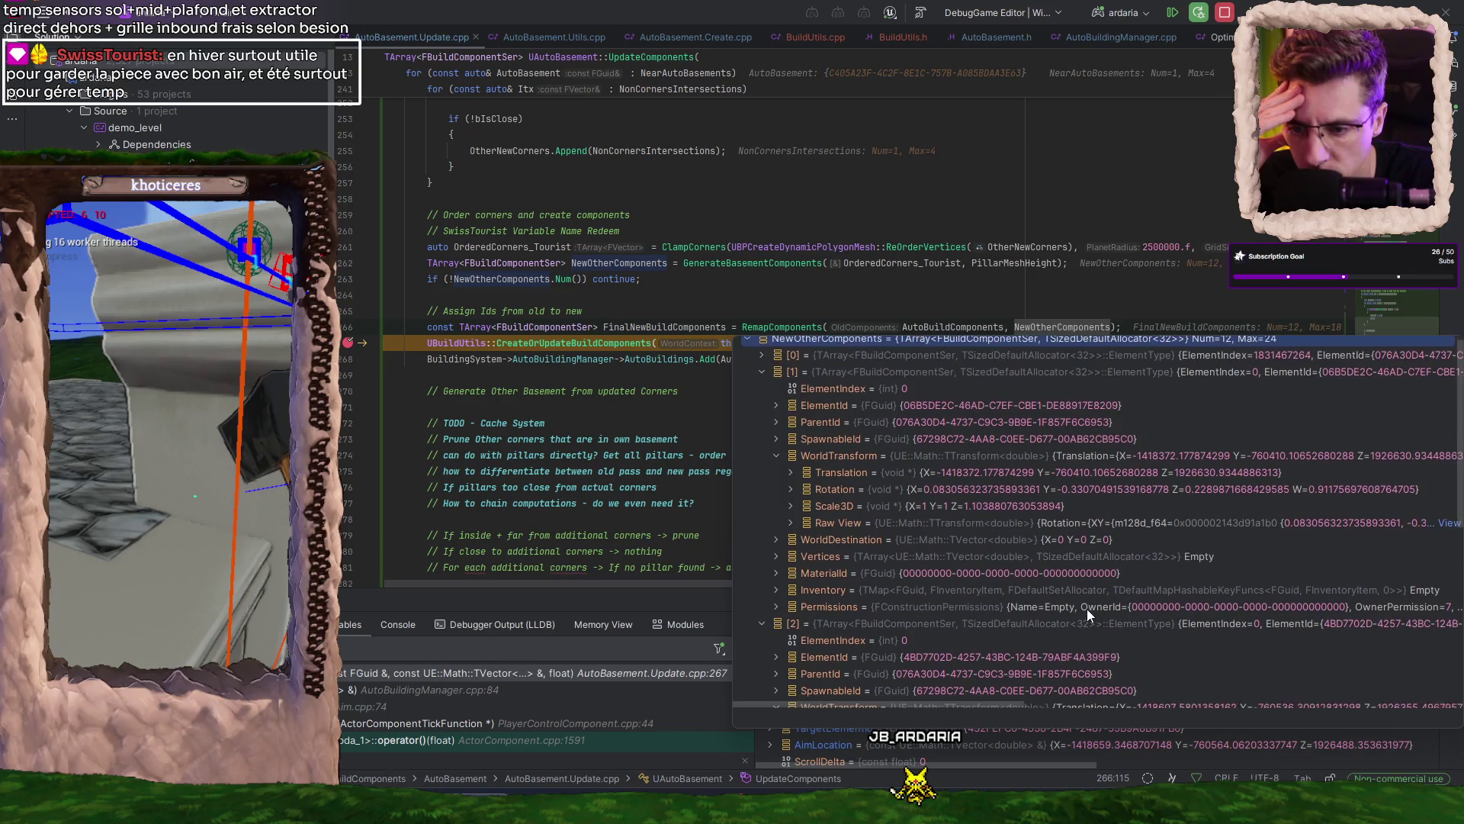
left_click(982, 432)
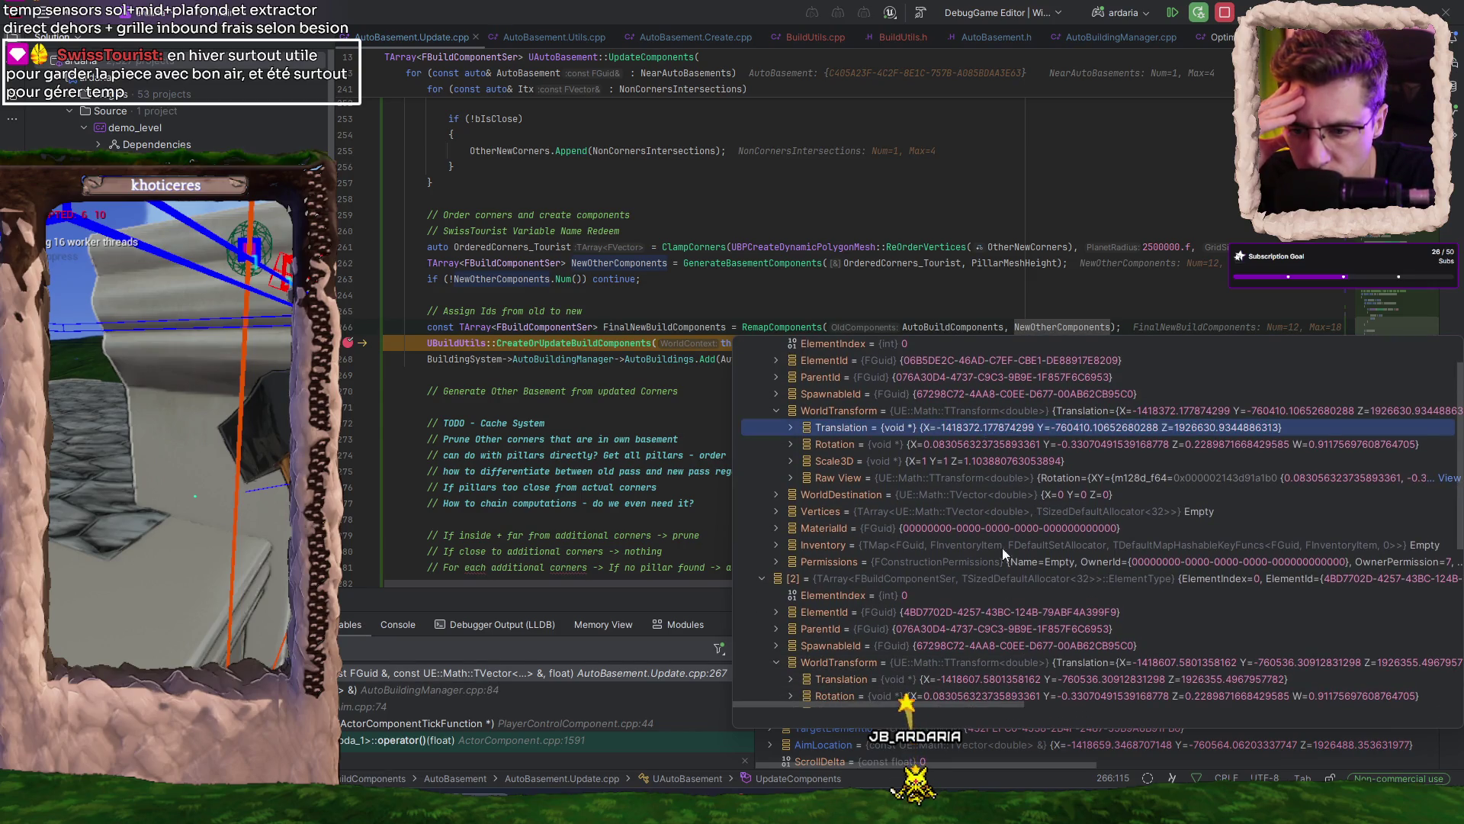
left_click(990, 678)
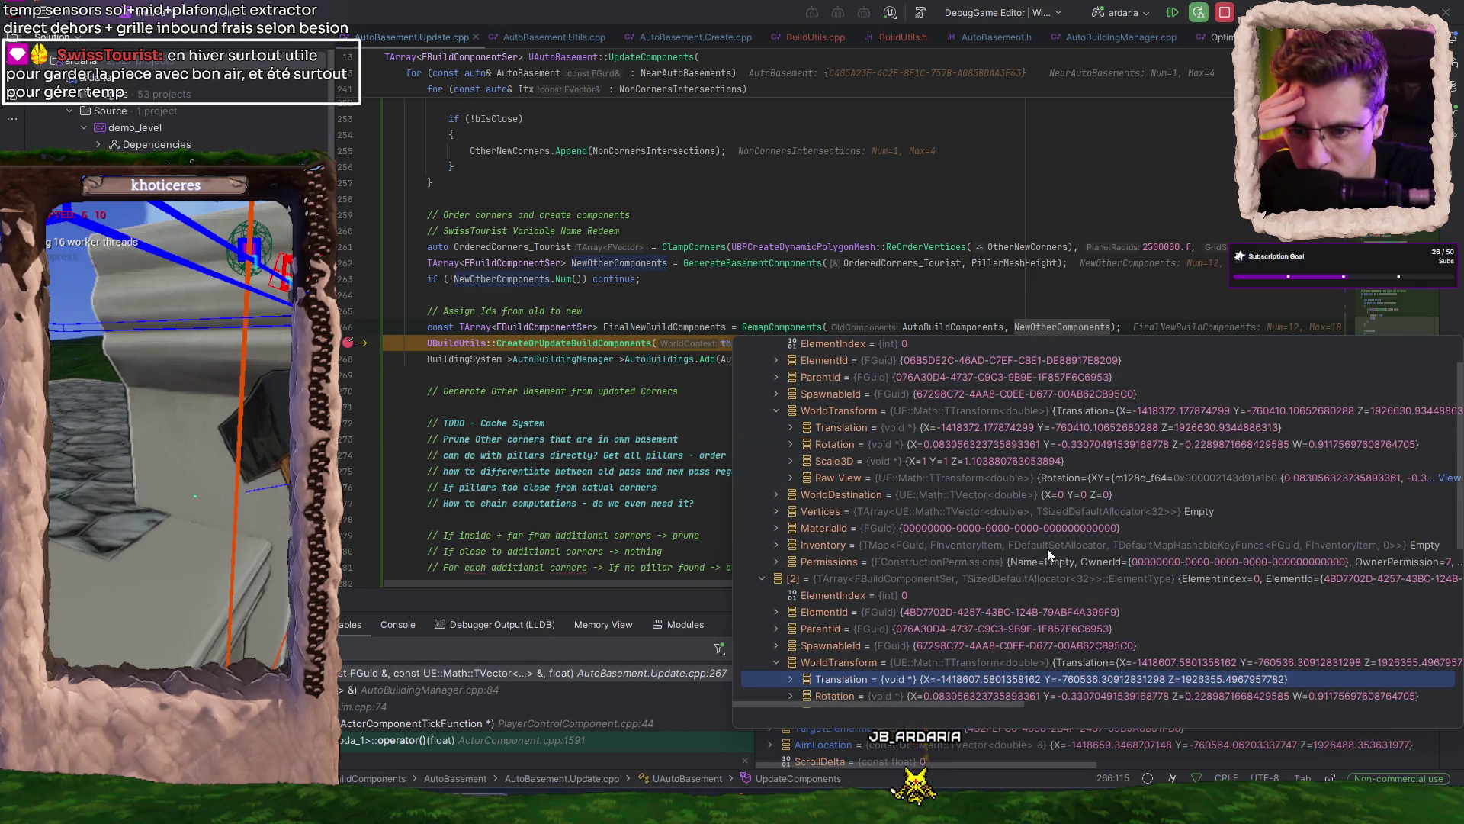
scroll(1047, 548, "down", 2)
scroll(1046, 548, "down", 1)
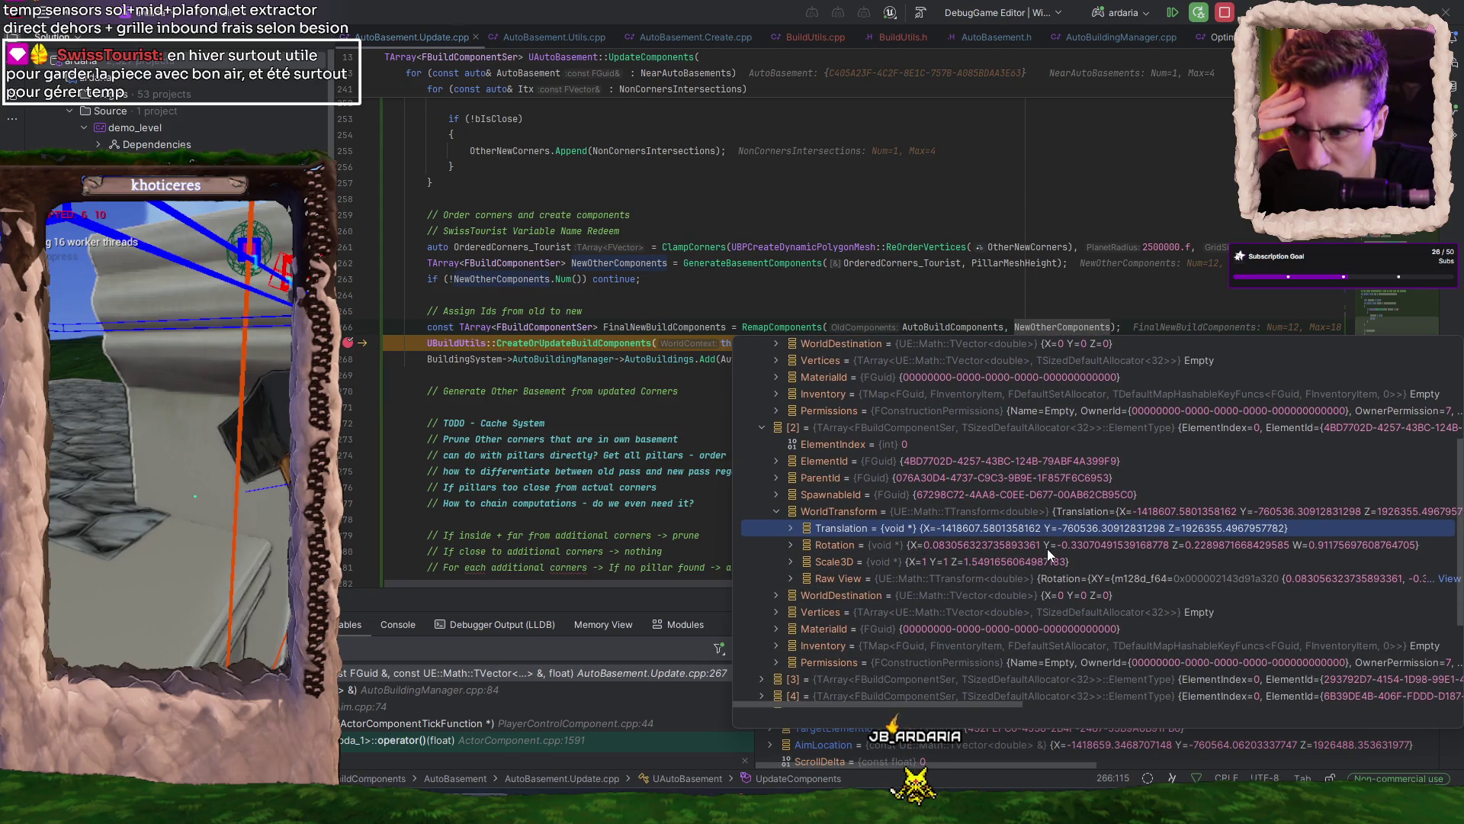
left_click(1113, 279)
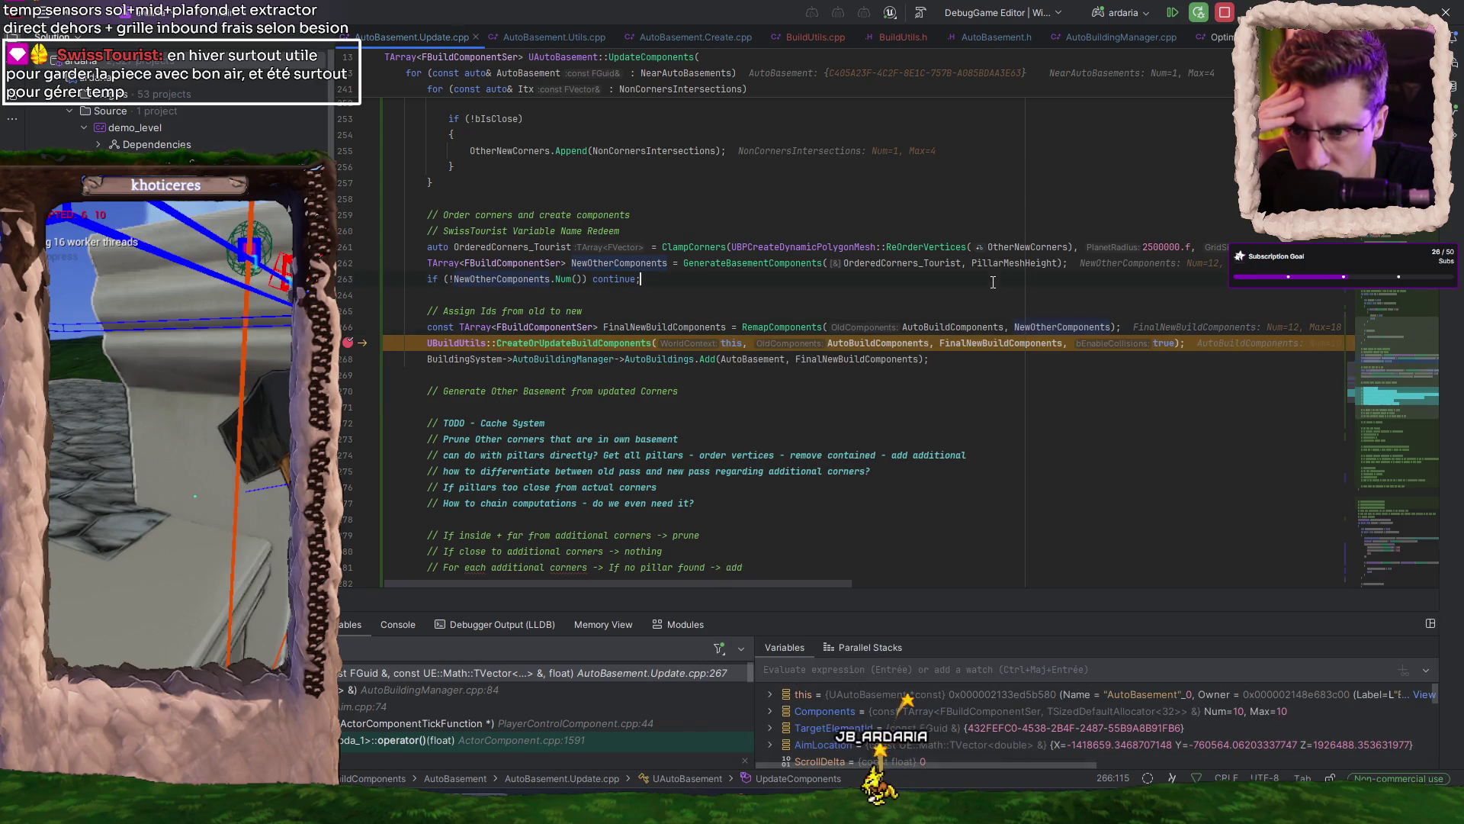
- Resume execution past the line-267 breakpoint and check the Unreal editor
left_click(1172, 15)
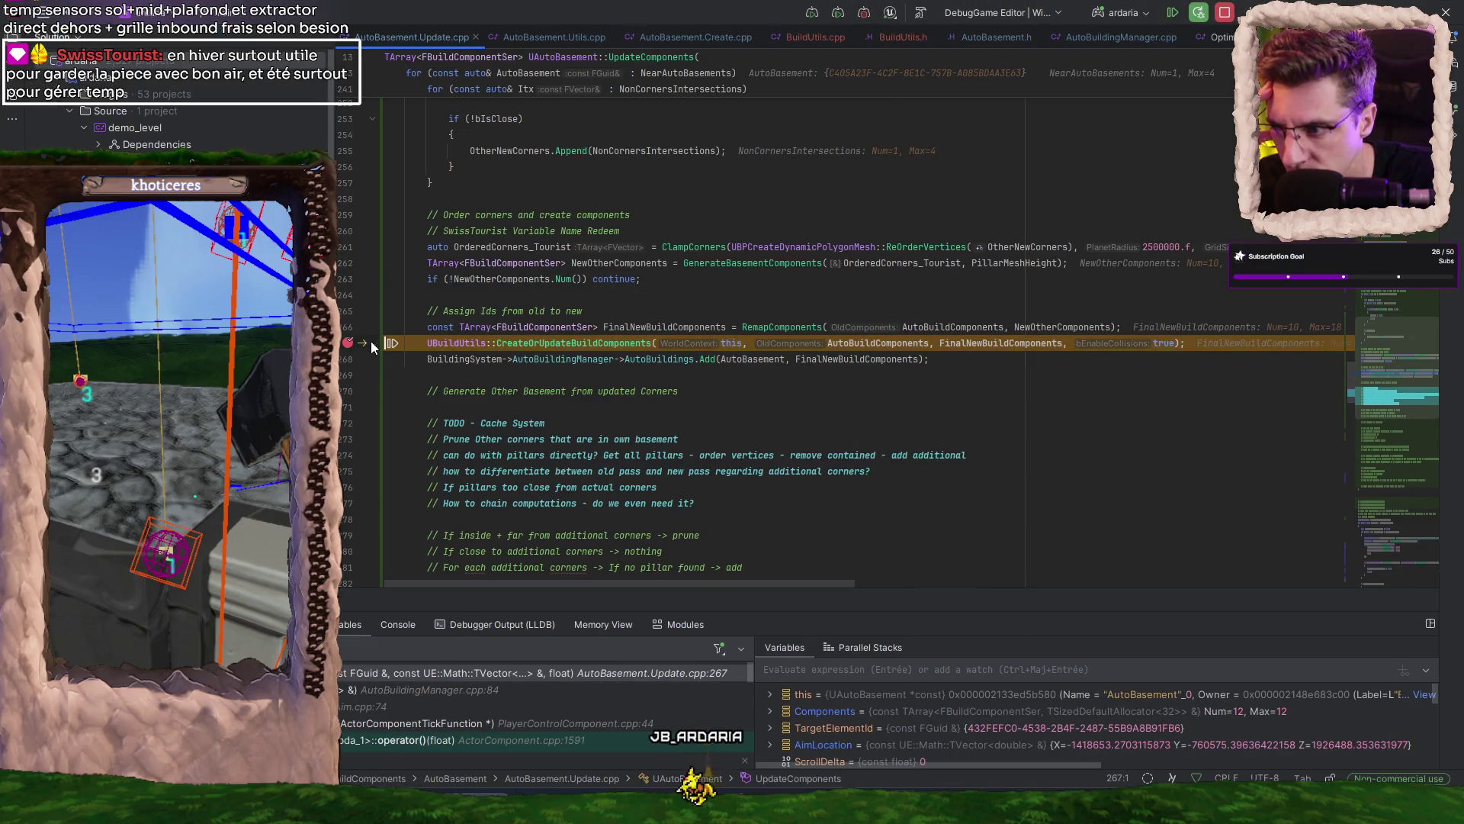
left_click(1171, 12)
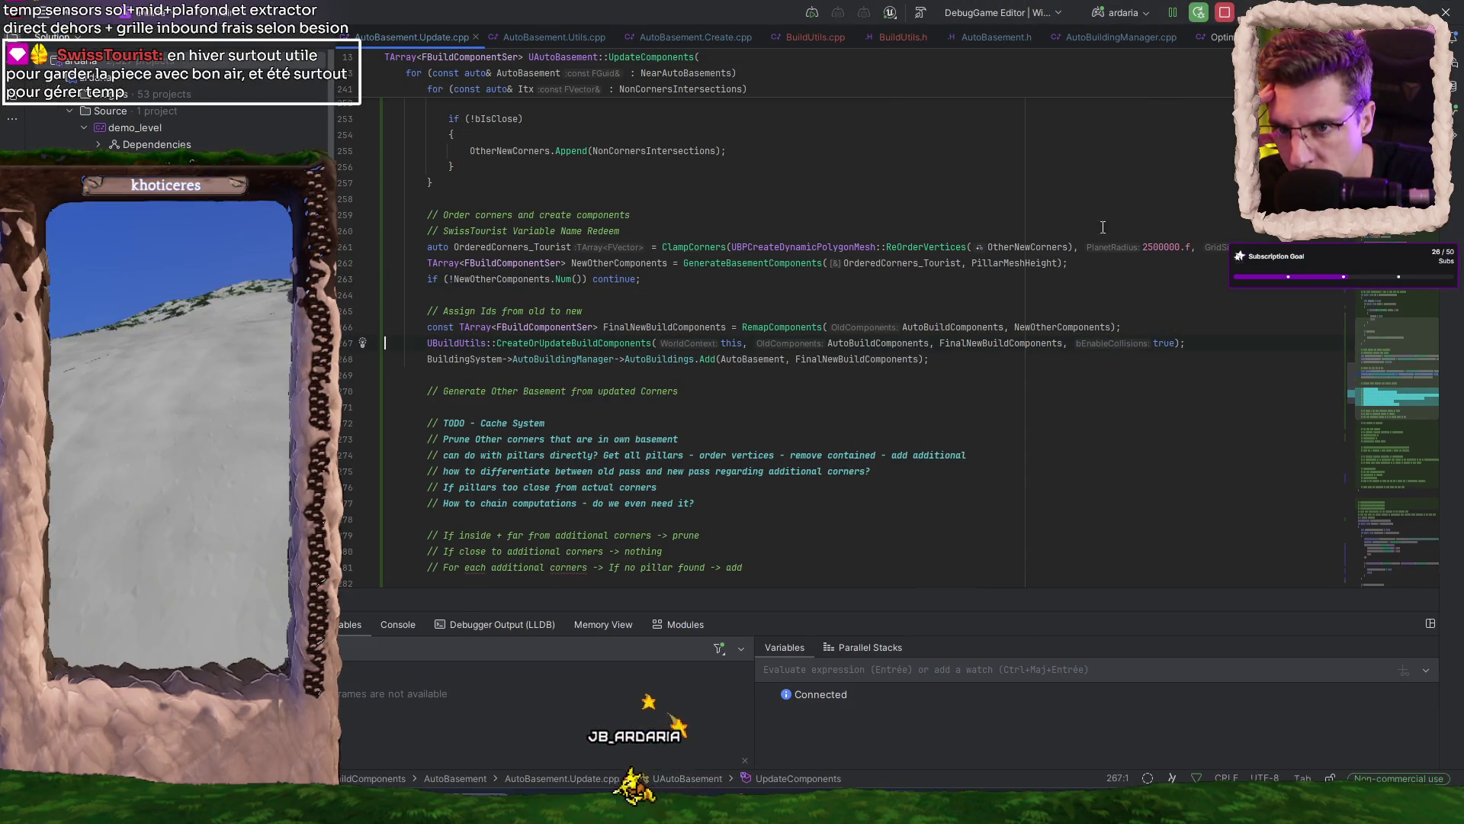
key("alt+Tab")
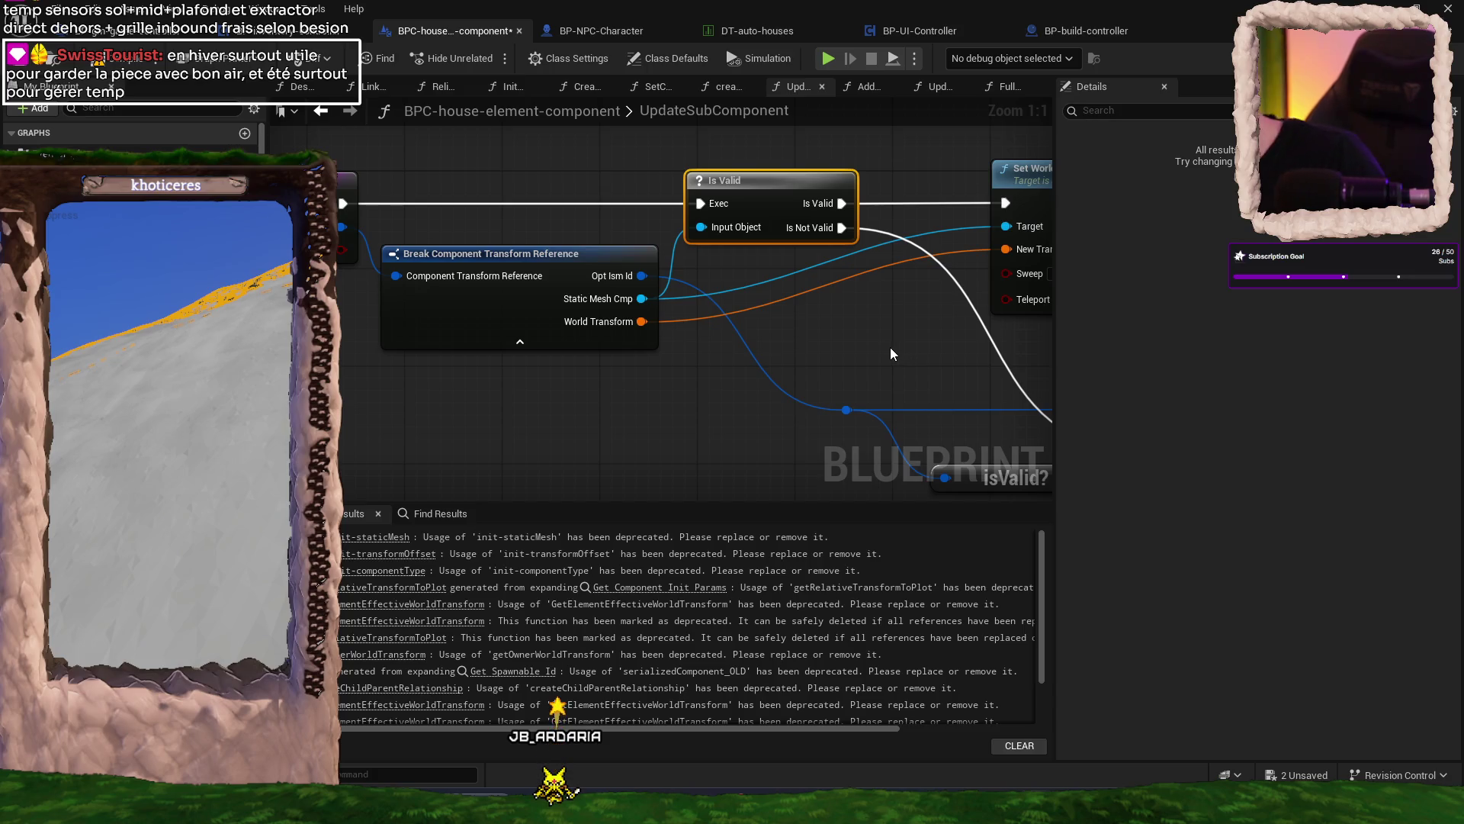
- Back in Rider, open a new line after the RemapComponents call
key("alt+Tab")
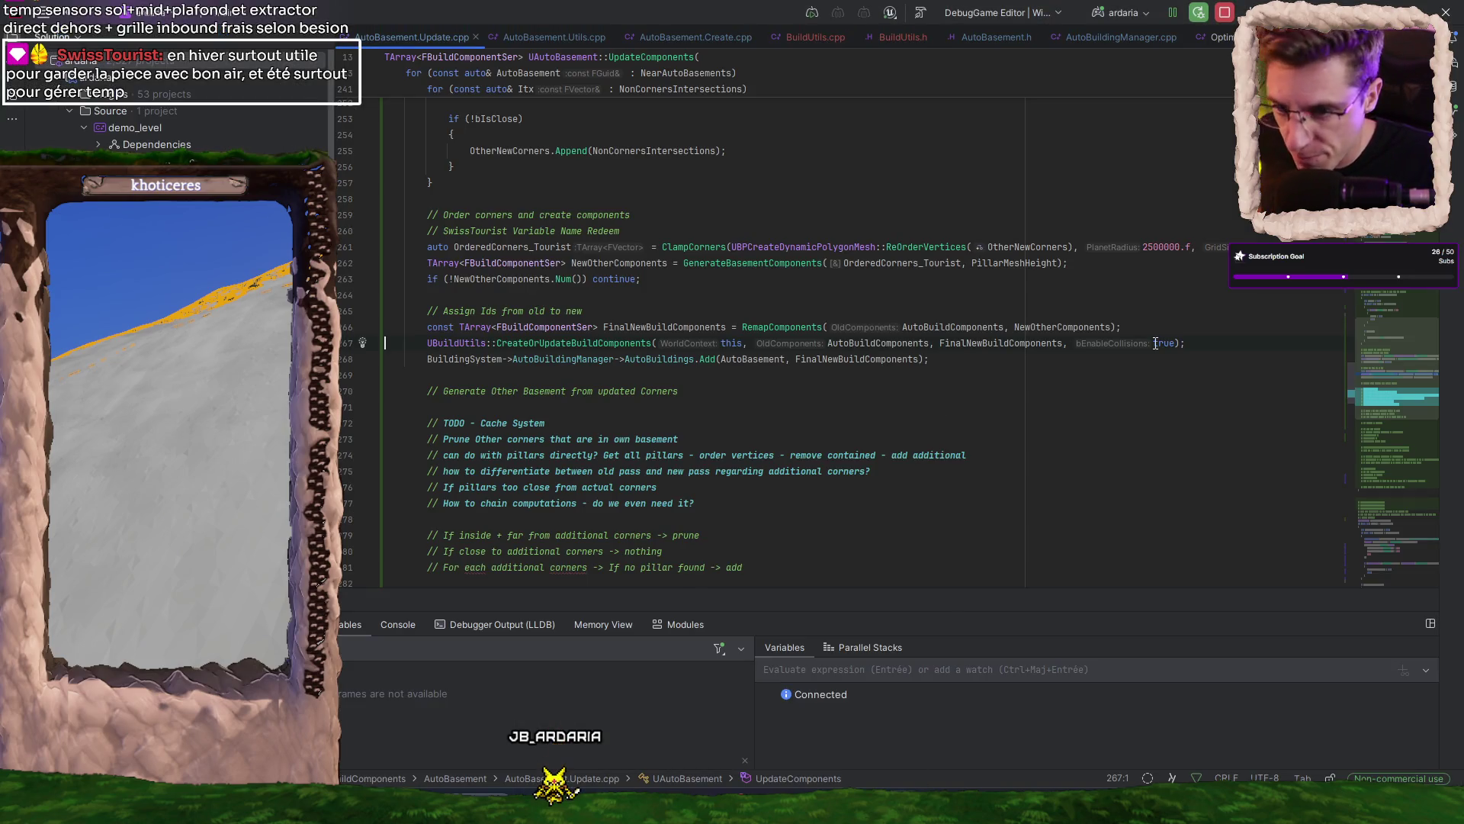
key("Up")
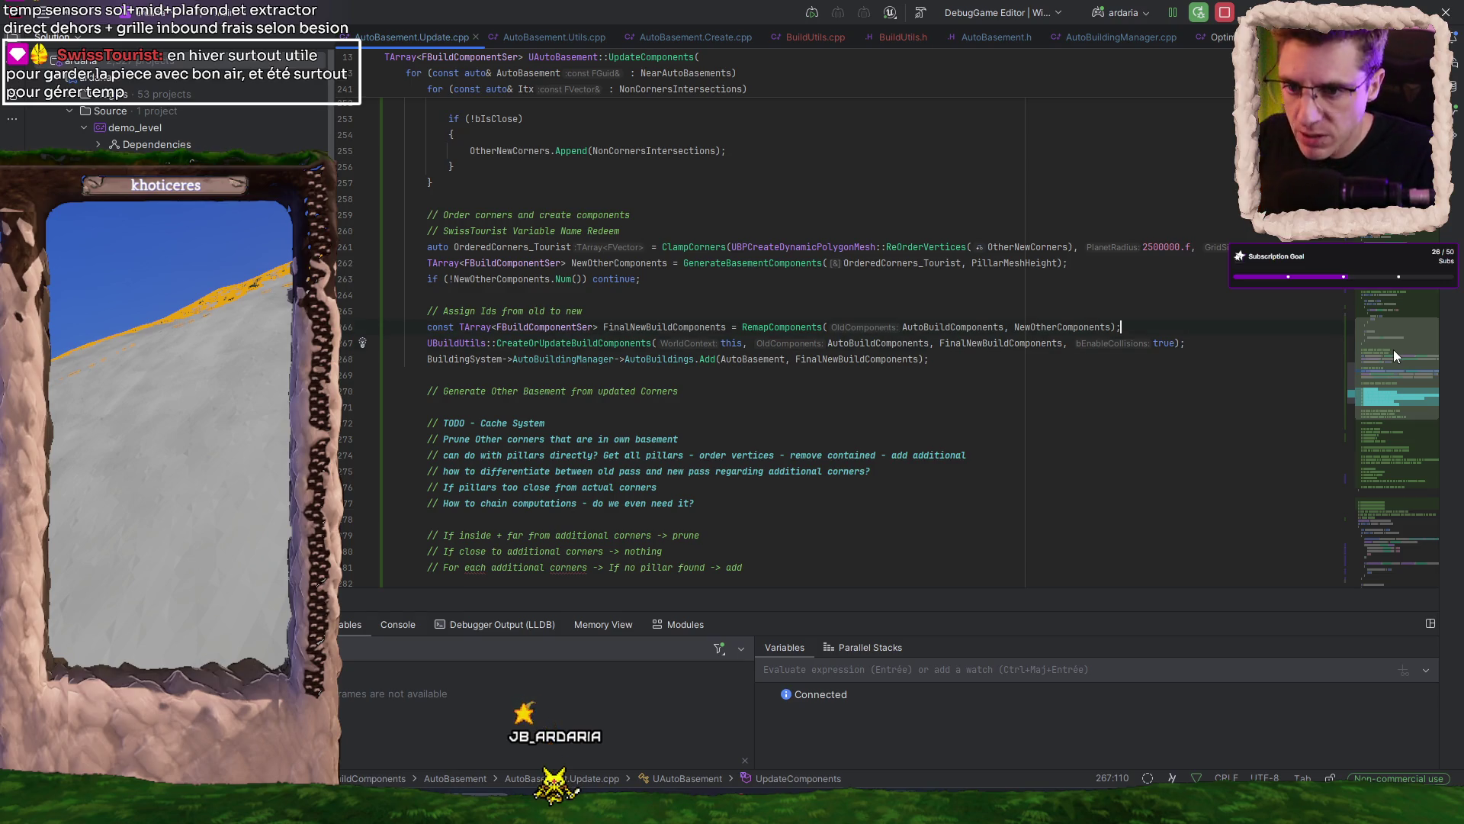
key("Return")
key("Return")
- Write a for (const auto& Component : FinalNewBuildComponents) loop before CreateOrUpdateBuildComponents
type("for (co")
key("Return")
type("auto& ")
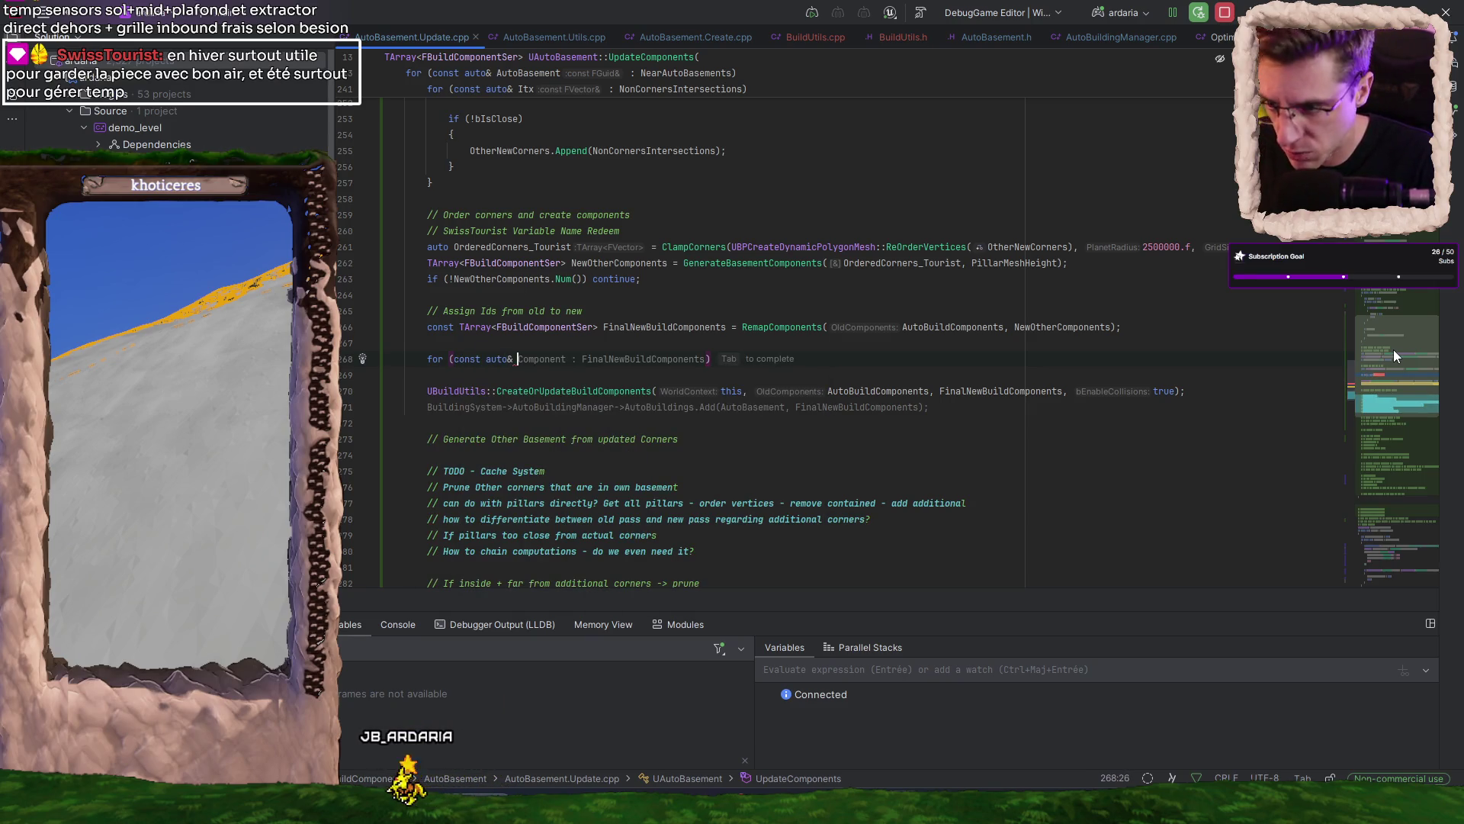
type("Pillar")
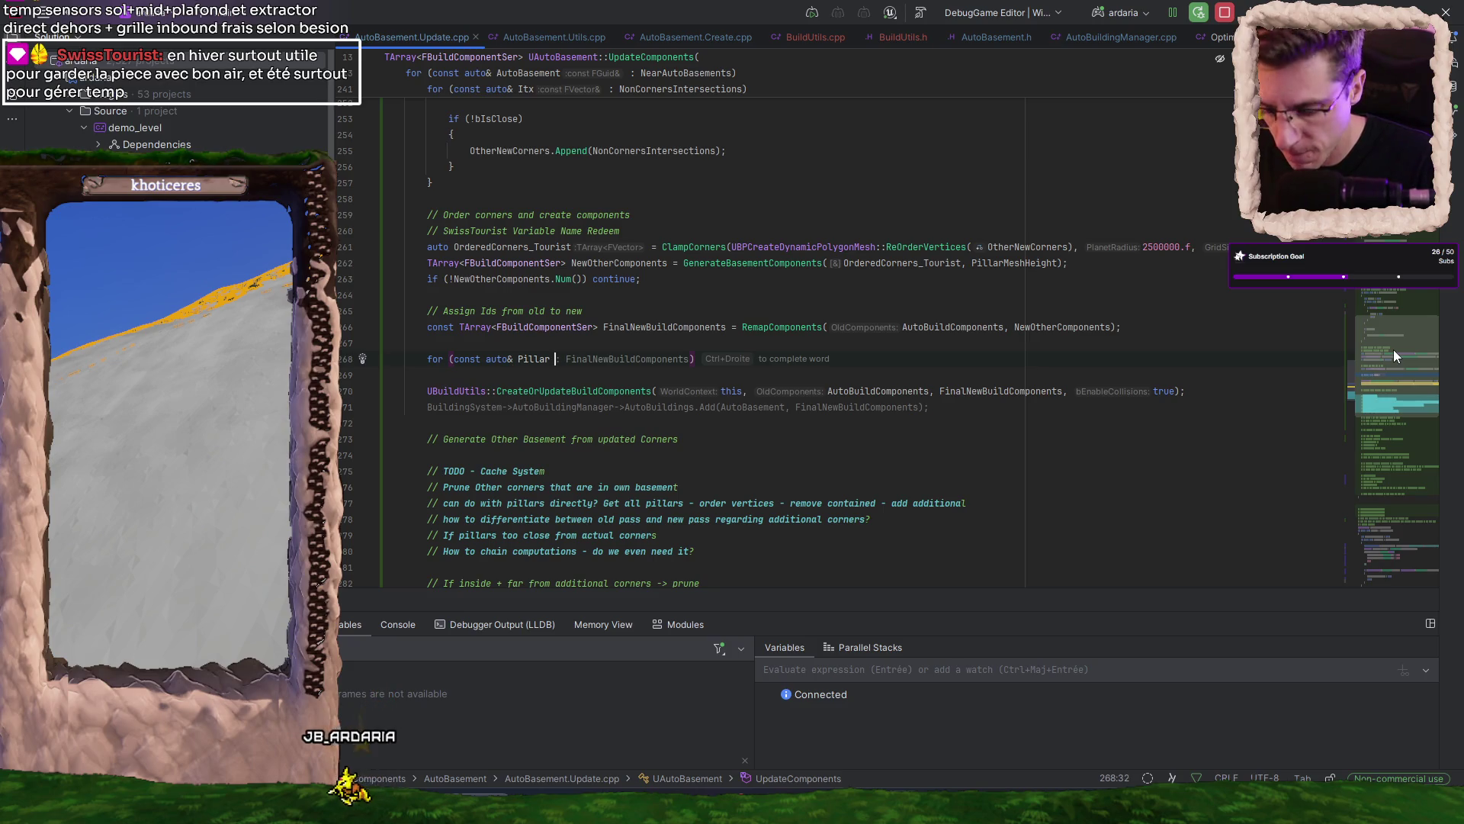
key("Tab")
key("Return")
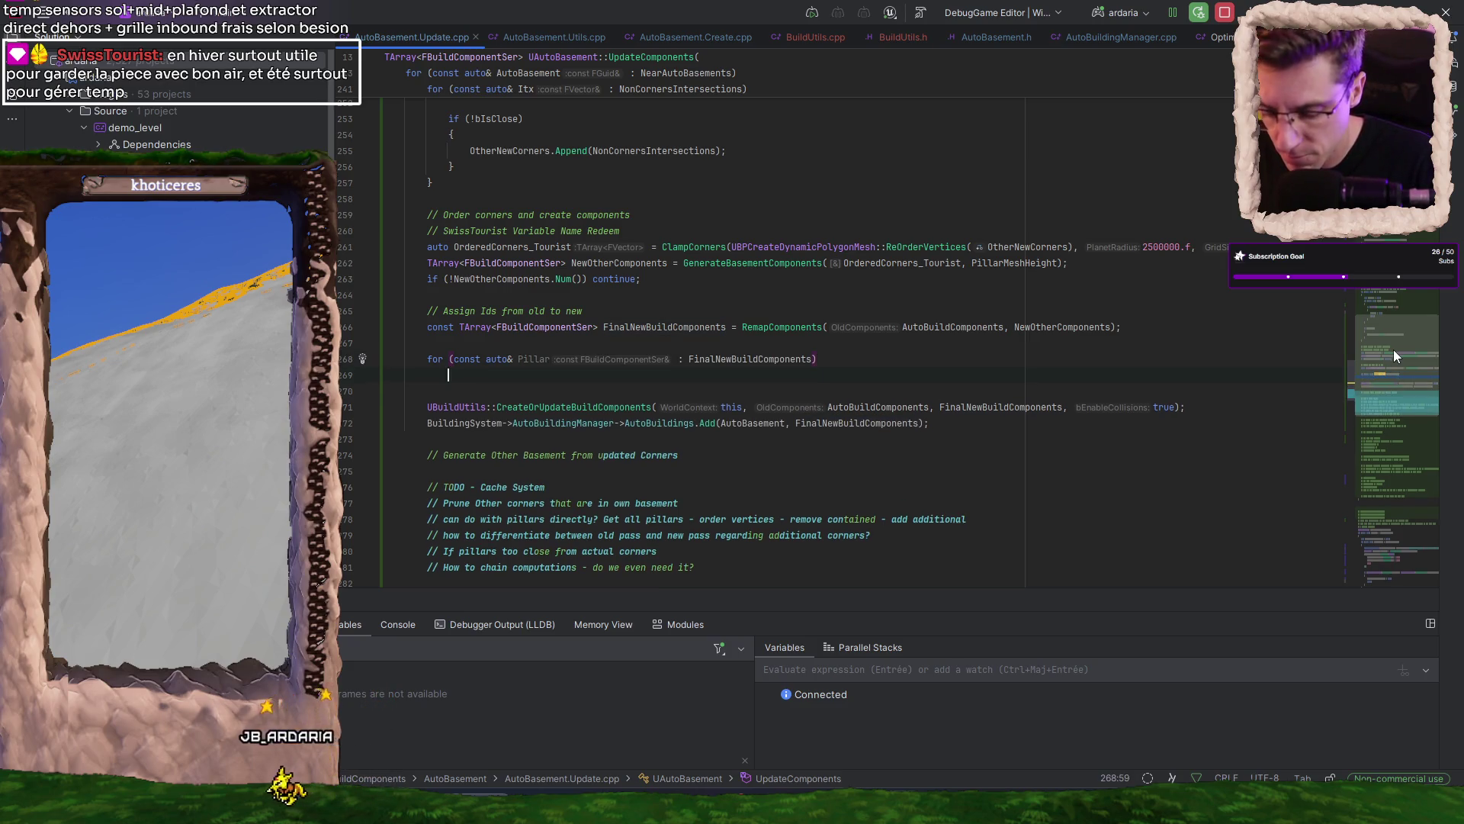
type("{")
key("Return")
key("ctrl+Right")
key("ctrl+Right")
key("ctrl+BackSpace")
type("Compon")
key("Return")
- Put an empty DrawDebugBox(); call in the loop body and locate the earlier DrawDebugBox usage
key("Down")
key("Down")
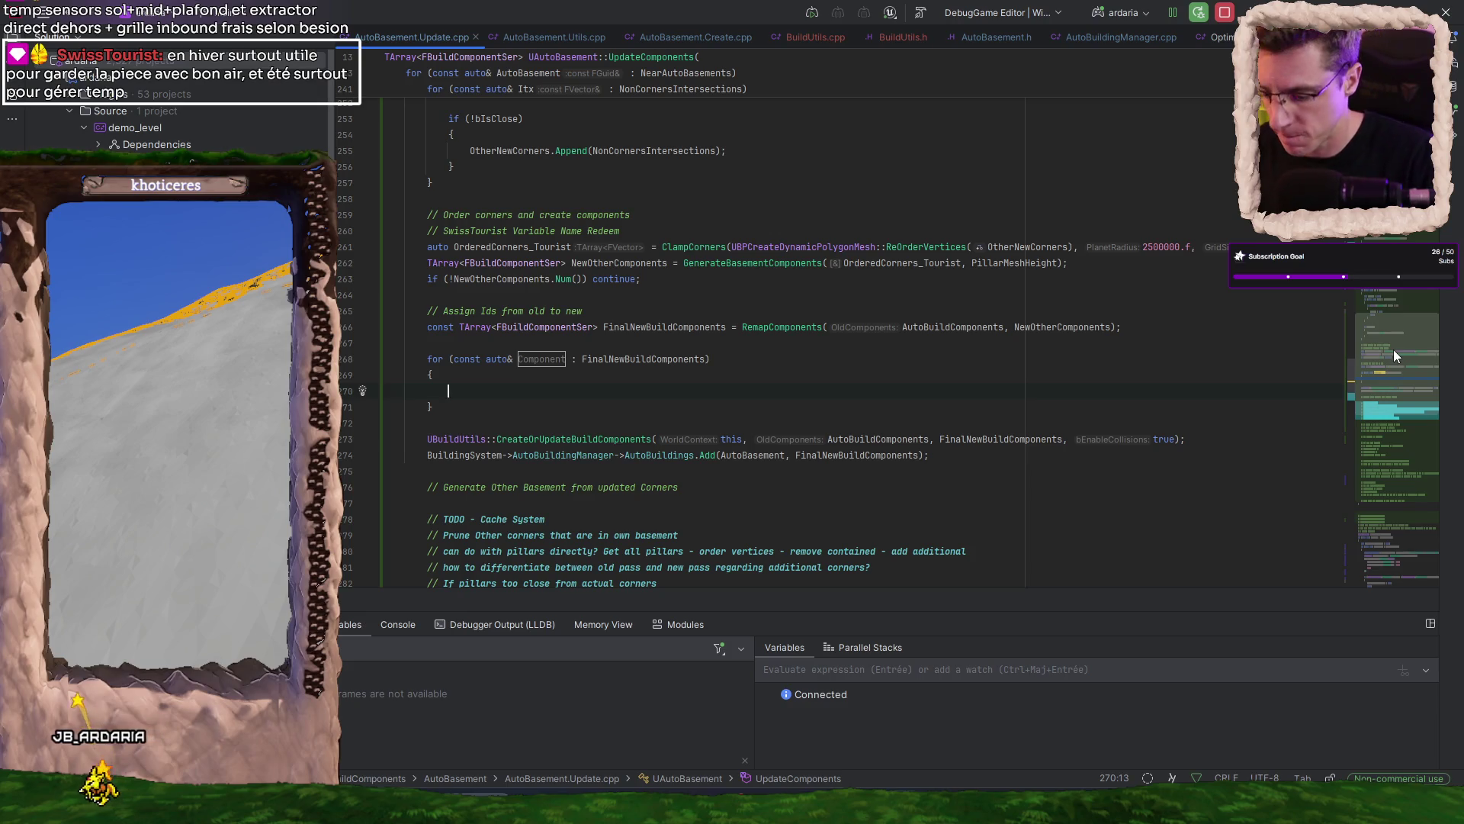
type("DrawDebugB")
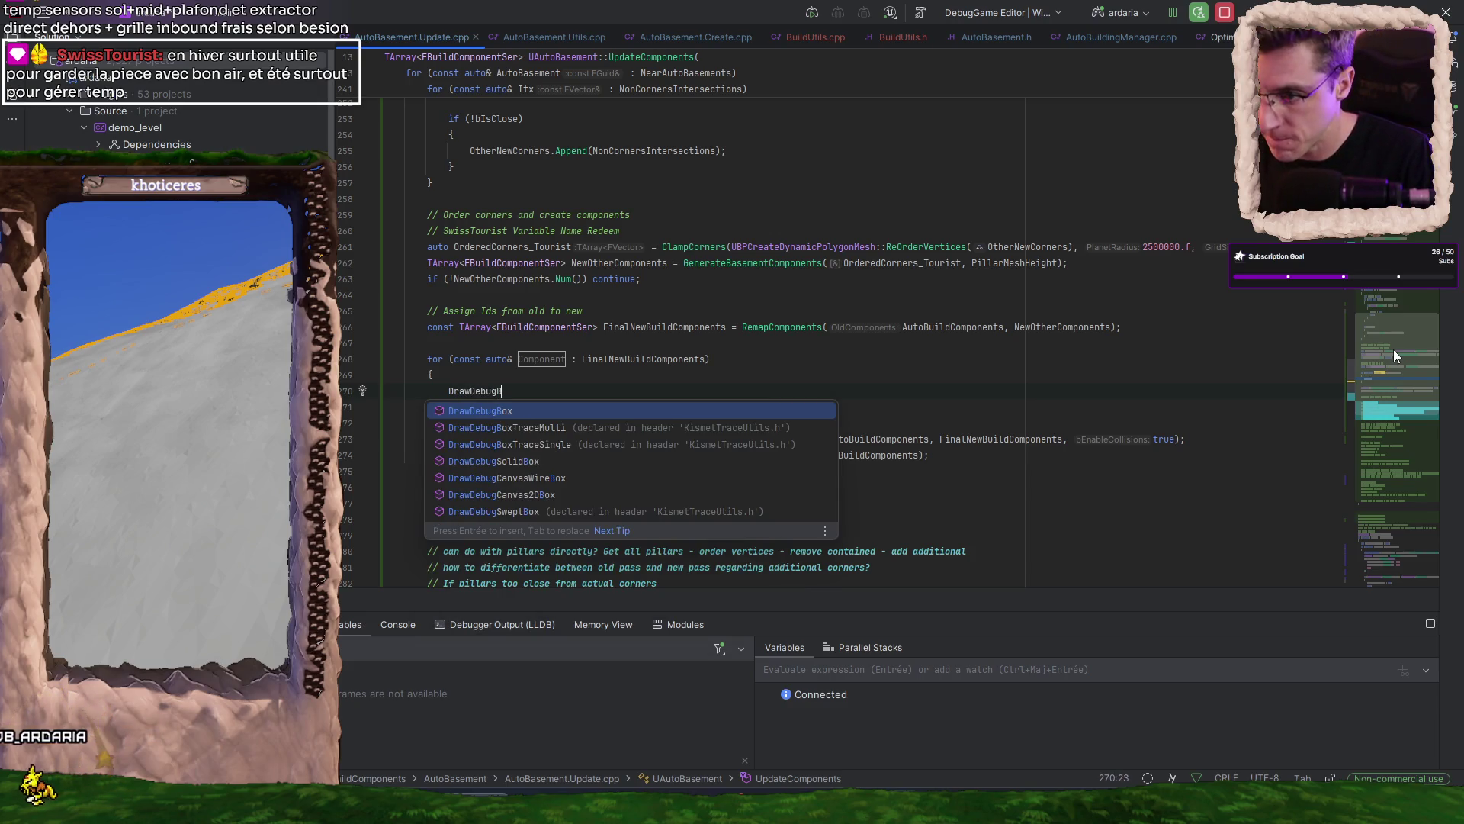
key("Return")
type(");")
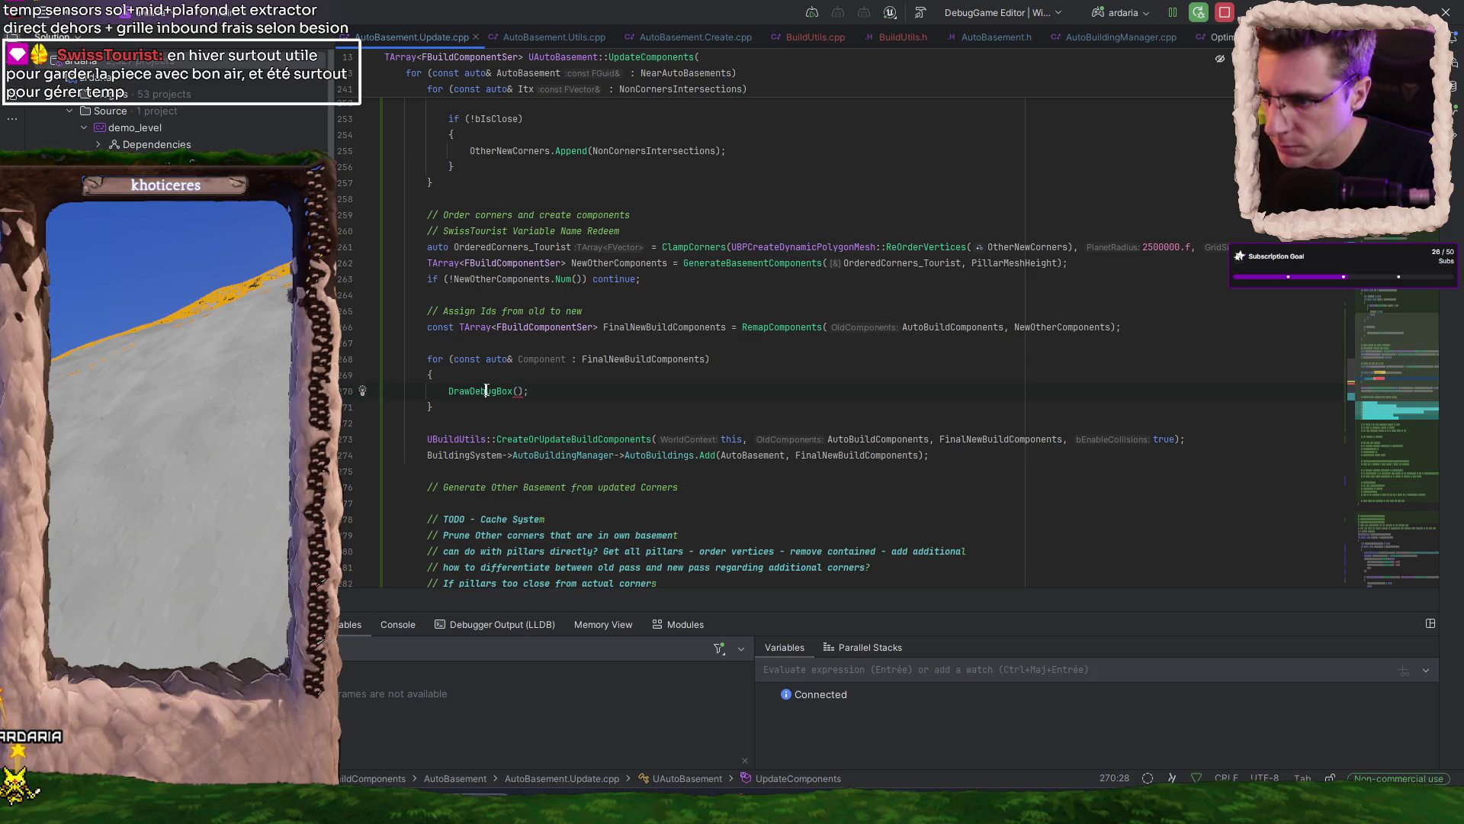
key("ctrl+f")
key("shift+Return")
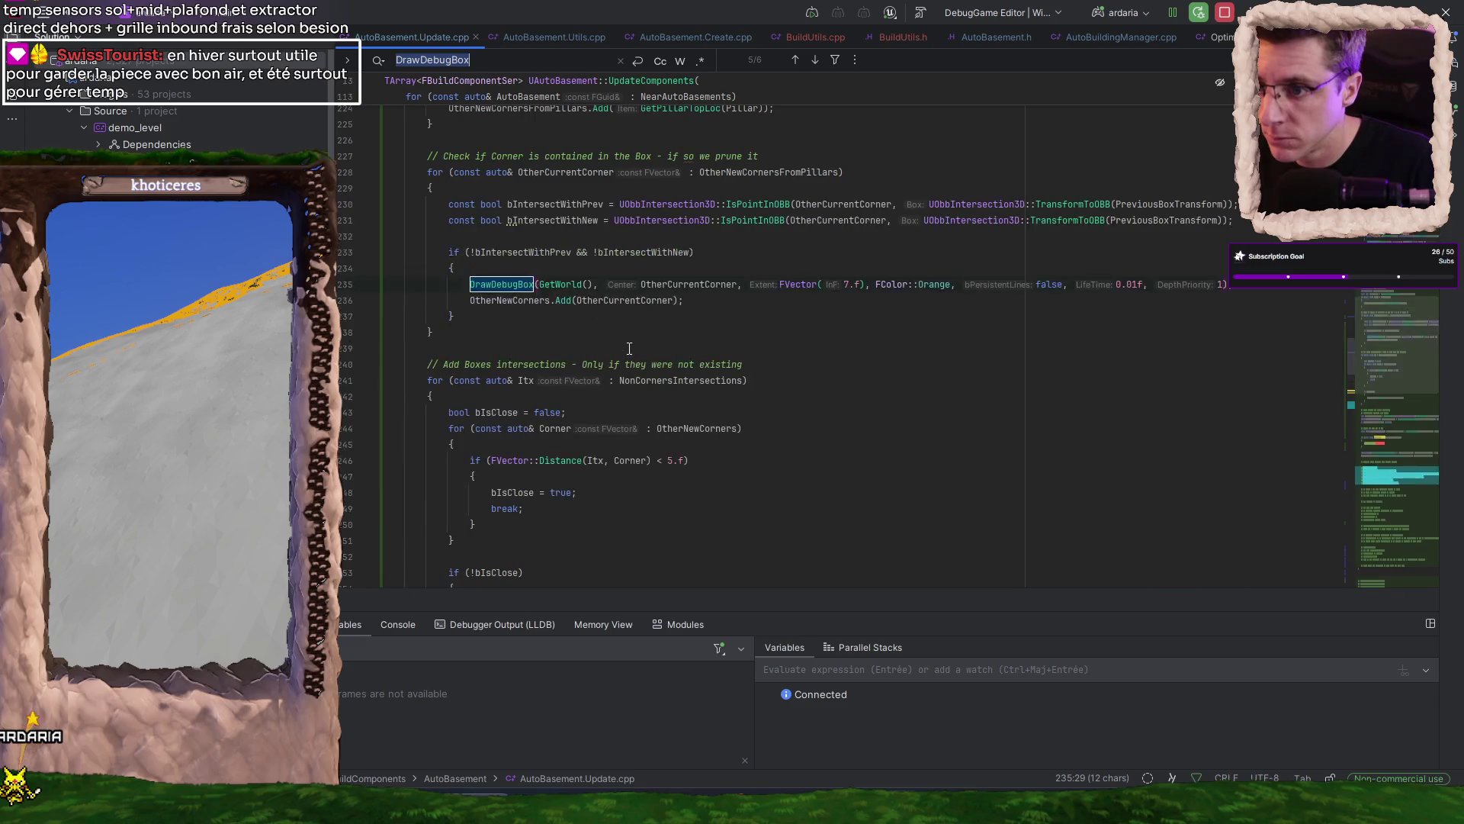
- Copy the existing full DrawDebugBox call into the new FinalNewBuildComponents loop
triple_click(812, 285)
key("ctrl+c")
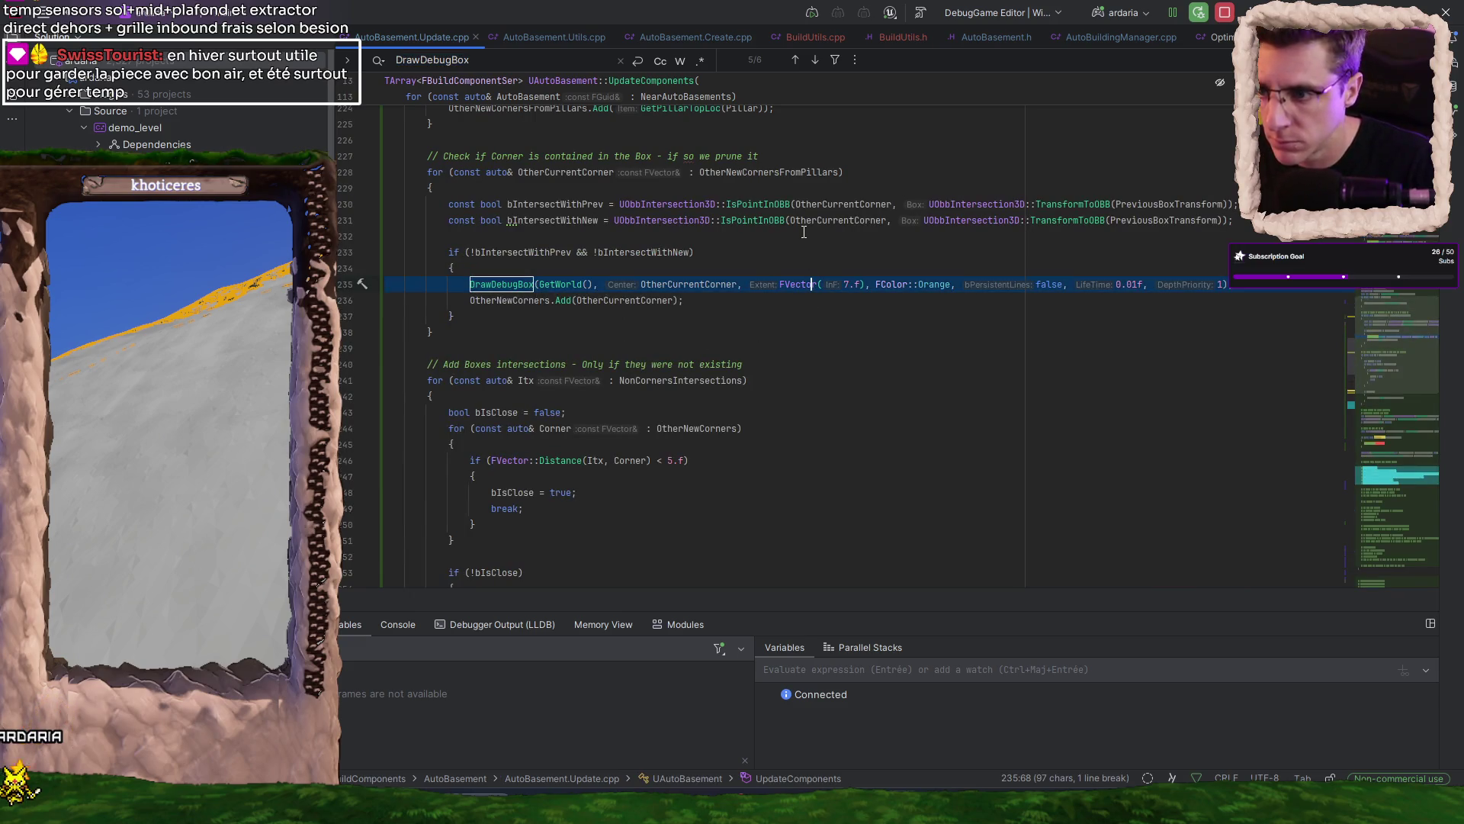
left_click(815, 60)
left_click(536, 260)
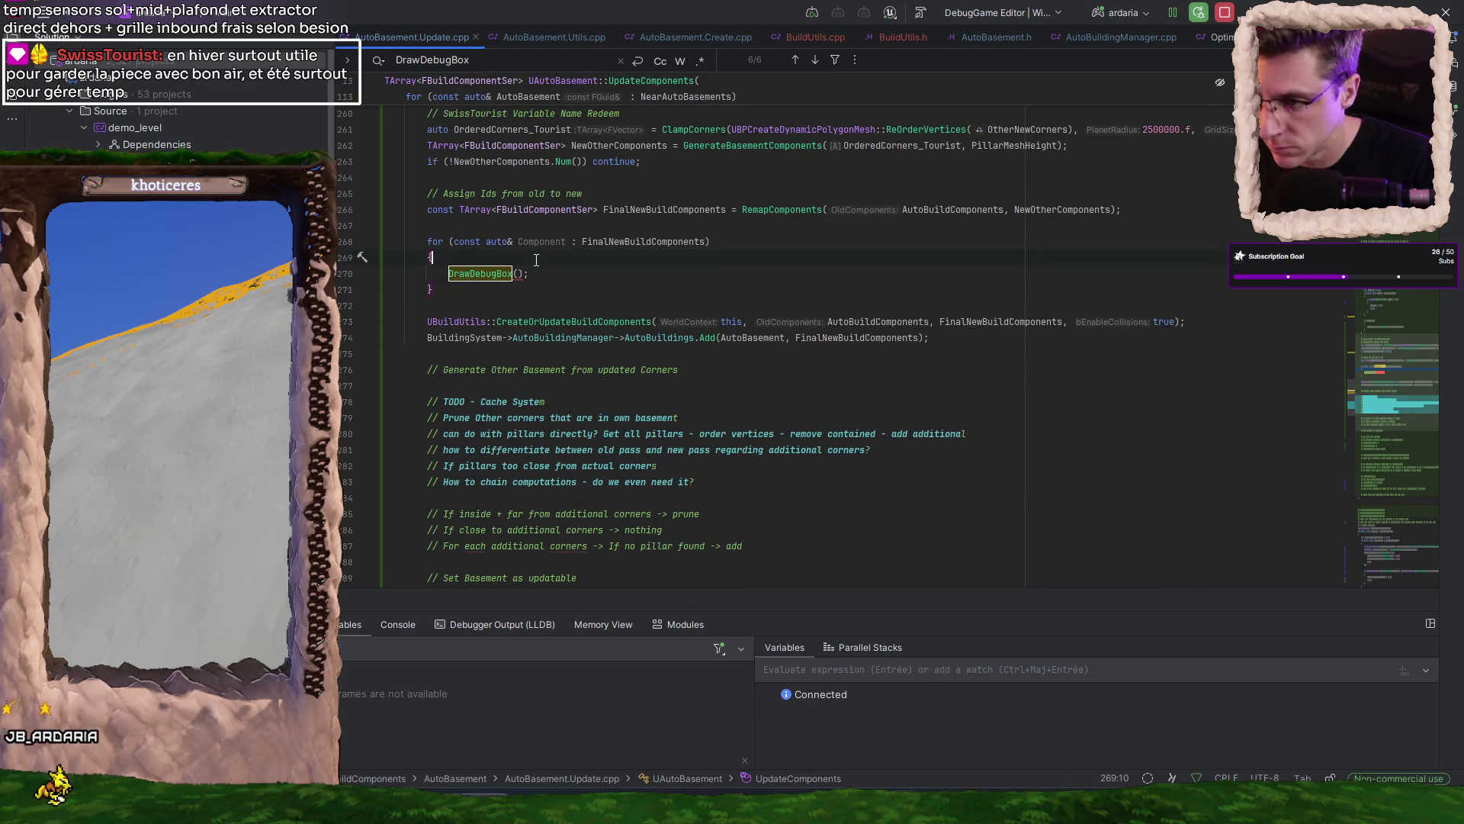
key("ctrl+v")
scroll(386, 225, "down", 1)
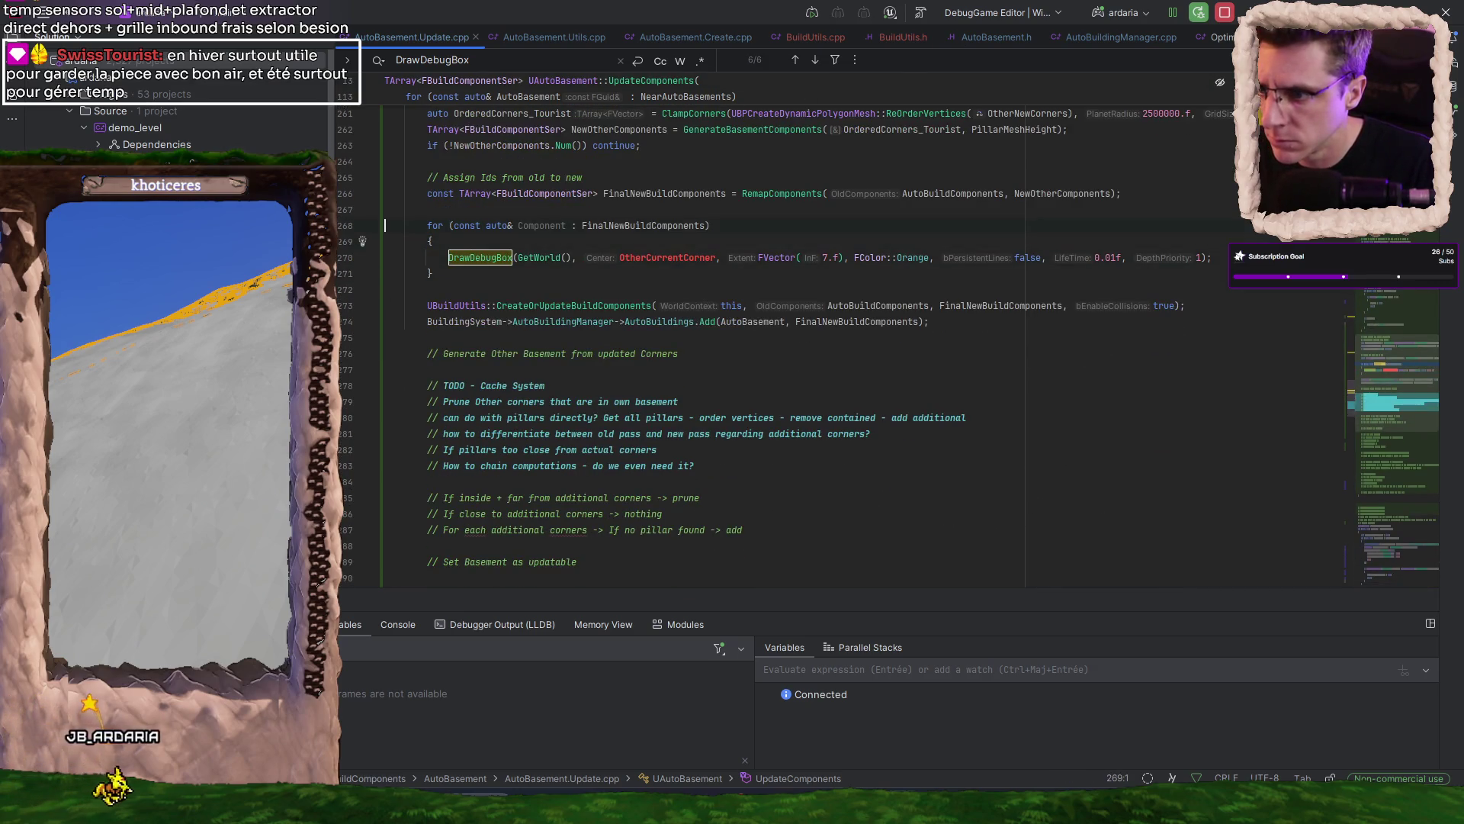
left_click(571, 225)
- Center the debug box on Component.WorldTransform.GetLocation()
left_click(565, 258)
key("Home")
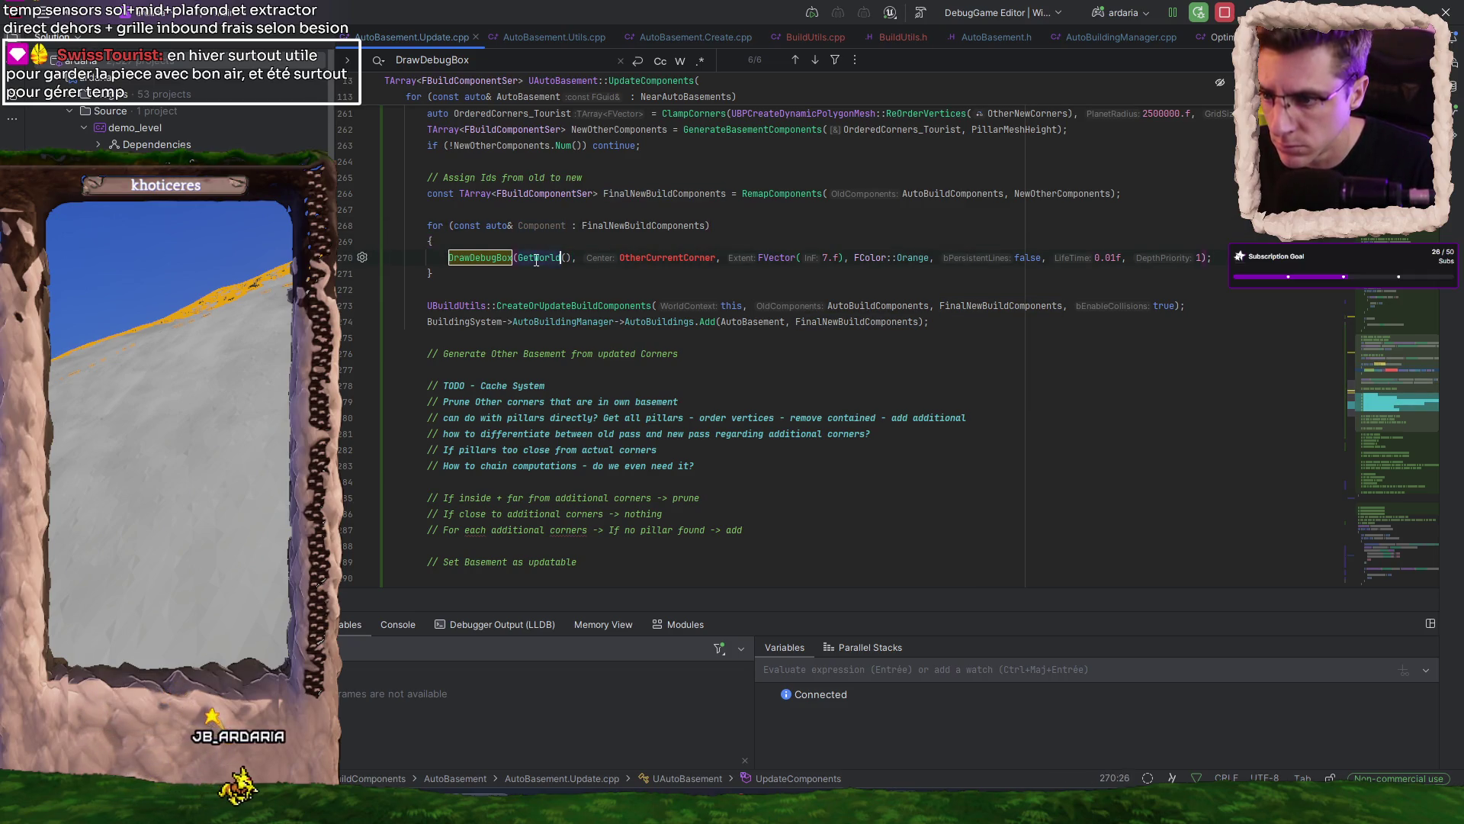
key("ctrl+shift+Left")
type("Component")
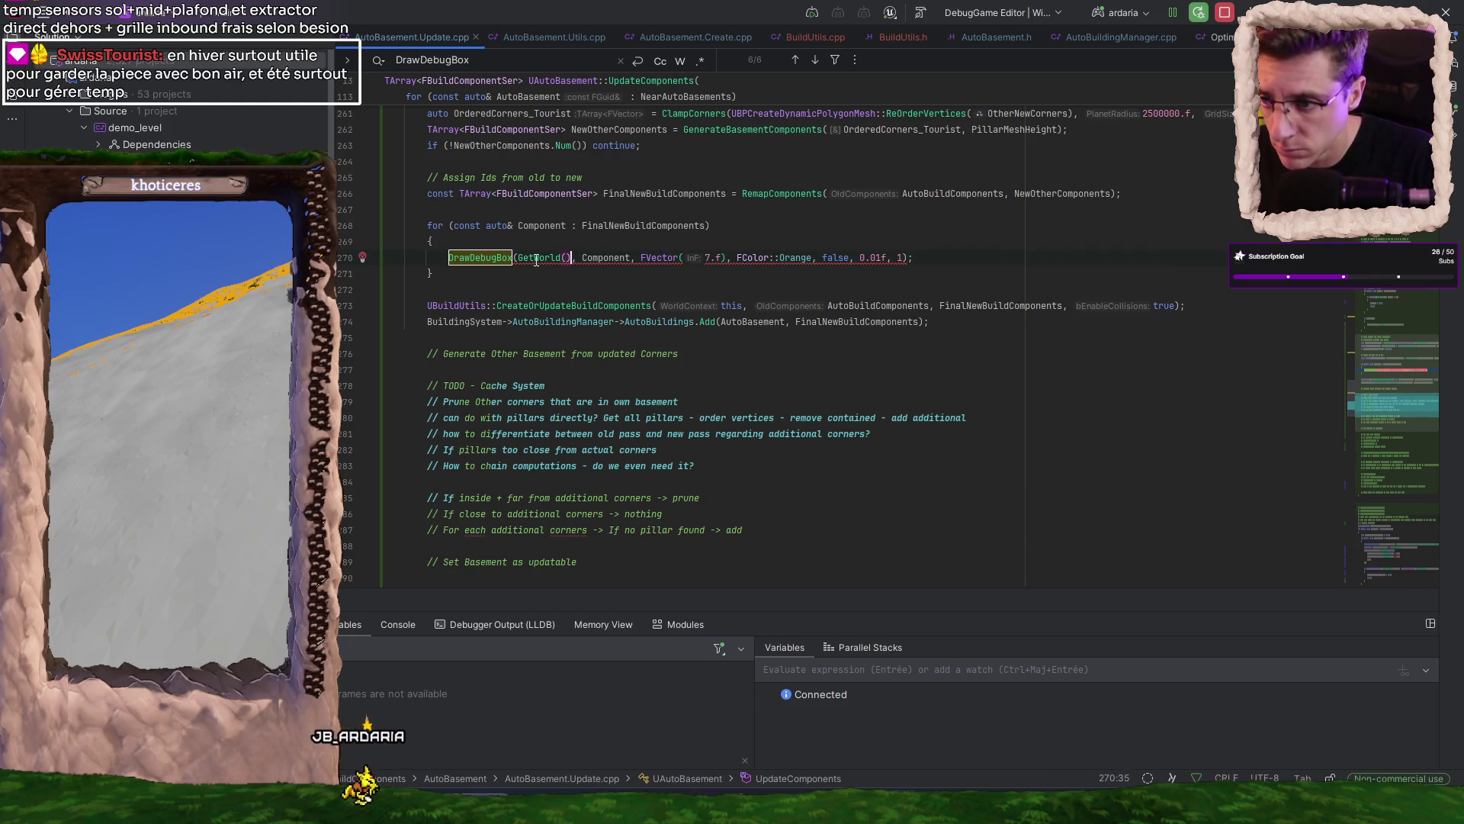
type("Component")
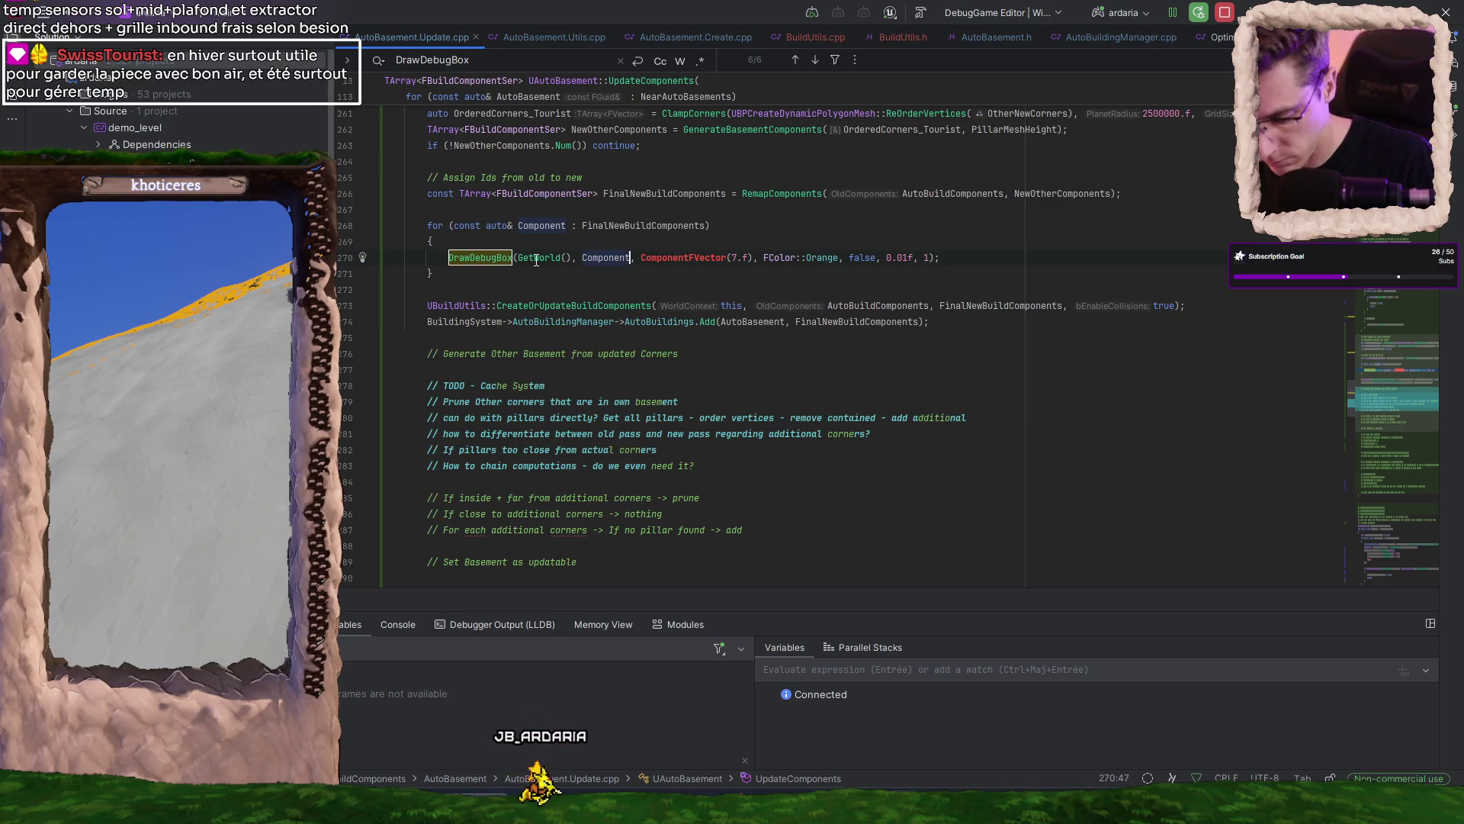
type(".We")
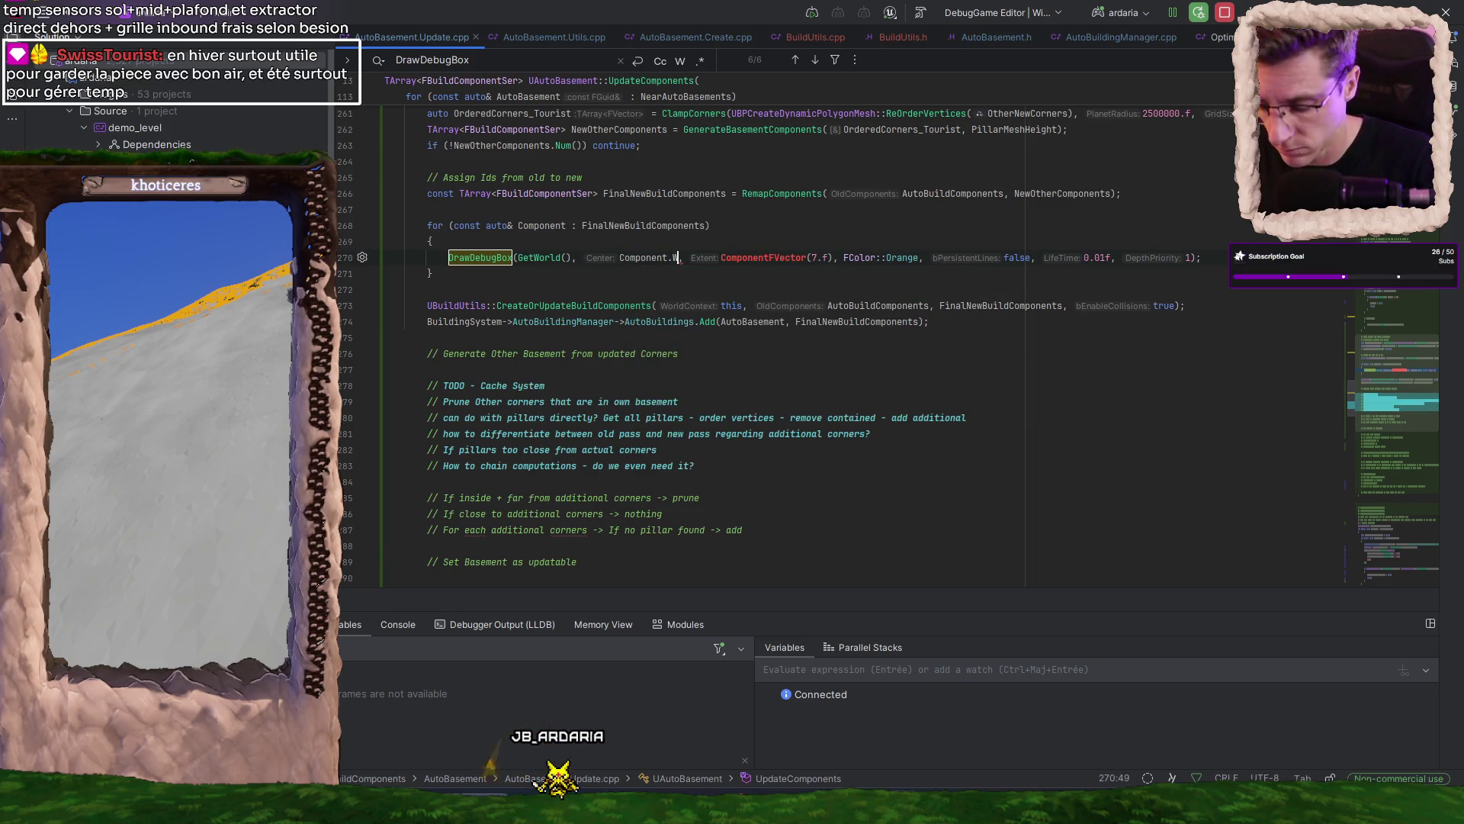
key("Return")
type(".Get")
key("Return")
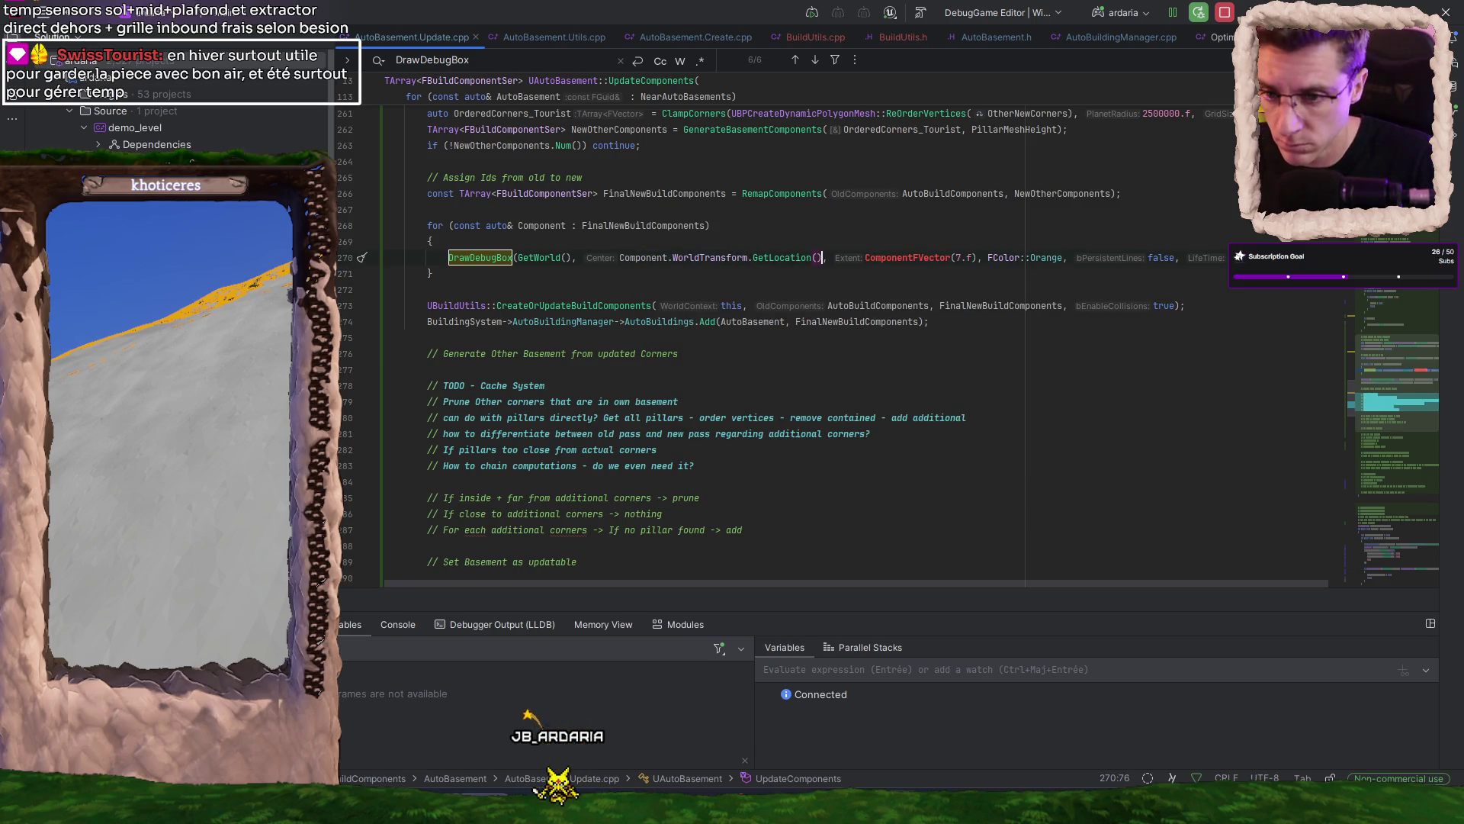
- Add the transform's GetRotation() argument and change the box colour from Orange to Cyan
left_click(748, 257)
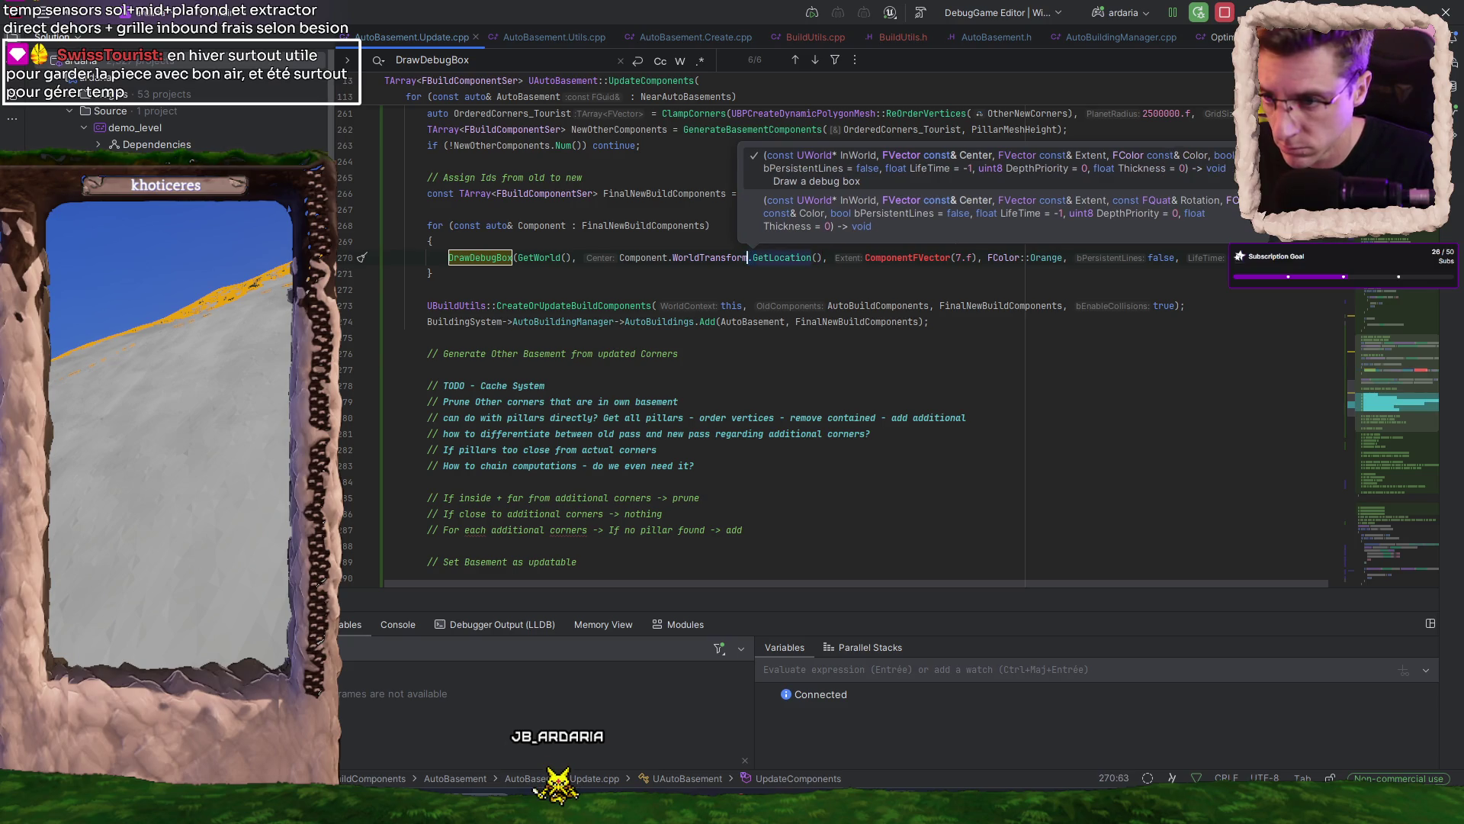
left_click(826, 257)
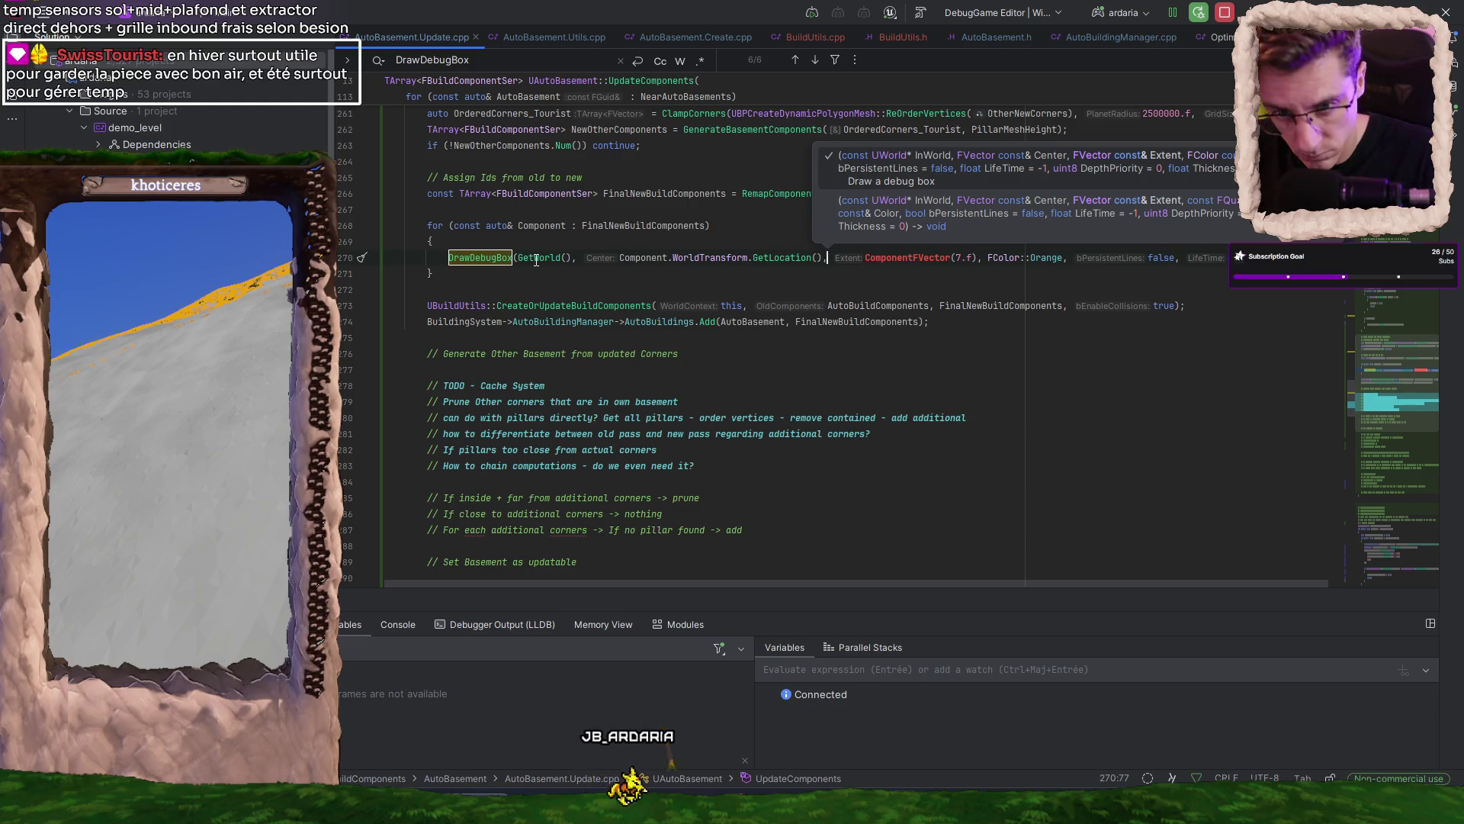
left_click(986, 257)
key("ctrl+v")
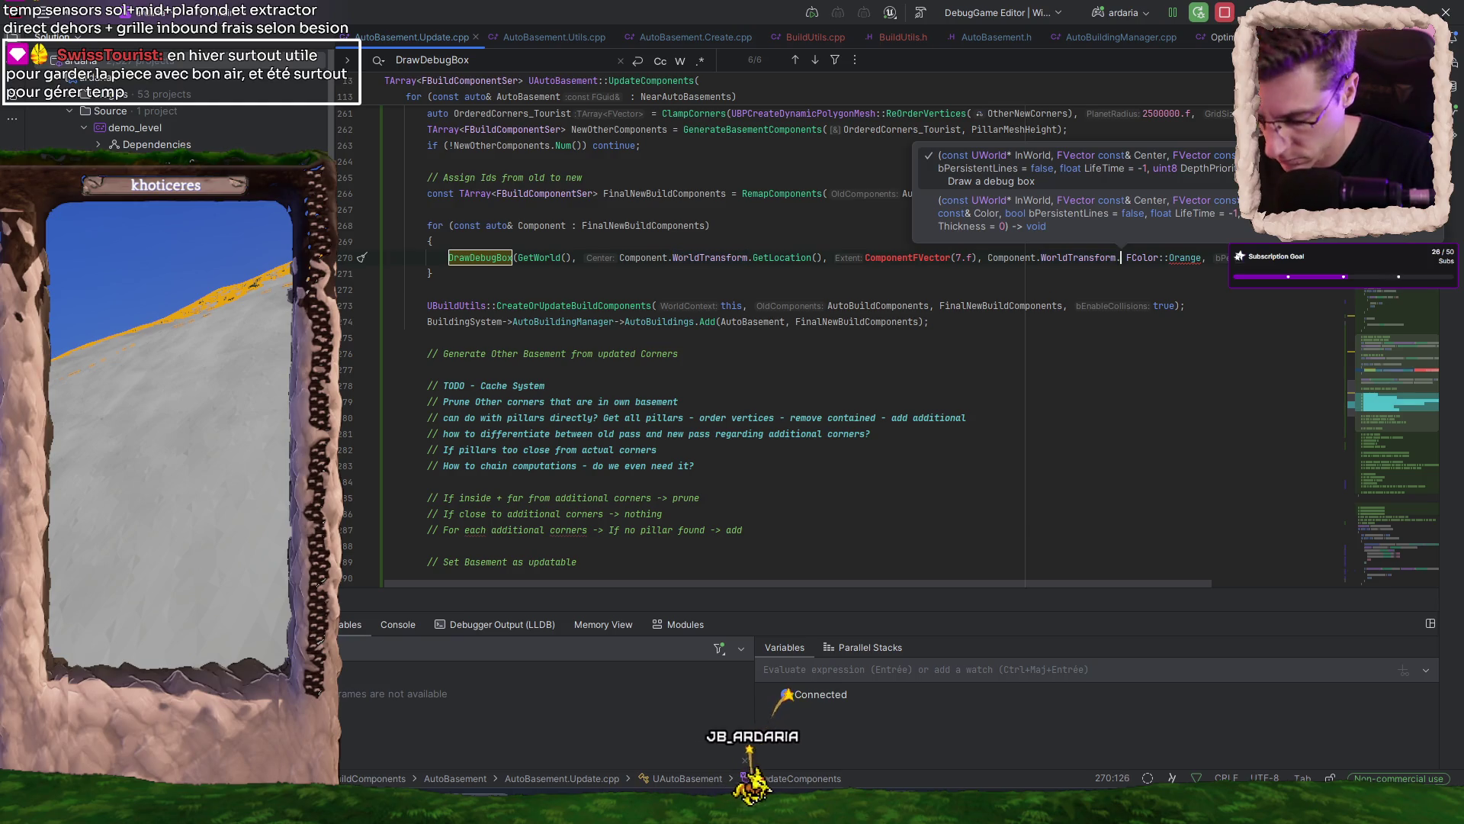
type("Getr")
key("Return")
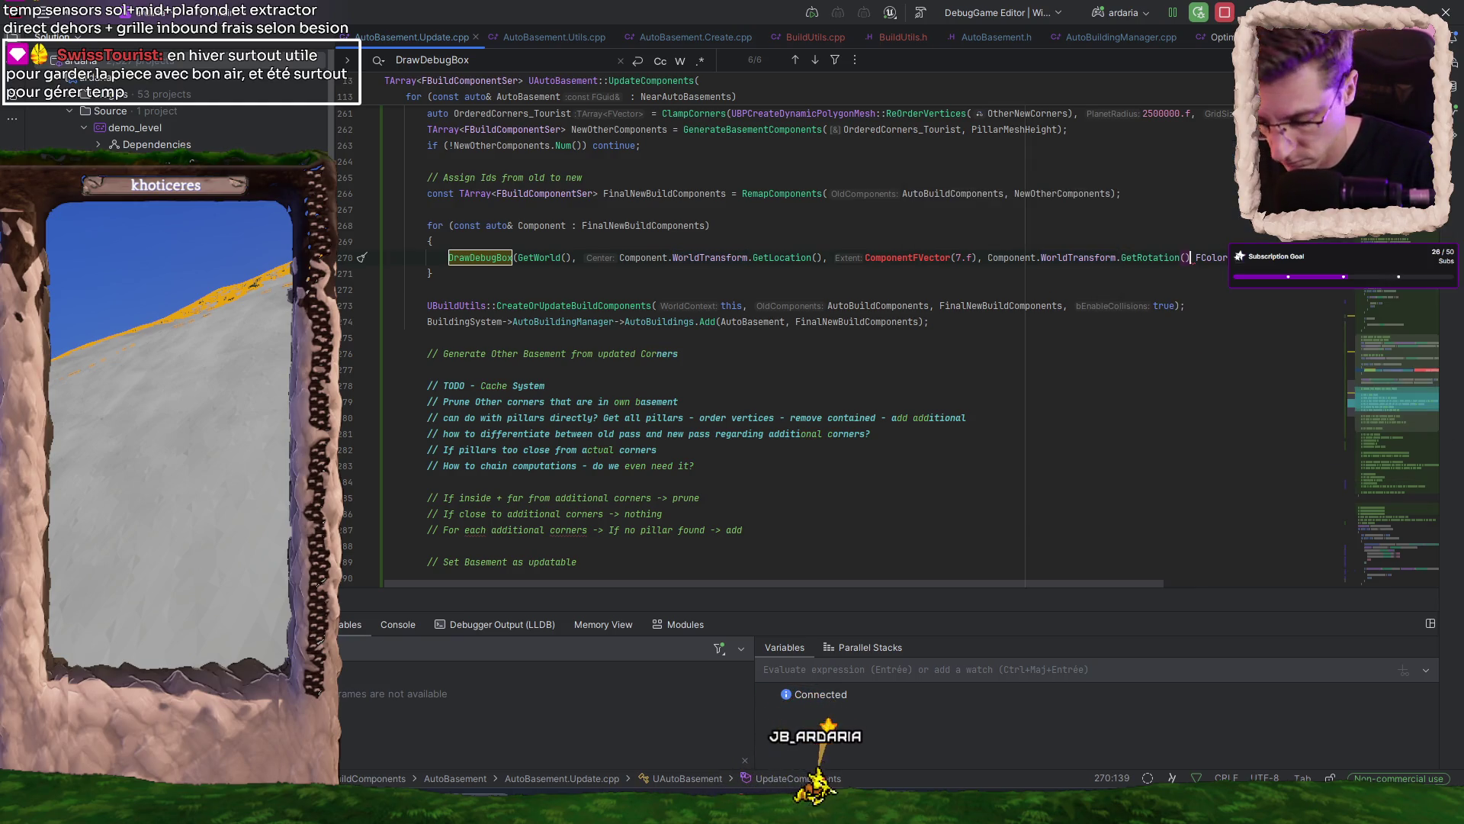
type(",")
key("ctrl+shift+Right")
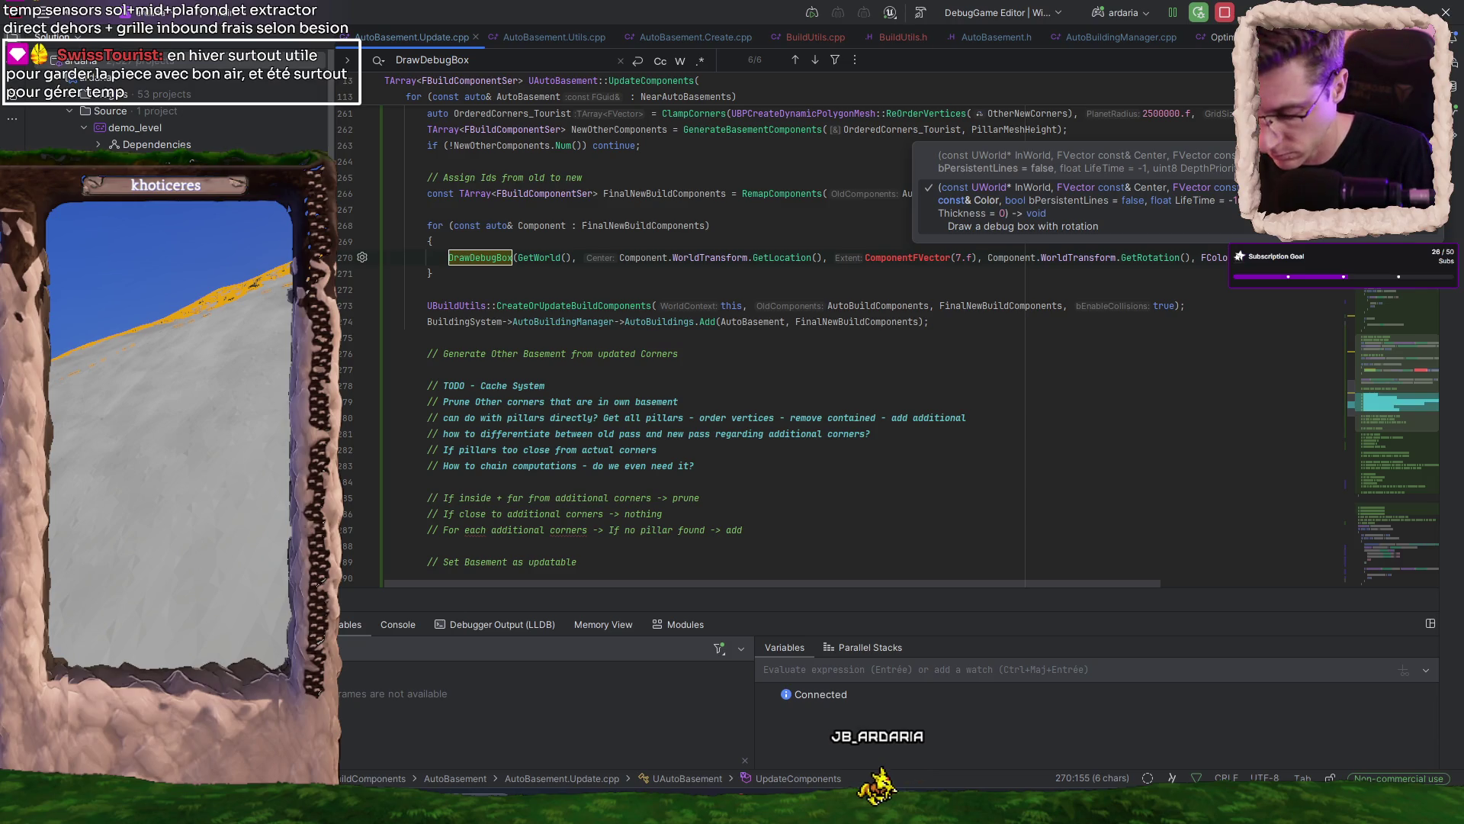
type("Blue")
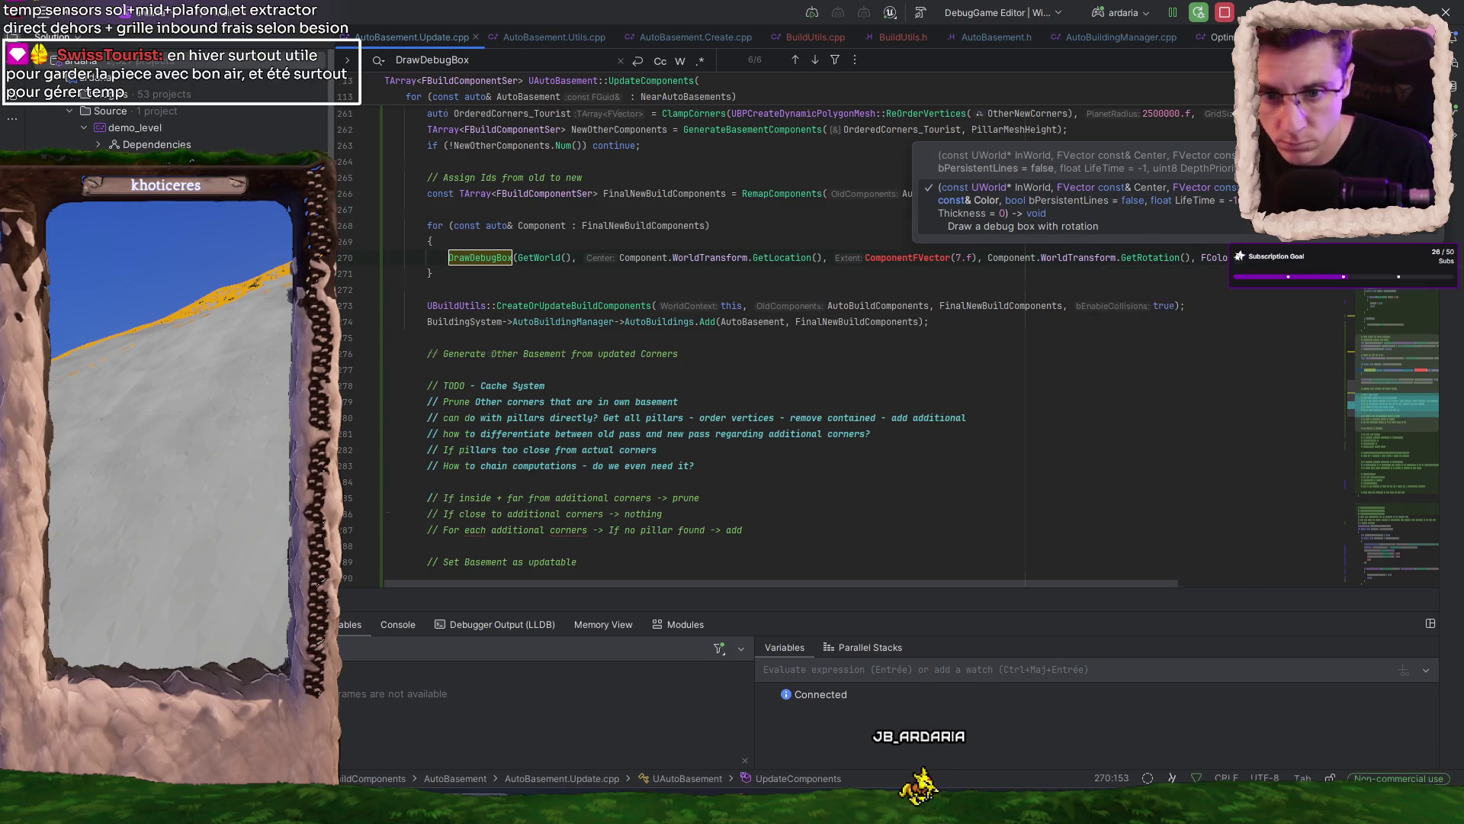
key("End")
key("Home")
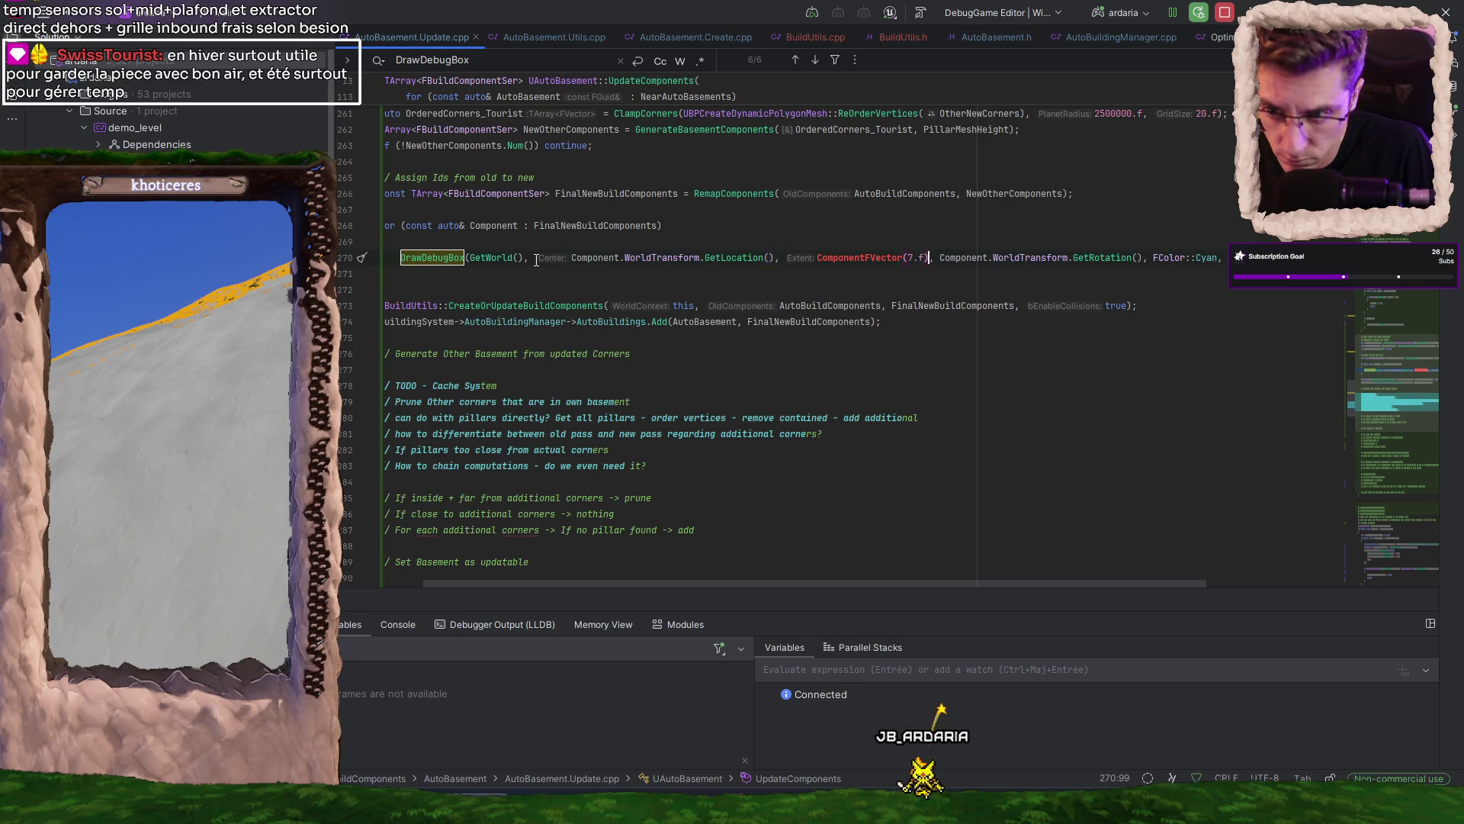
- Set the box extent to Component.WorldTransform.GetScale3D() * 50.f and disable the line 273 breakpoint
key("ctrl+z")
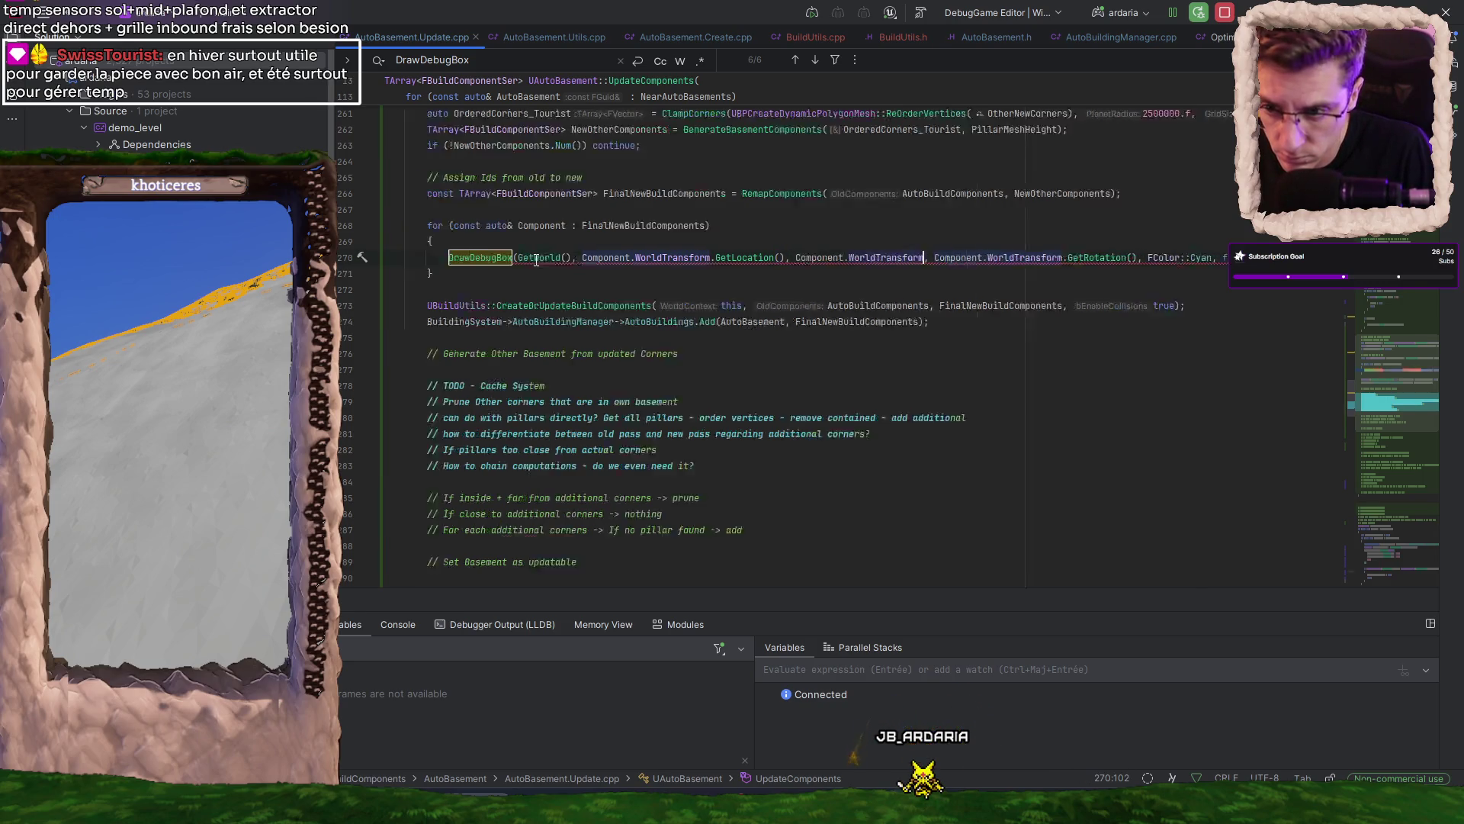
type(".GetSc")
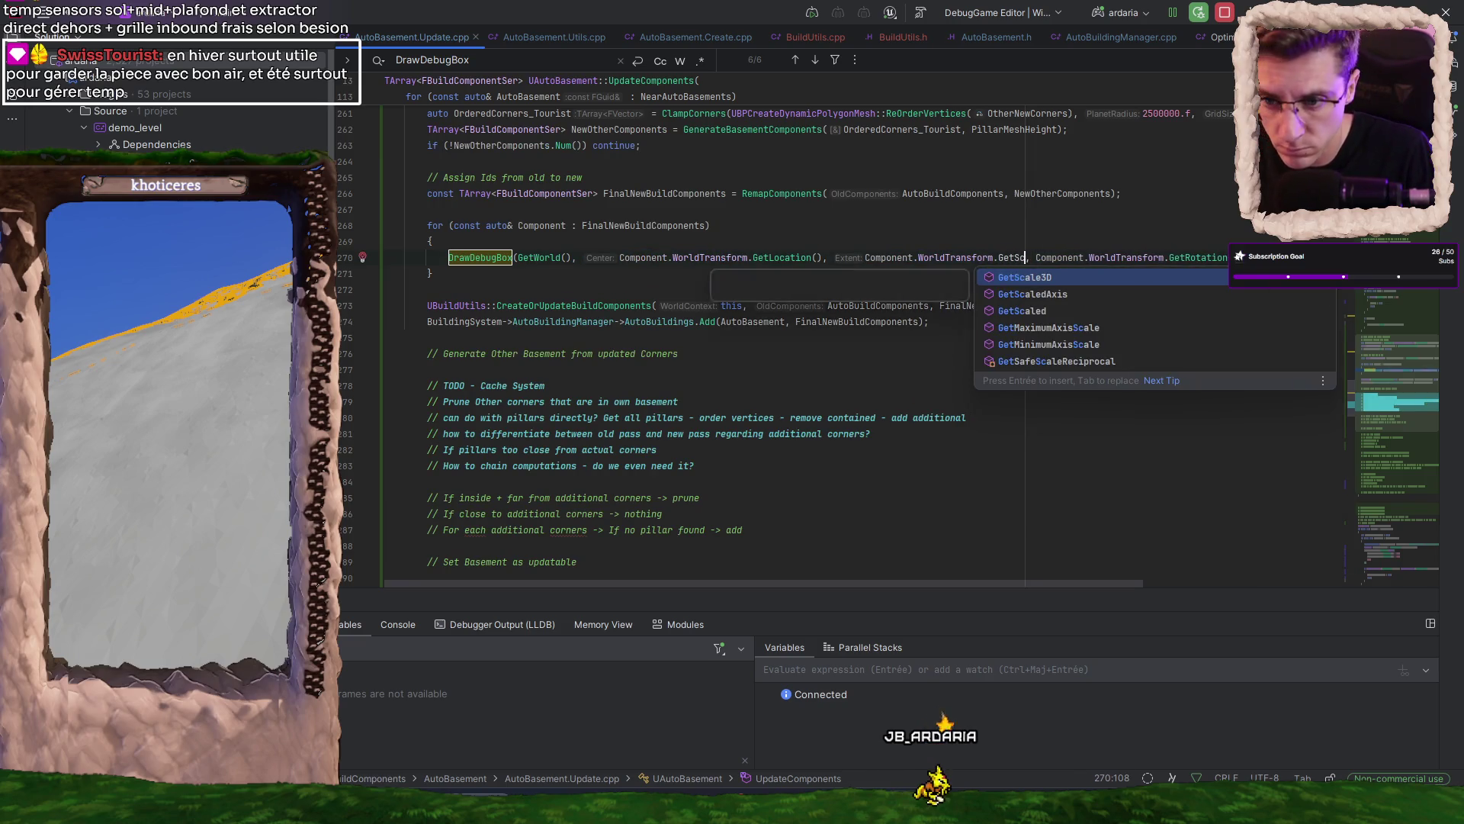
key("Return")
type("* 100.f")
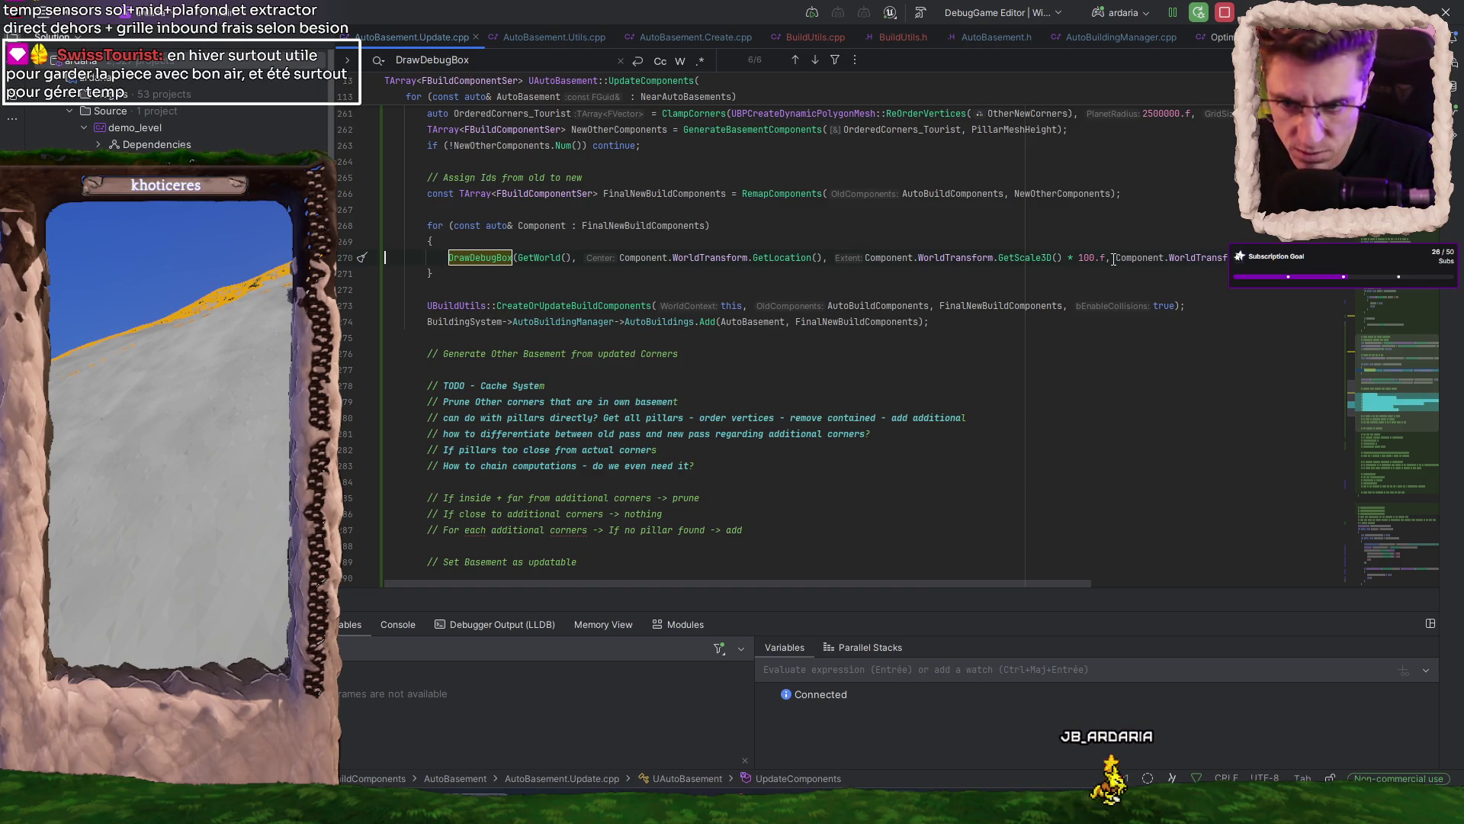
key("BackSpace")
key("BackSpace")
key("BackSpace")
type("50")
key("Home")
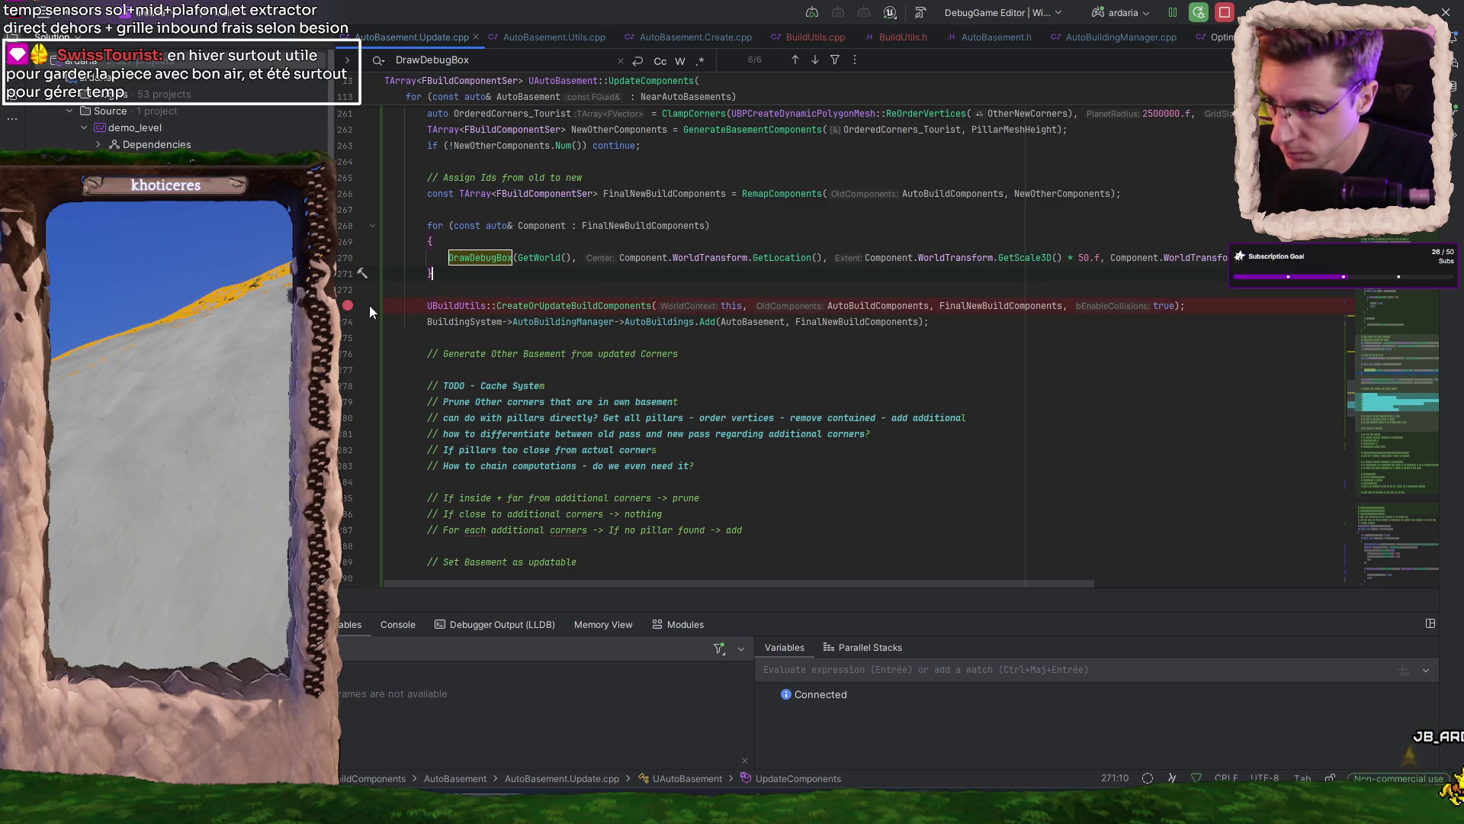
left_click(811, 359)
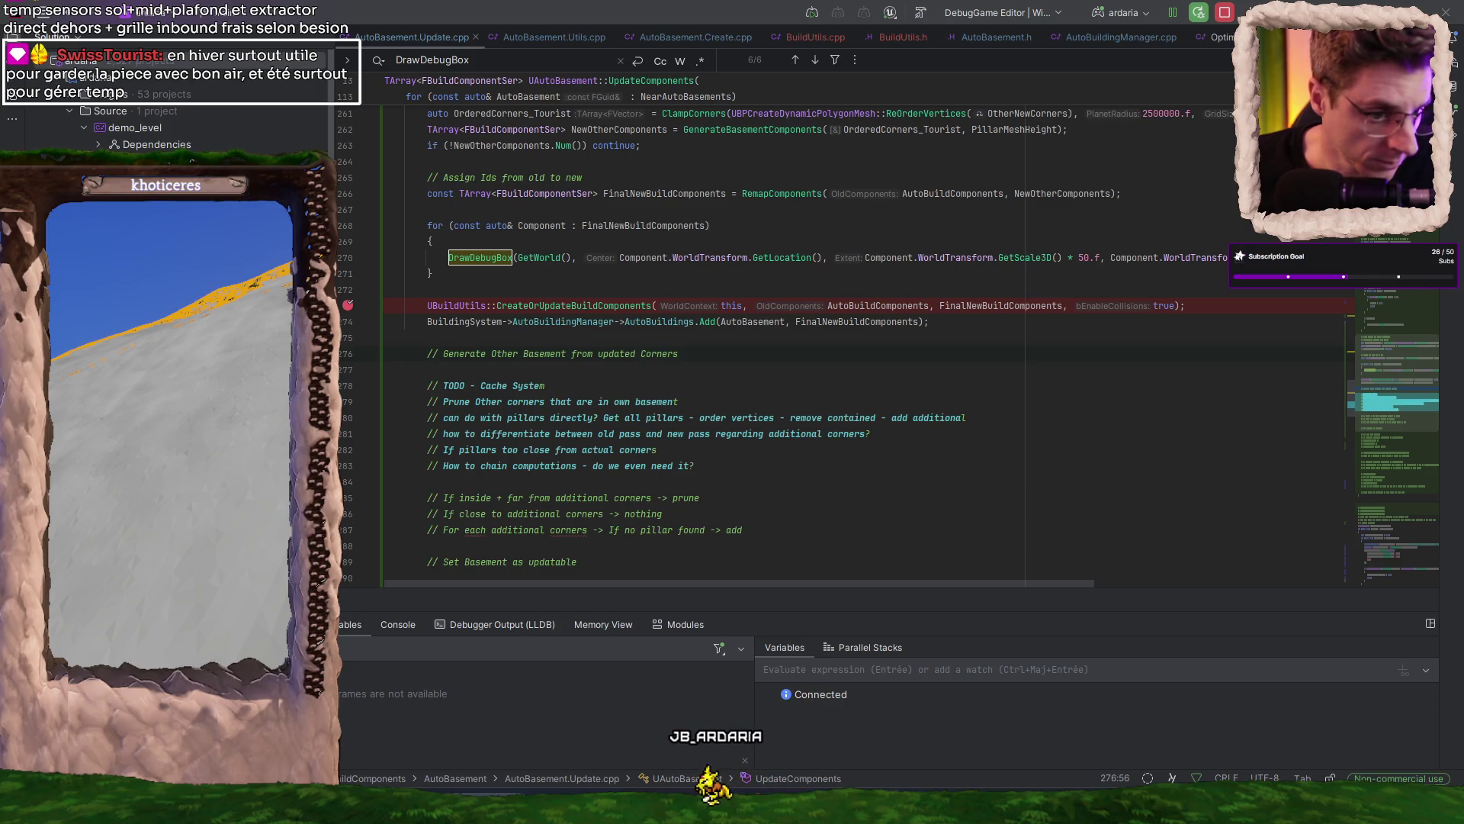
key("alt+Tab")
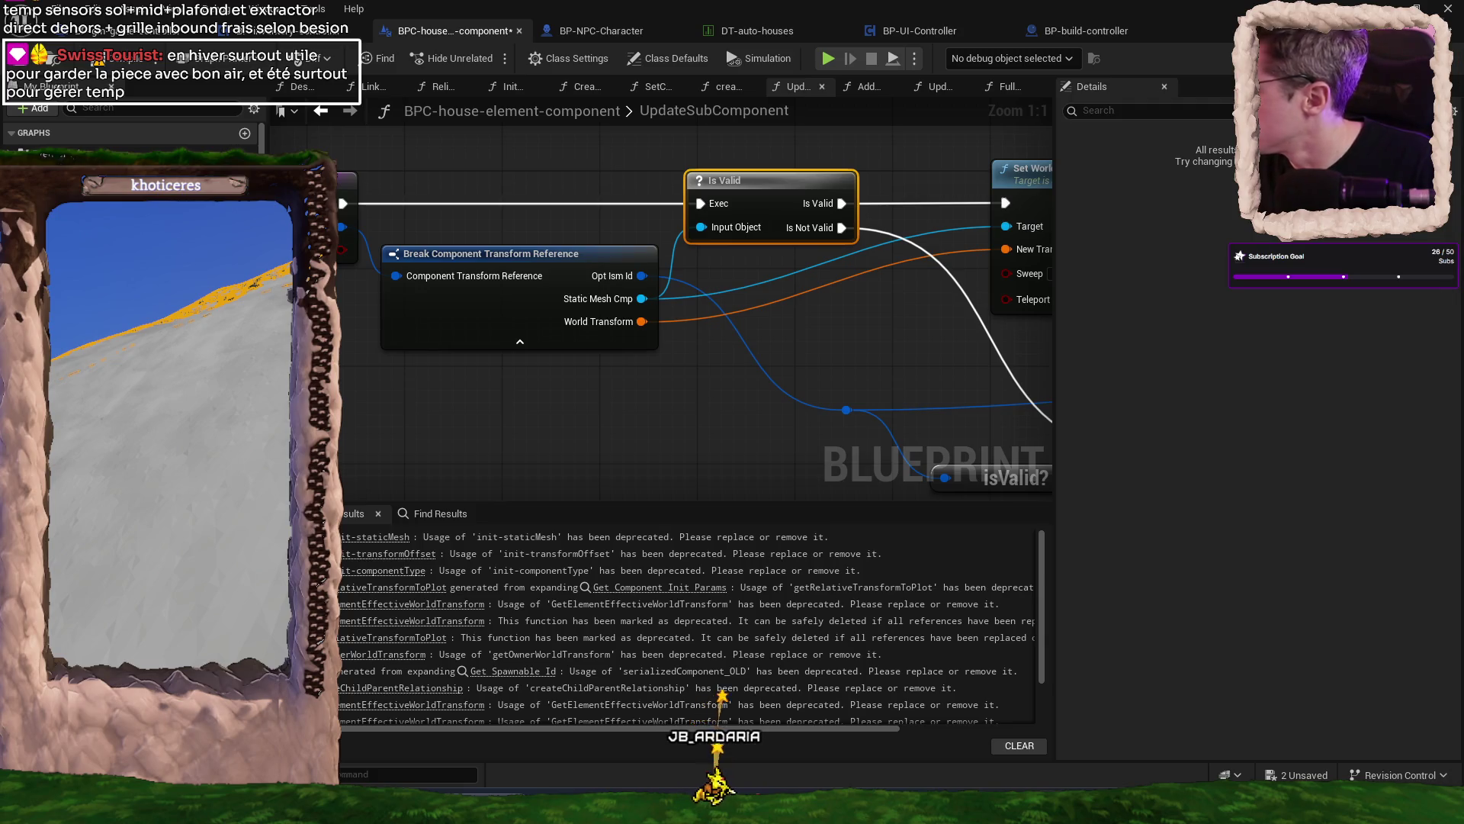
- Play-test past the breakpoint and fly beside the basement to view the cyan debug boxes
key("alt+p")
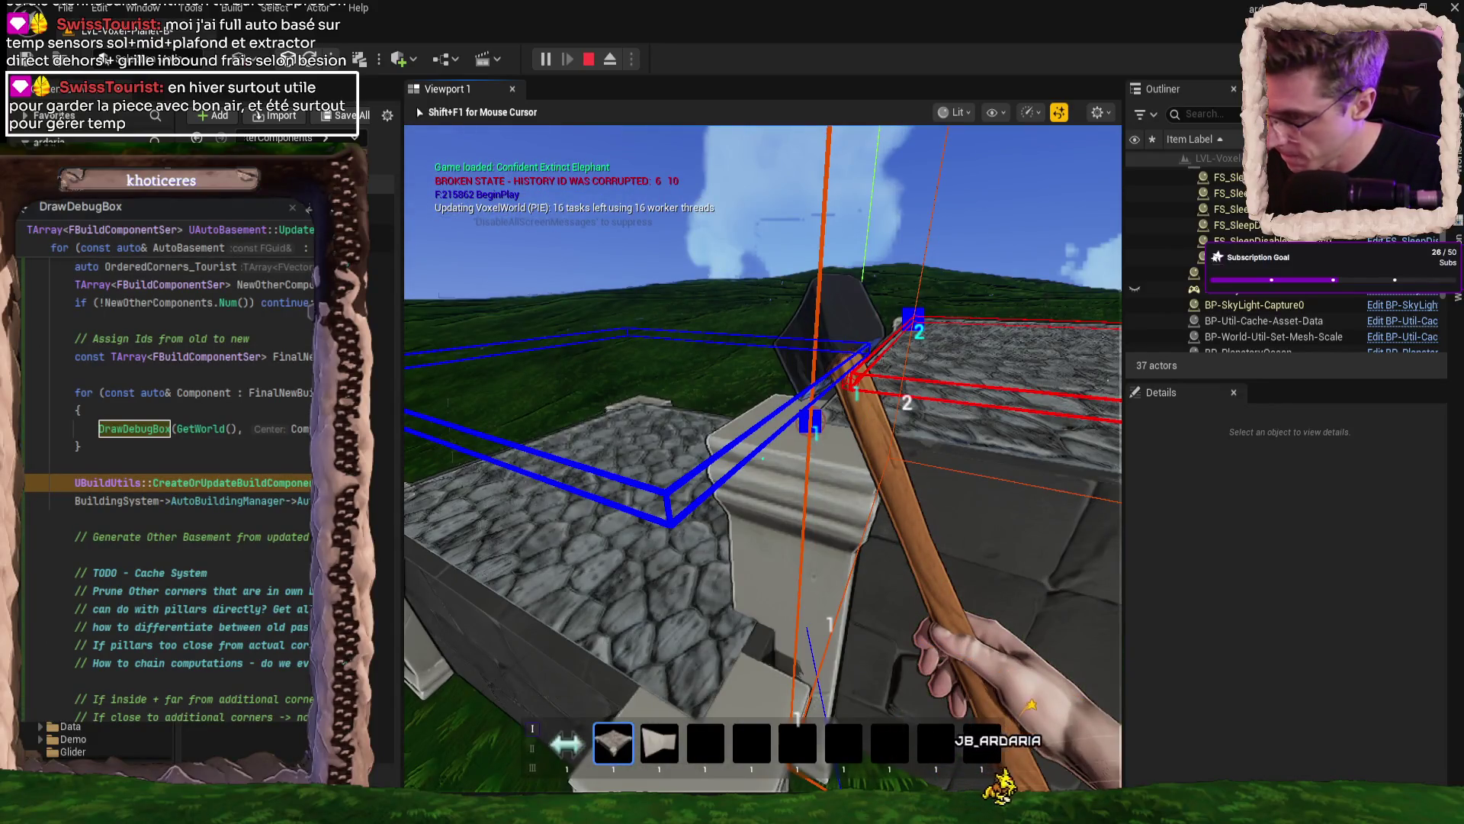
key("F5")
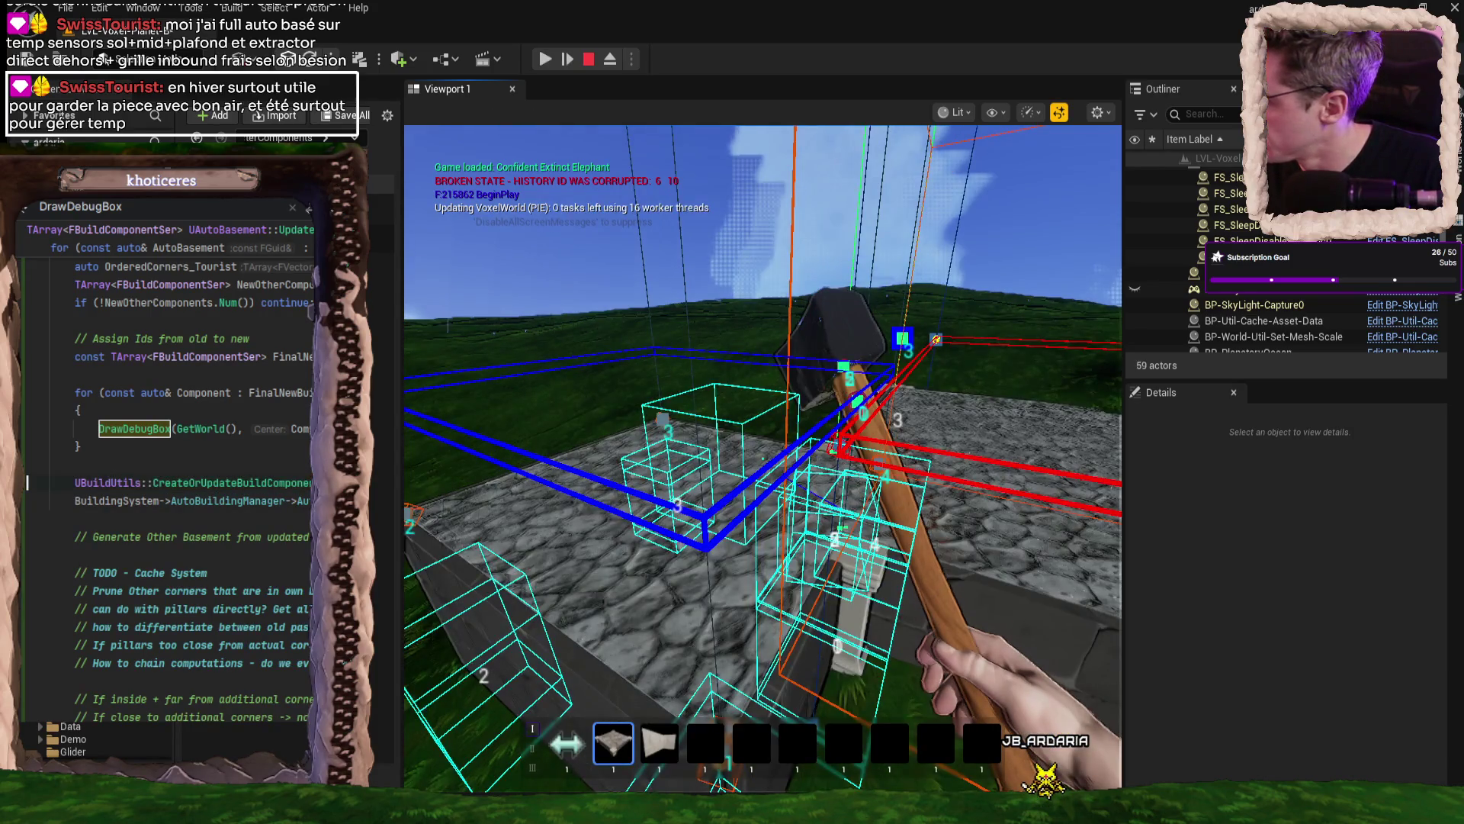
left_click(990, 502)
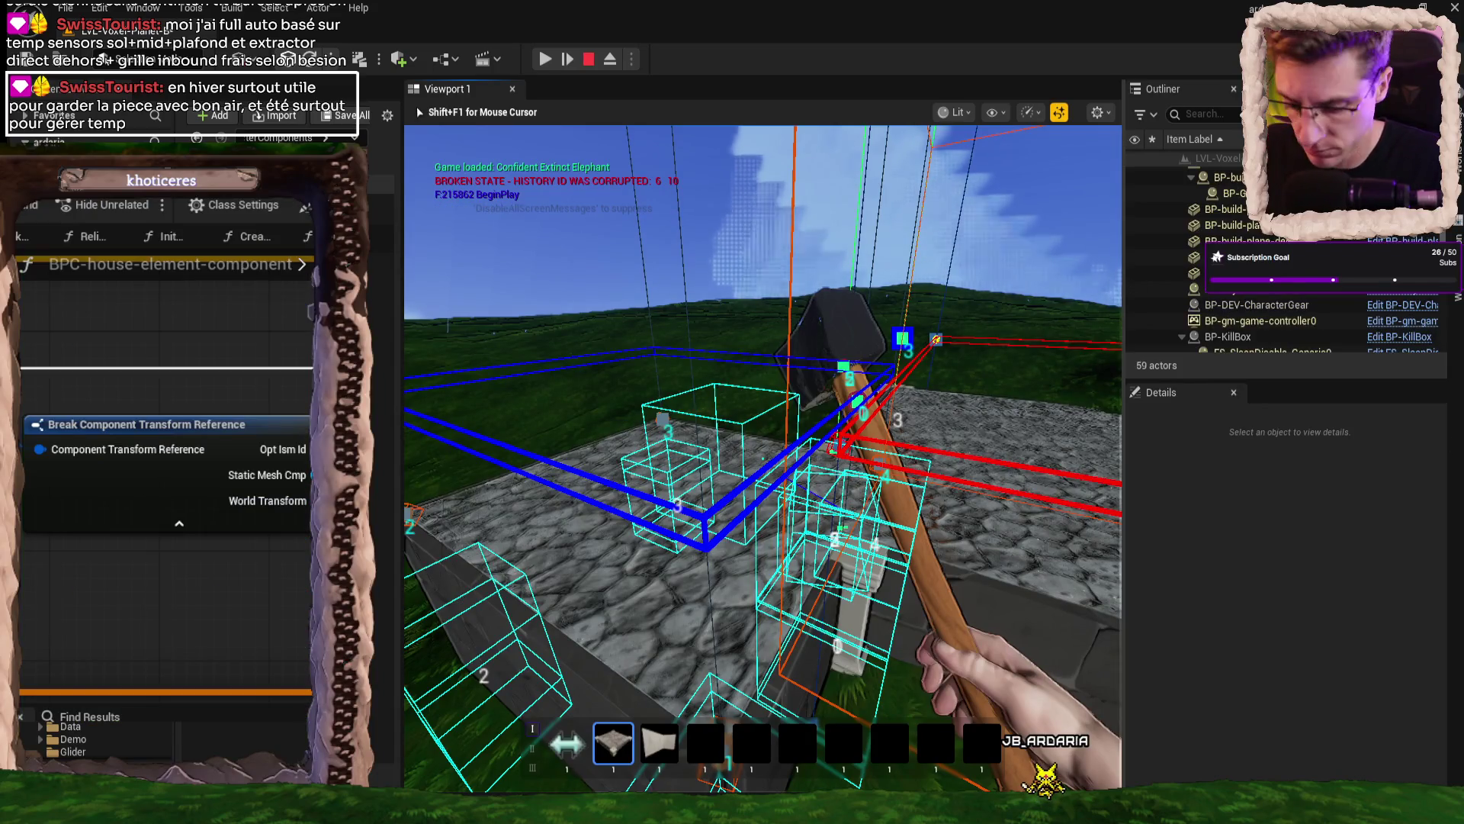
key("F8")
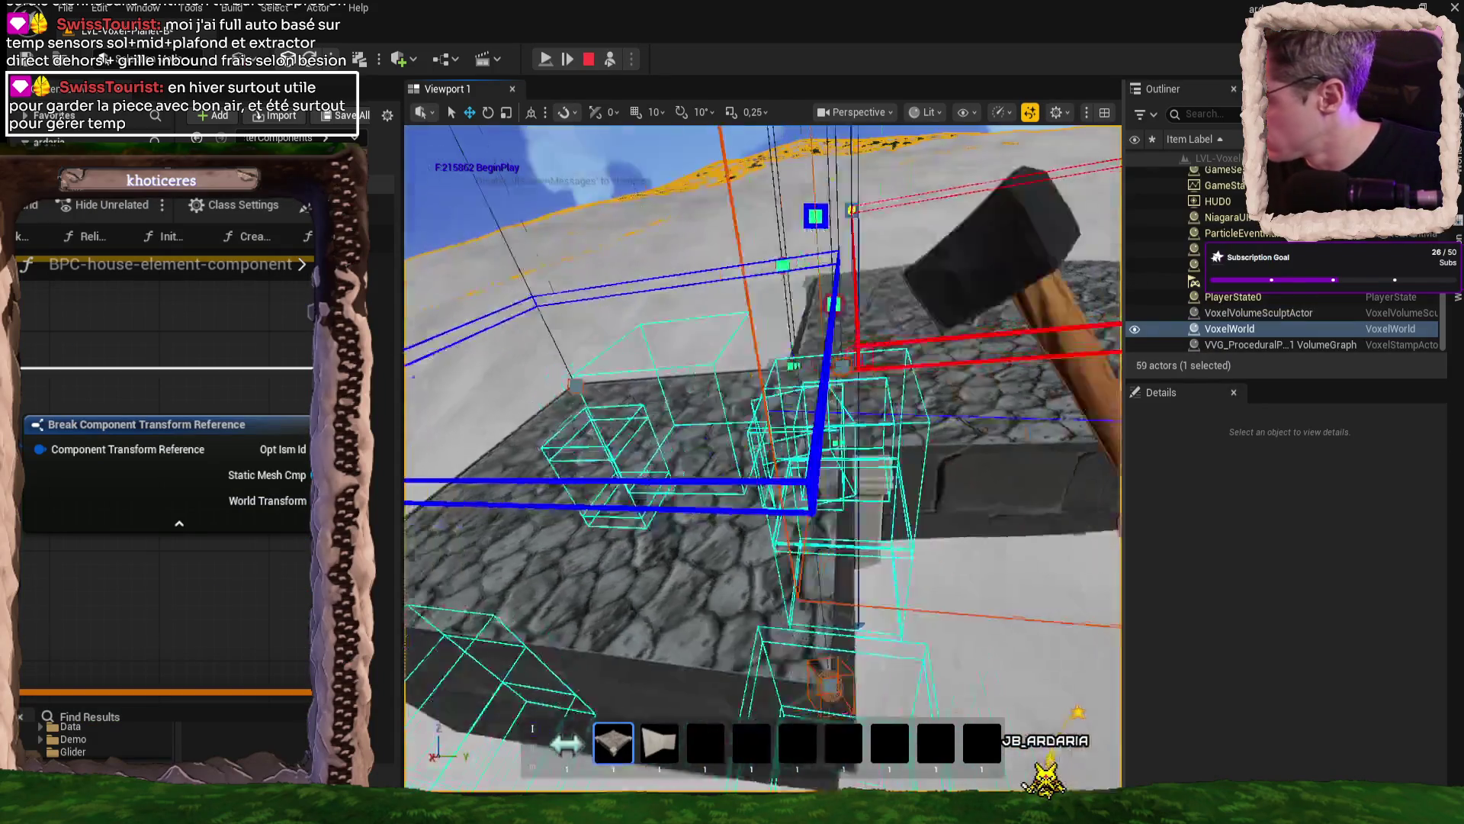
key("w")
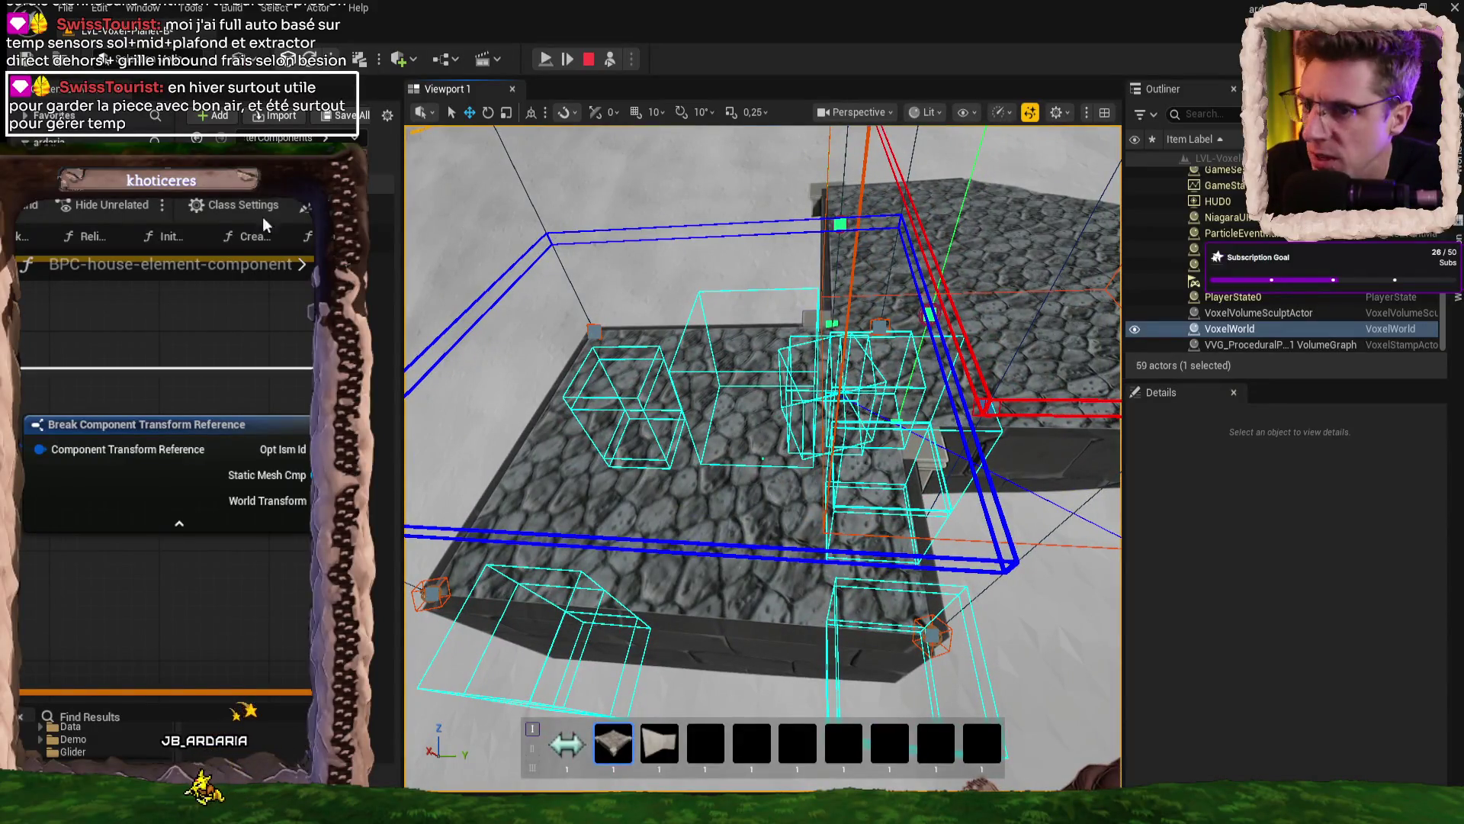
key("Escape")
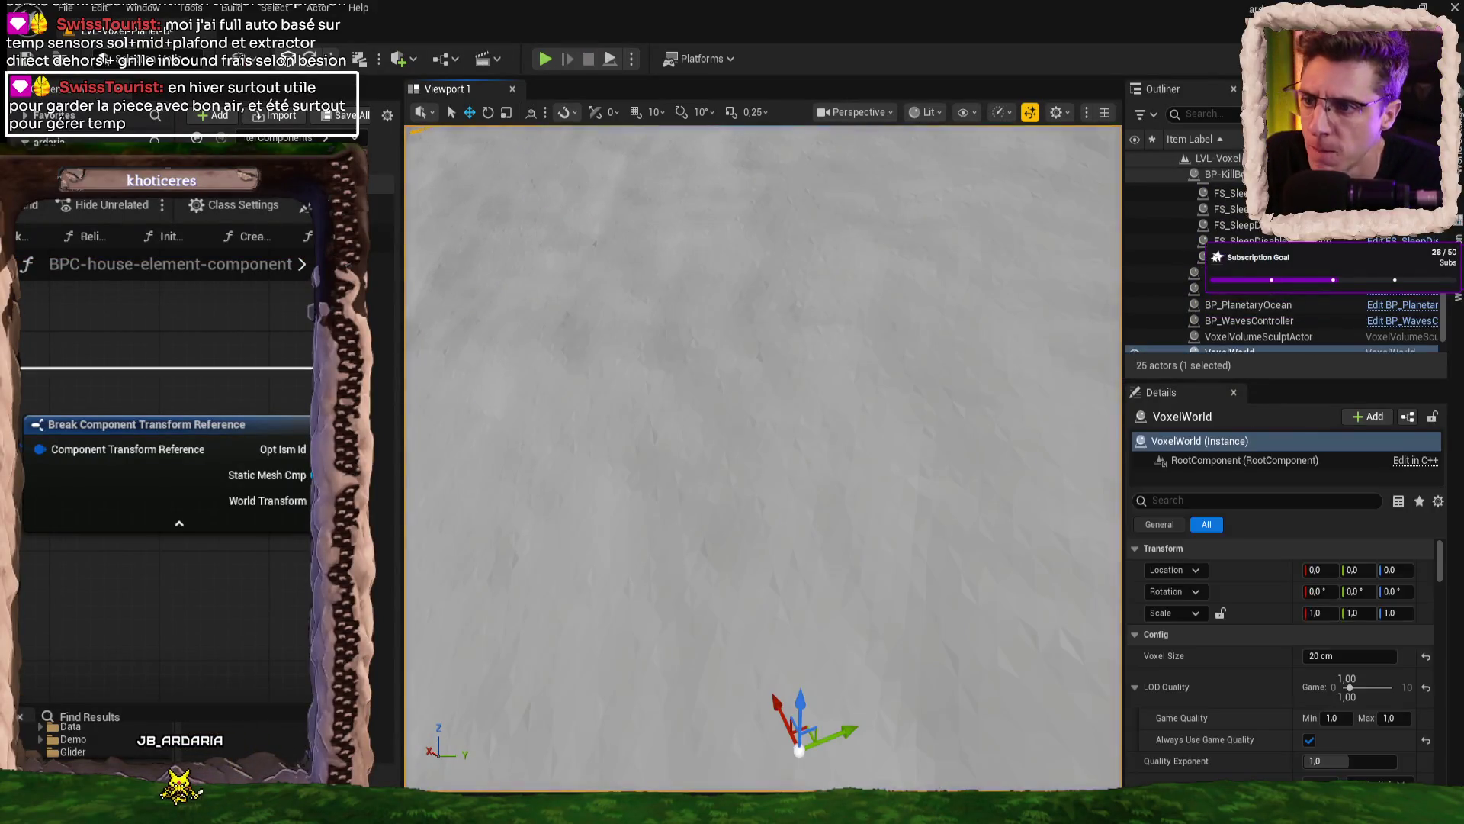
- Comment out the DrawDebugBox line in the FinalNewBuildComponents loop and return to Unreal
key("alt+Tab")
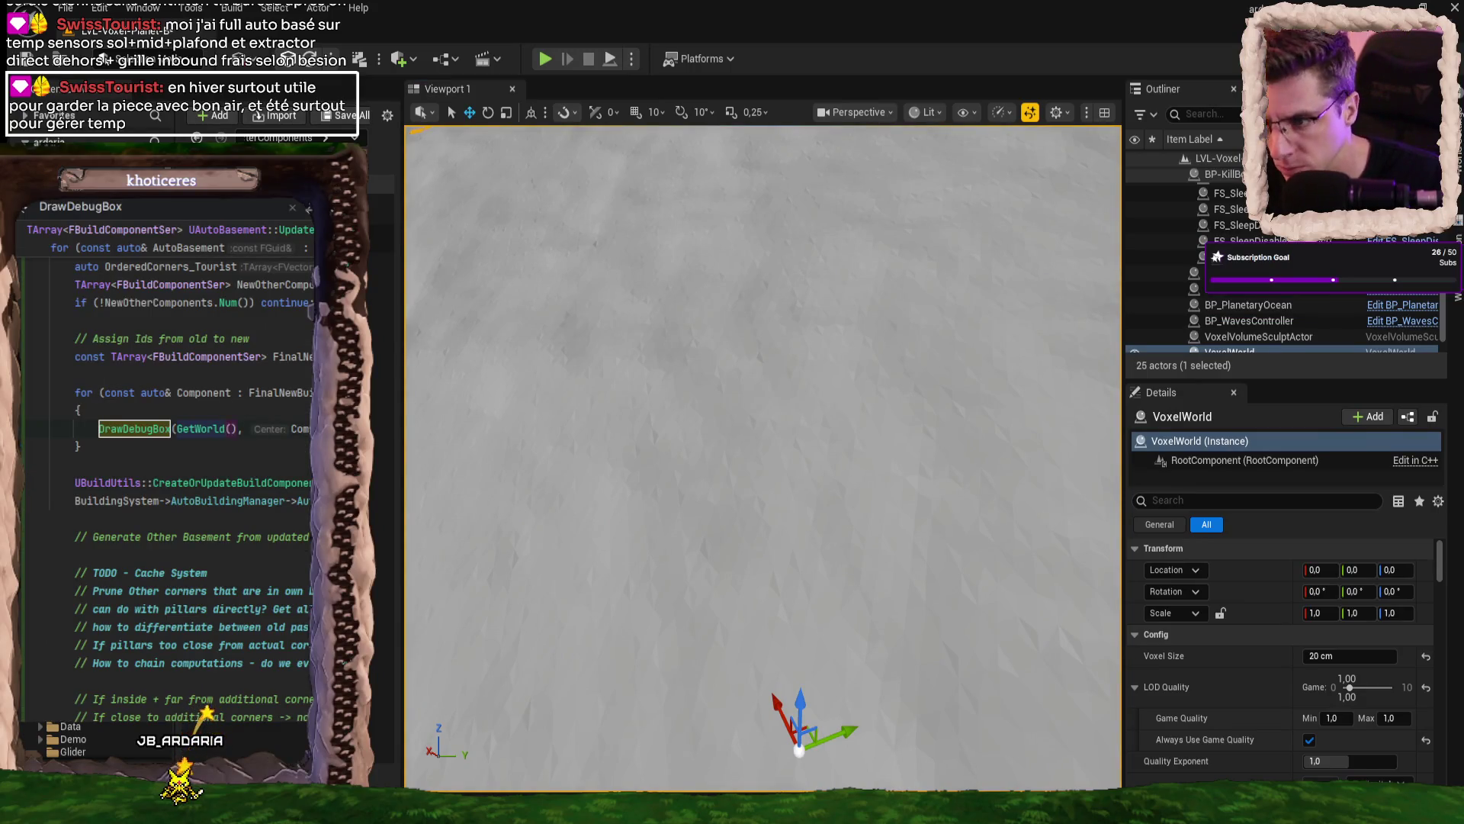
key("ctrl+slash")
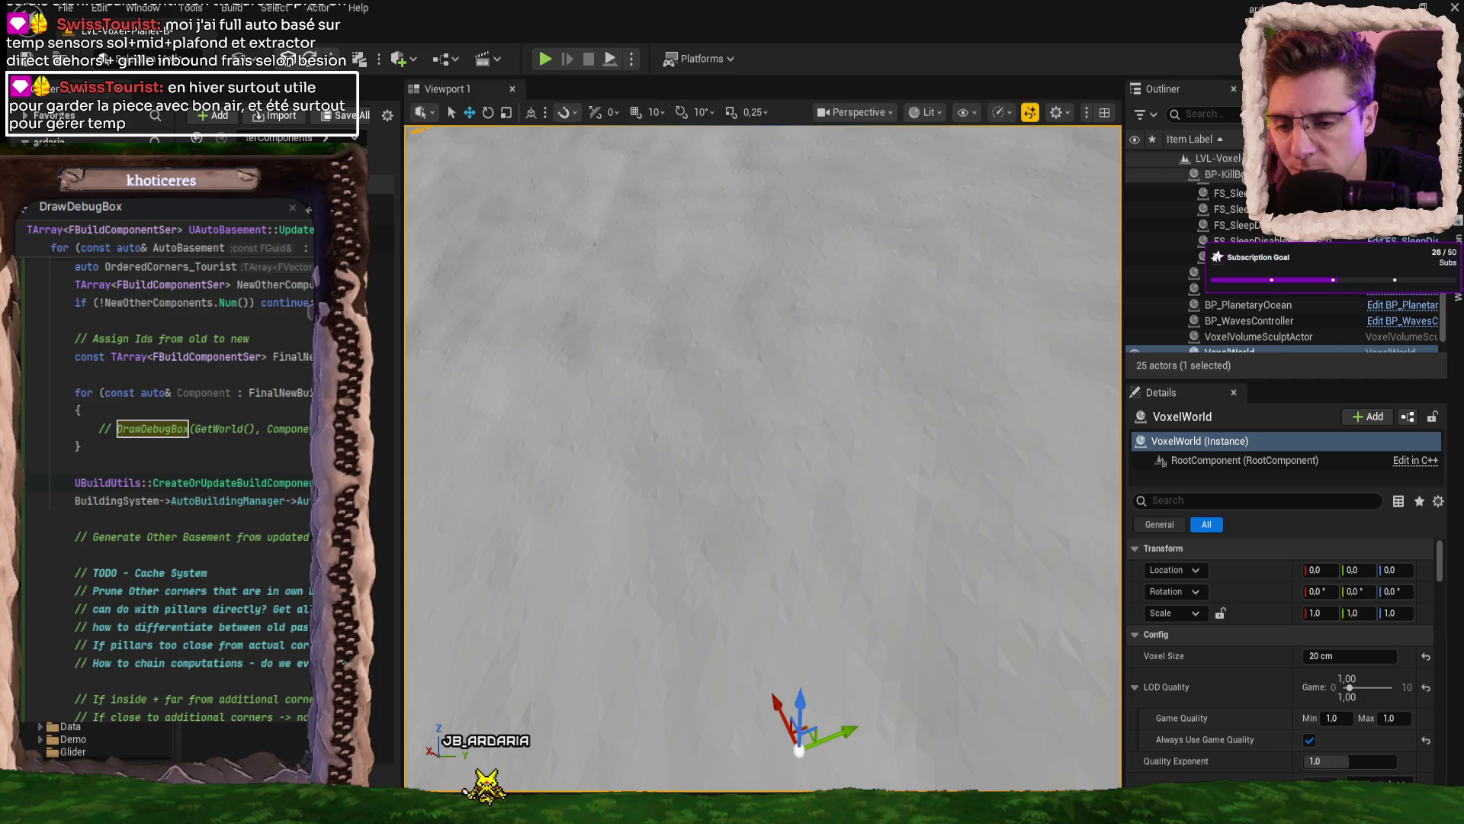
key("alt+Tab")
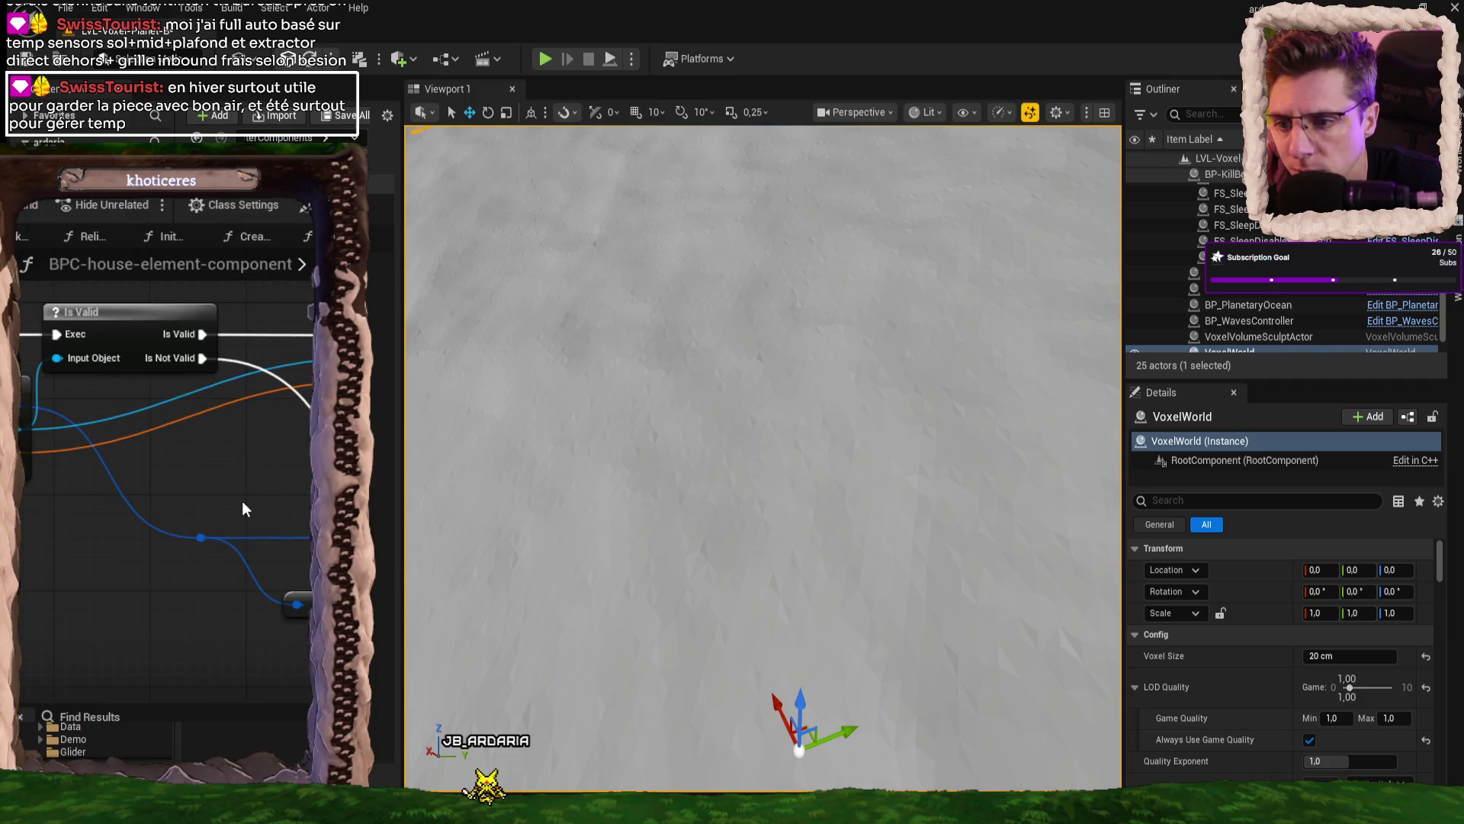
- Pan the graph past the UpdateSubComponent, Set Collision Enabled and GET nodes
scroll(241, 501, "down", 2)
scroll(191, 480, "down", 2)
mouse_move(377, 599)
left_mouse_down()
mouse_move(174, 528)
mouse_move(245, 524)
left_mouse_up()
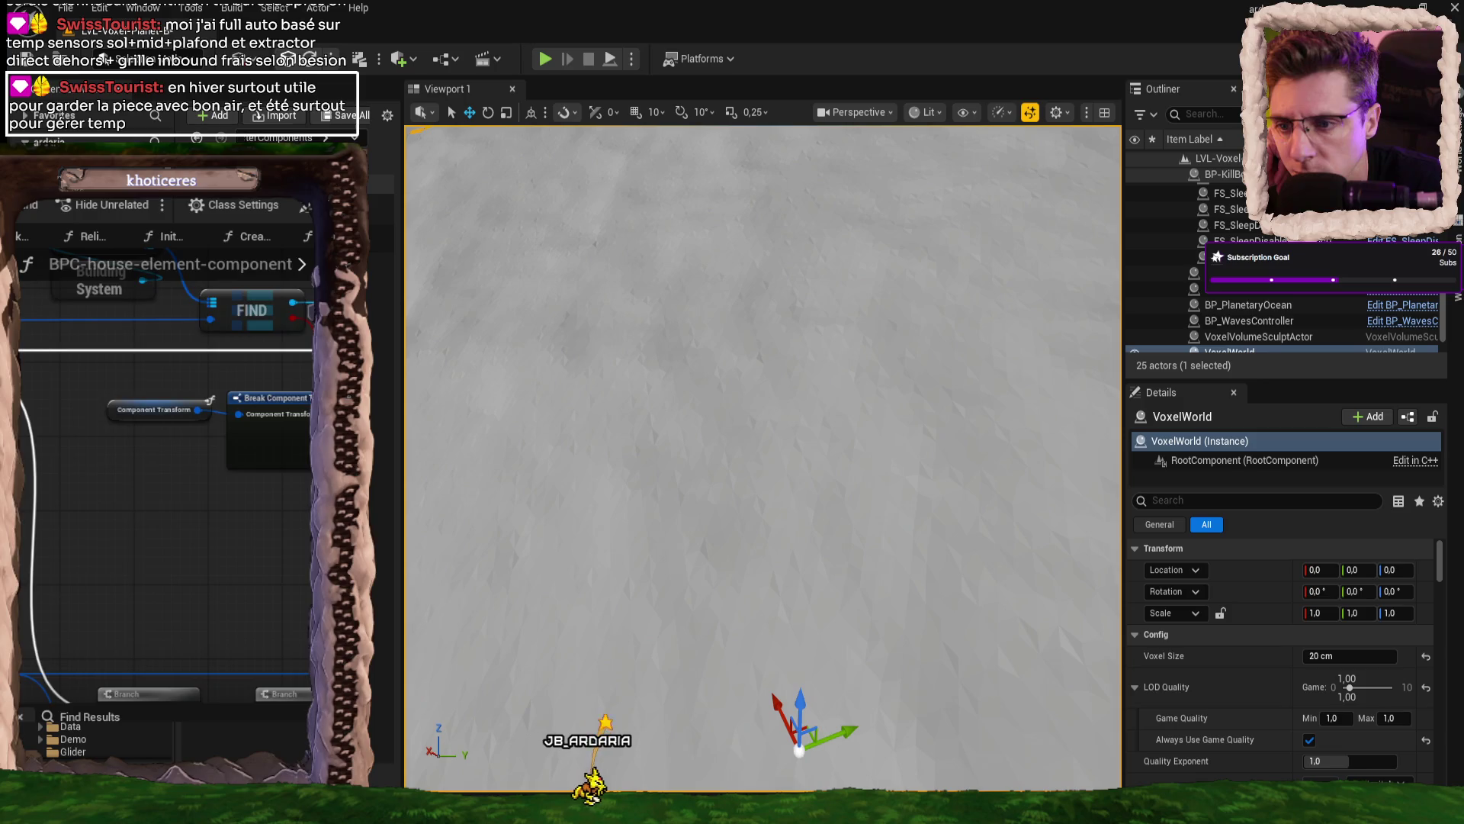
scroll(240, 669, "down", 2)
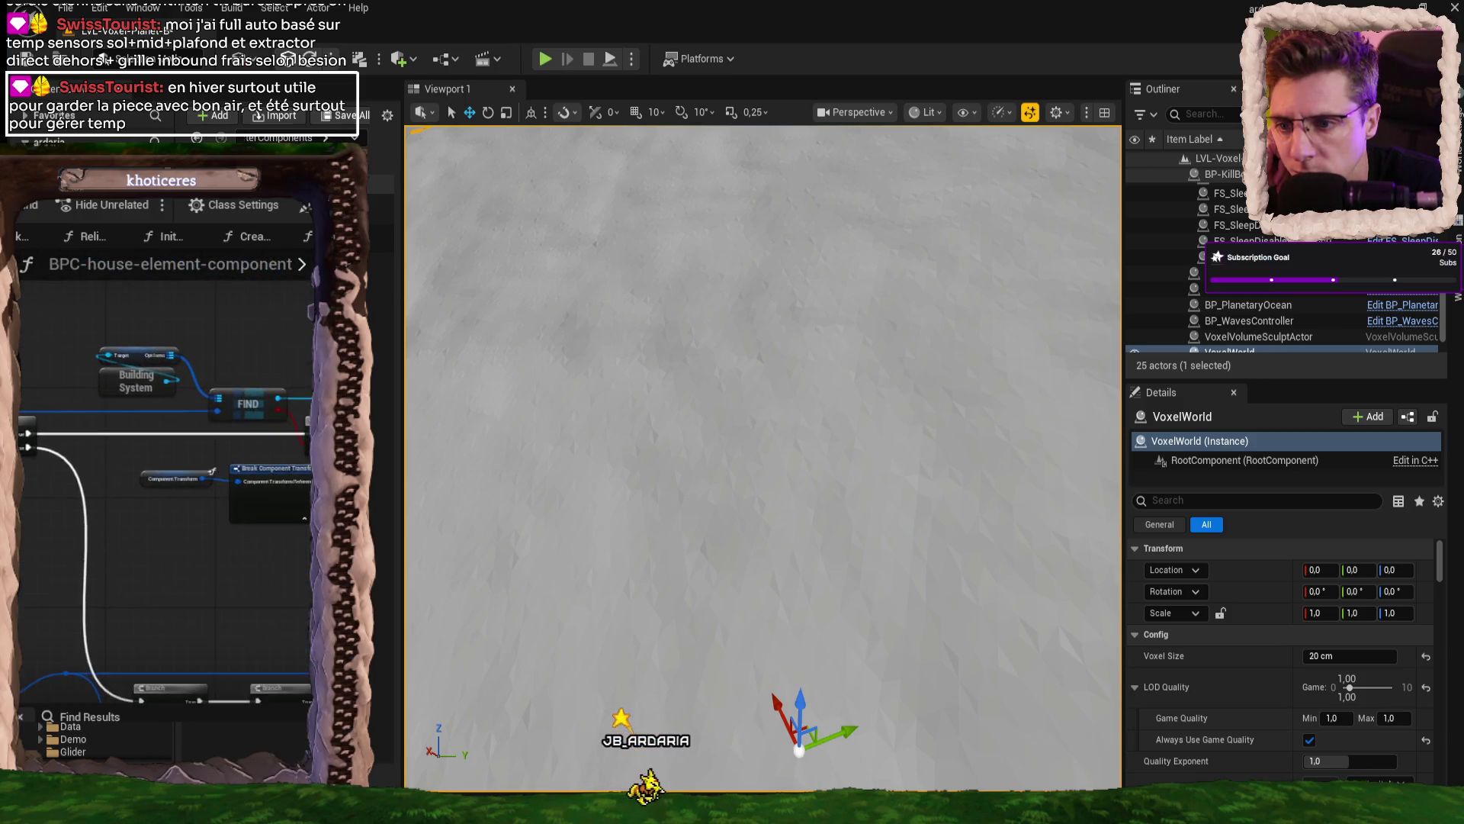
scroll(241, 669, "up", 3)
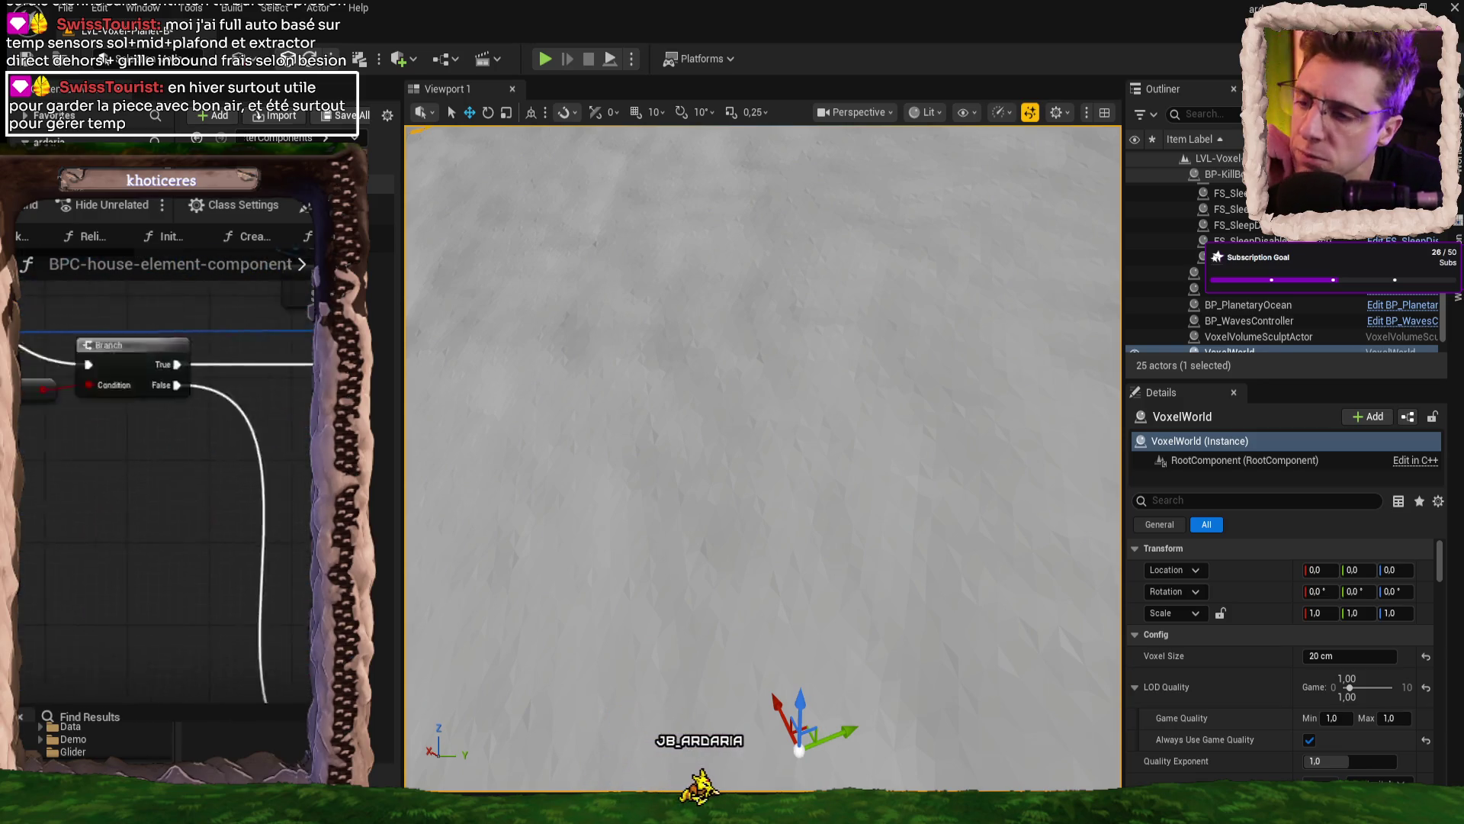
left_click_drag(175, 526, 191, 457)
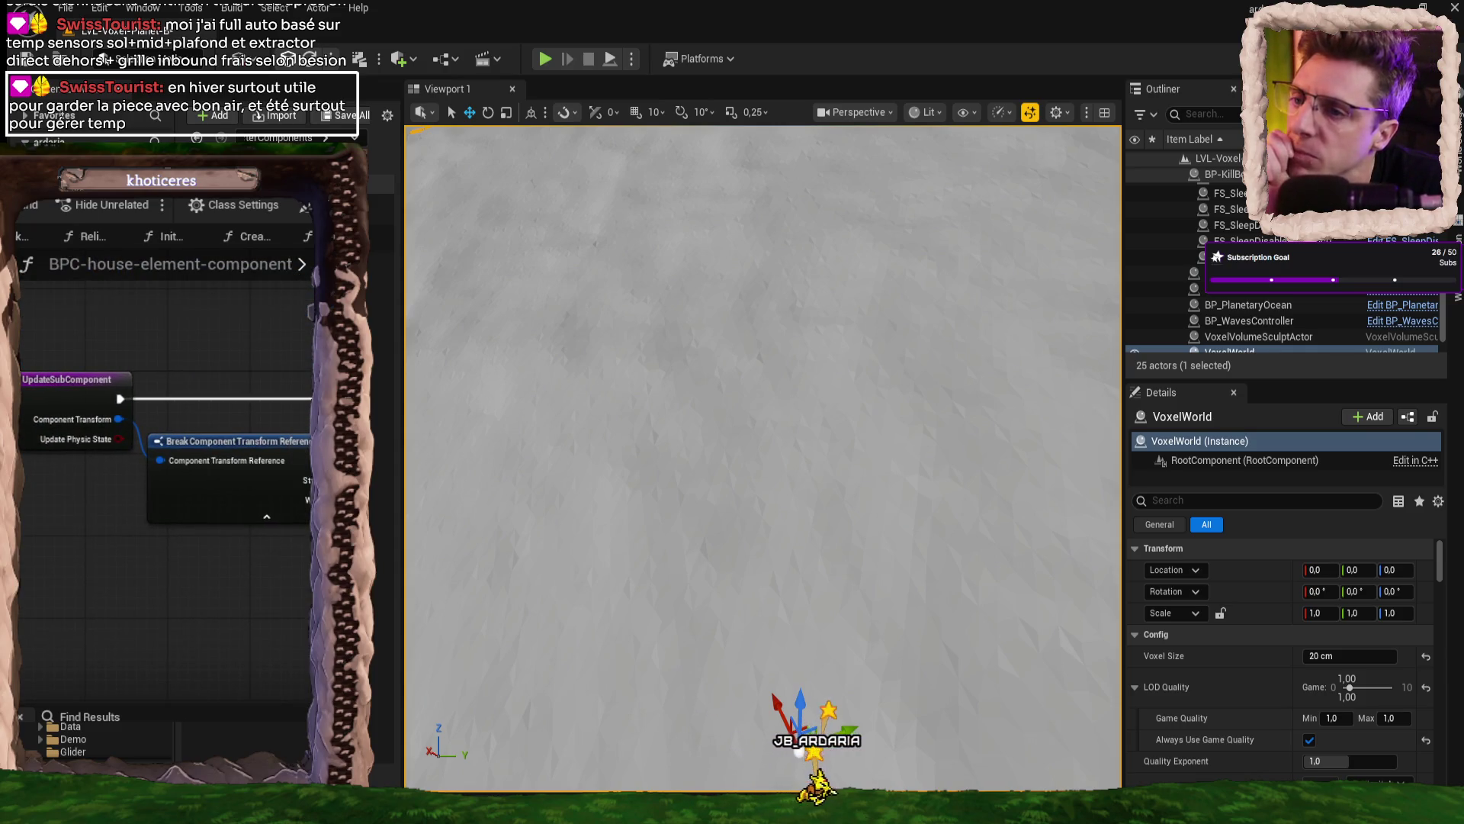
left_click_drag(305, 427, 15, 530)
left_click_drag(168, 495, 183, 404)
left_click_drag(176, 457, 54, 389)
mouse_move(91, 457)
left_mouse_down()
mouse_move(255, 398)
mouse_move(245, 412)
mouse_move(321, 427)
mouse_move(328, 454)
left_mouse_up()
scroll(168, 488, "up", 5)
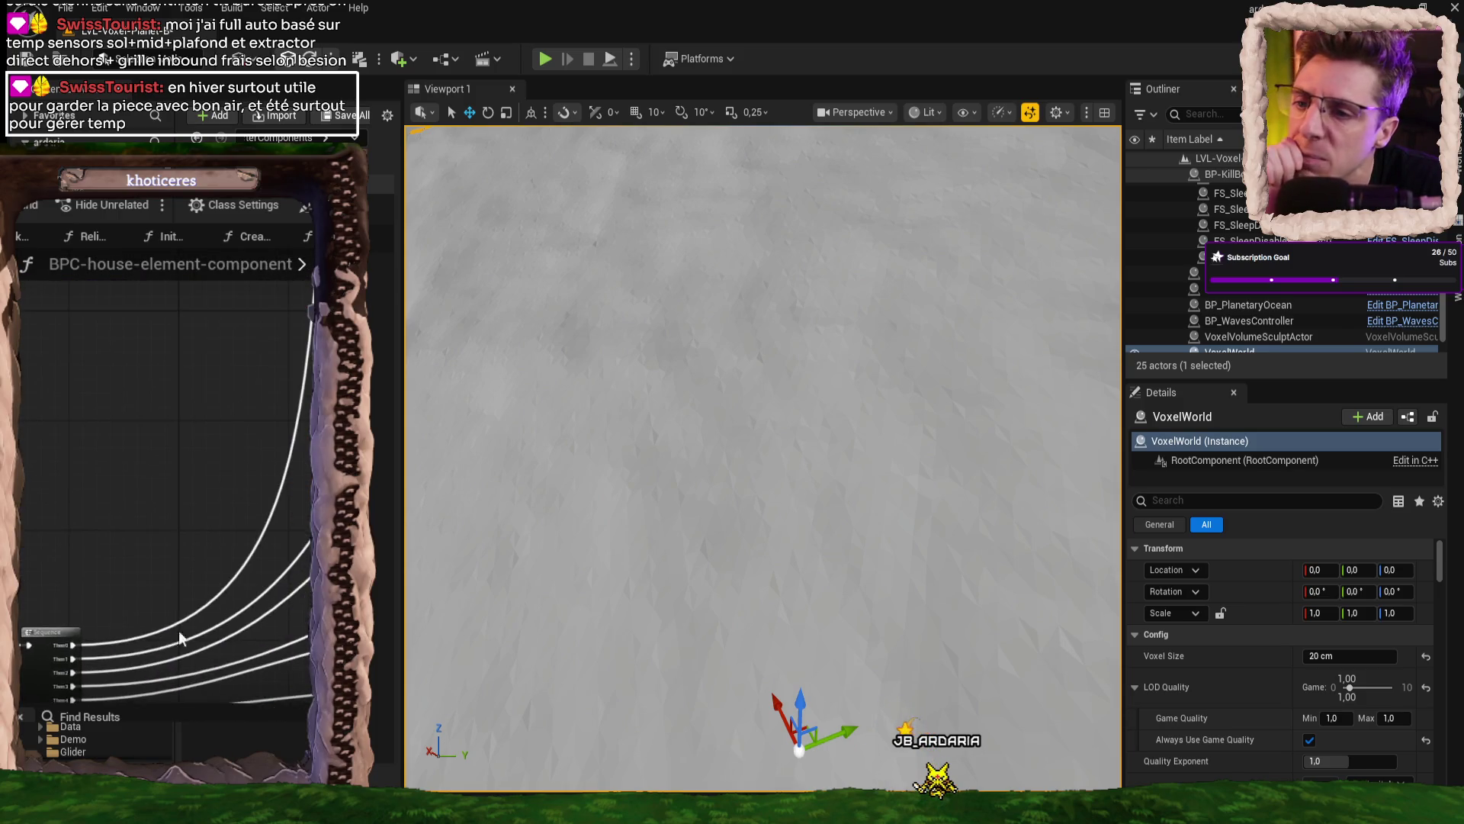
left_click_drag(168, 488, 222, 305)
- Zoom in and out, then settle the view on the Branch and FIND nodes
scroll(164, 488, "down", 8)
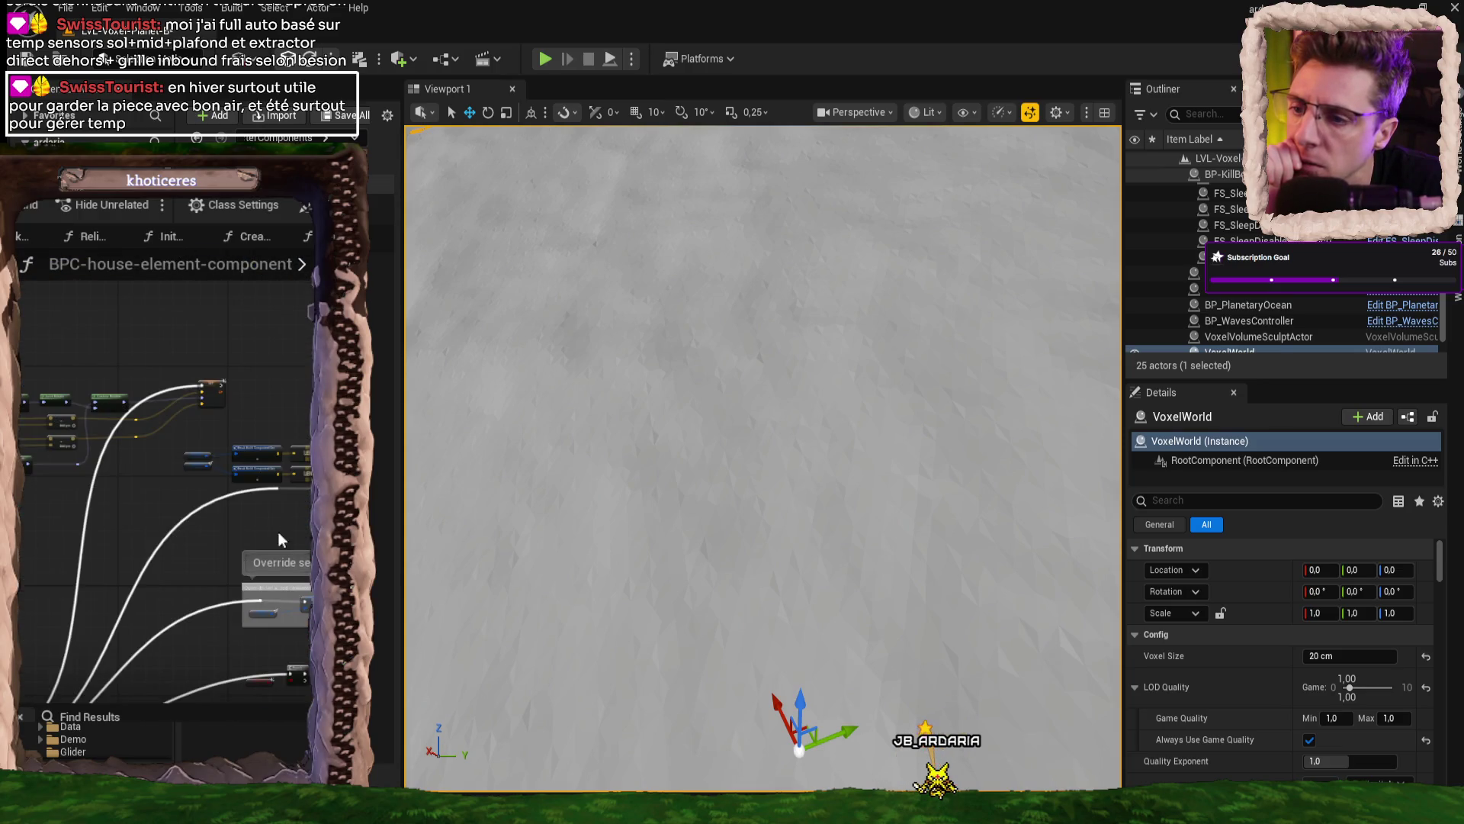
scroll(168, 488, "up", 8)
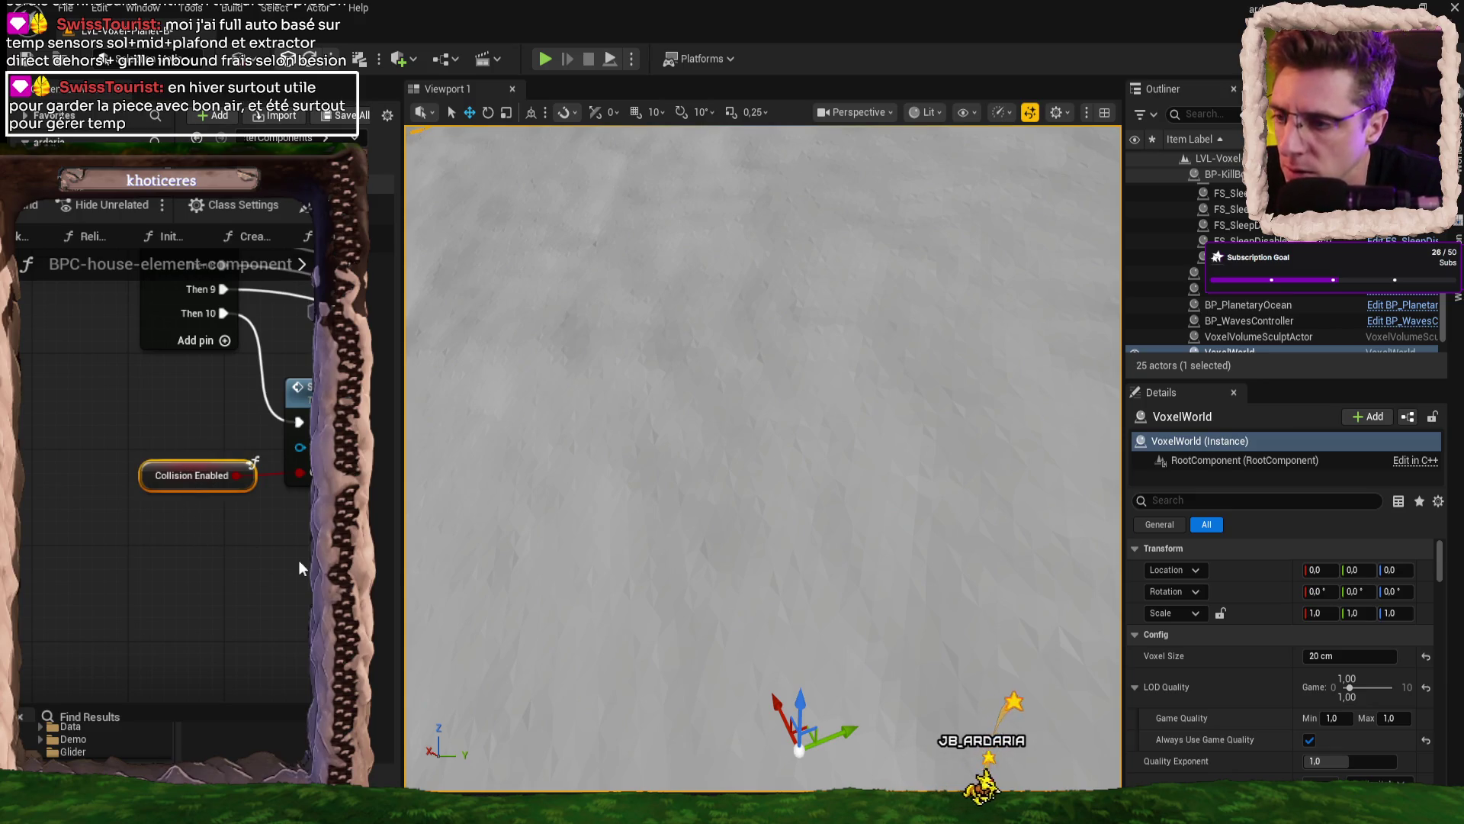
scroll(305, 565, "down", 4)
scroll(168, 381, "up", 5)
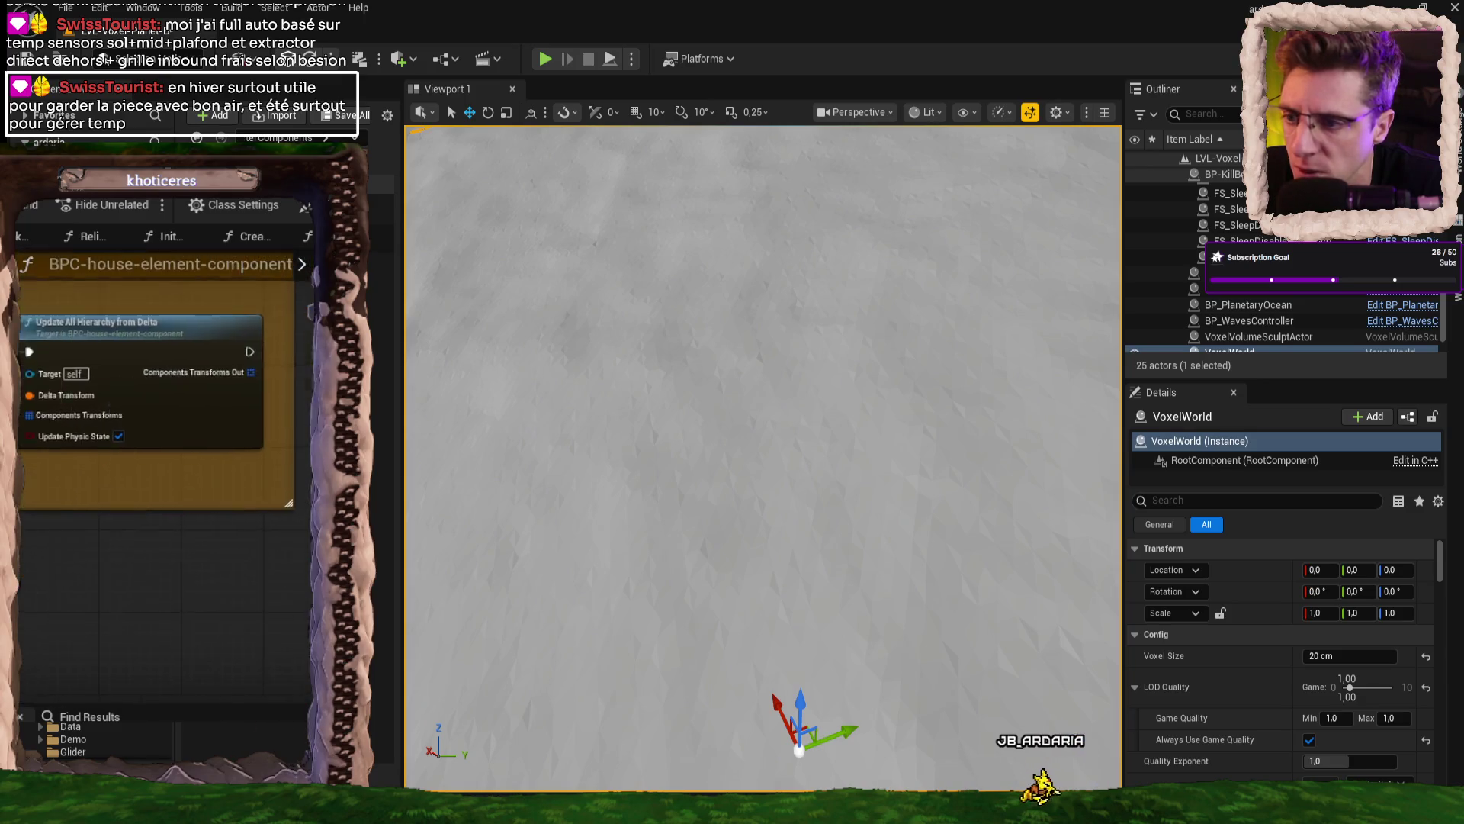
scroll(259, 640, "down", 3)
scroll(259, 641, "up", 3)
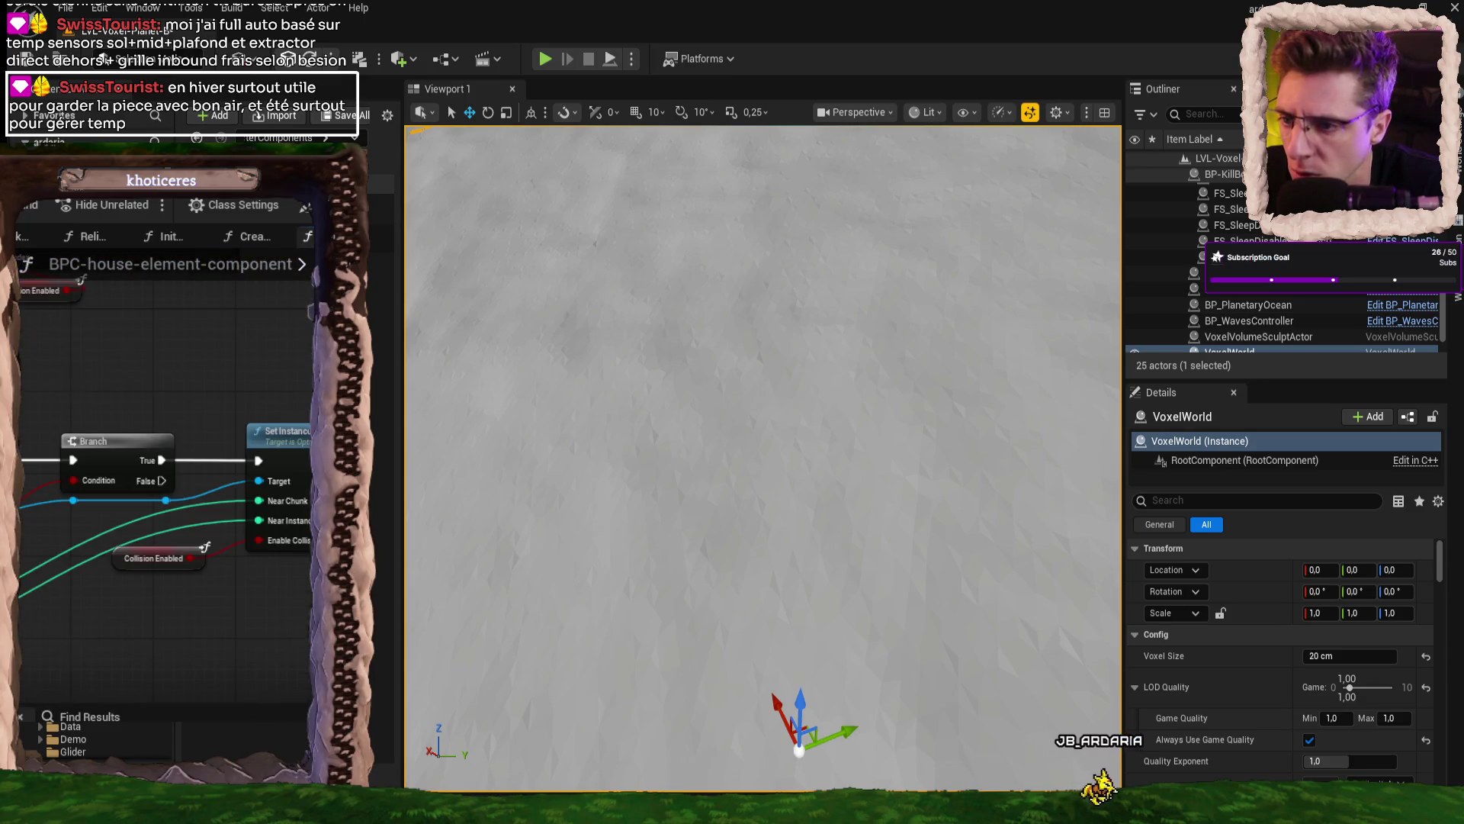
scroll(259, 641, "down", 3)
scroll(259, 640, "up", 5)
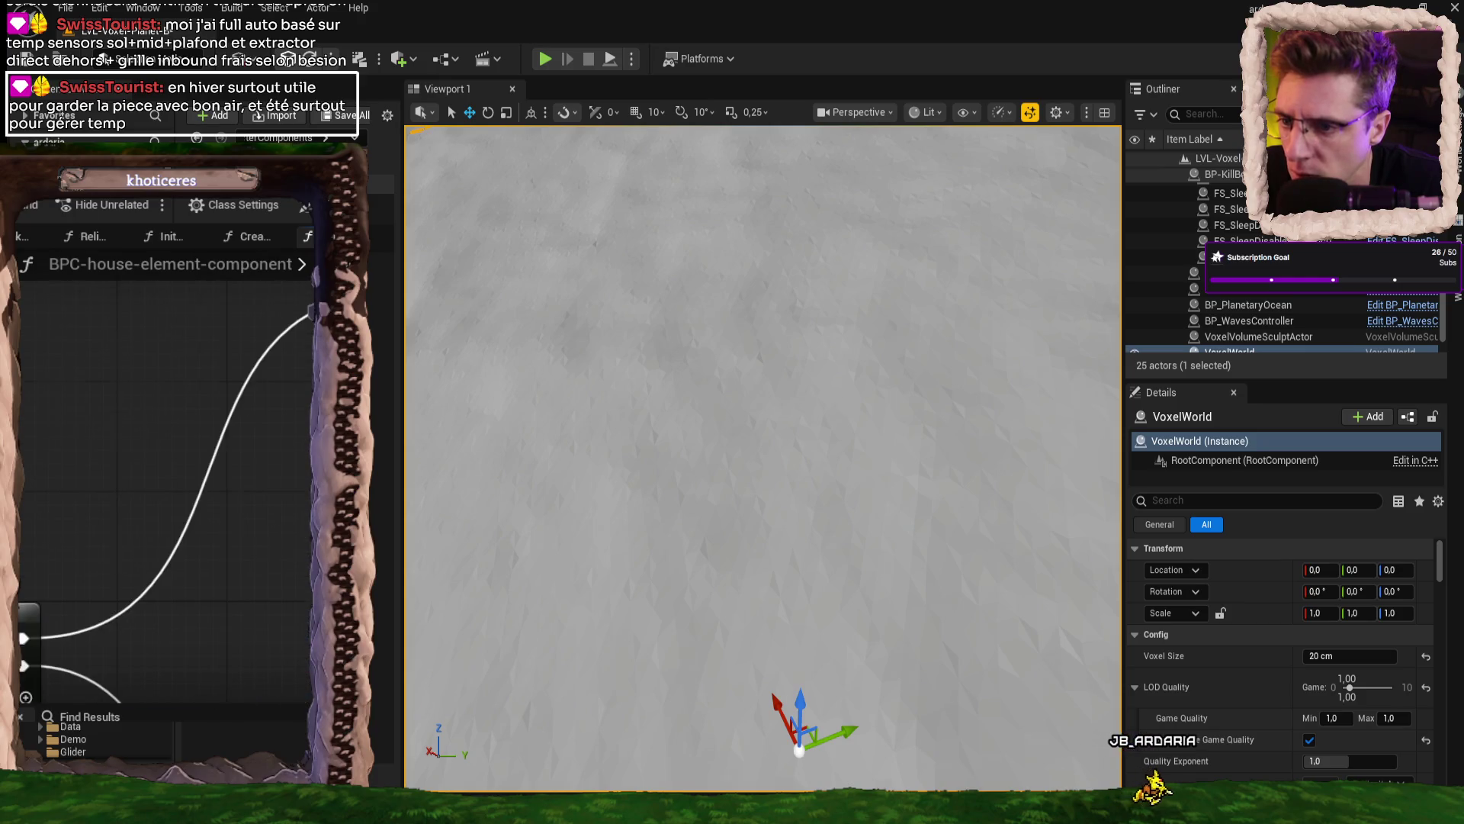
scroll(190, 592, "down", 1)
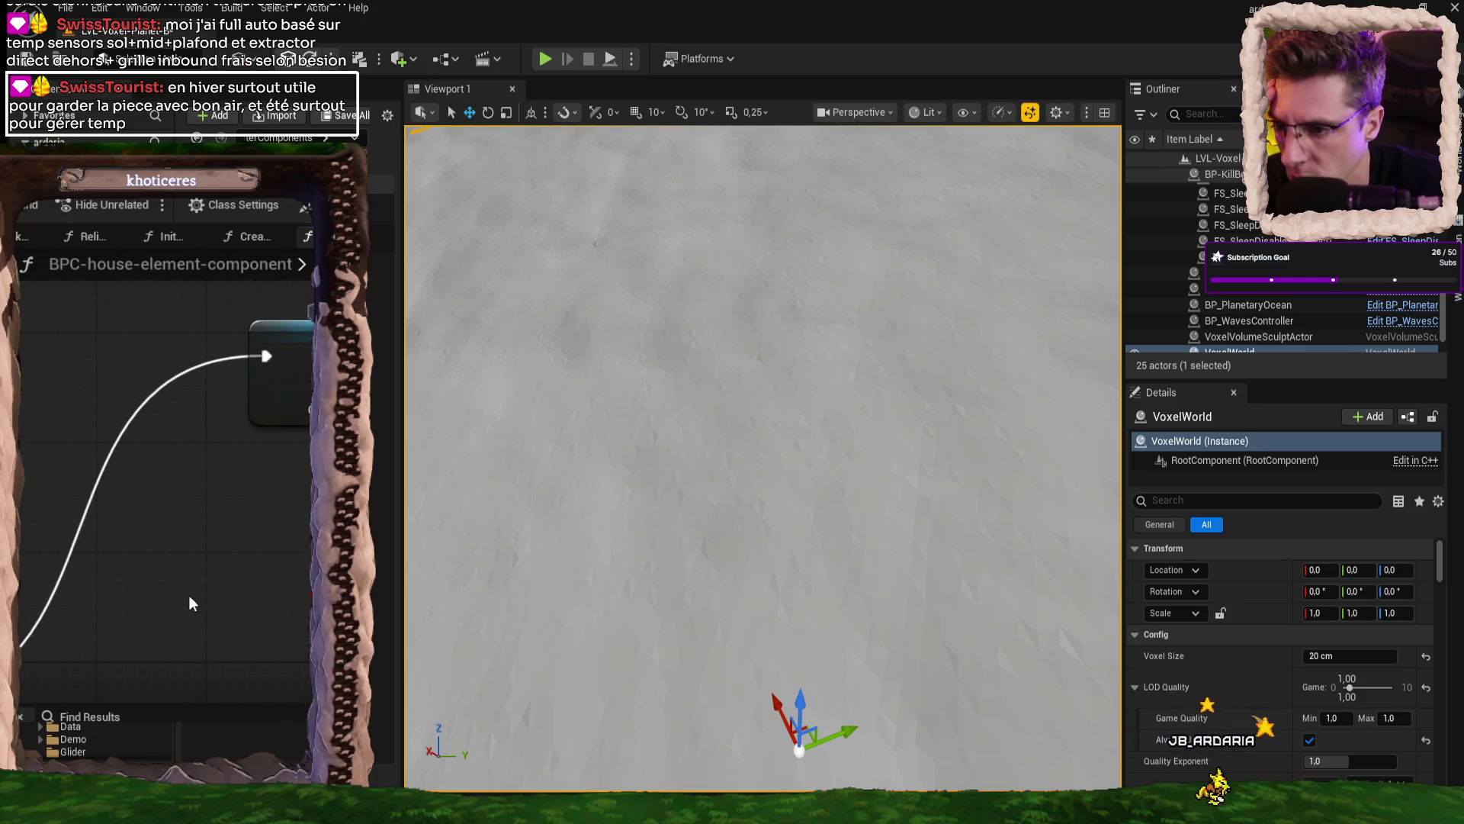
scroll(183, 608, "down", 1)
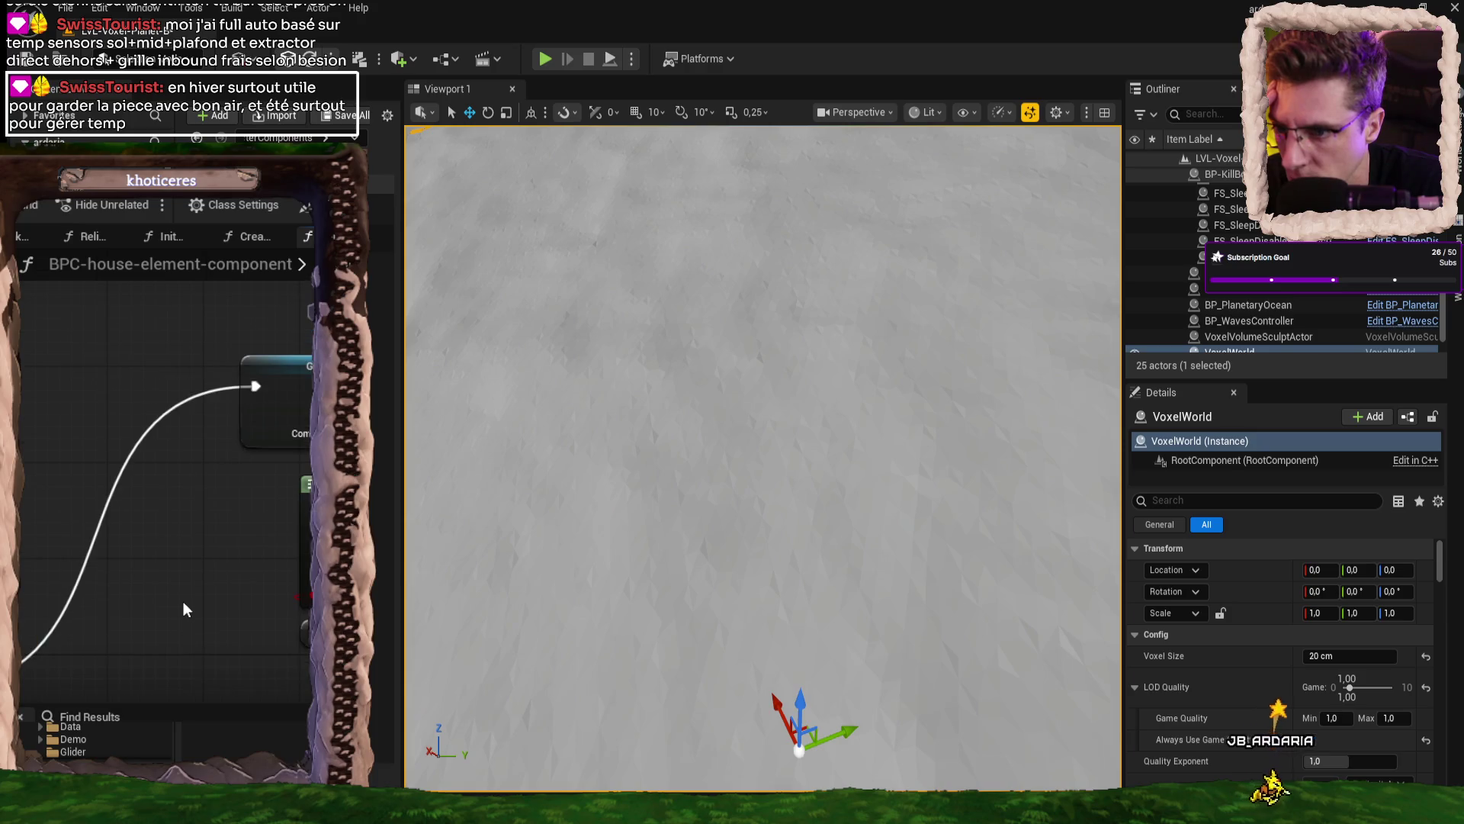
scroll(172, 648, "down", 2)
scroll(172, 648, "up", 3)
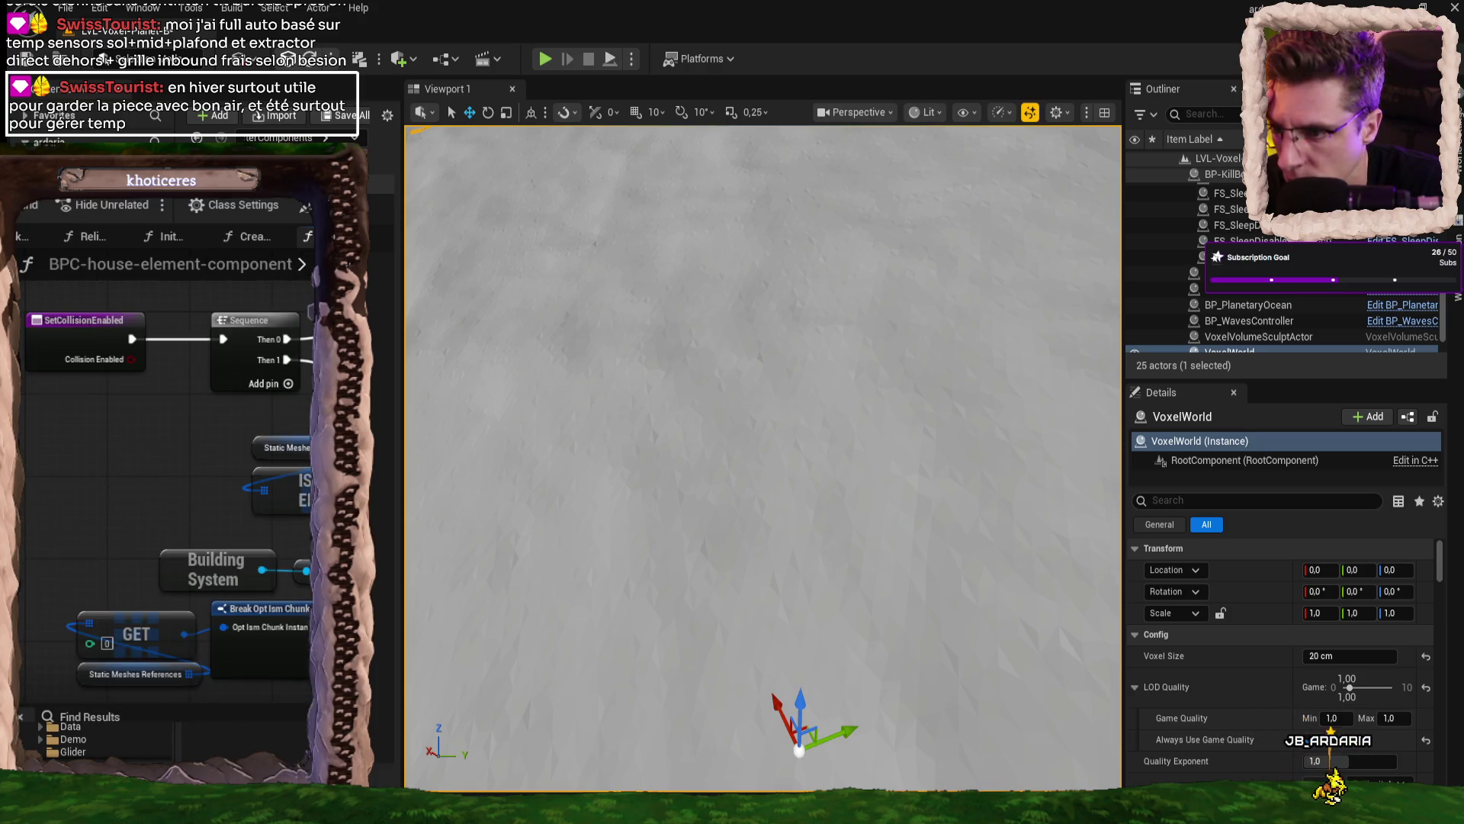
scroll(165, 508, "up", 1)
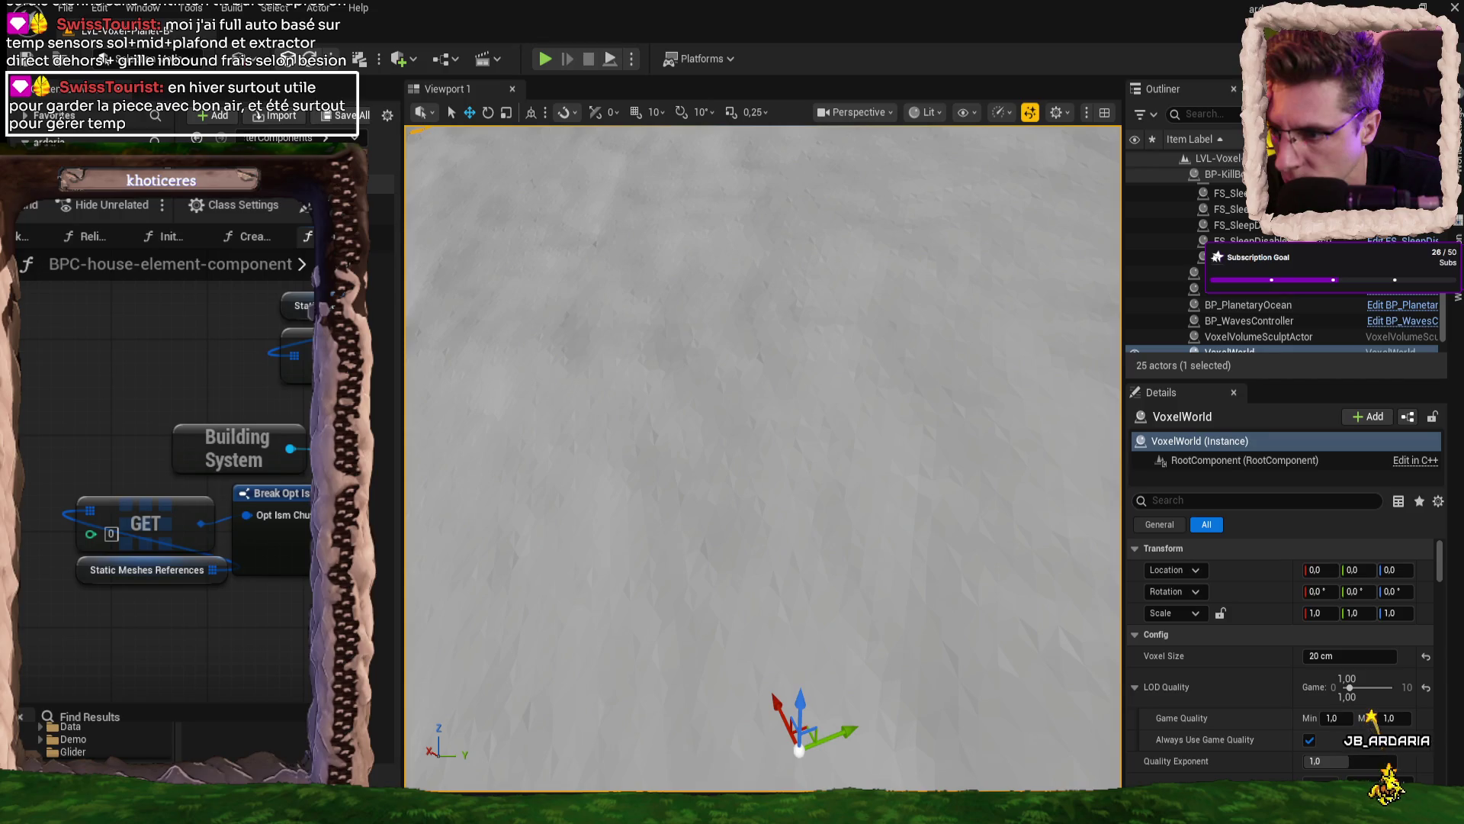
scroll(165, 509, "up", 1)
left_click_drag(273, 458, 273, 564)
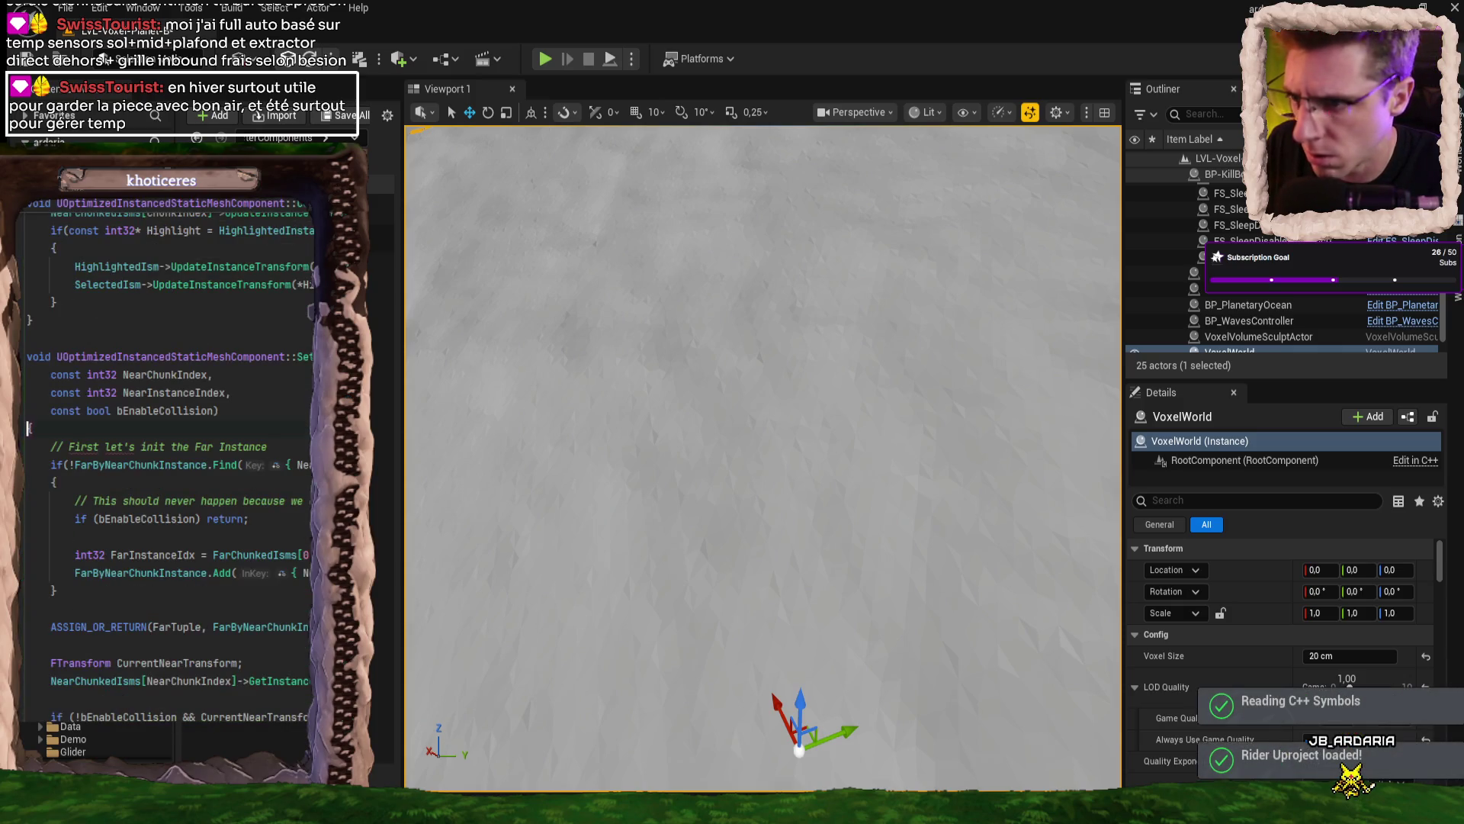
- Set a breakpoint on the UBuildUtils::CreateOrUpdateBuildComponents call in the auto building manager source
scroll(168, 458, "down", 3)
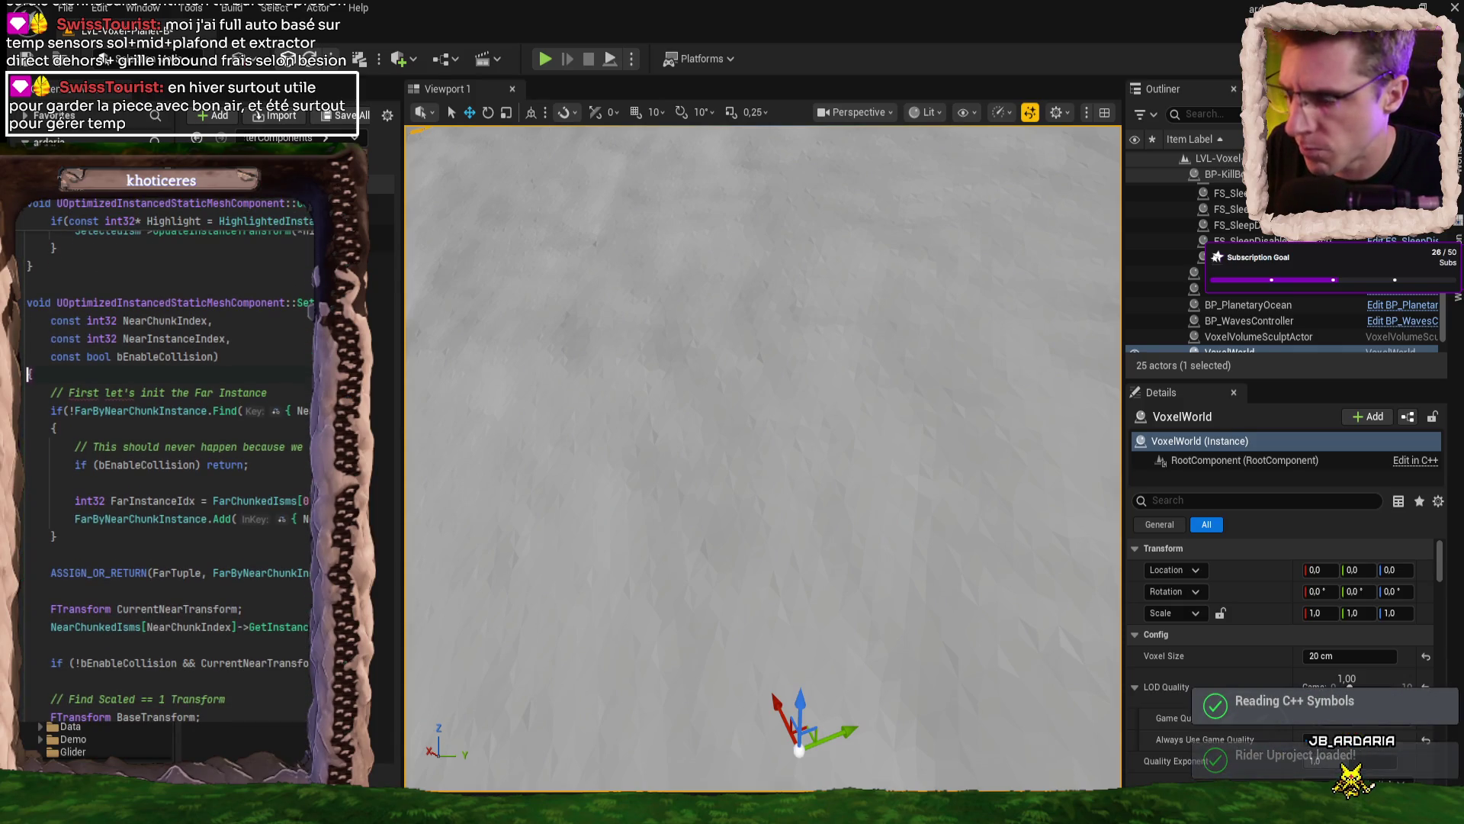
scroll(168, 458, "down", 3)
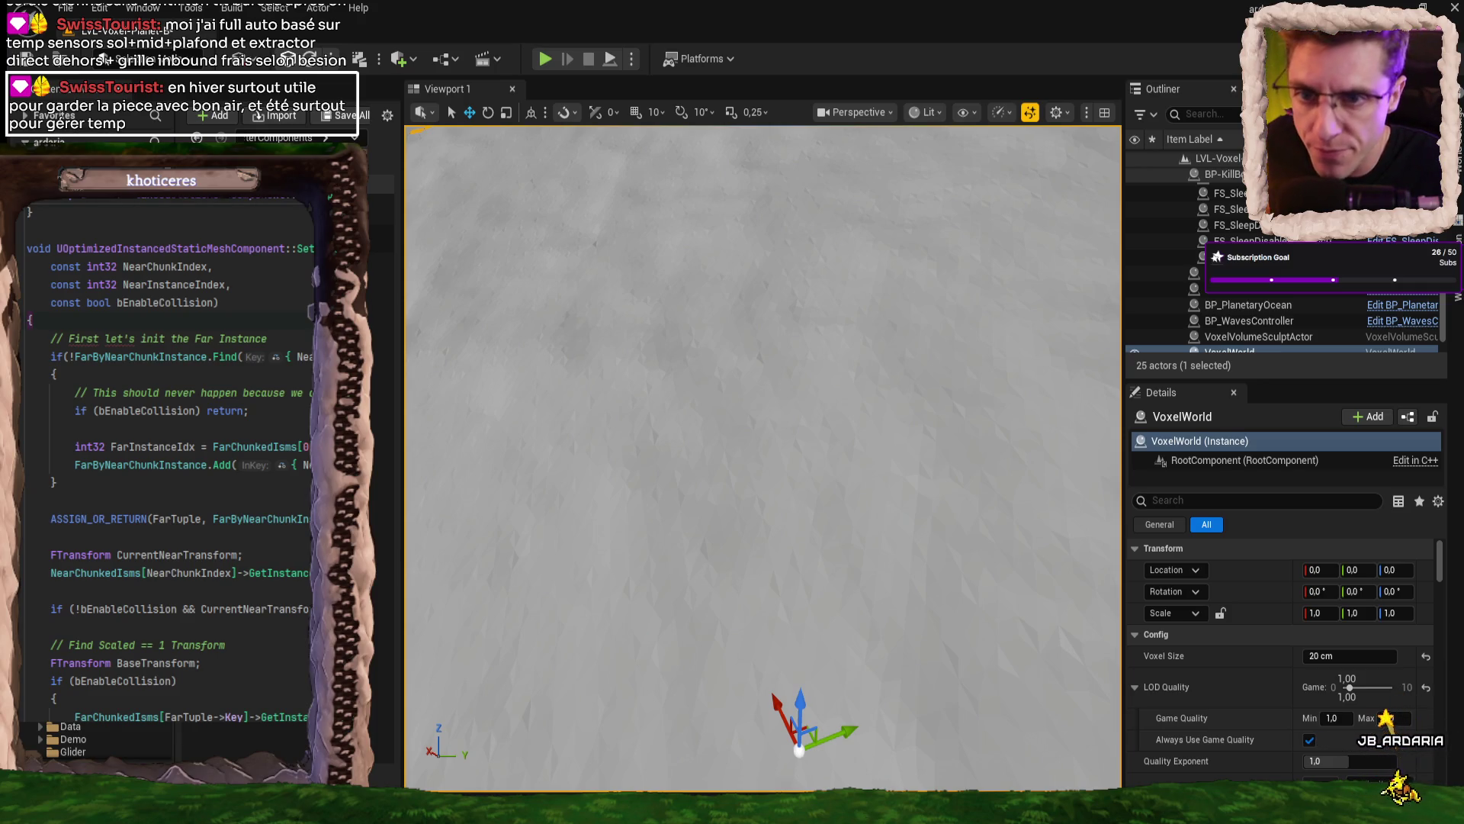
key("ctrl+Tab")
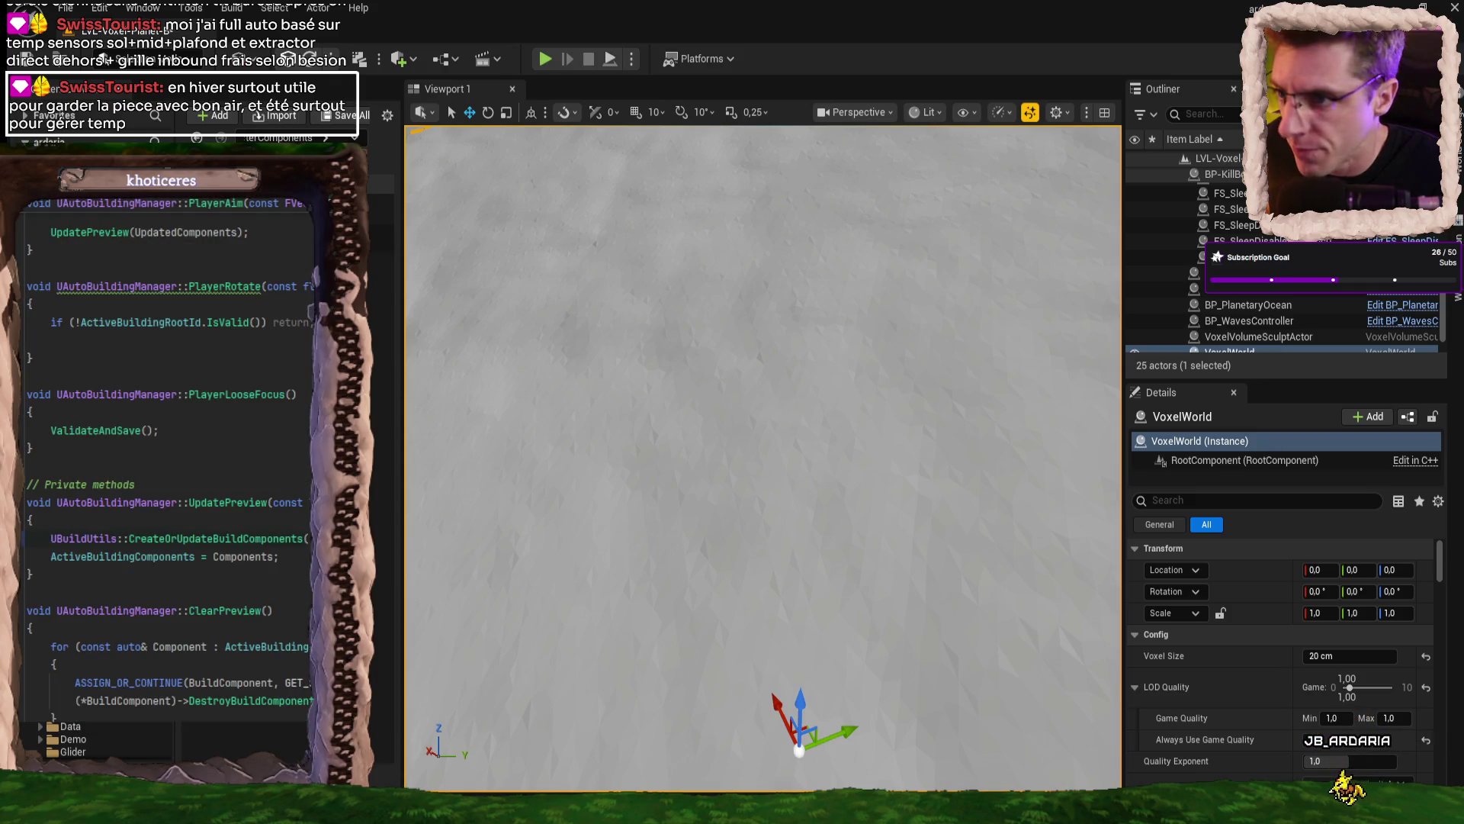
key("ctrl+Tab")
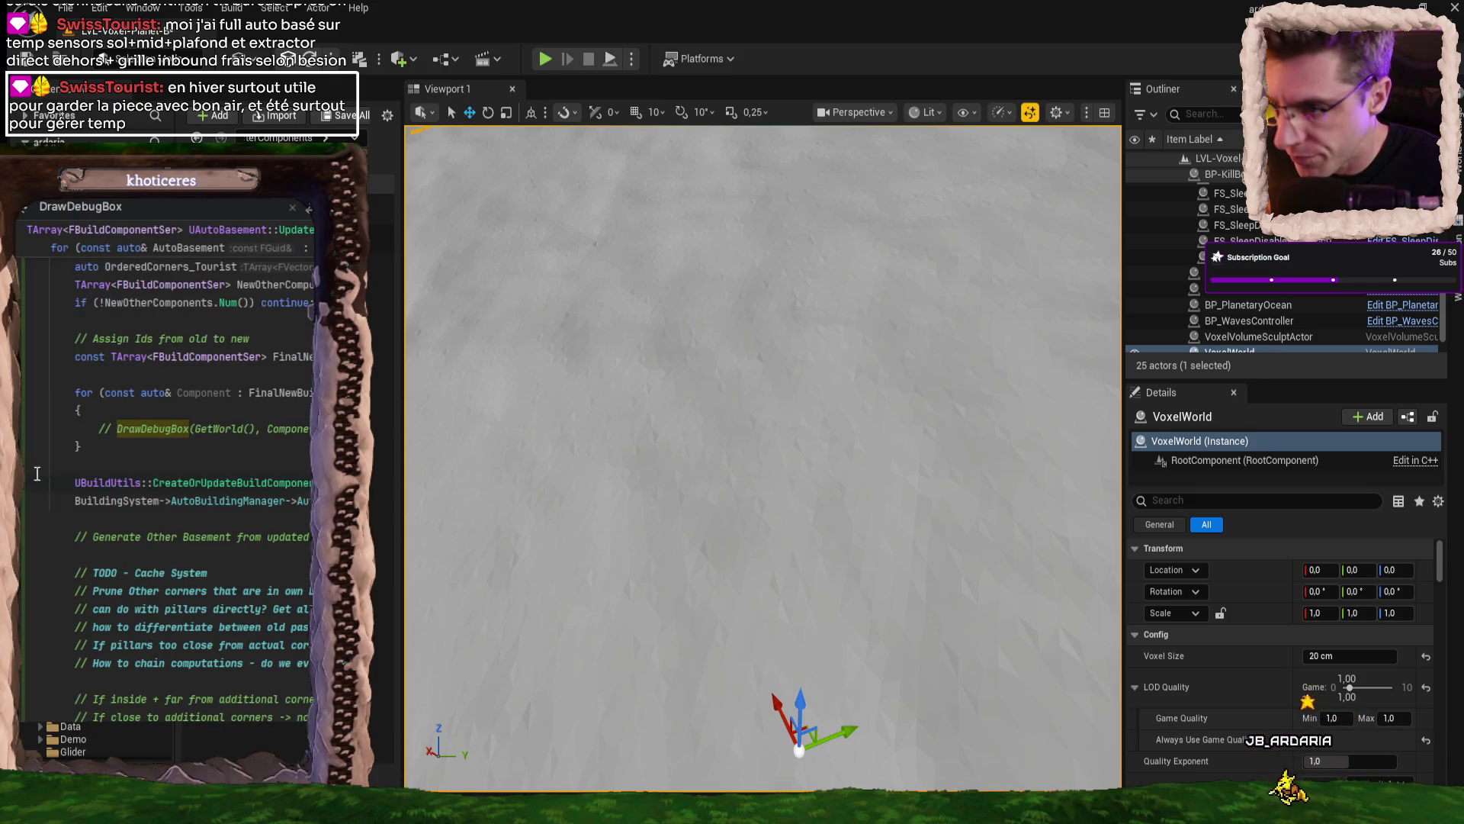
left_click(25, 482)
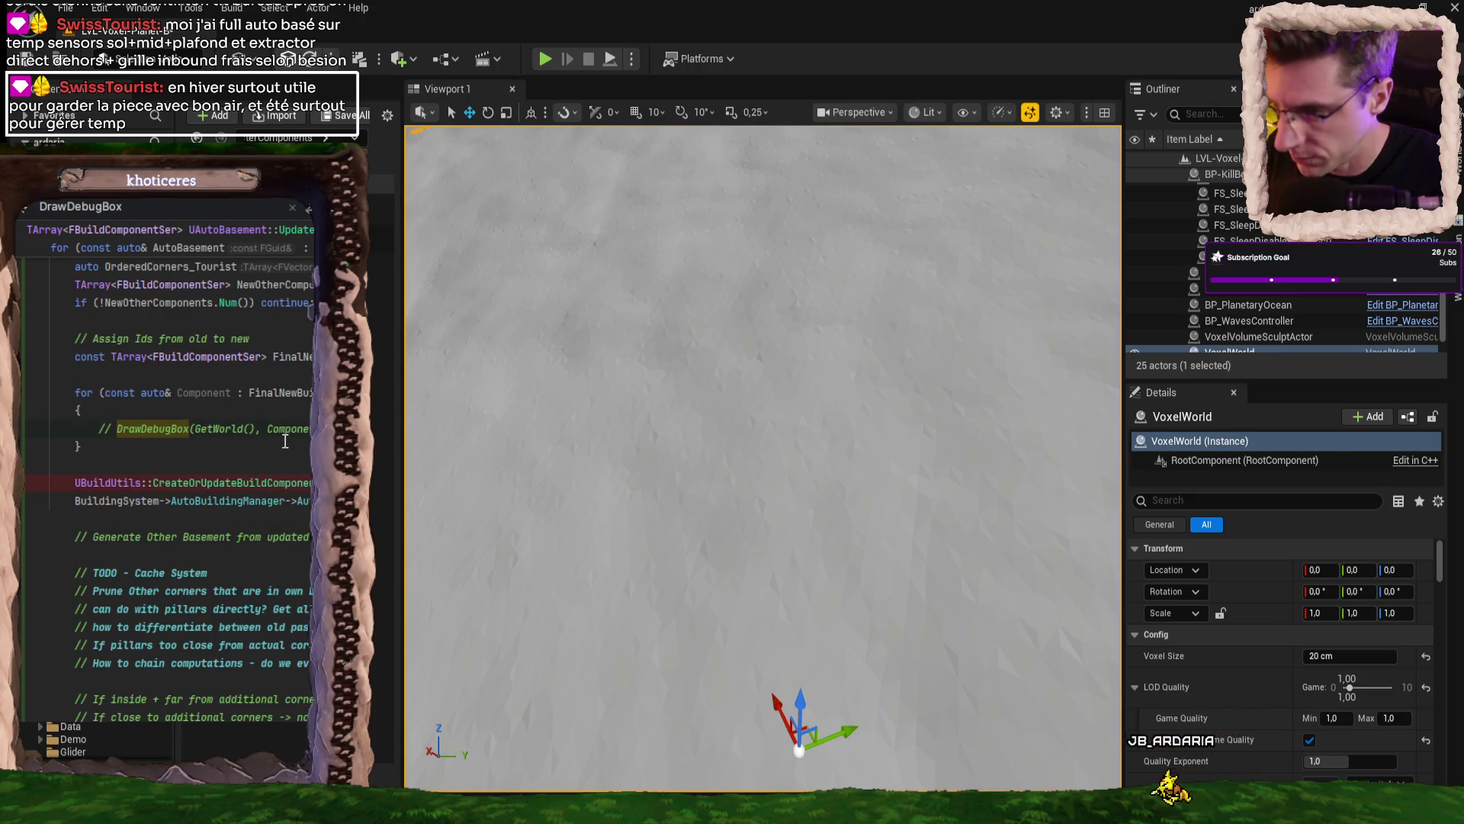
key("ctrl+slash")
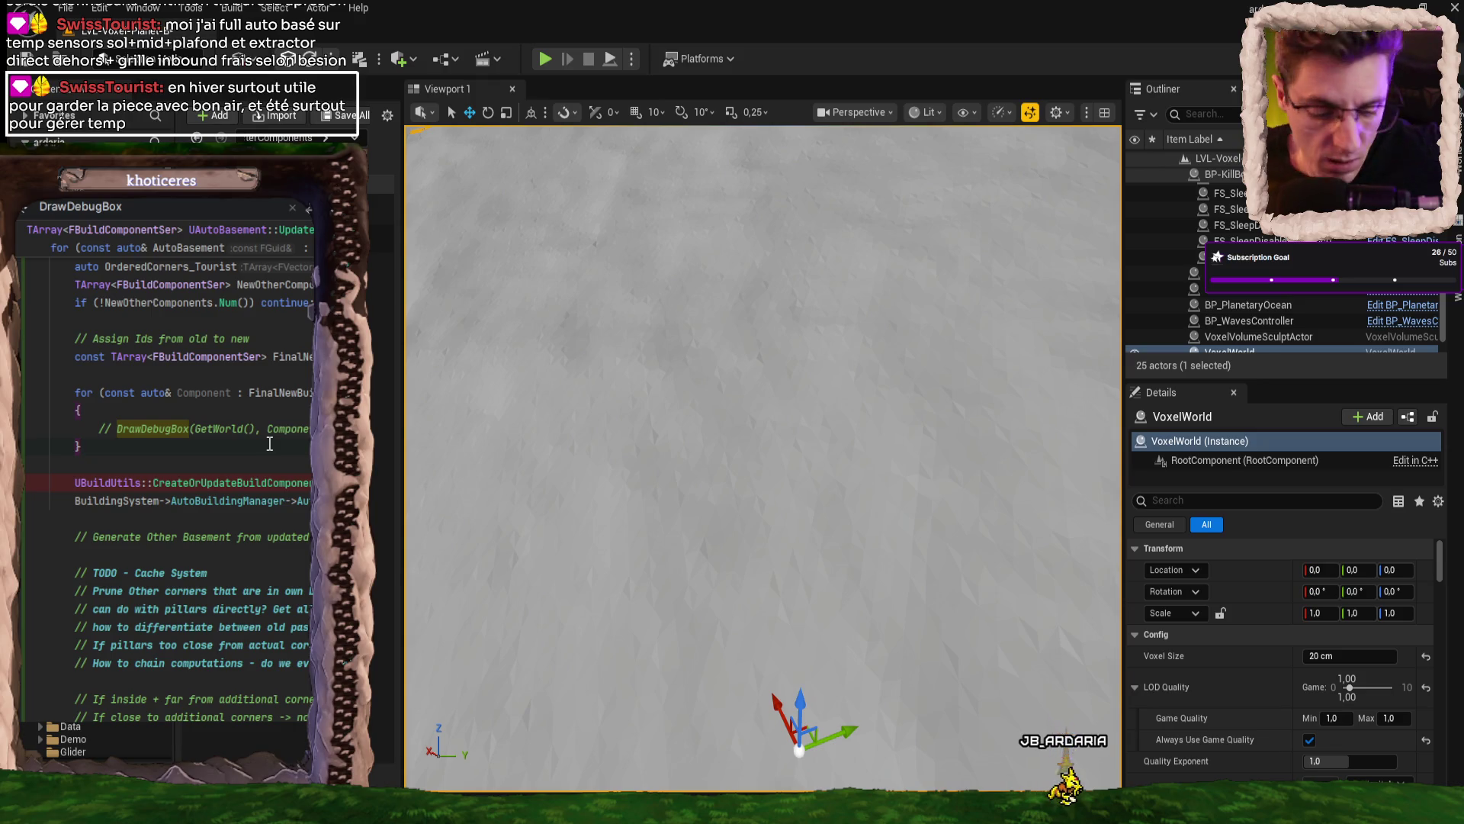
- Back in the collision toggling function, highlight uses of bEnableCollision and FarByNearChunkInstance
key("ctrl+alt+Left")
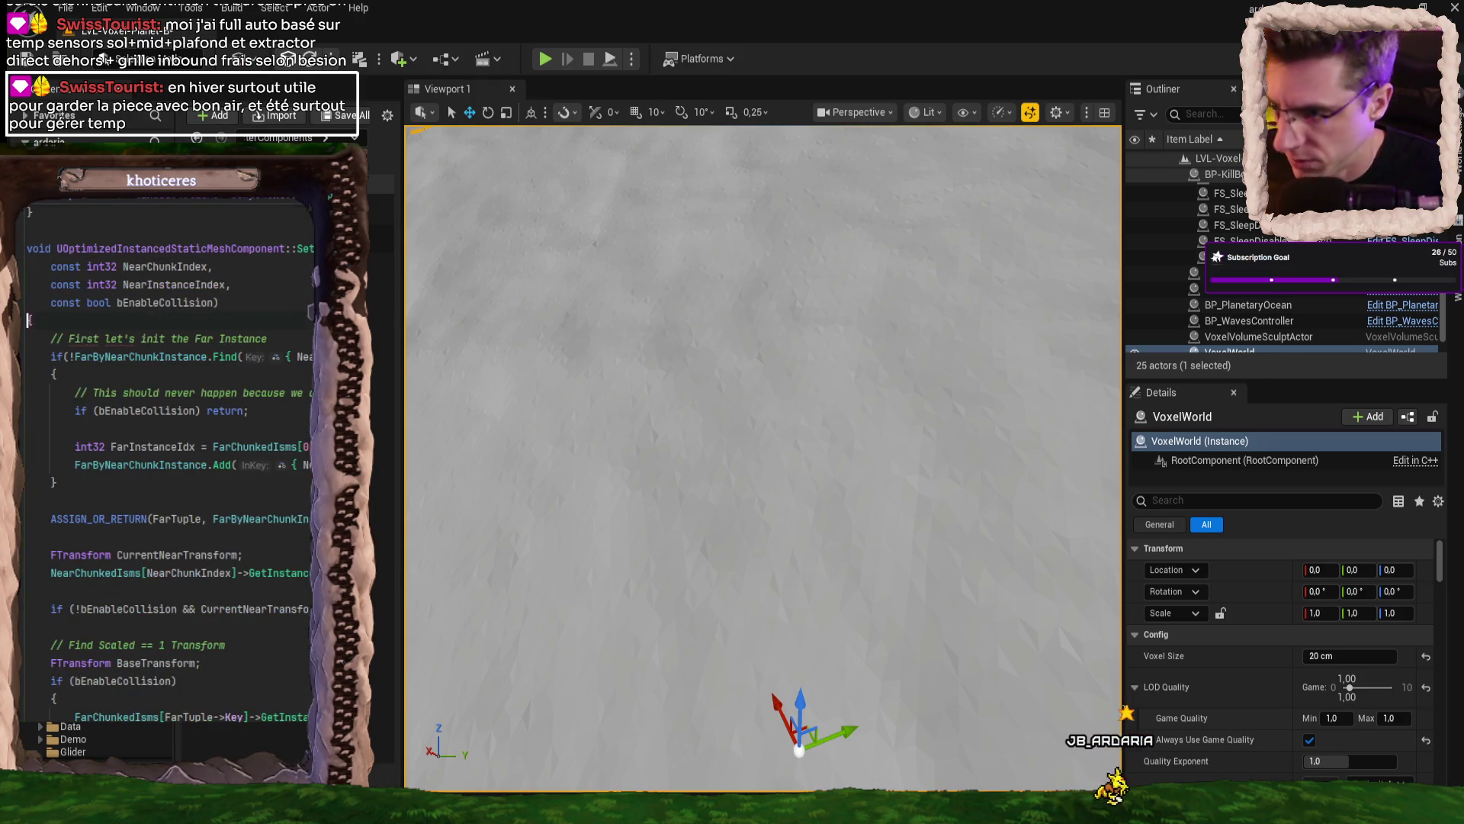
left_click(96, 373)
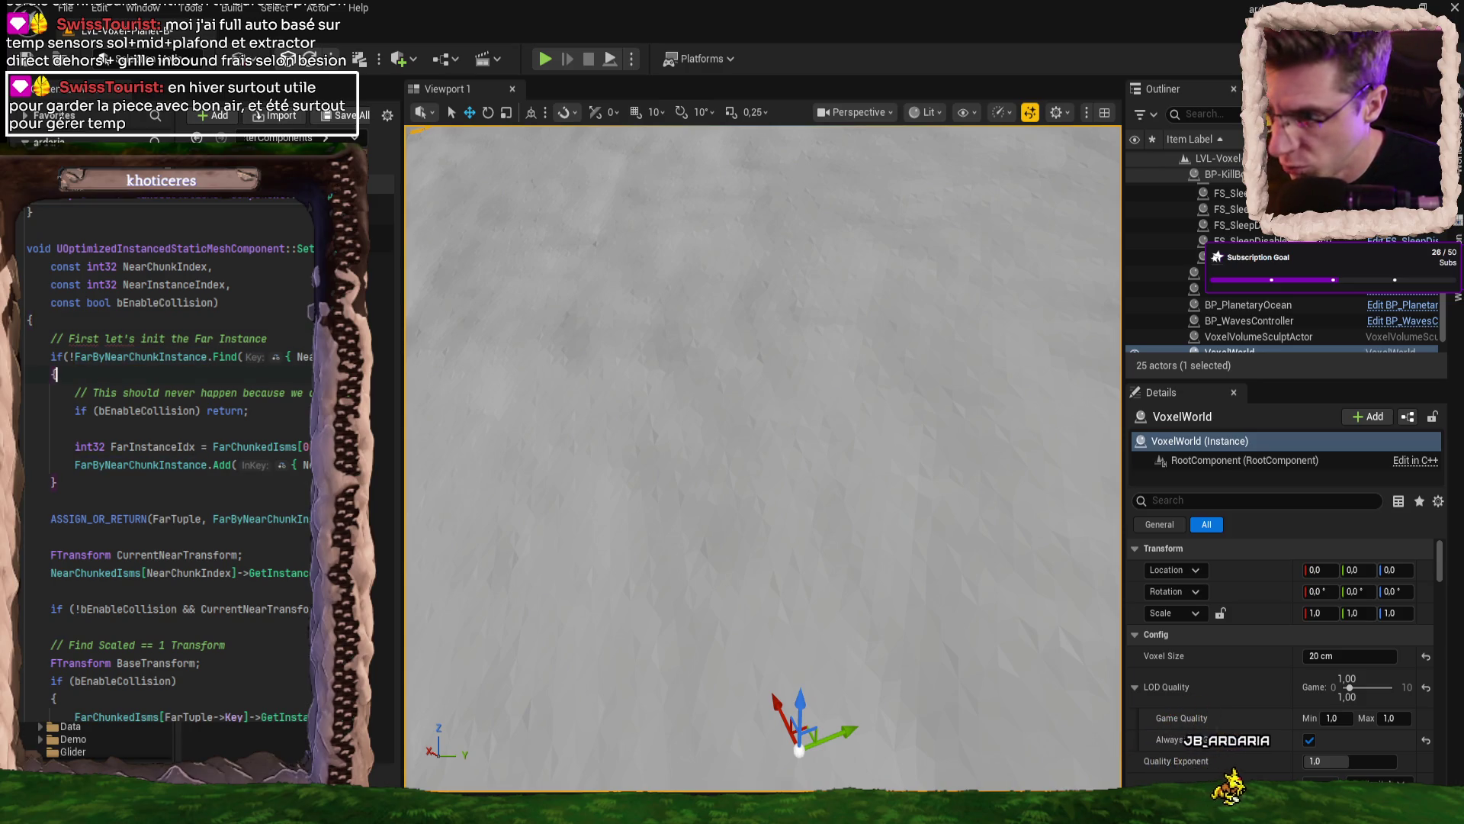
double_click(147, 410)
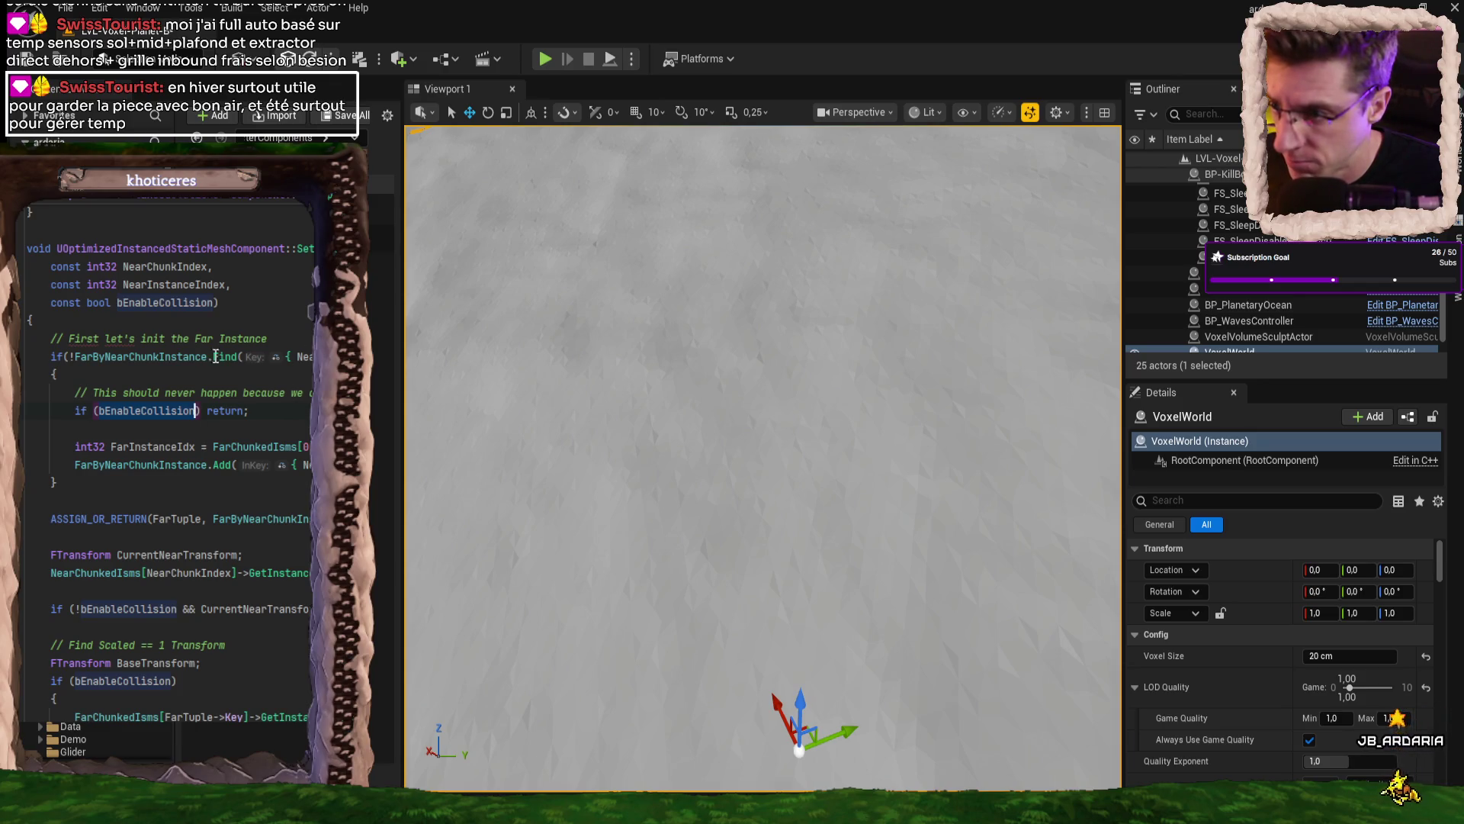
mouse_move(307, 406)
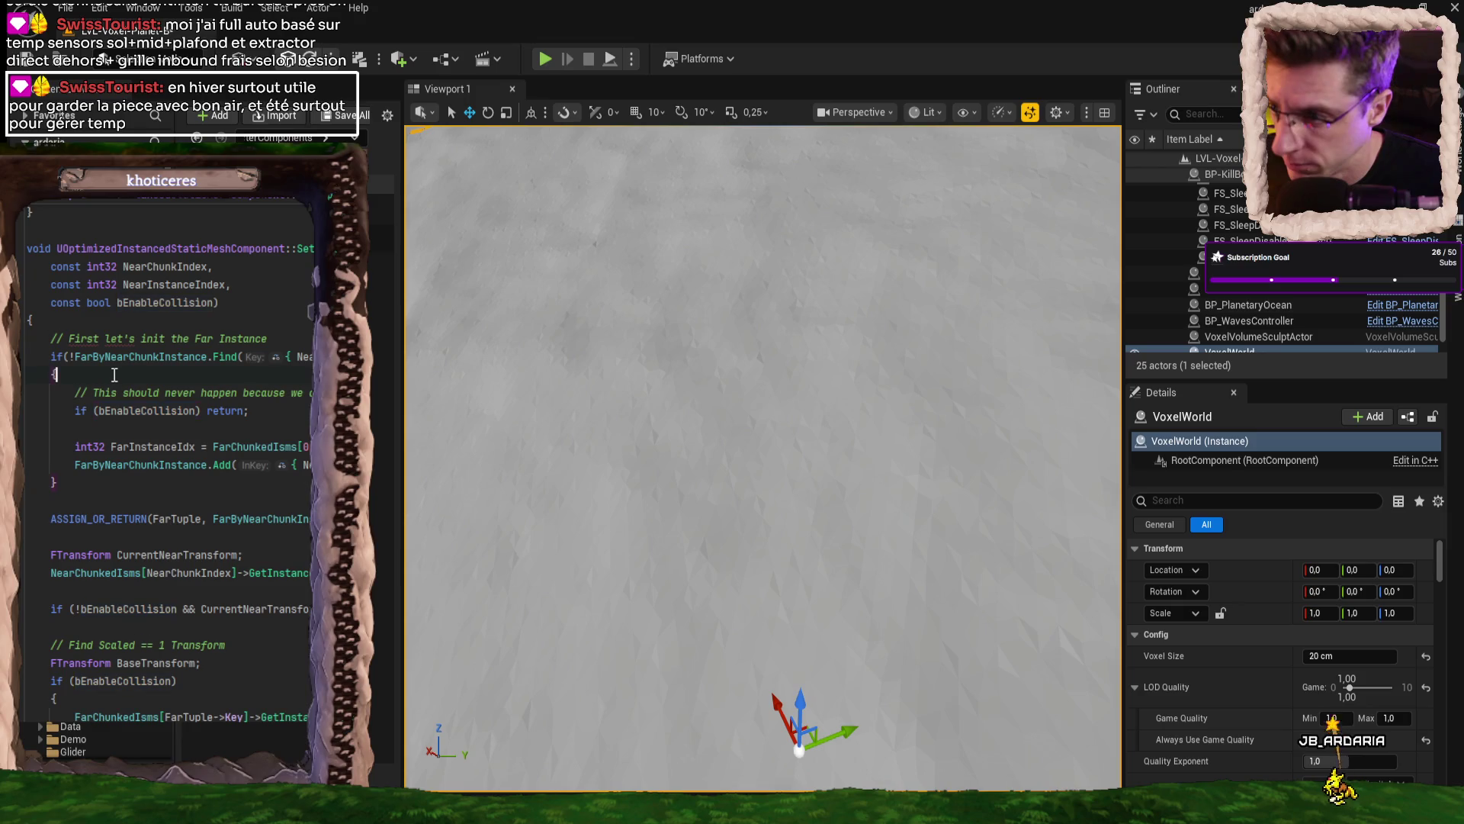
double_click(143, 358)
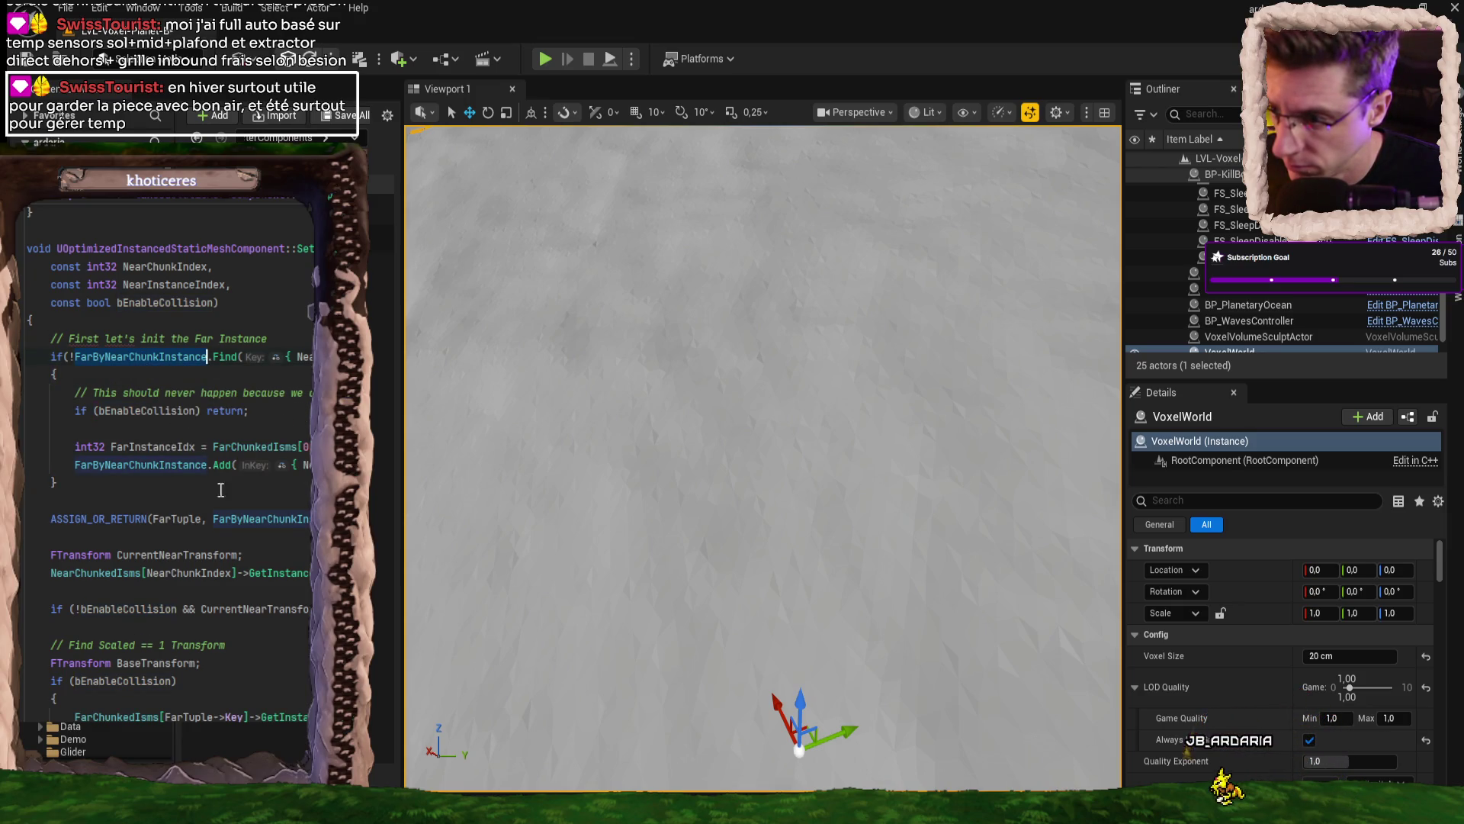
- Review the PHP_DEBUG message logging the Near scale further down the function
scroll(305, 518, "down", 2)
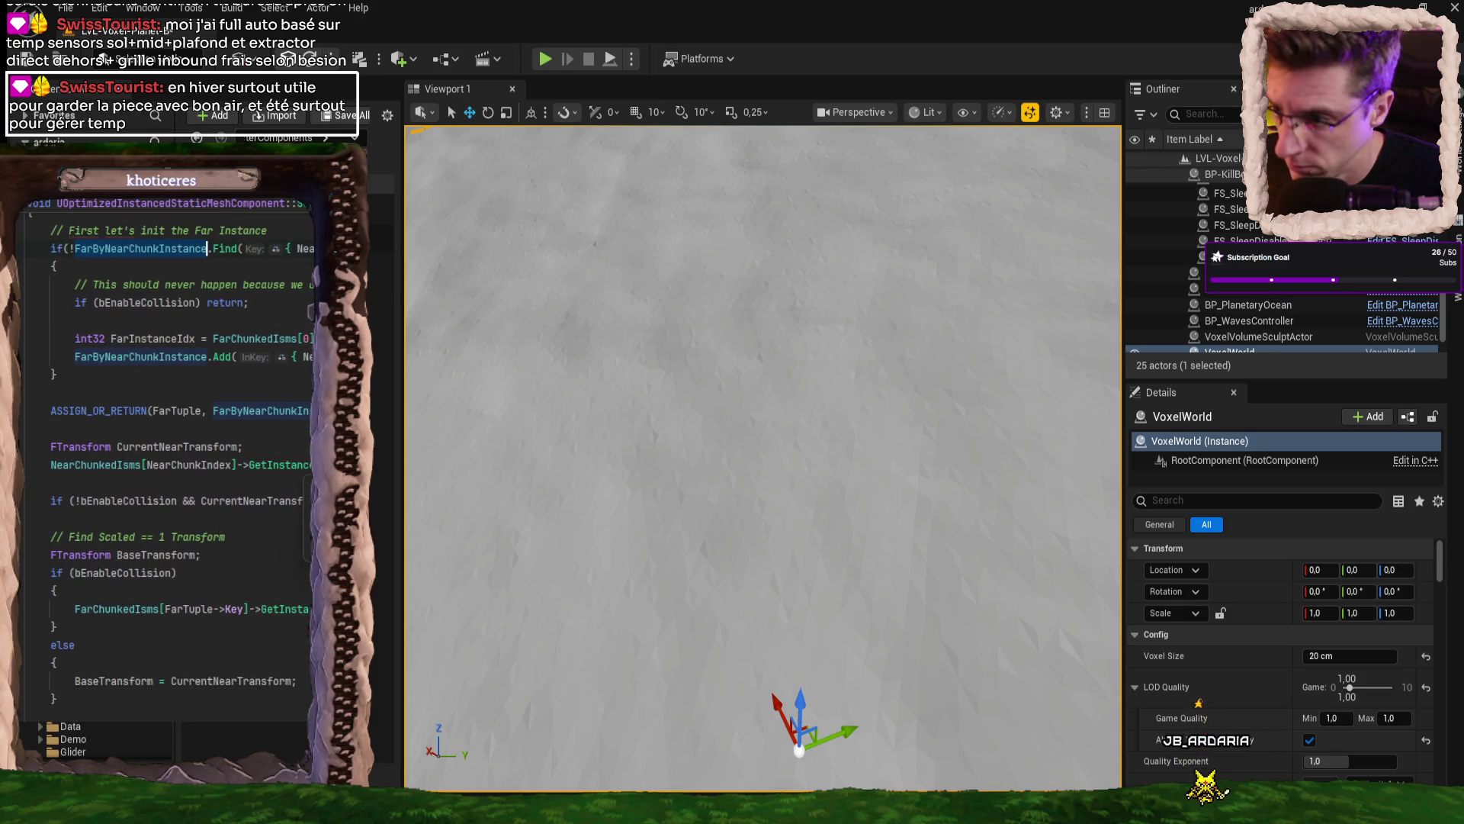
scroll(169, 546, "down", 4)
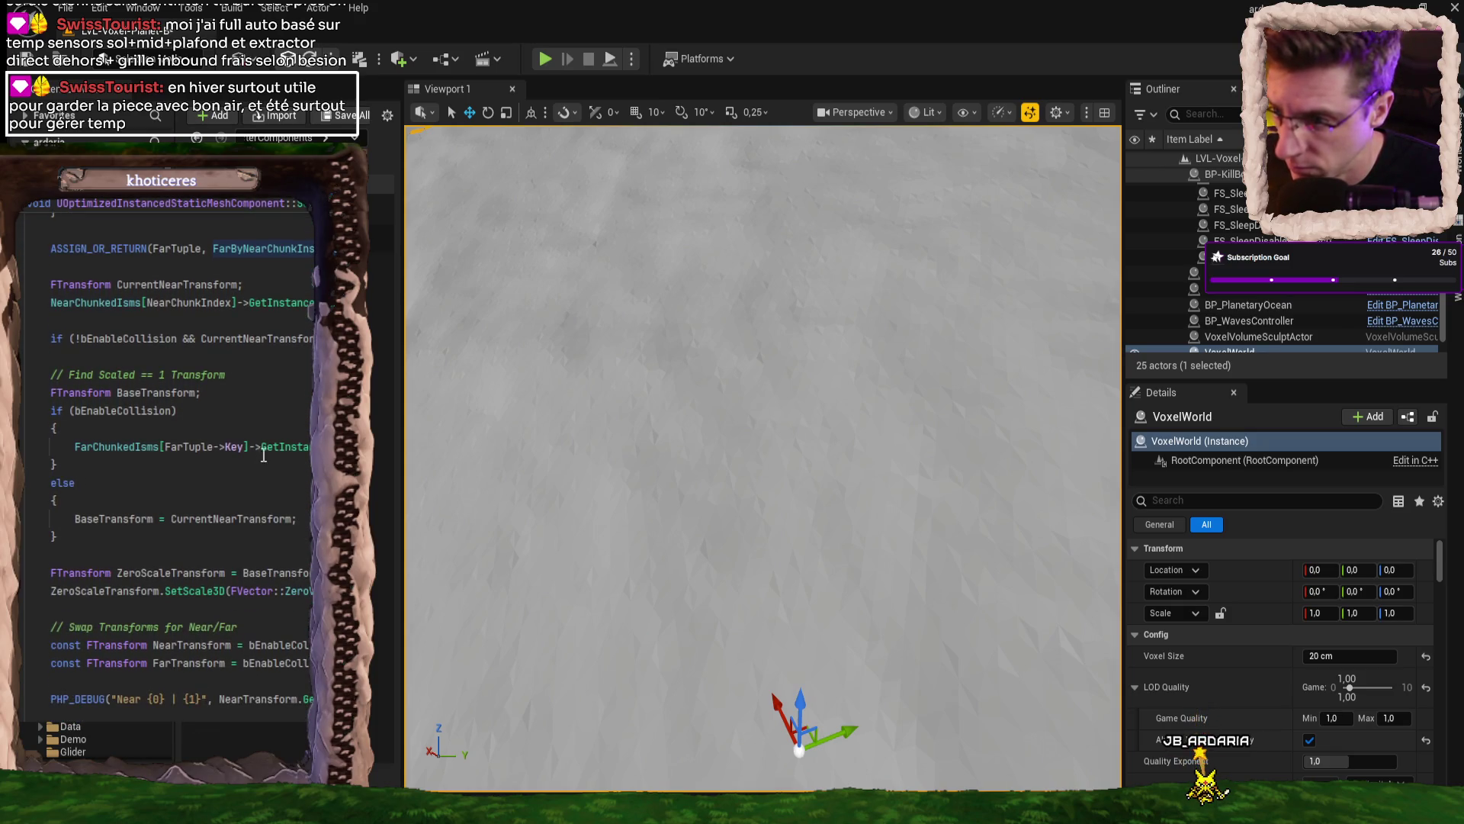
scroll(295, 417, "down", 1)
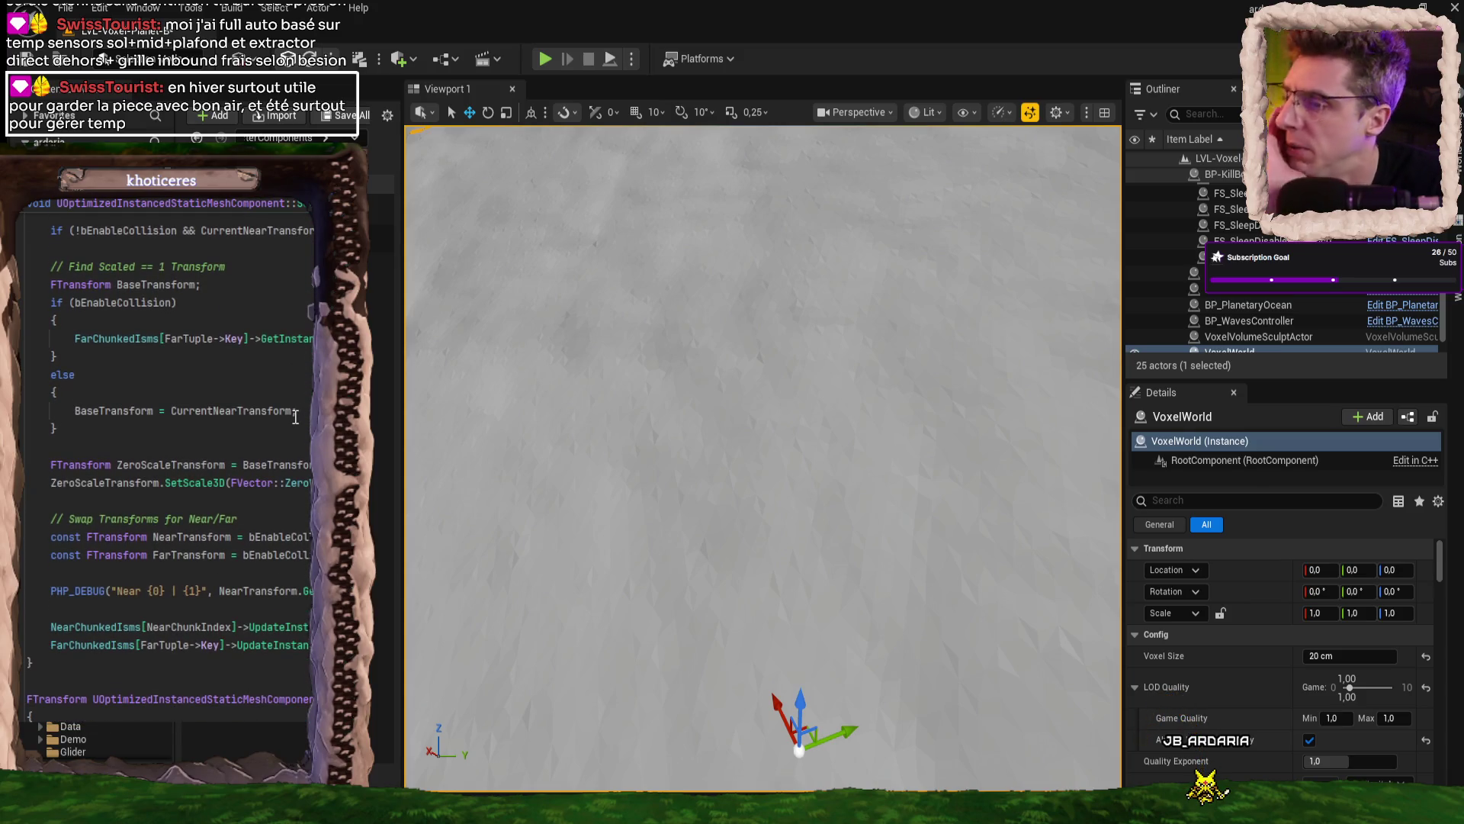
scroll(103, 542, "down", 1)
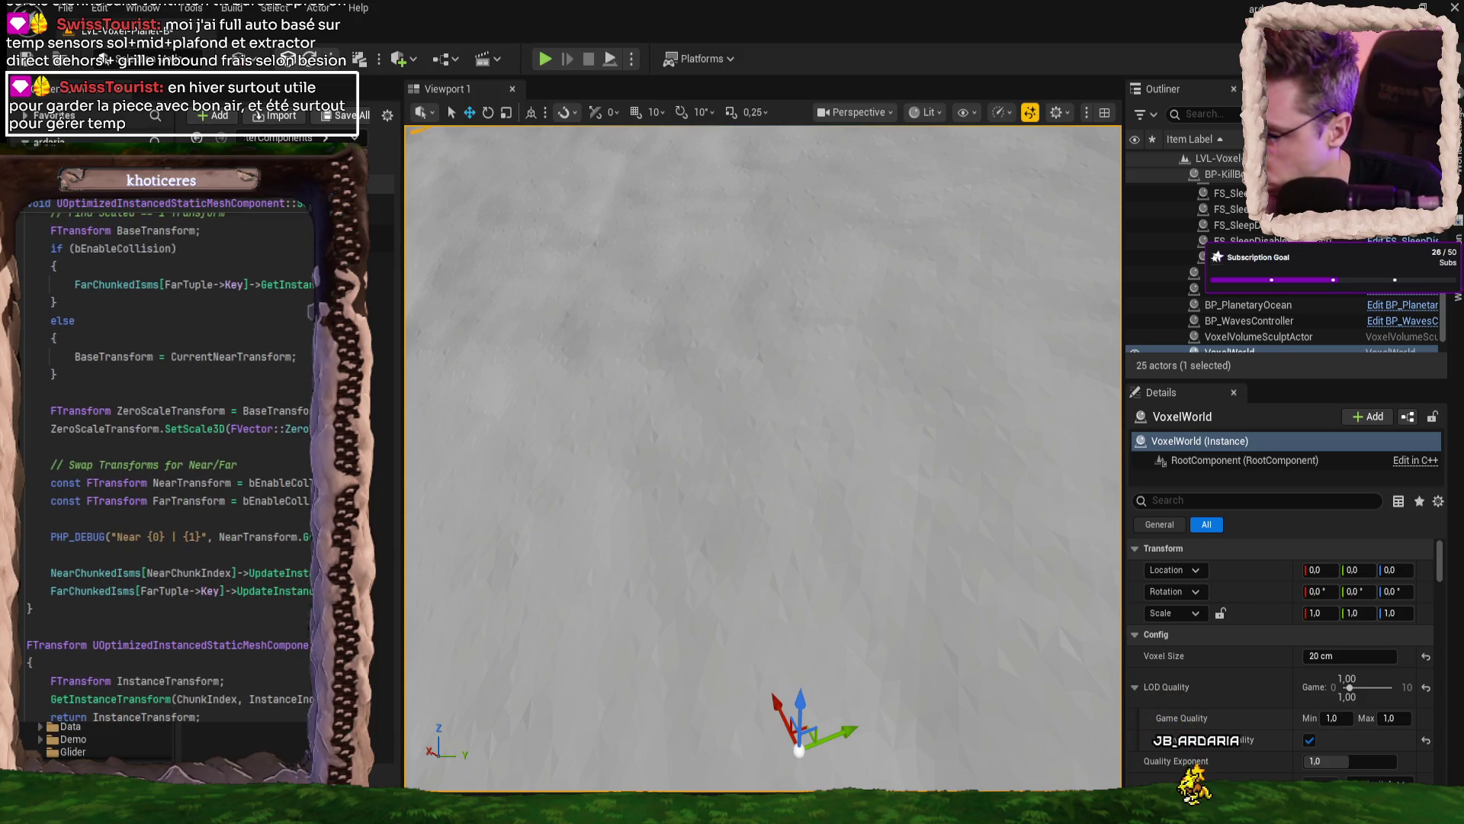
double_click(130, 537)
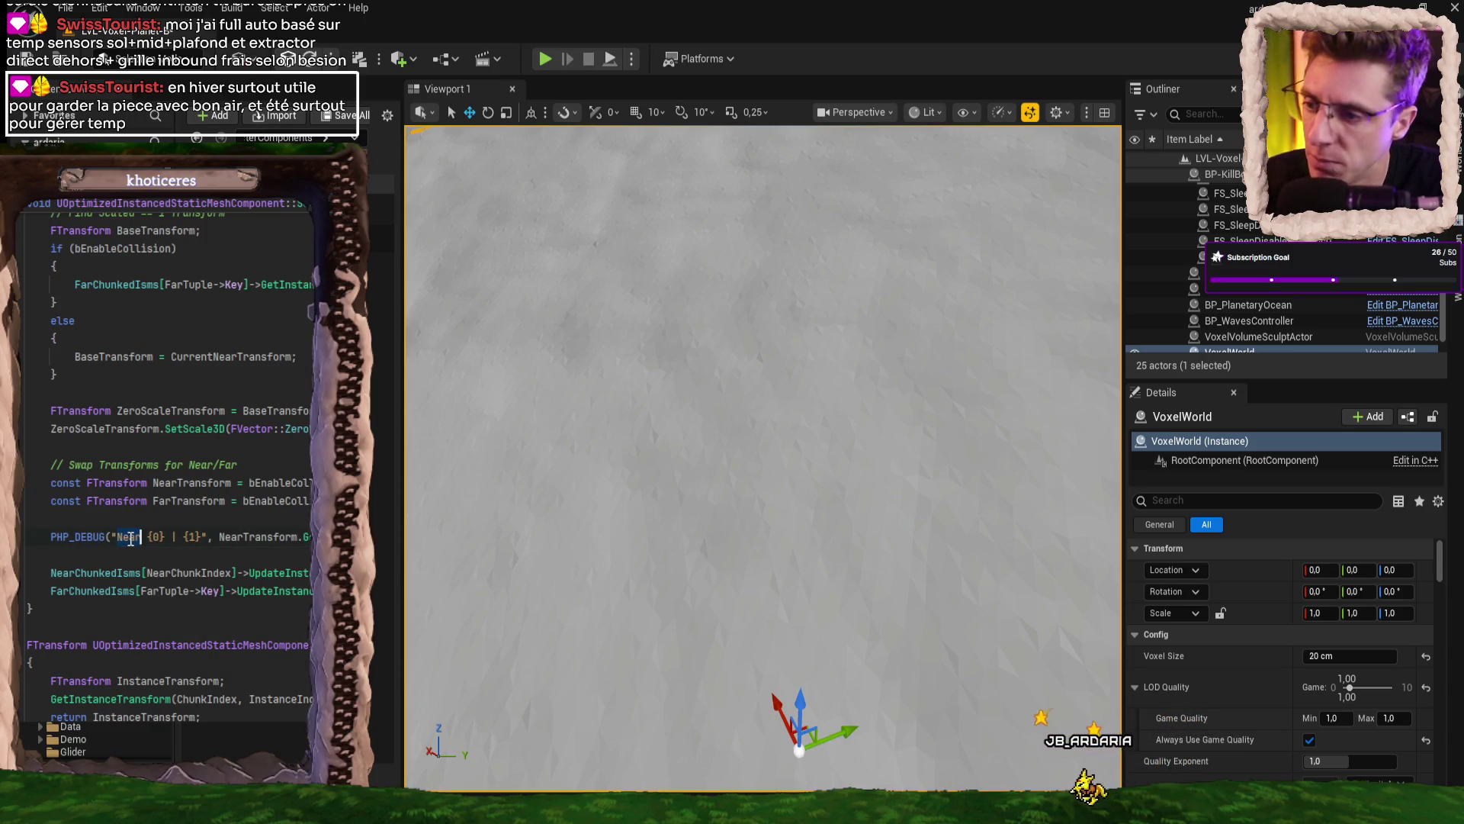
double_click(65, 536)
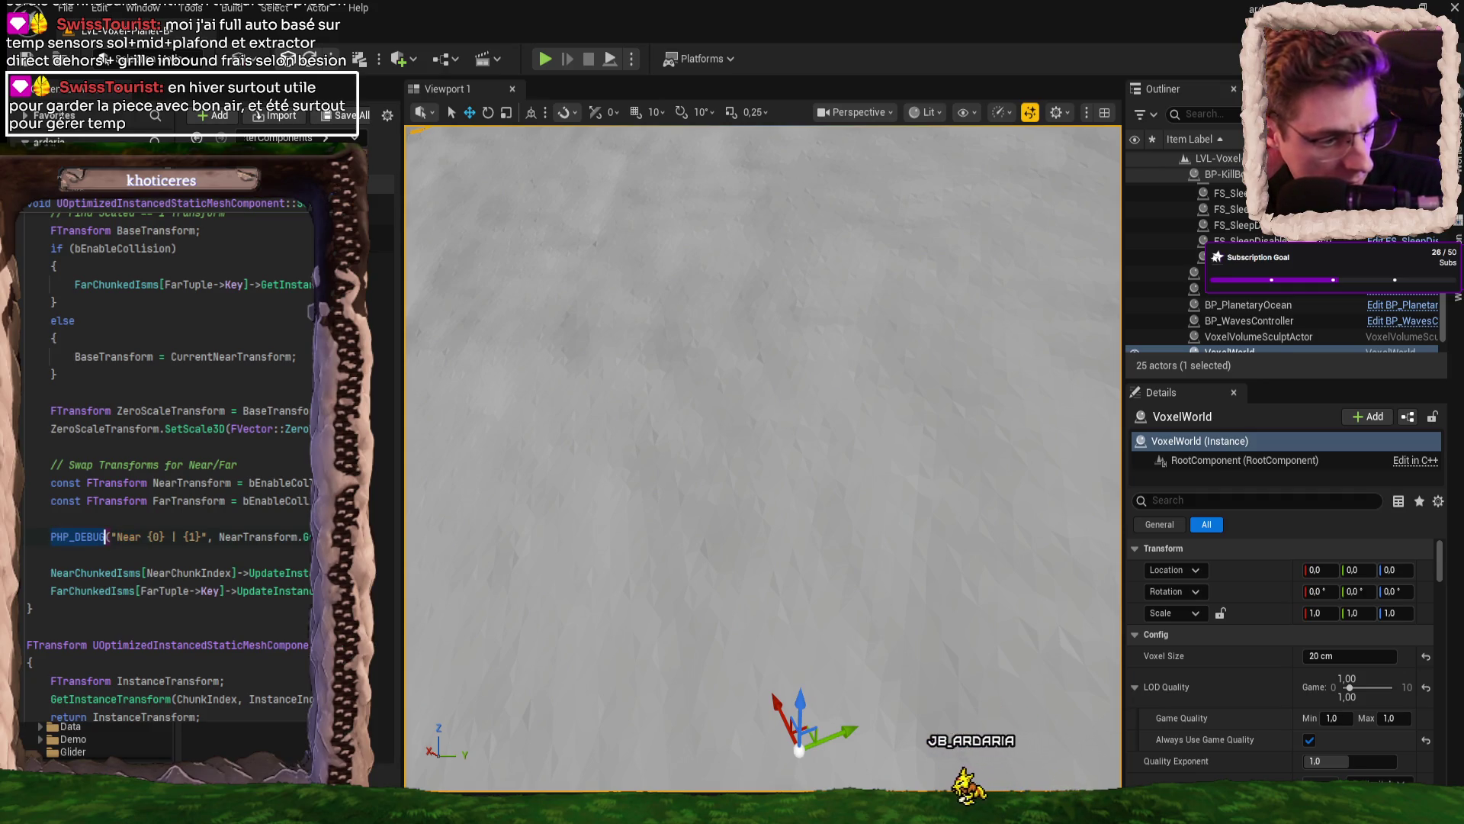
key("super+d")
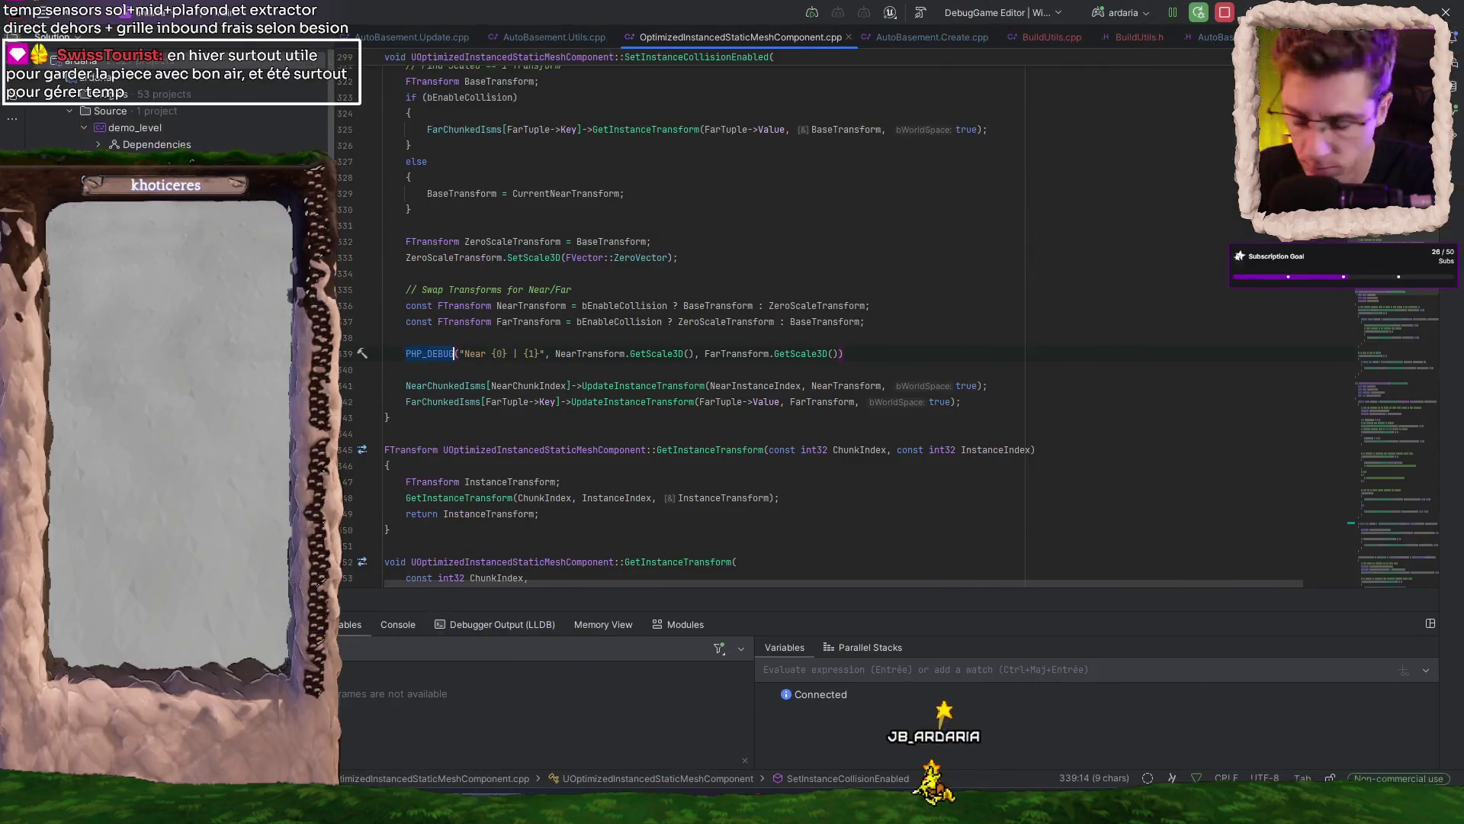
key("super+d")
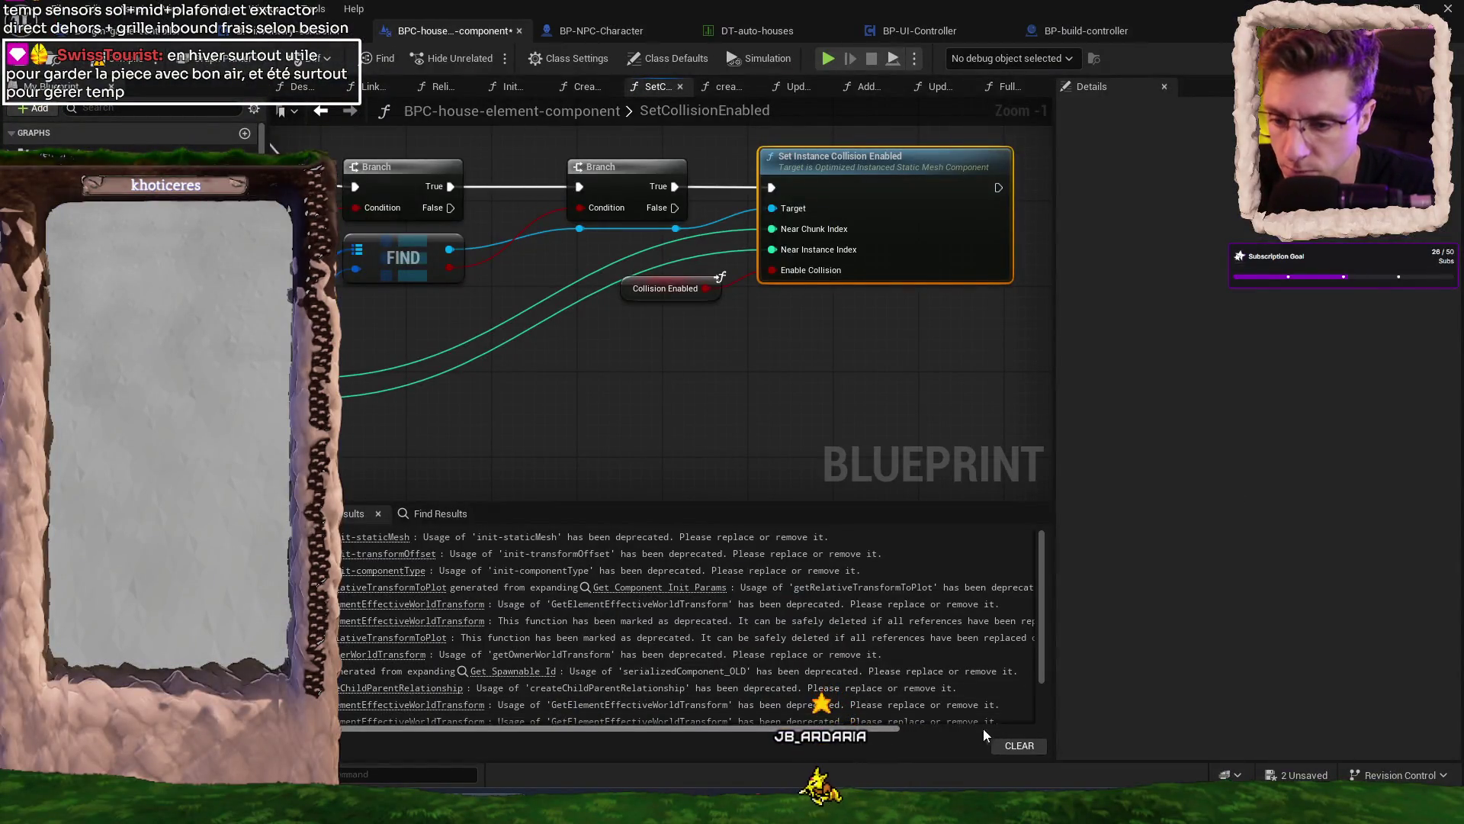
- Deselect the collision node and start a Play in Editor session with Alt+P
mouse_move(919, 809)
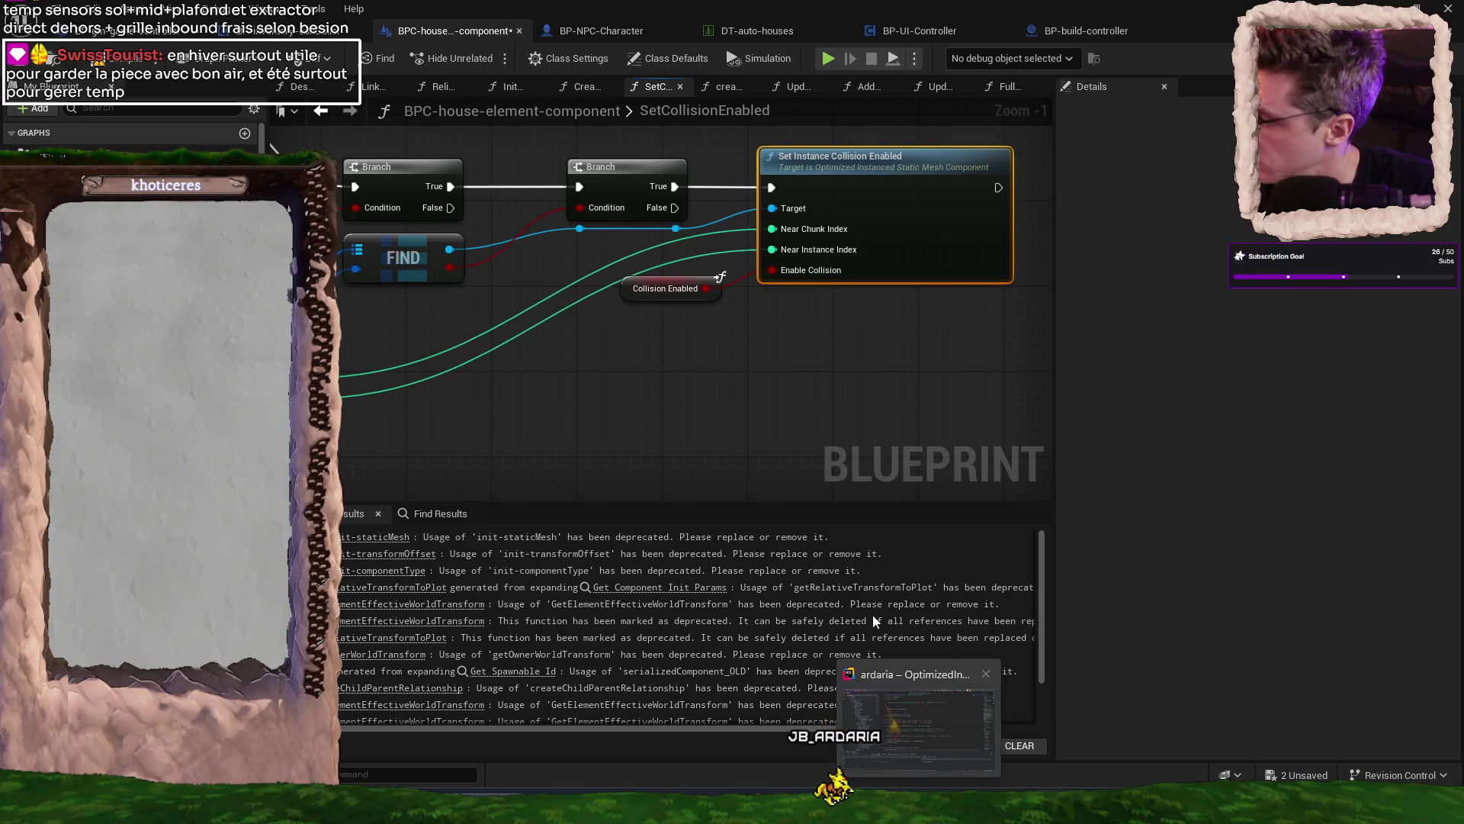
left_click(806, 400)
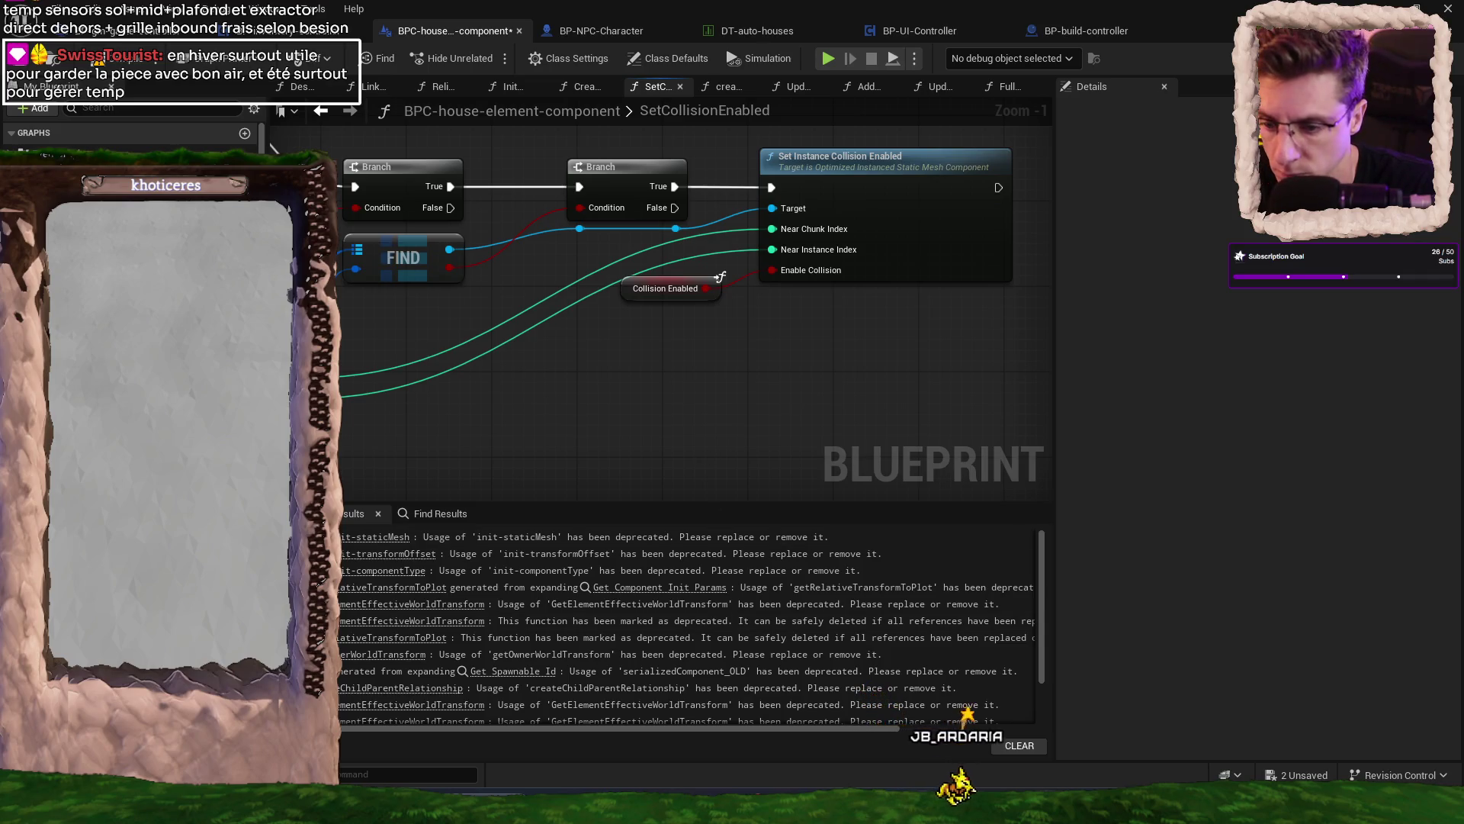
key("alt+Tab")
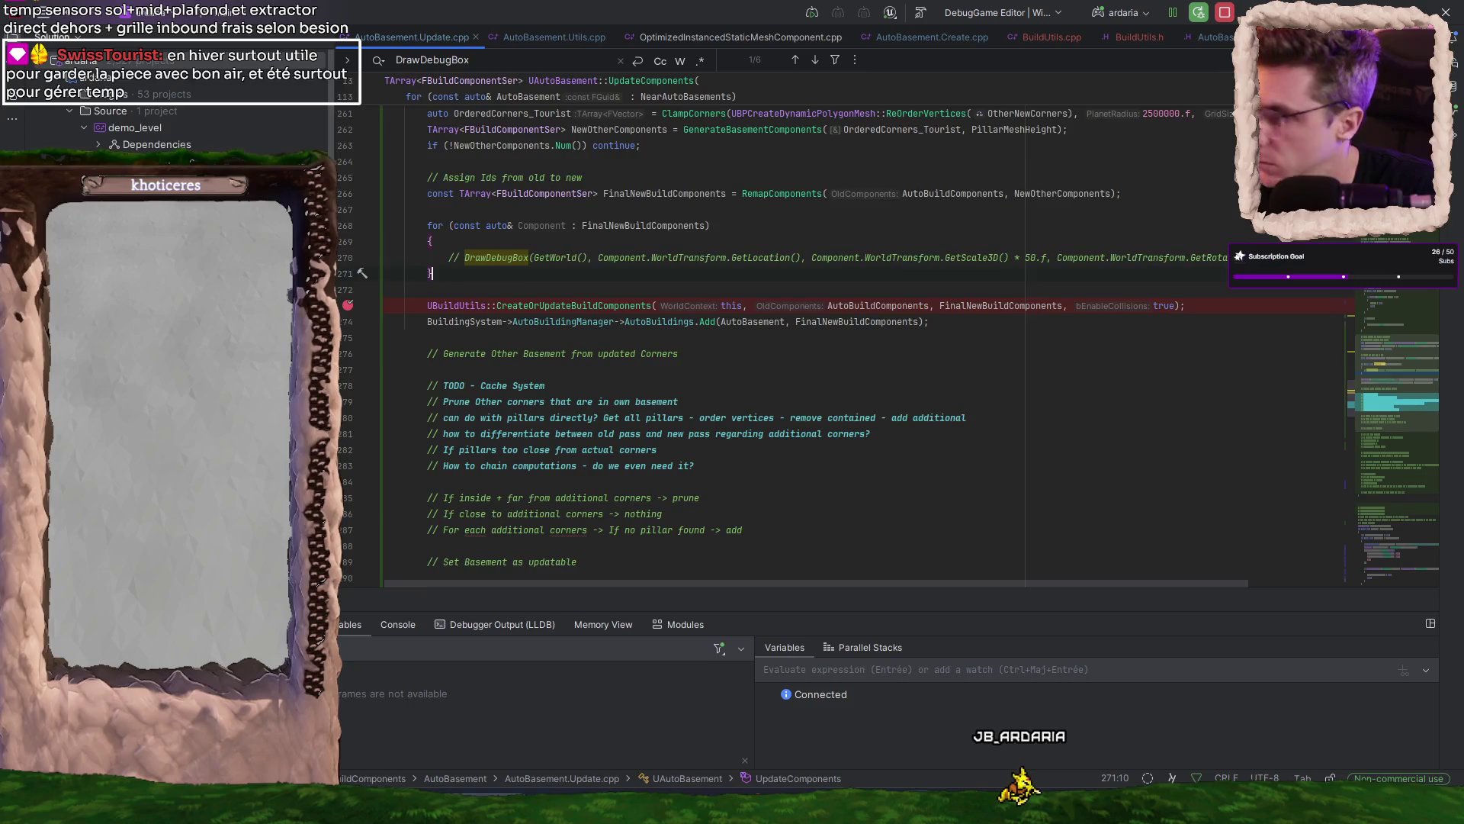
key("alt+Tab")
key("alt+p")
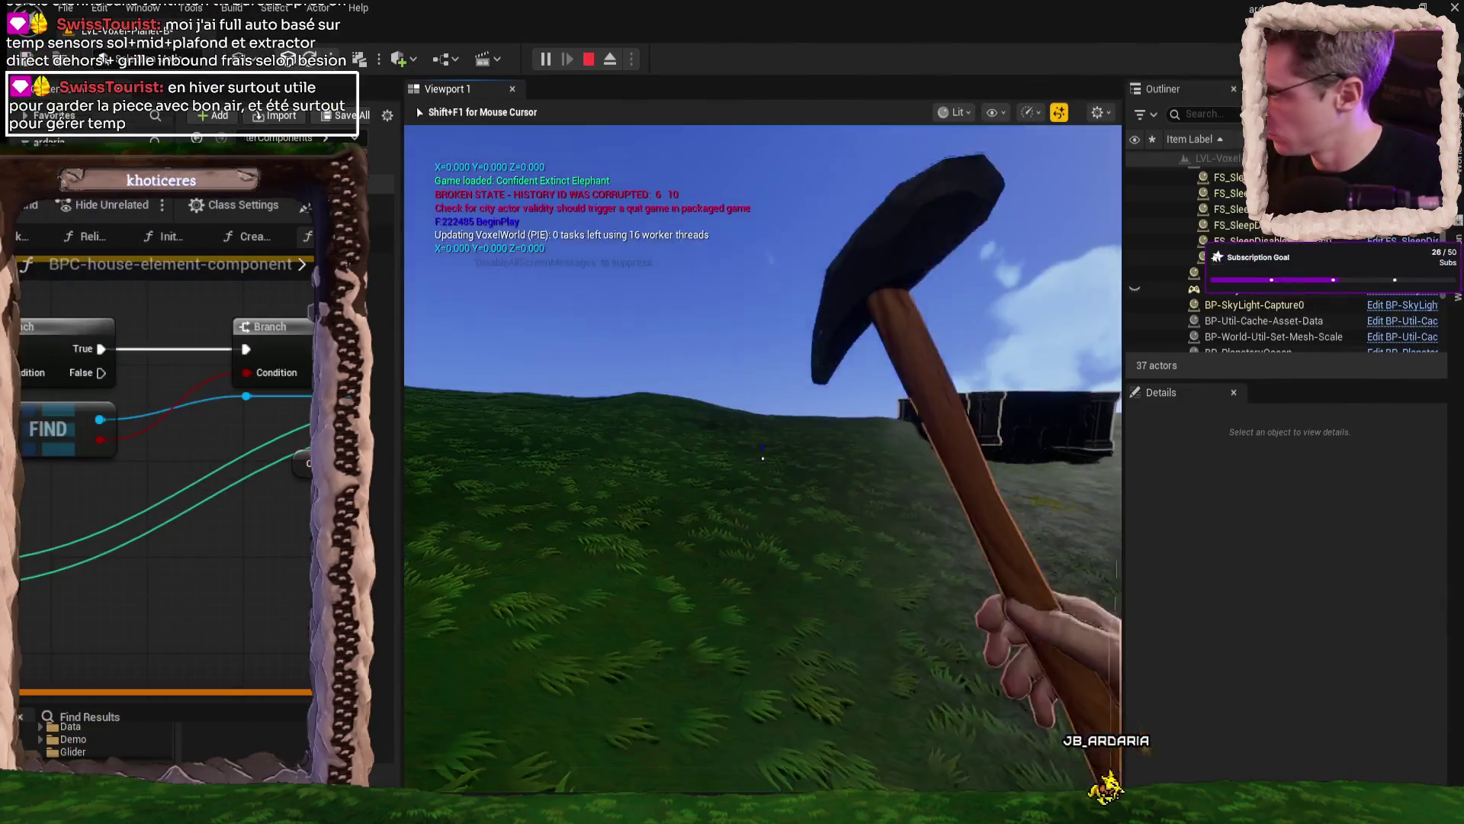
- Pick the AutoHouse item (key 2), build by the basement wall, and continue to the collision breakpoint
key("2")
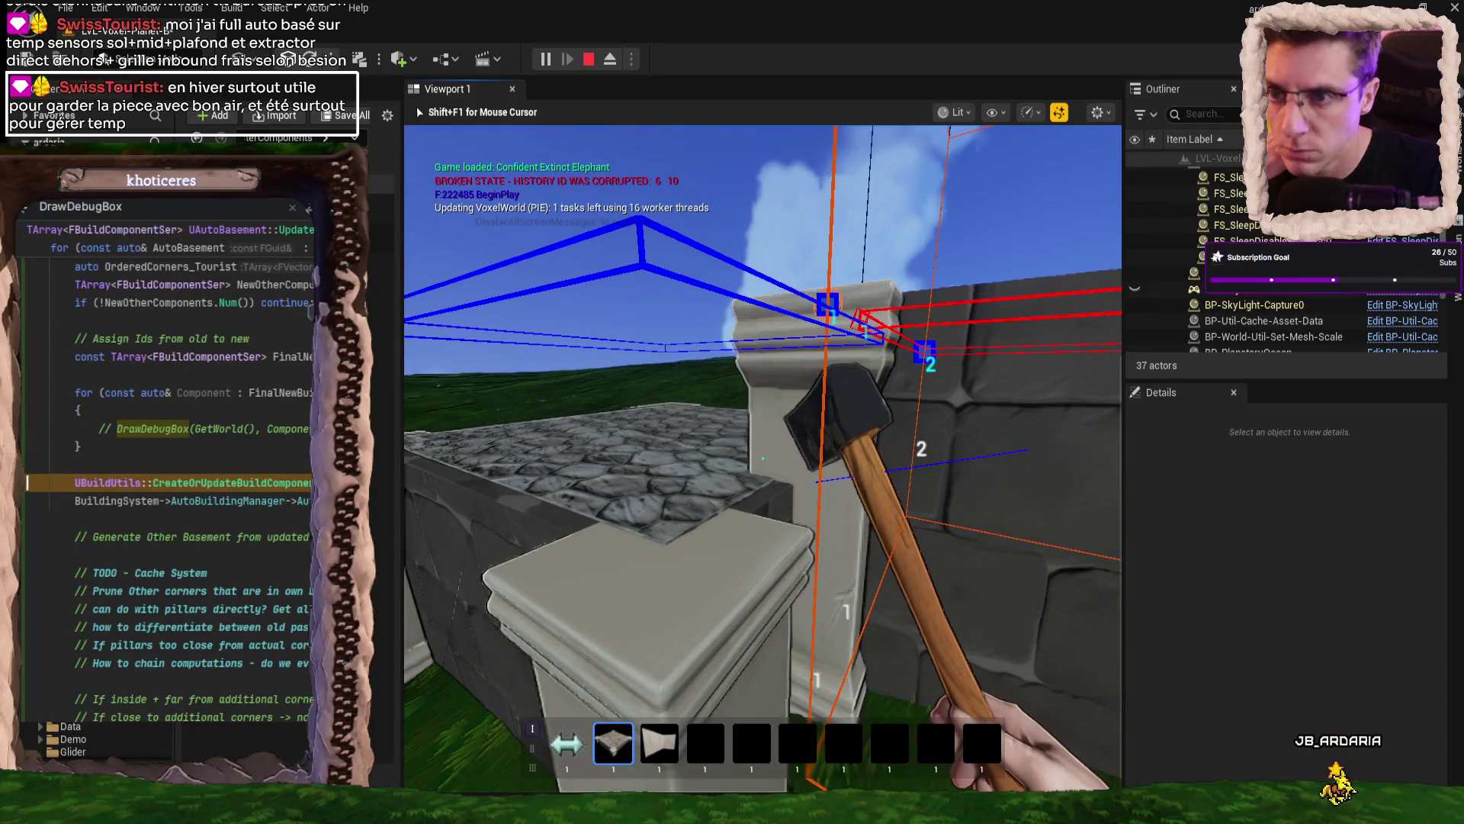
key("F5")
scroll(241, 378, "up", 6)
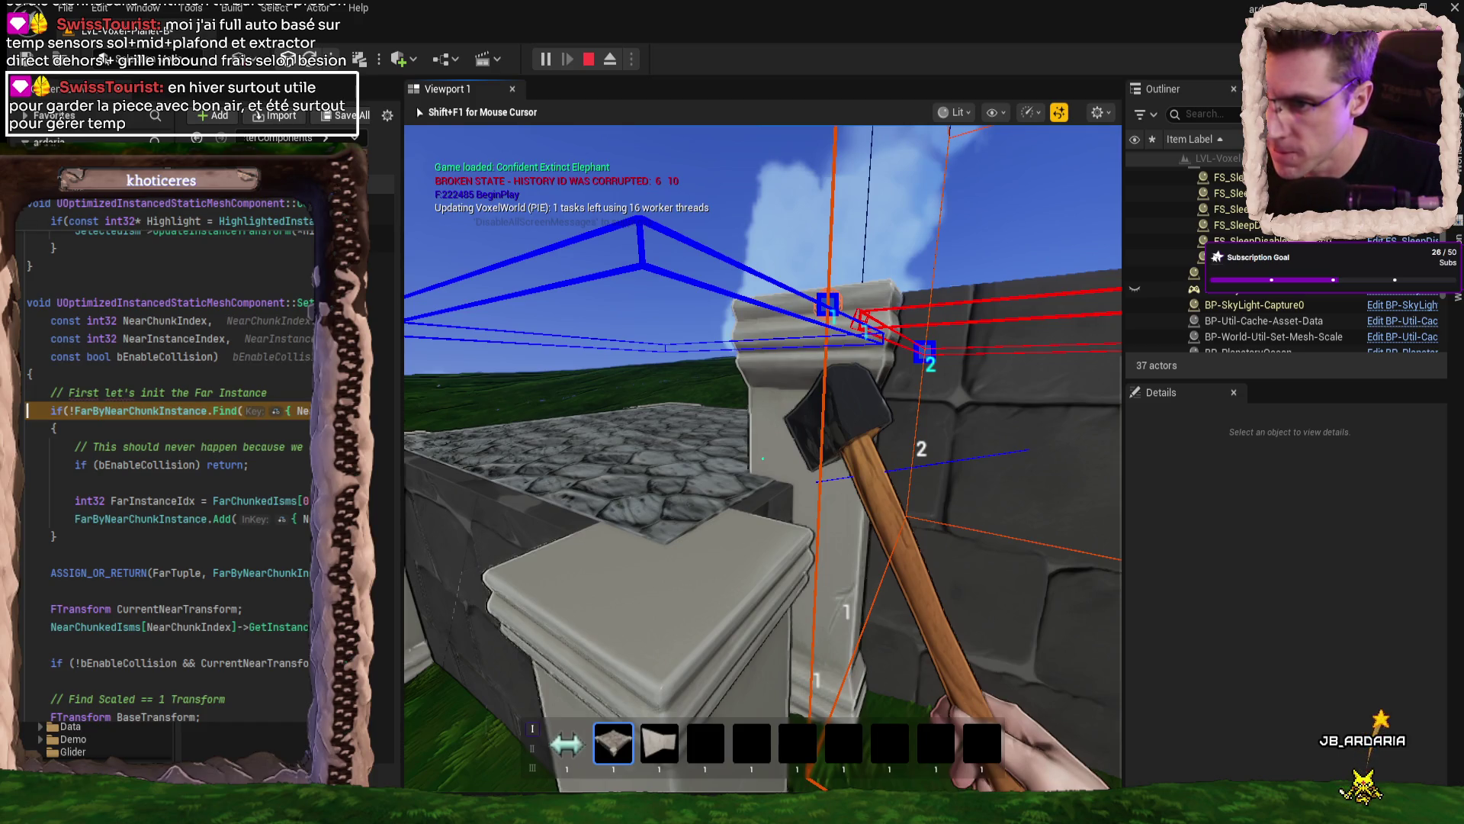
- Step through to the BaseTransform declaration and inspect the CurrentNearTransform value
key("F10")
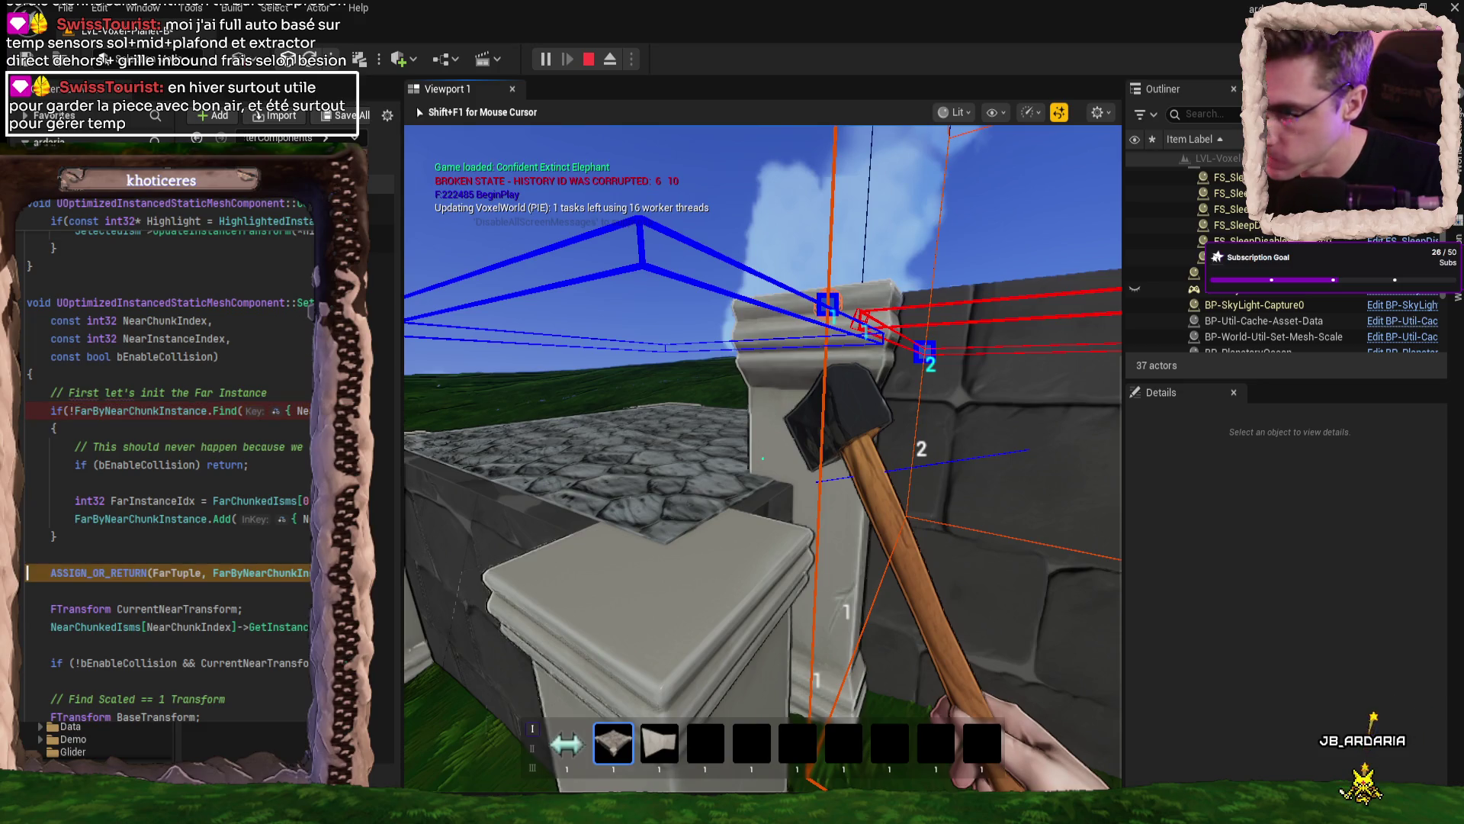
key("F10")
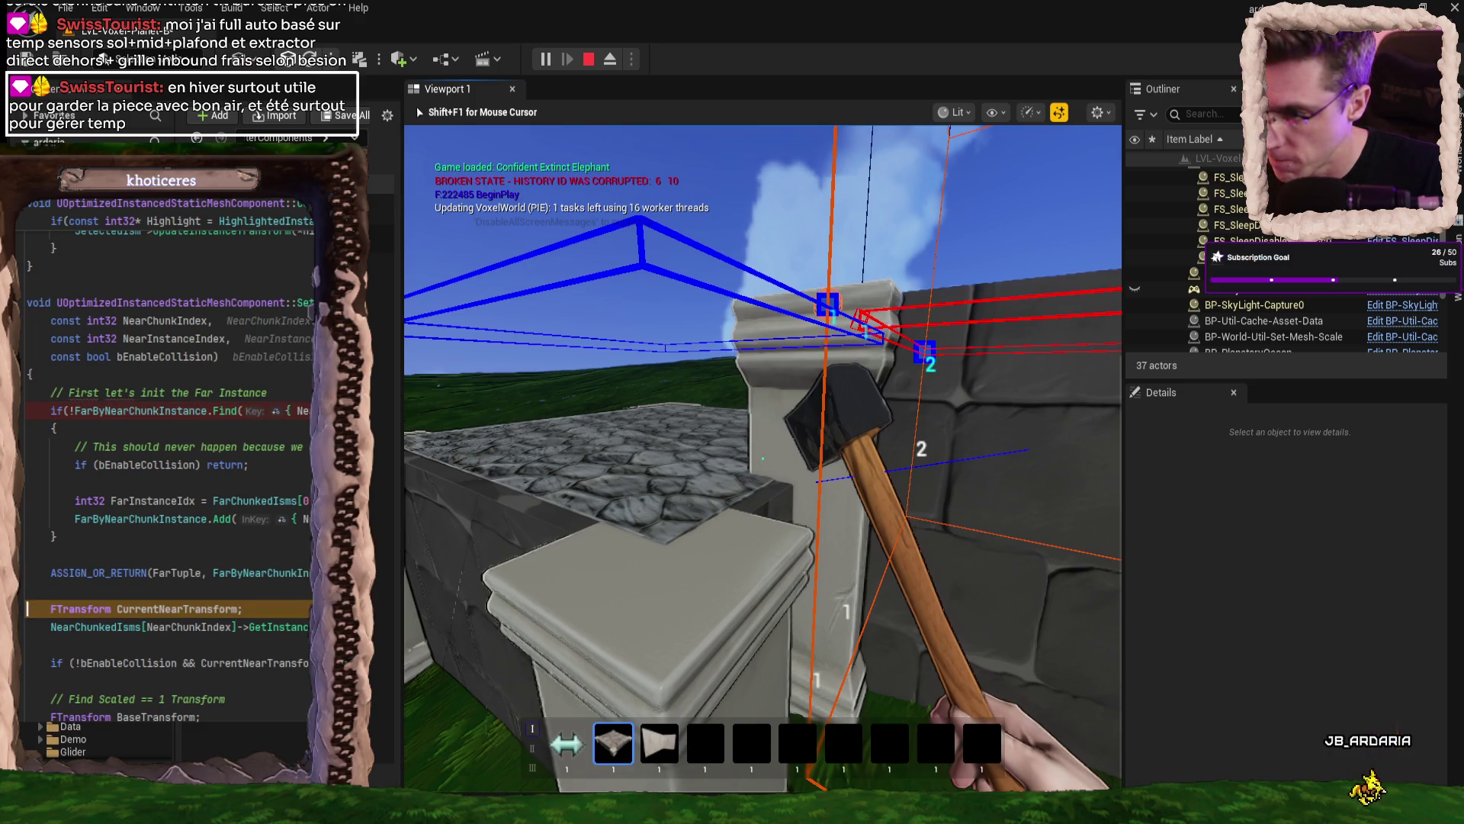
key("F10")
scroll(168, 457, "down", 3)
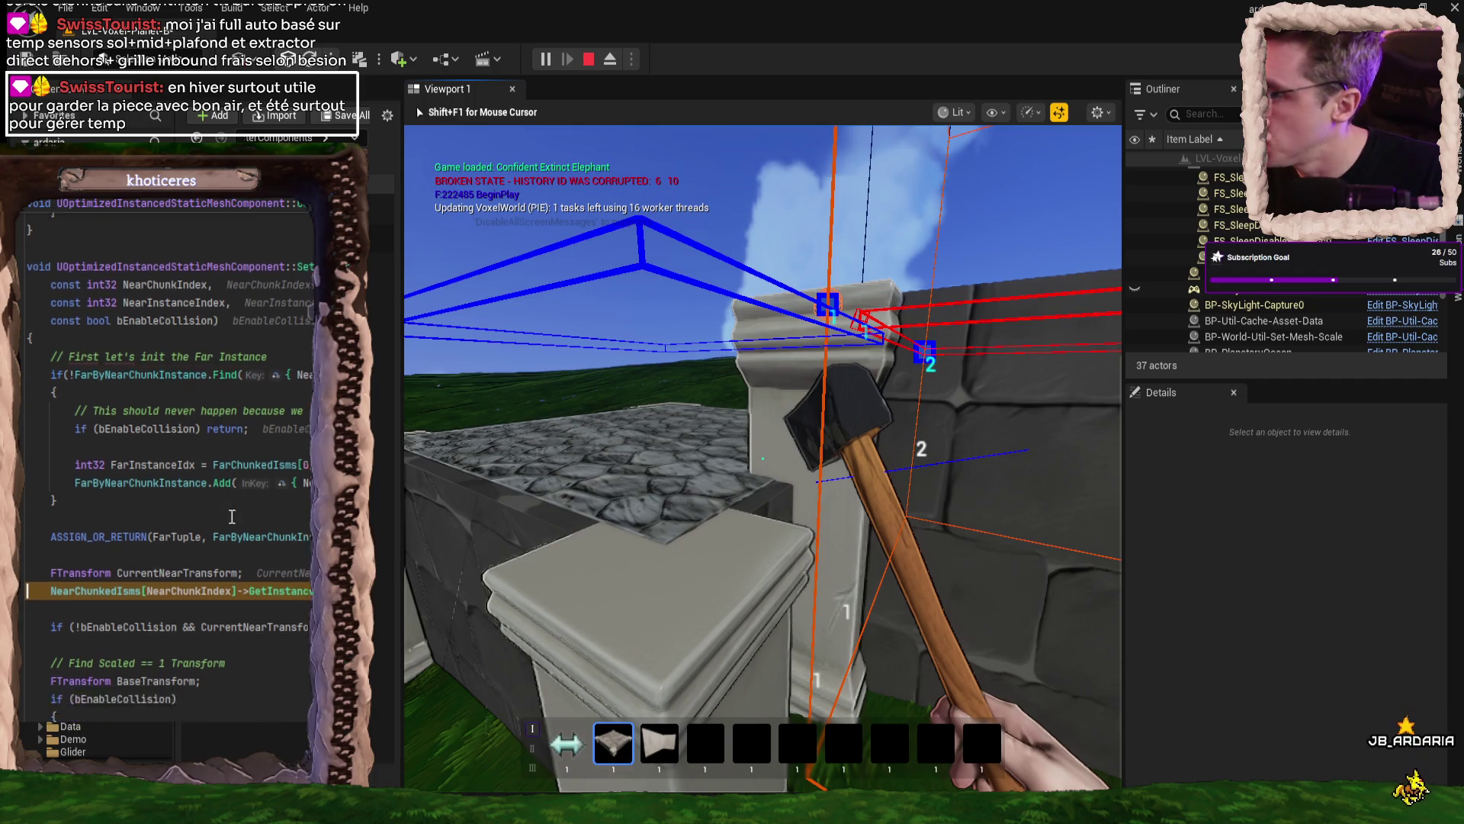
key("F10")
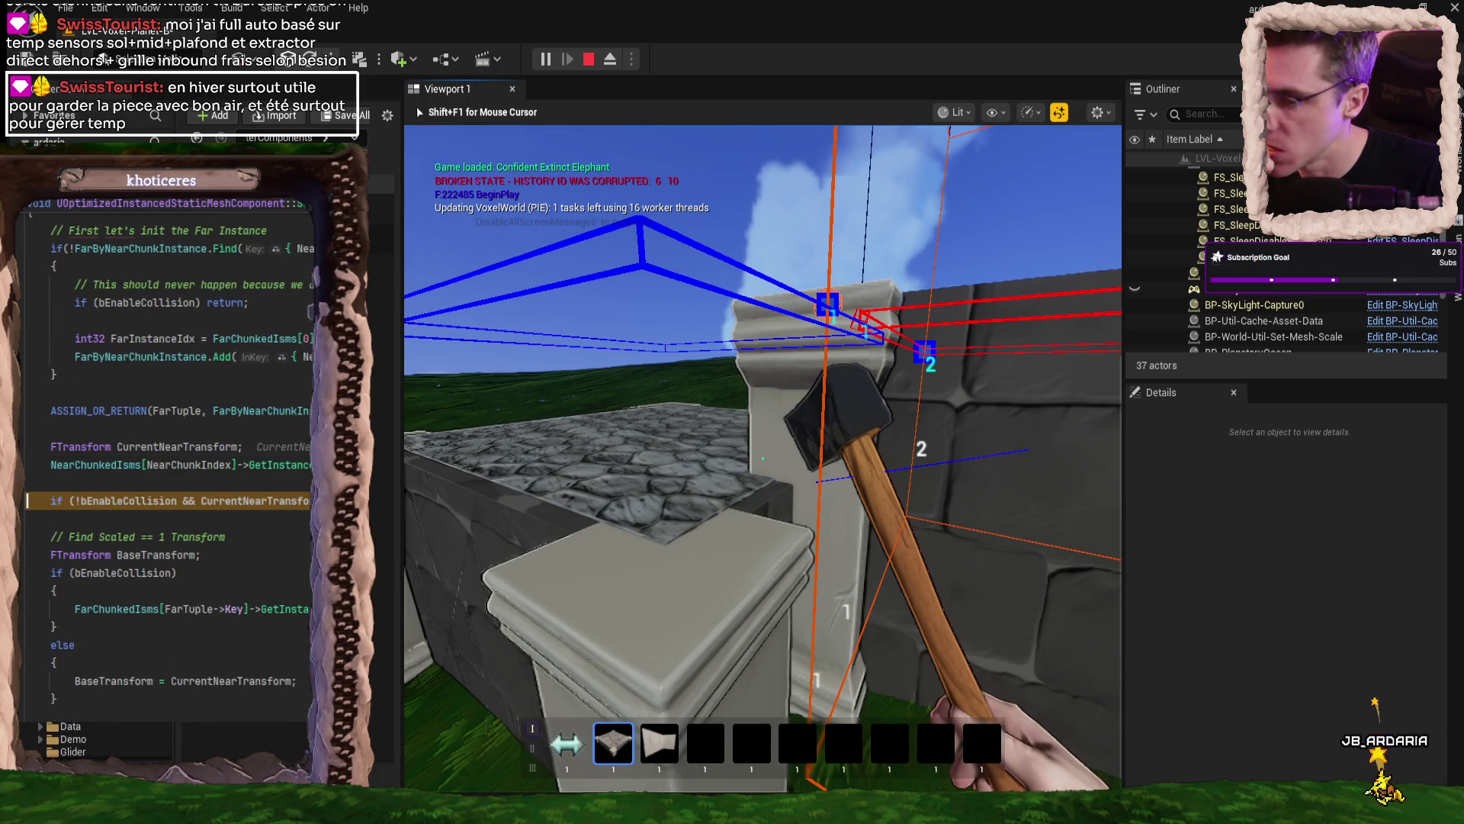
key("F10")
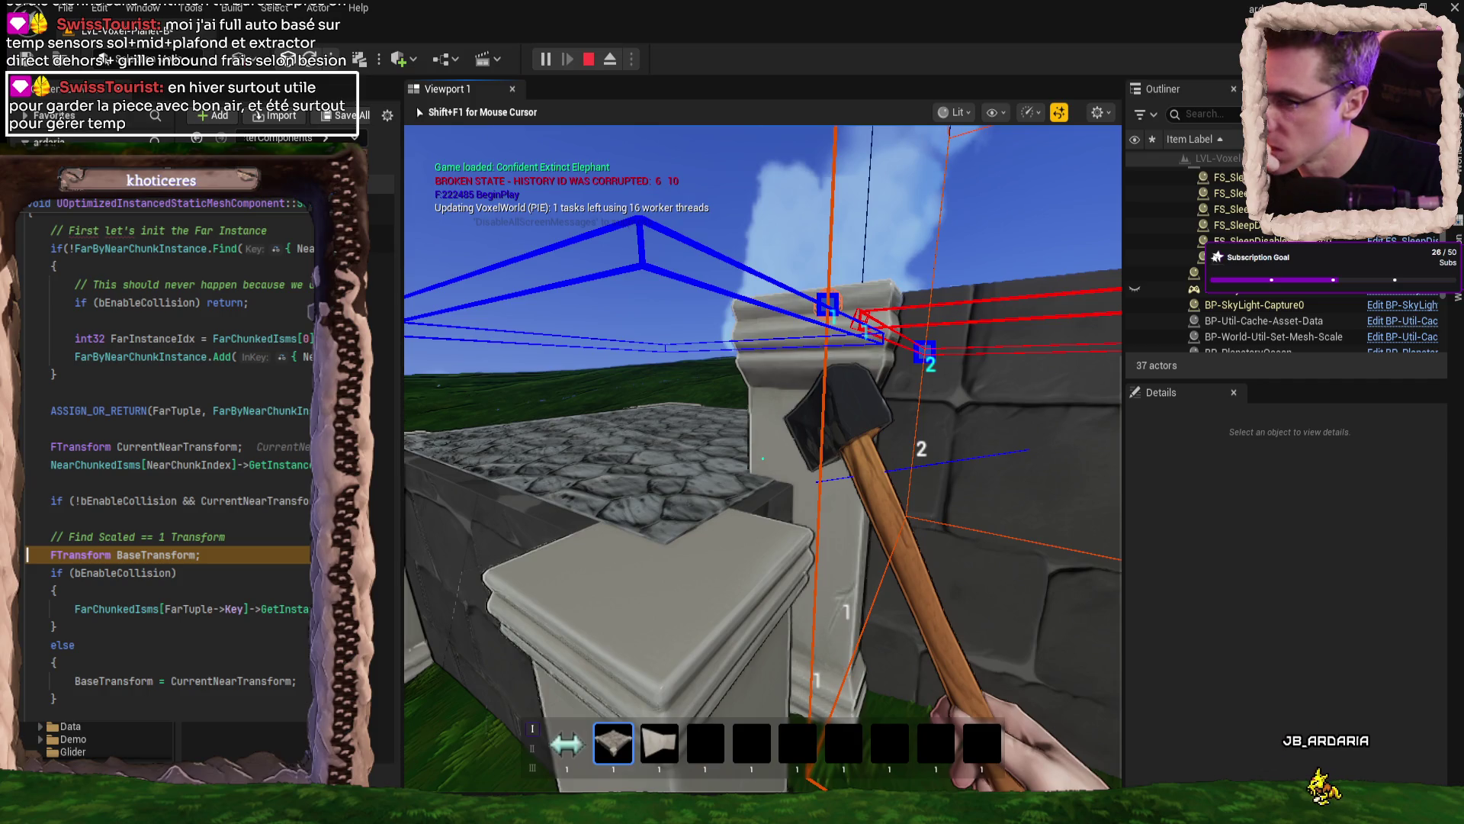
scroll(168, 458, "down", 1)
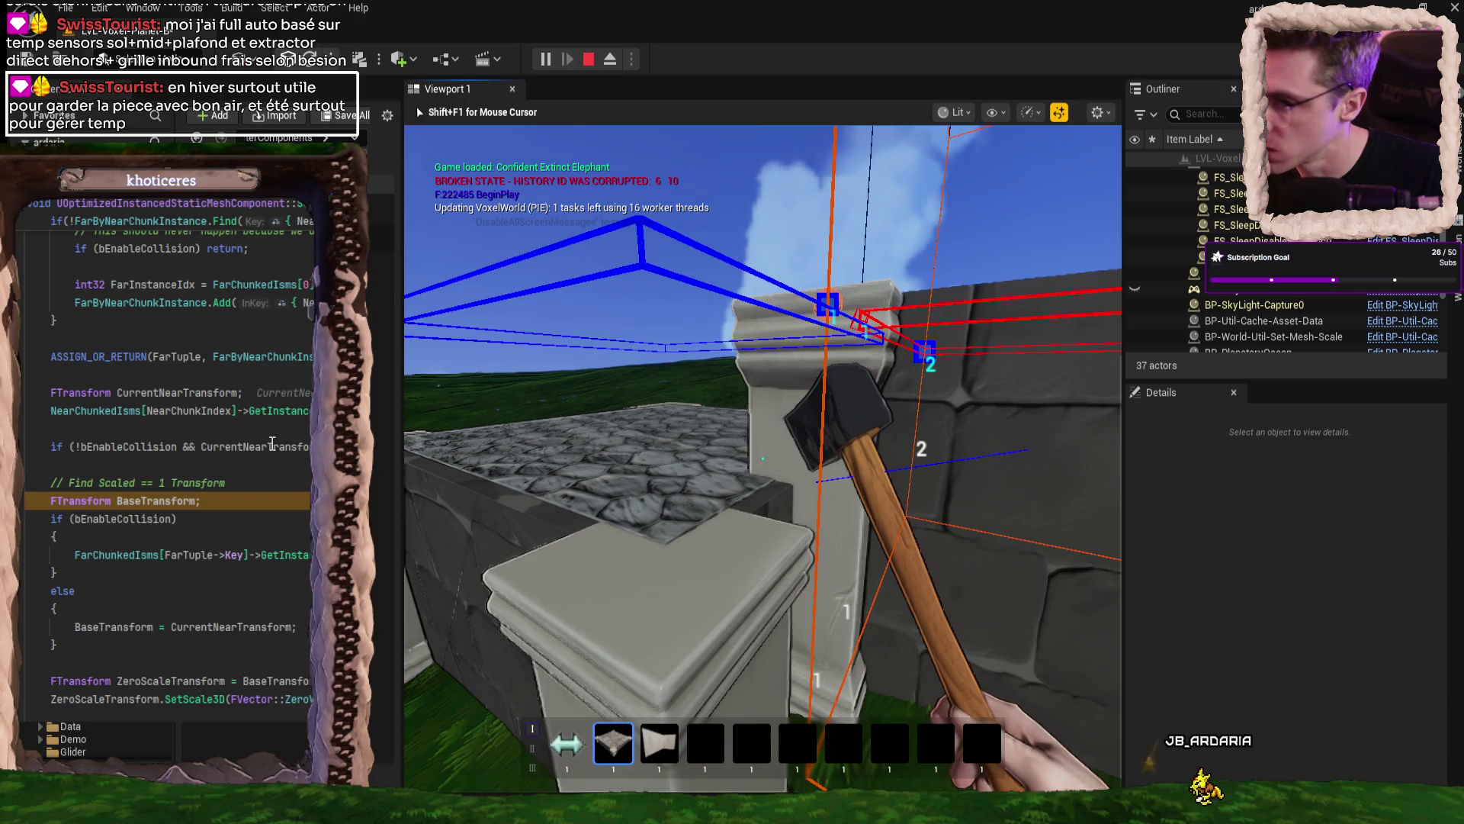
mouse_move(251, 449)
left_click(259, 482)
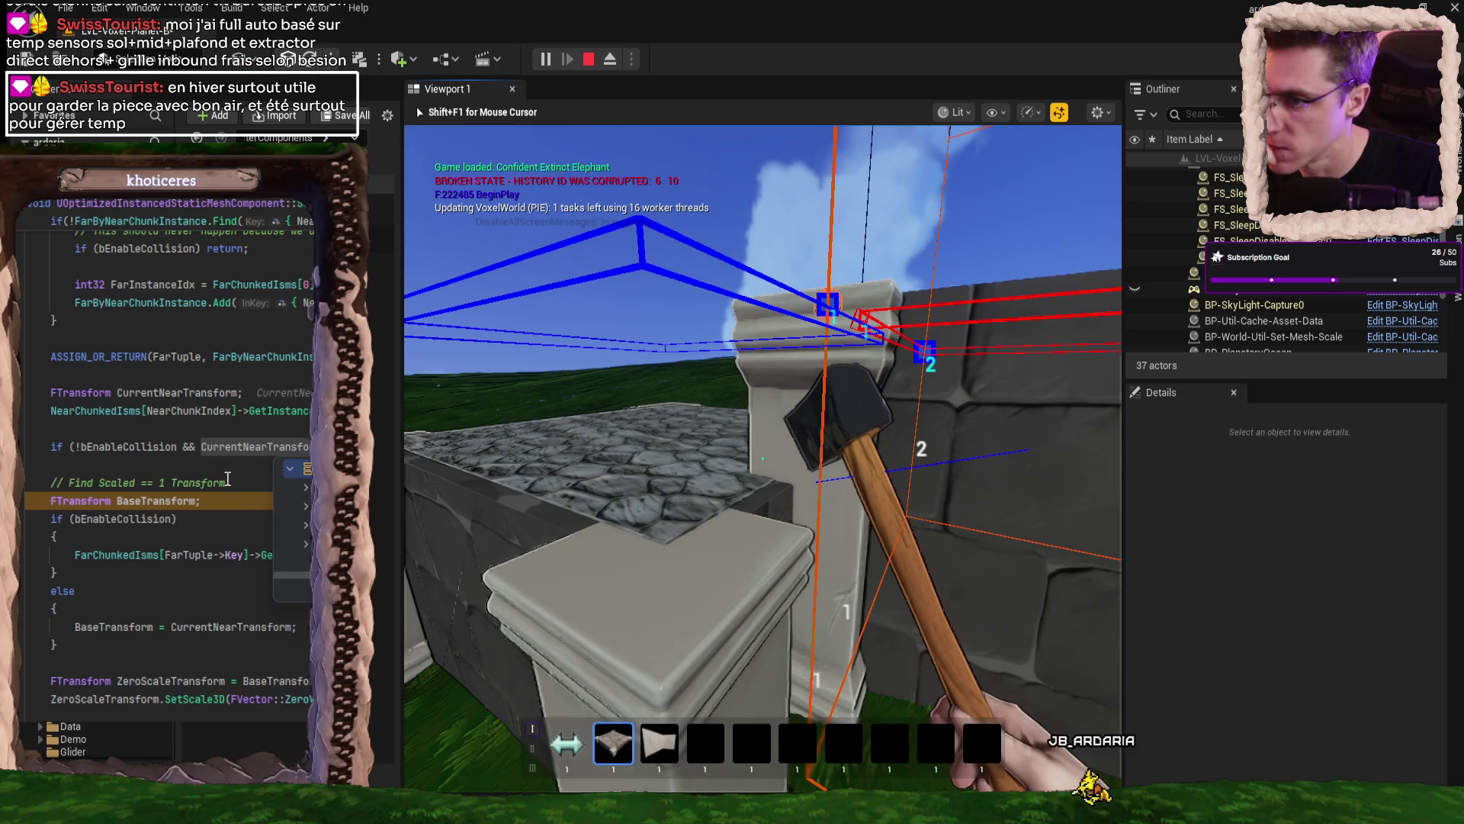
scroll(232, 503, "down", 2)
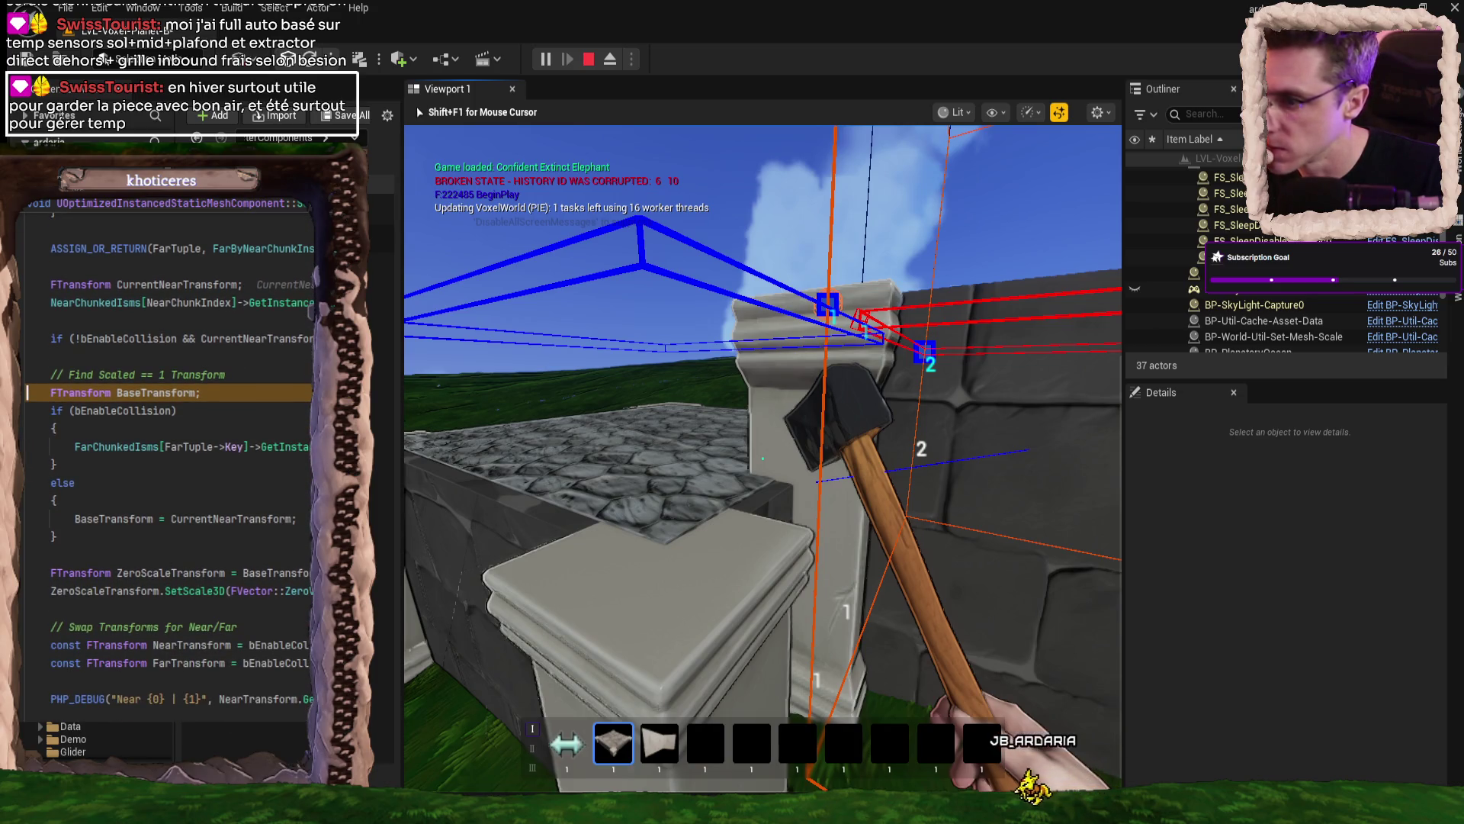
- Step through the bEnableCollision branch to the NearTransform assignment, then stop the play session
key("F10")
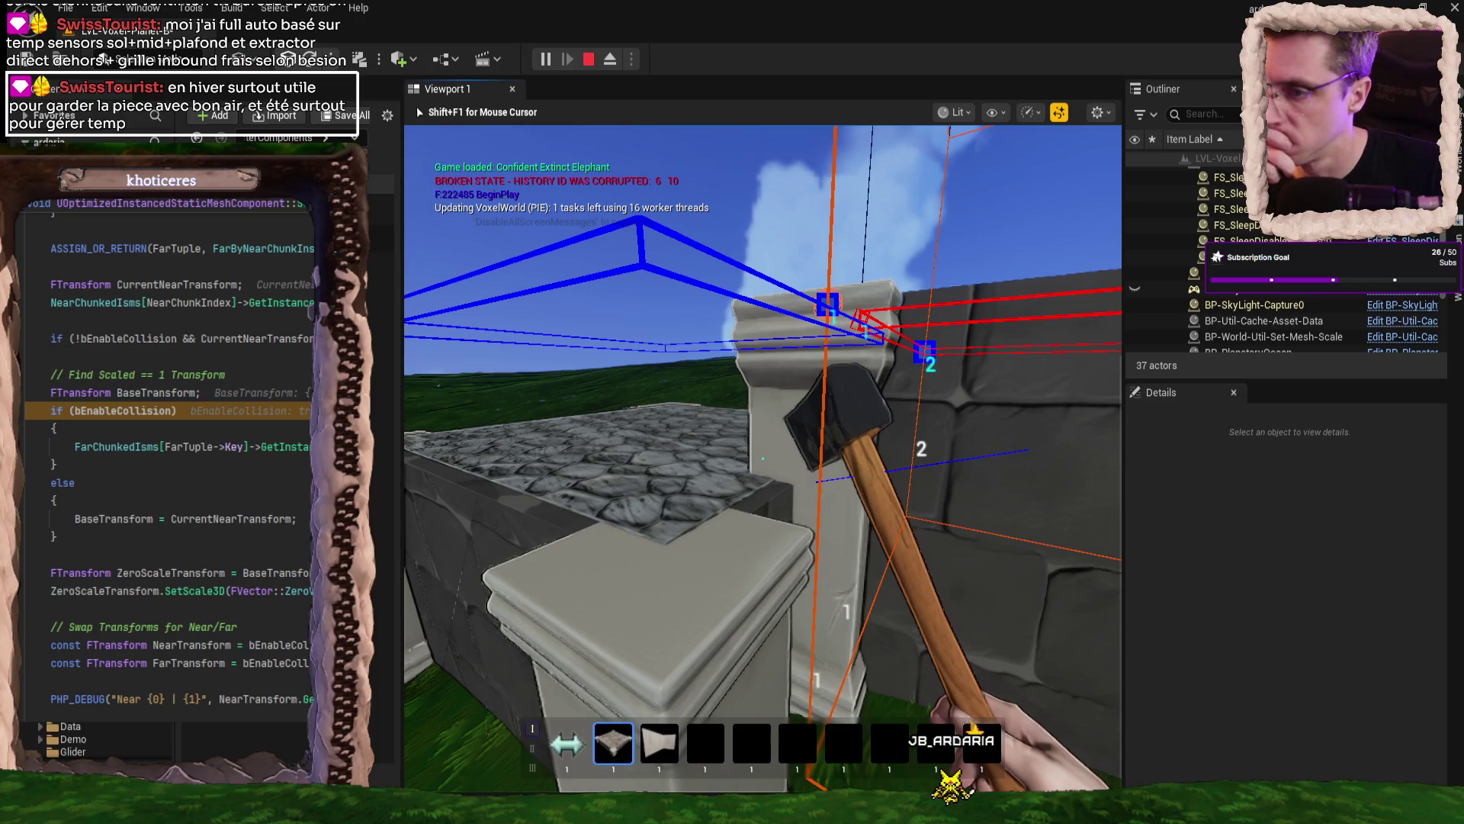
key("F10")
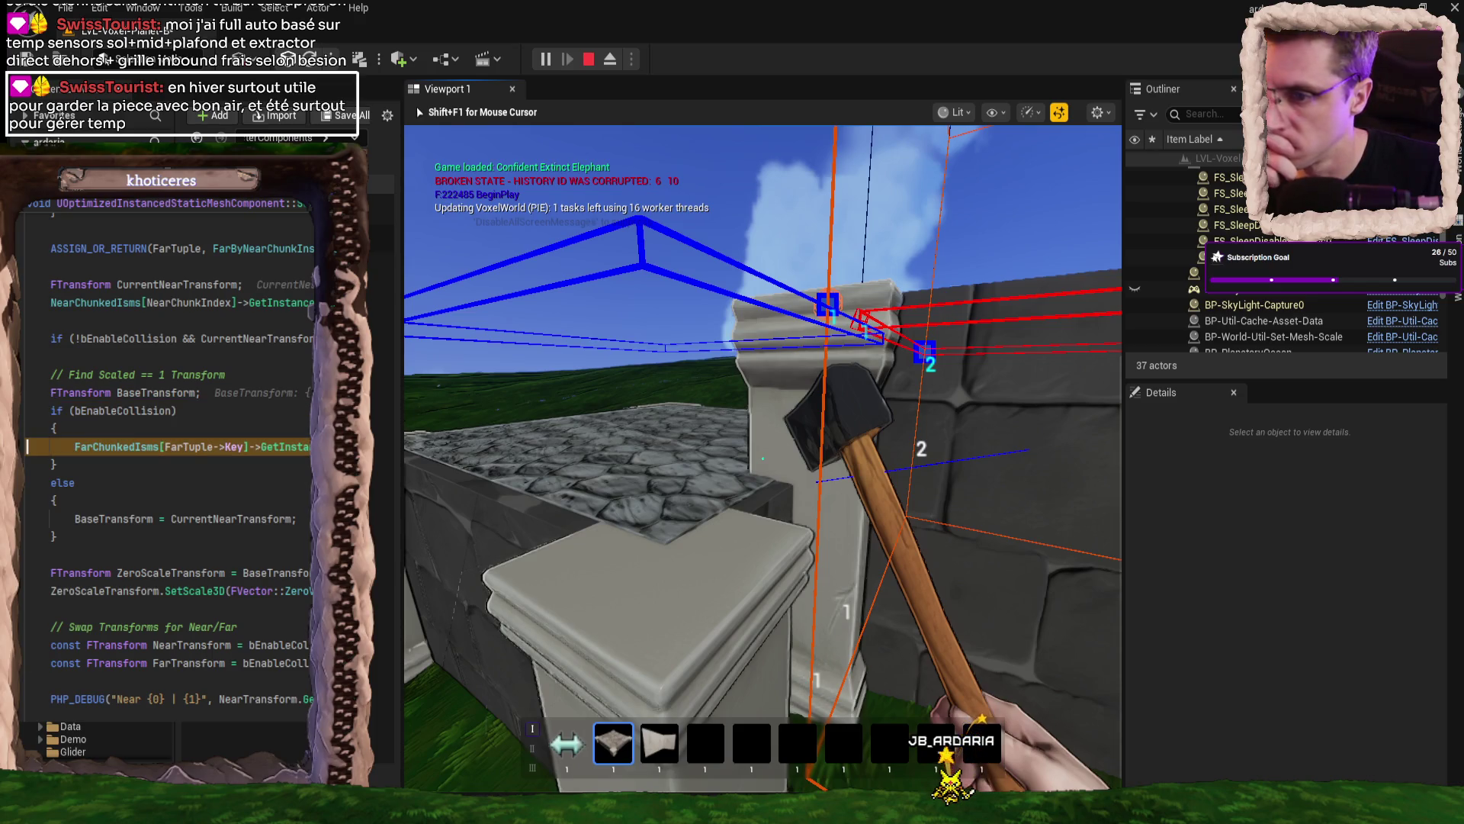
key("F10")
key("F10")
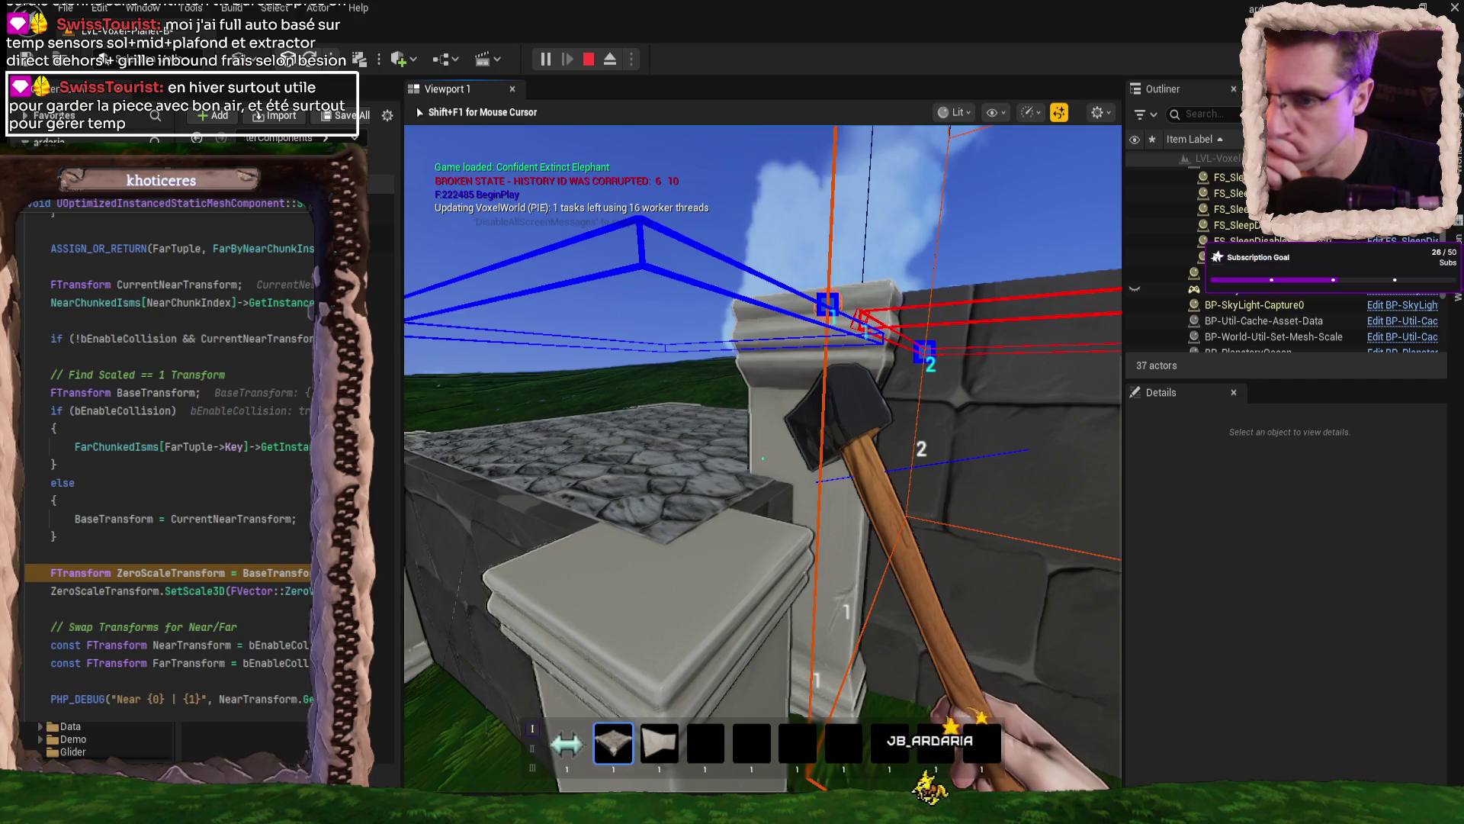
scroll(170, 519, "down", 1)
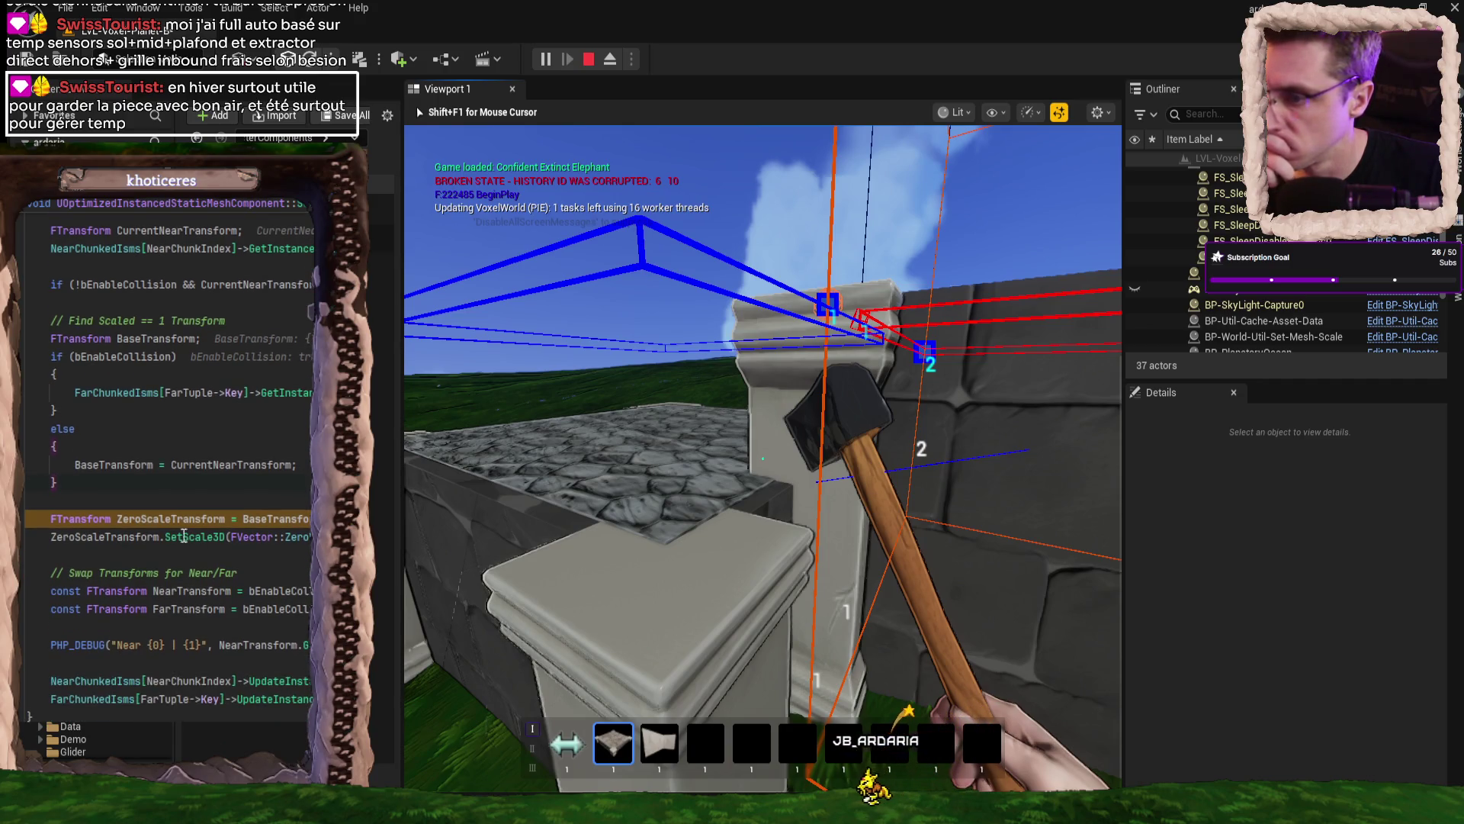
mouse_move(171, 519)
key("F10")
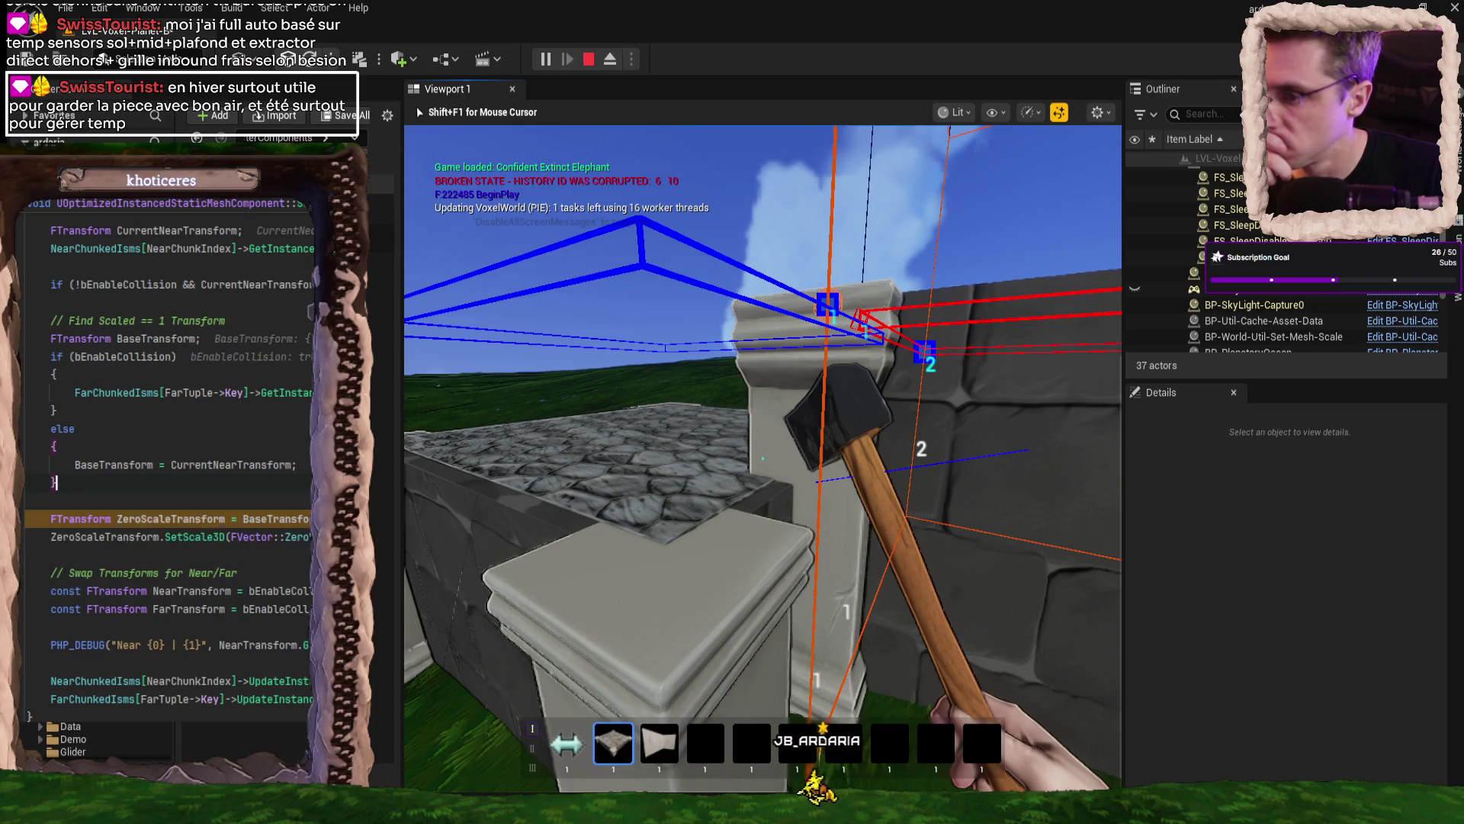
key("F10")
key("F10")
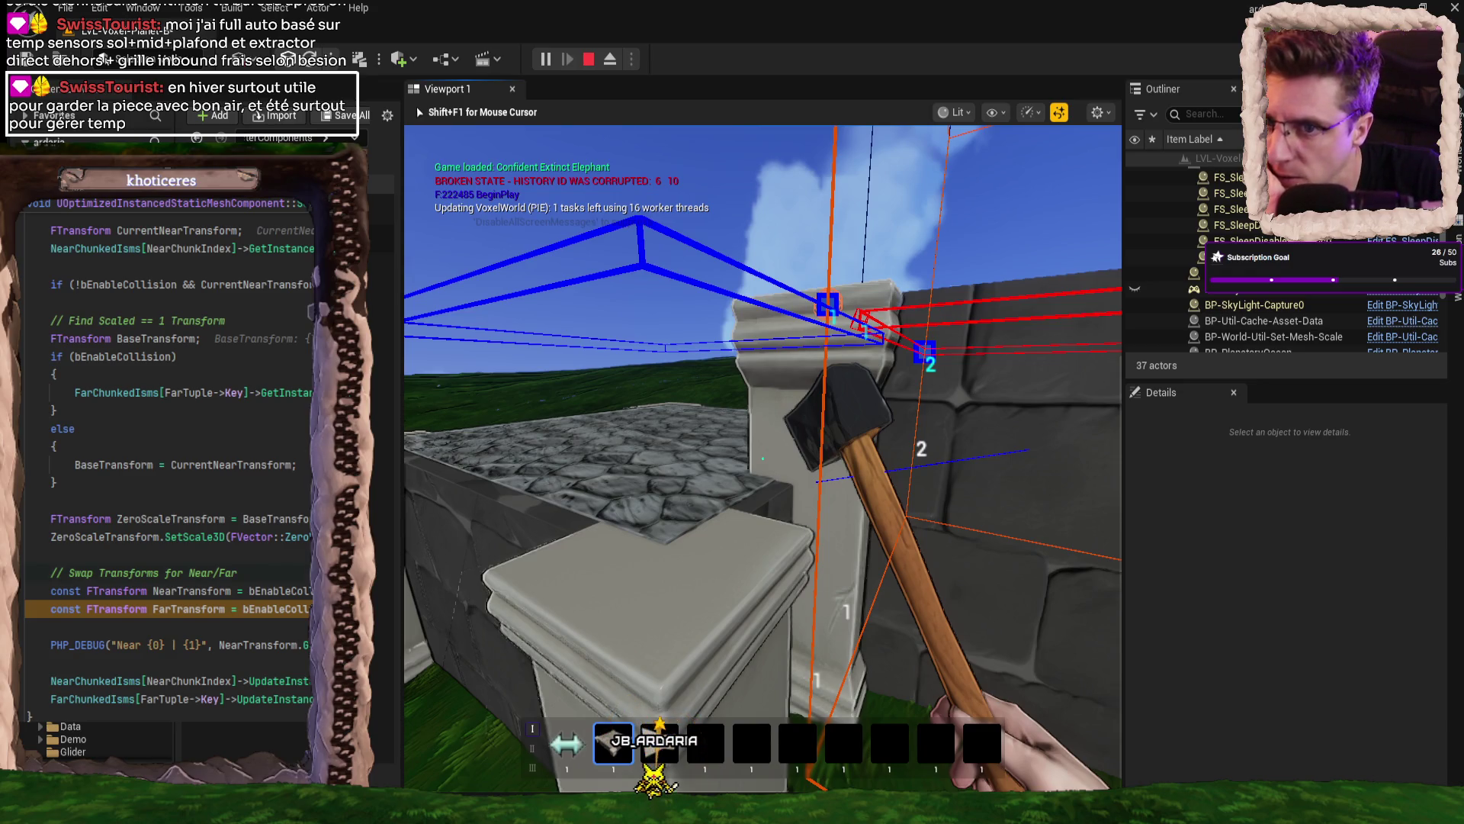
key("Escape")
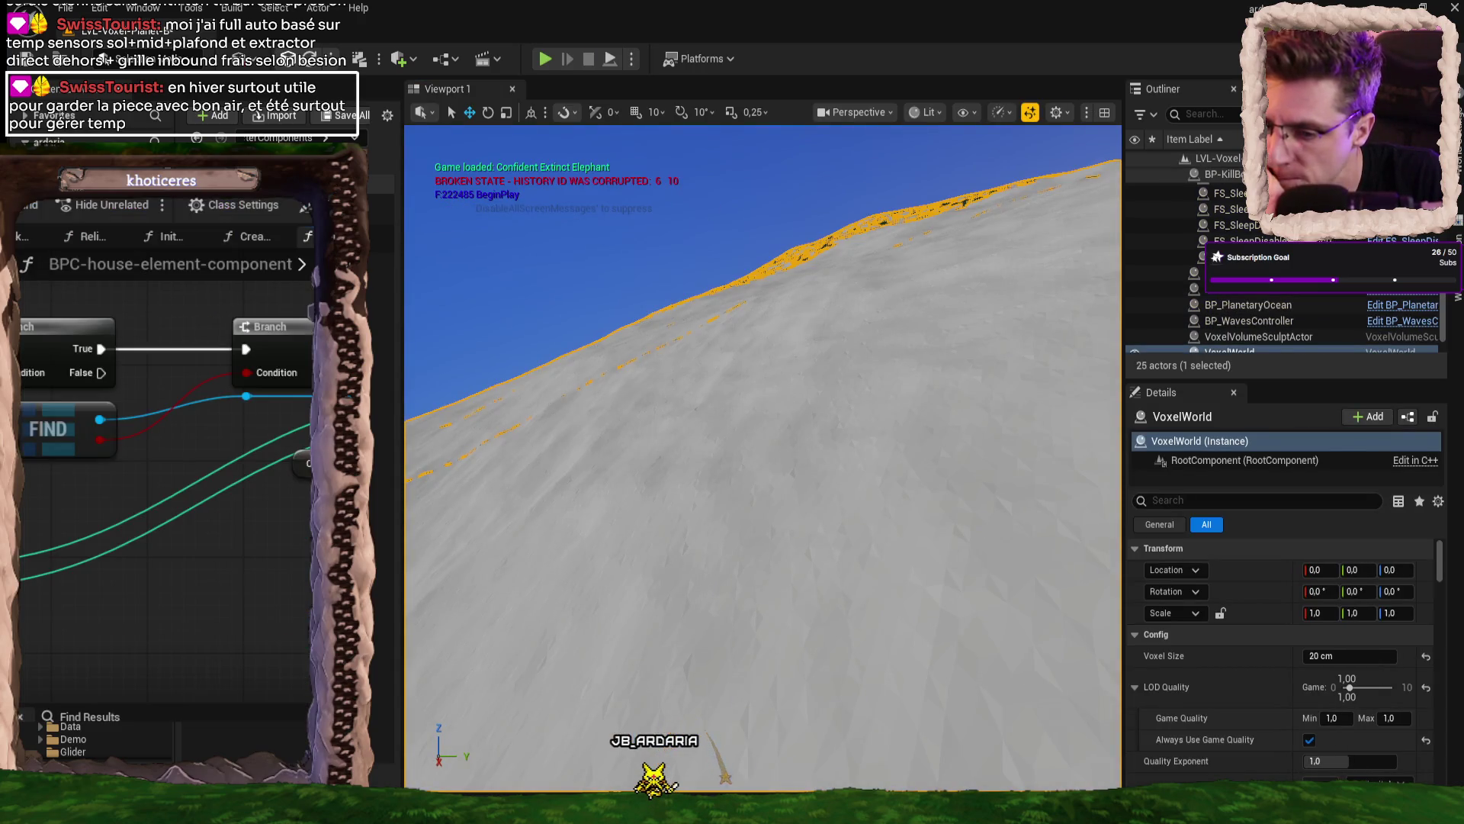
- Return to the collision function in Rider and highlight BaseTransform's usages
key("alt+Tab")
scroll(215, 576, "up", 7)
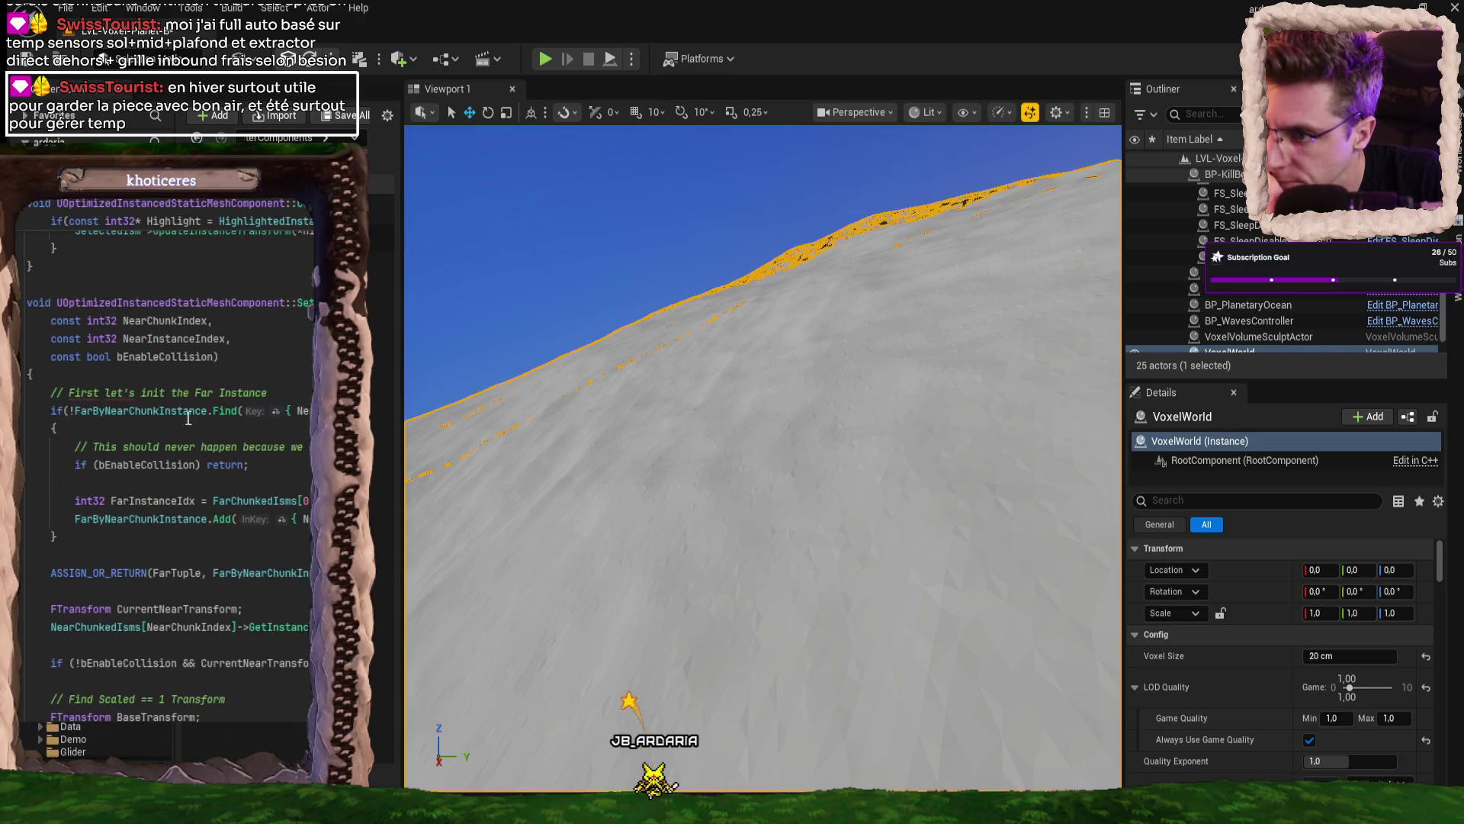
scroll(191, 436, "down", 3)
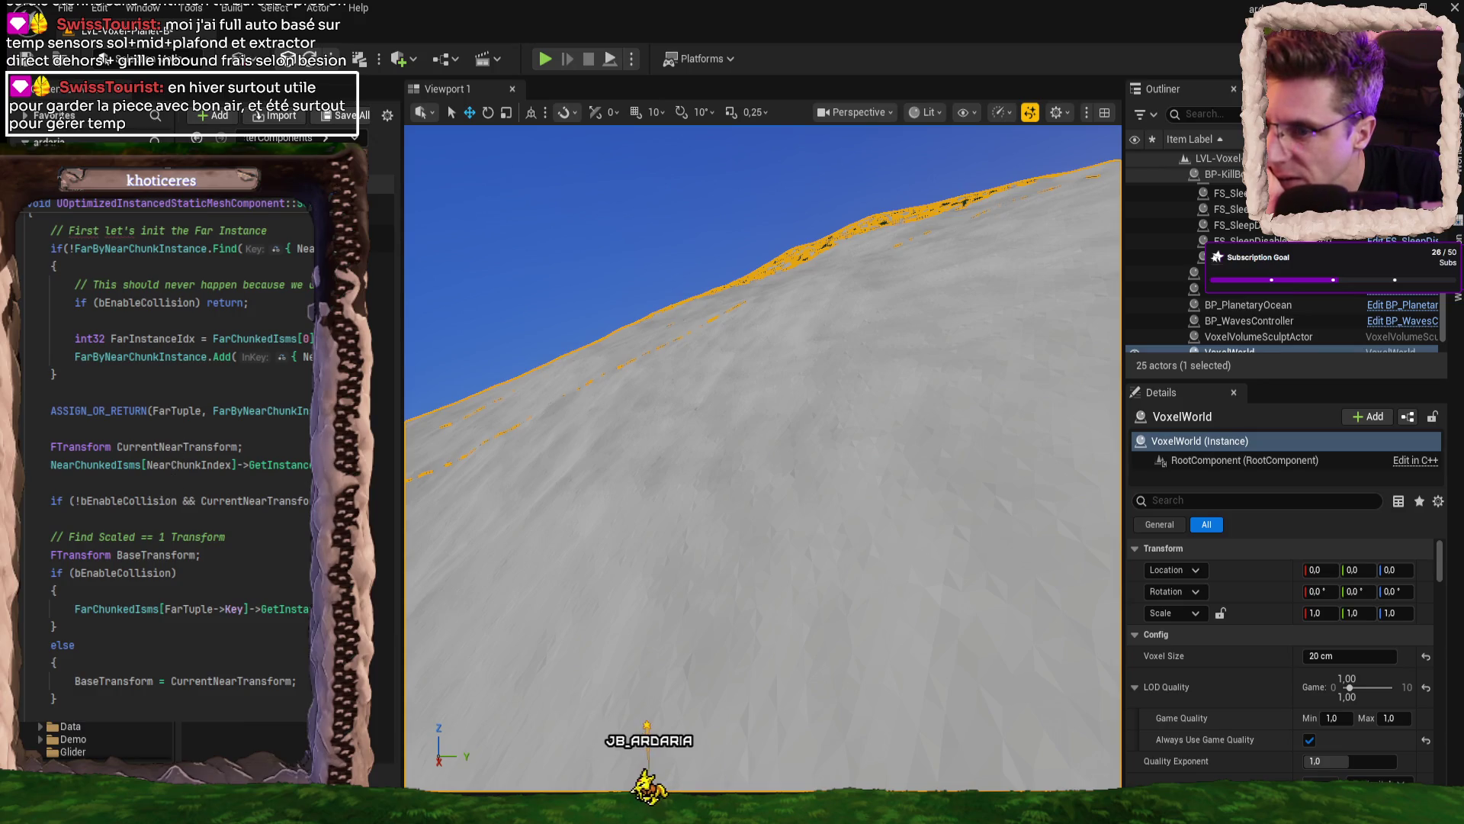
double_click(141, 555)
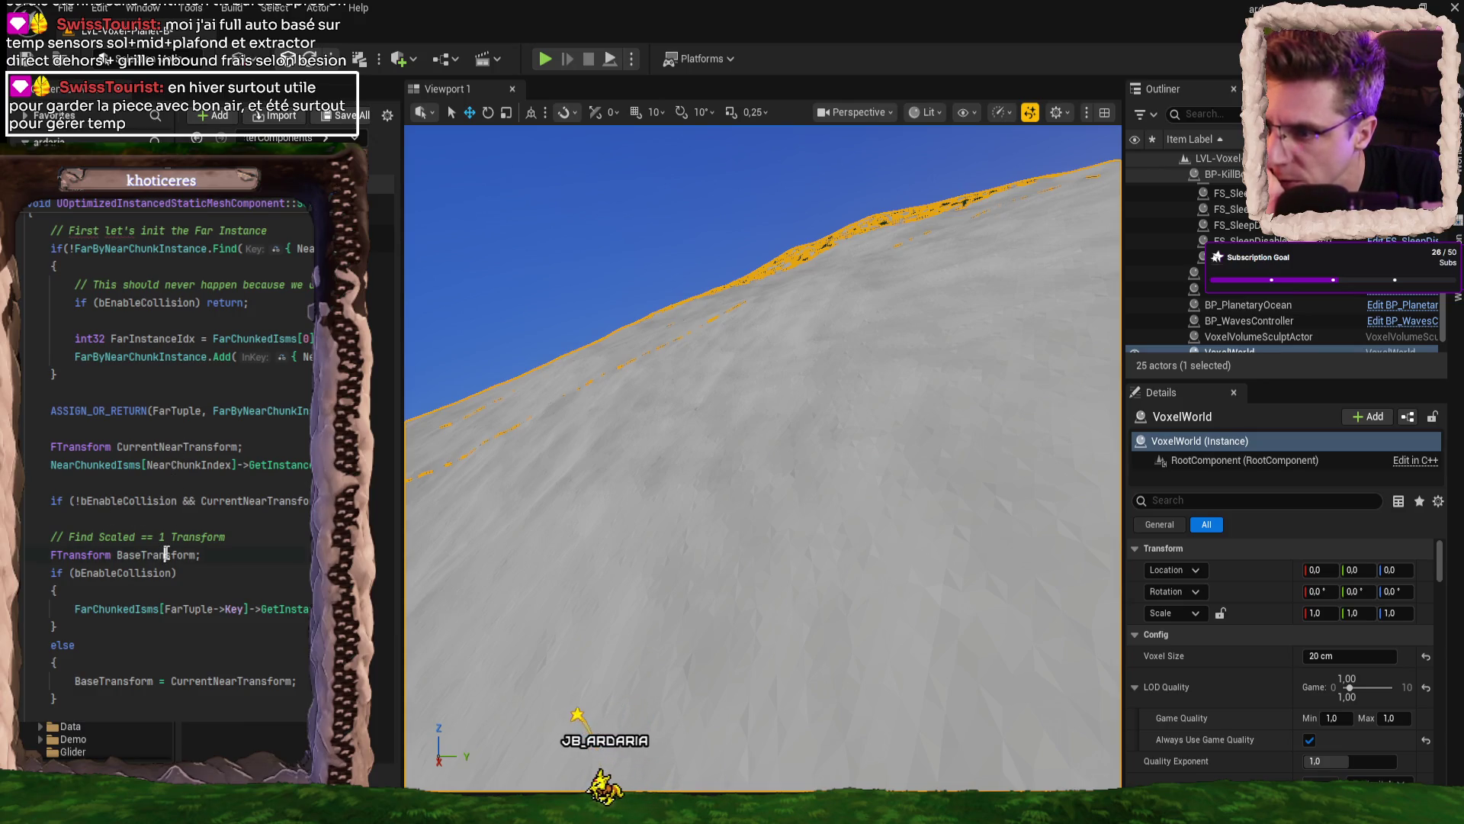
scroll(163, 433, "down", 3)
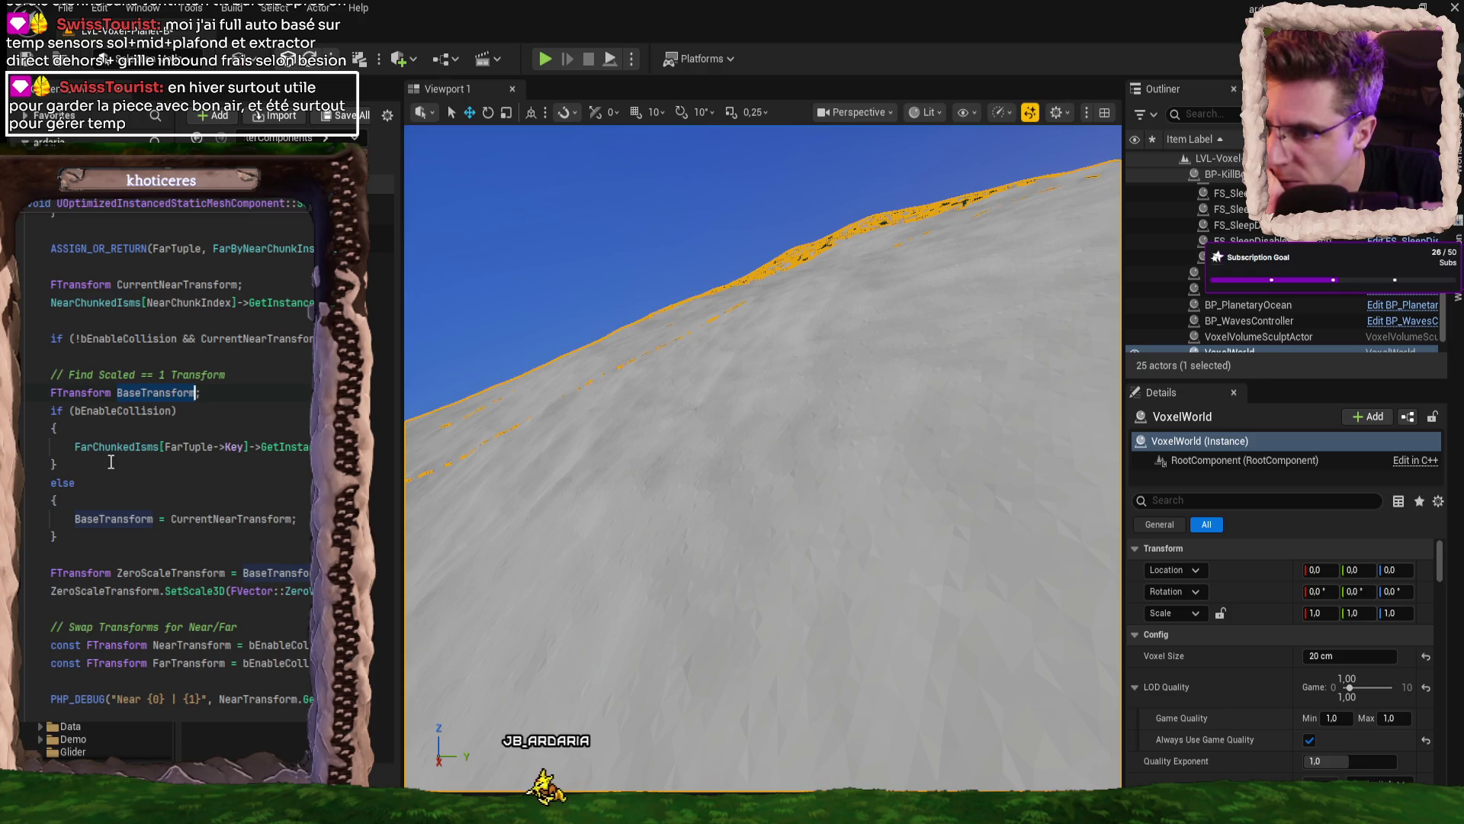
- Insert a blank line after the CurrentNearTransform lookup, above the negated collision check
left_click(230, 416)
scroll(229, 418, "up", 6)
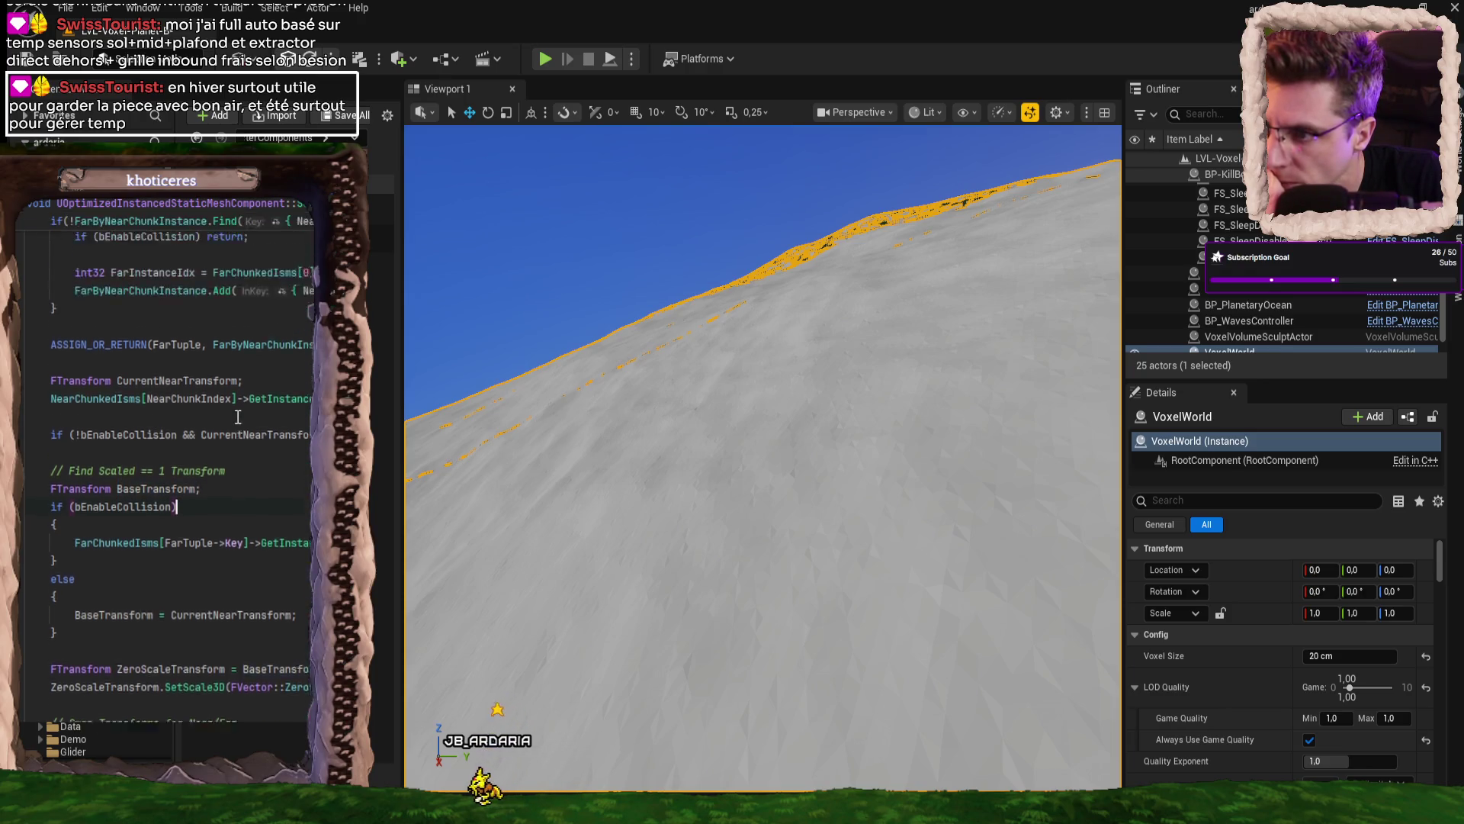
scroll(294, 463, "down", 2)
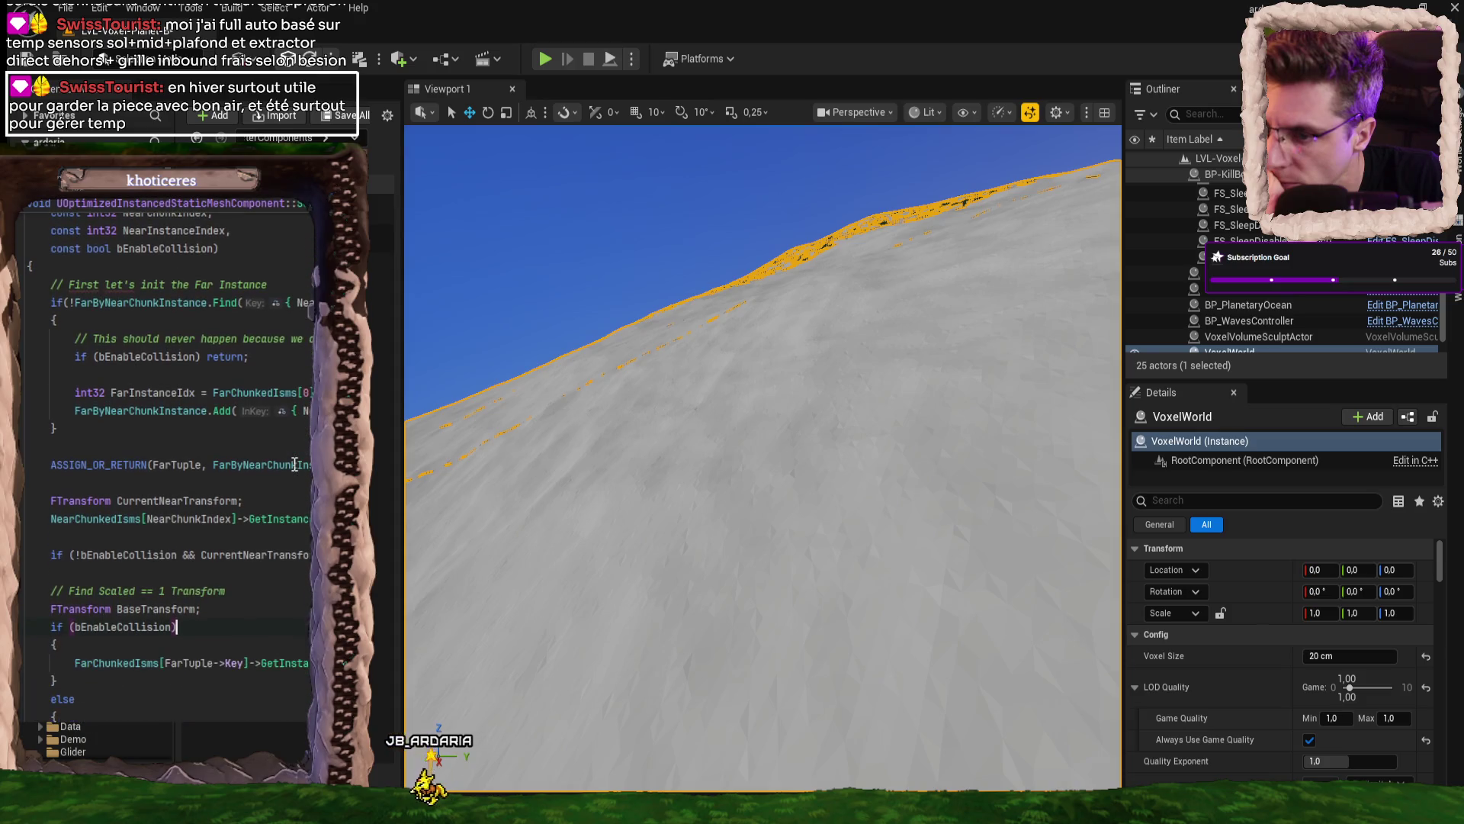
left_click(141, 519)
left_click(237, 500)
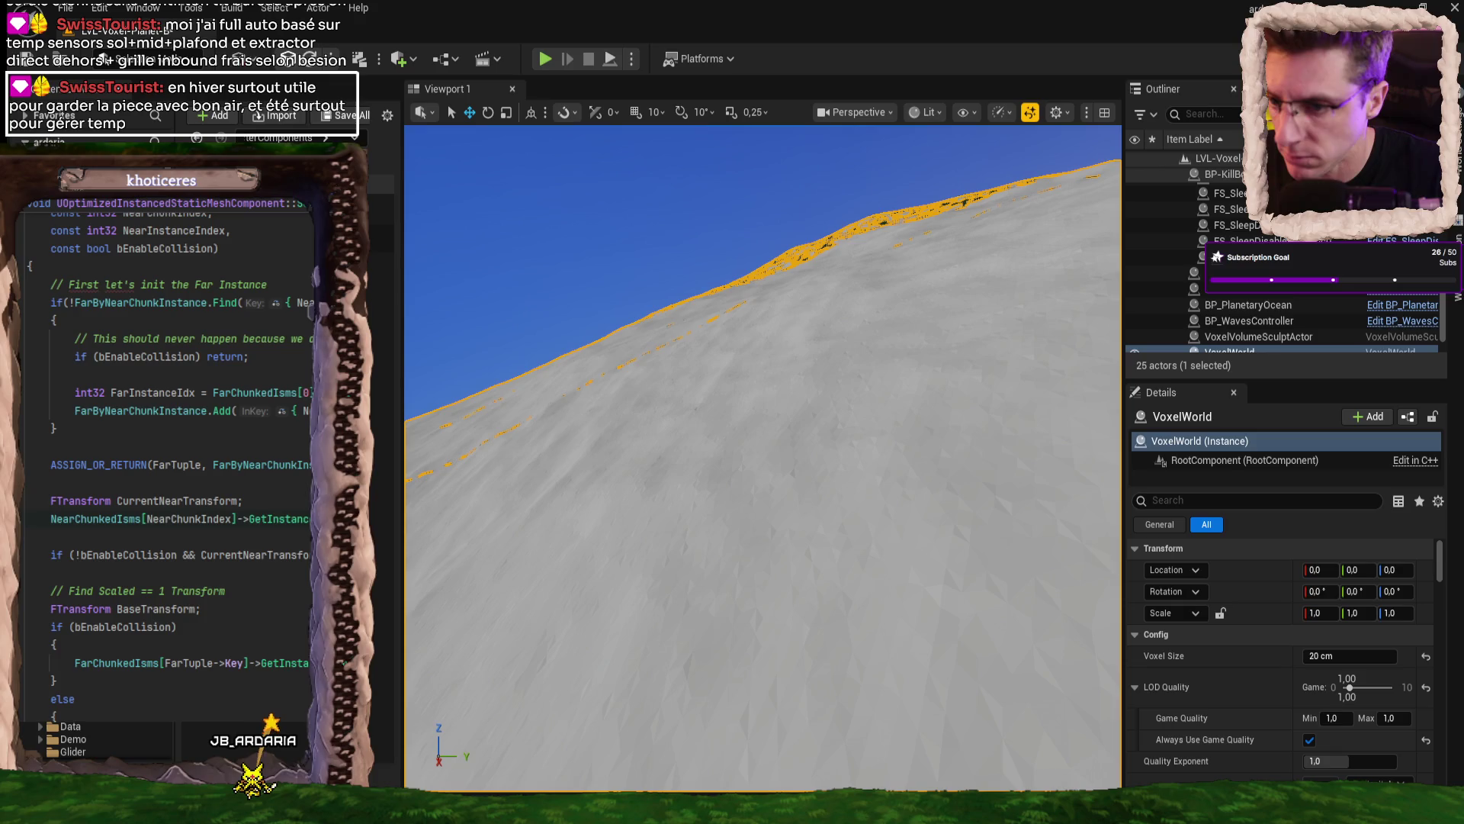
key("Return")
key("Return")
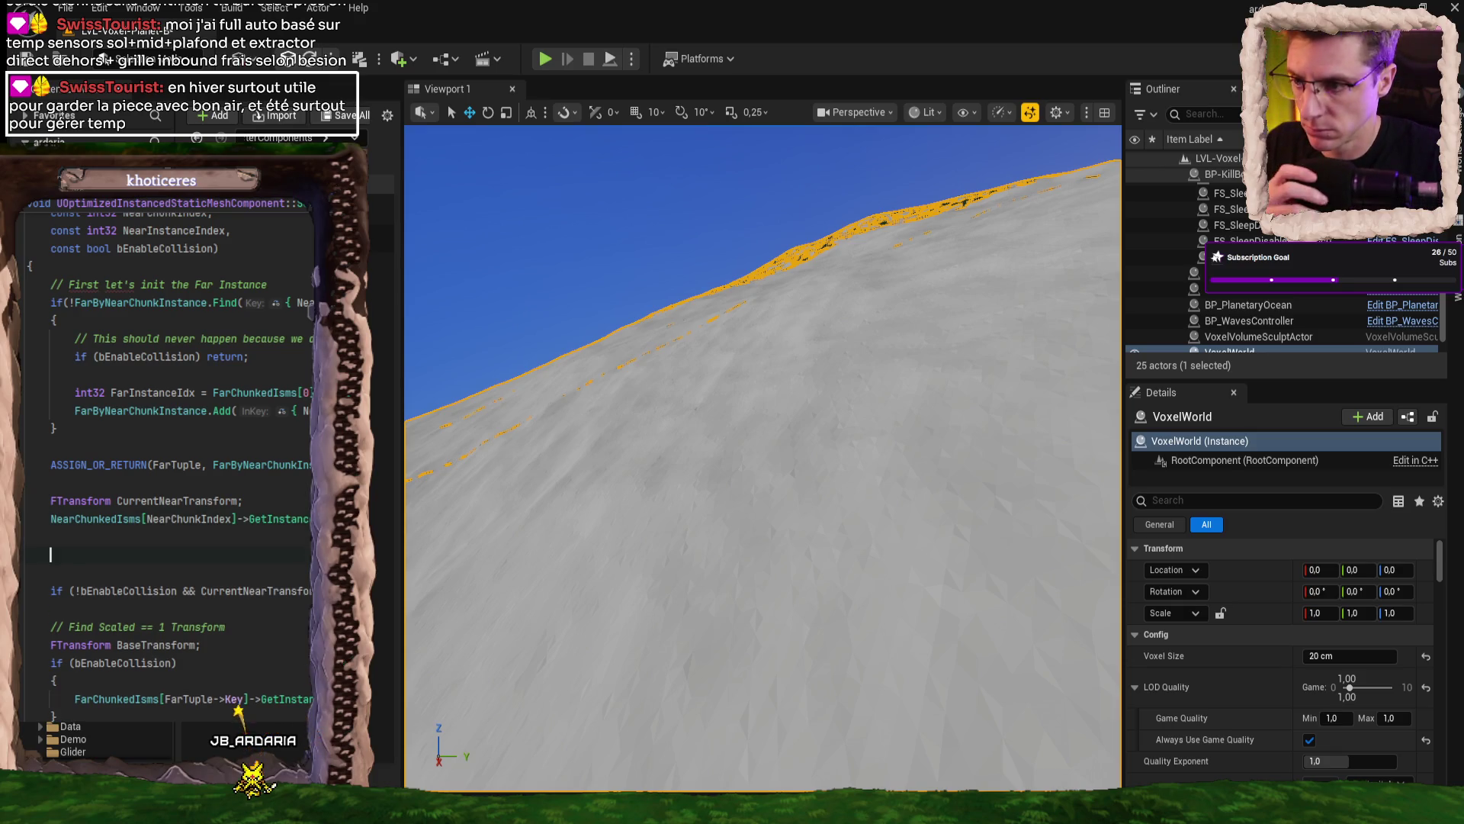
- Write the condition 'if (bEnableCollision && CurrentNearTransform…' and open a line above it for a comment
type("if (b")
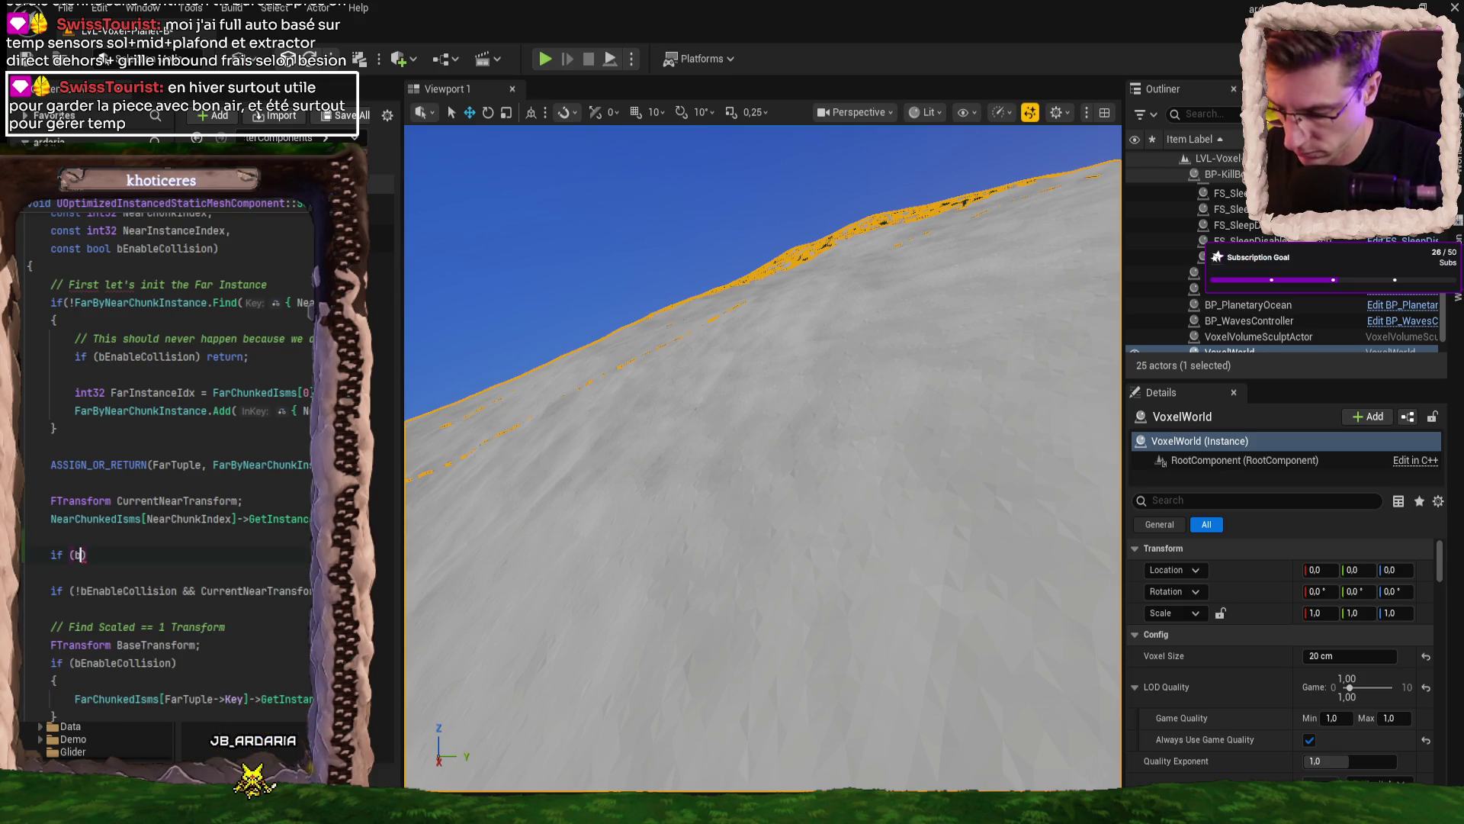
type("Enabe")
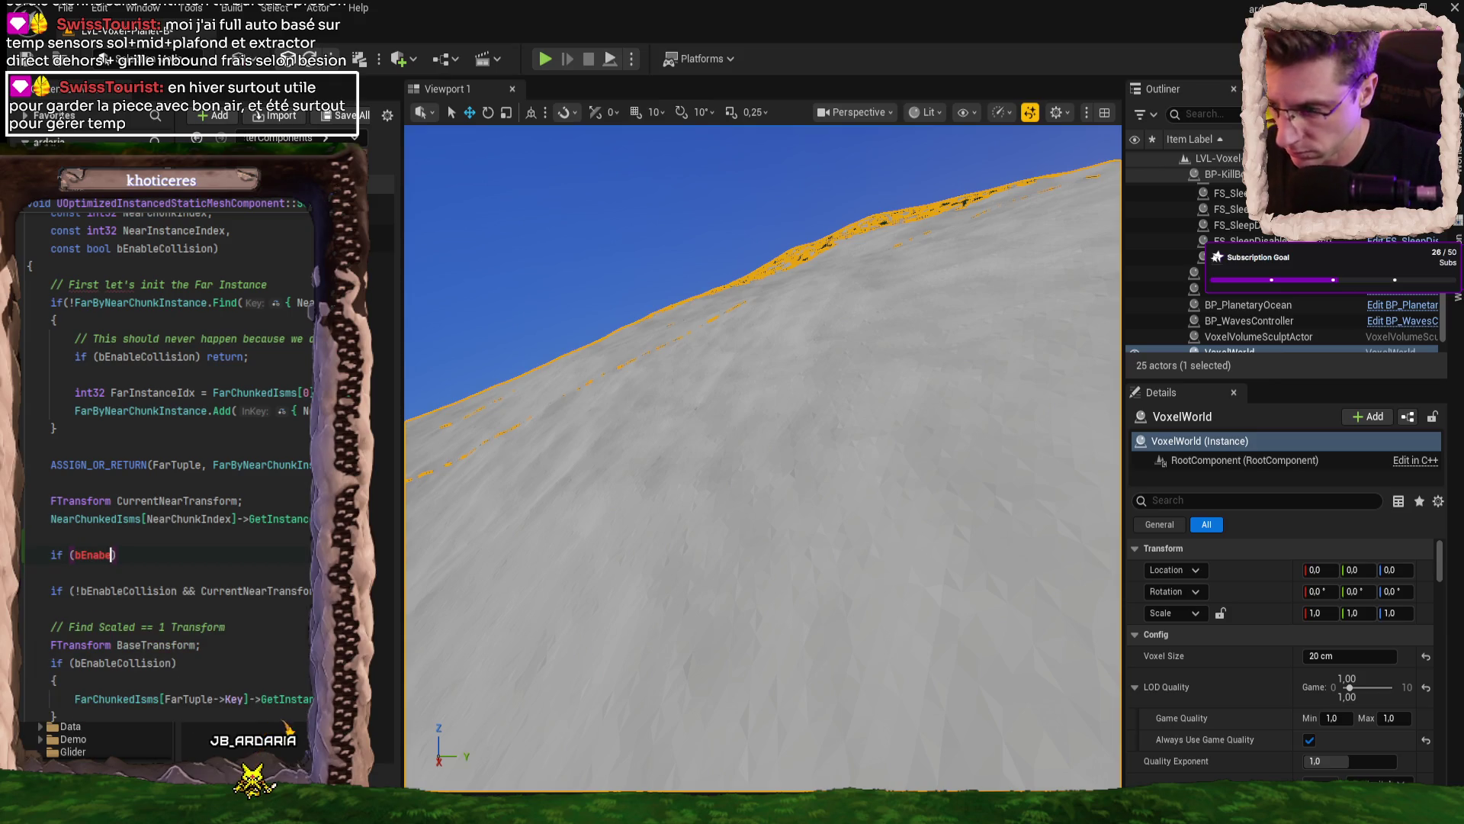
type("bEna")
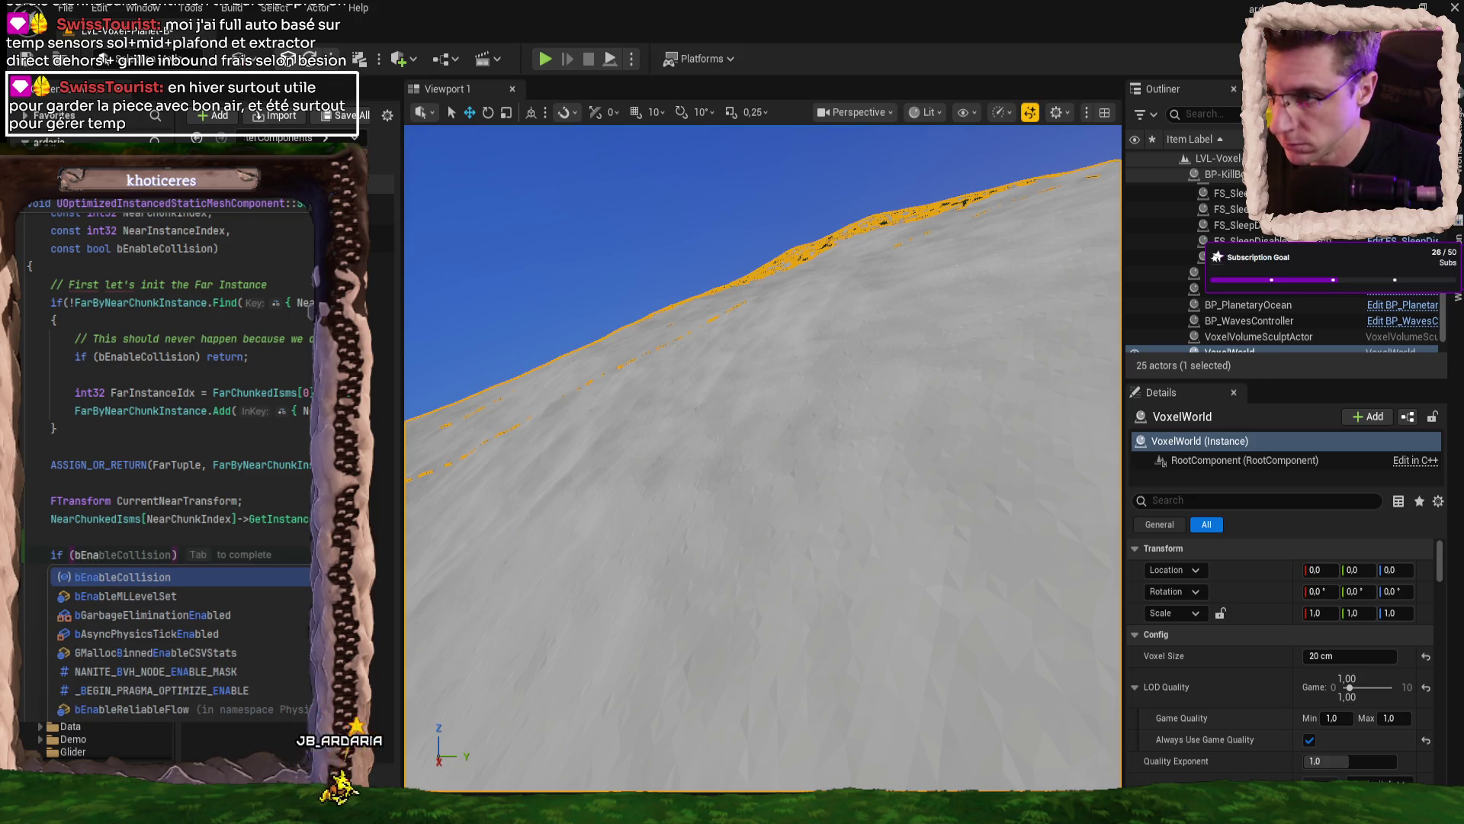
key("Tab")
type("&& CurrentNearTransfor")
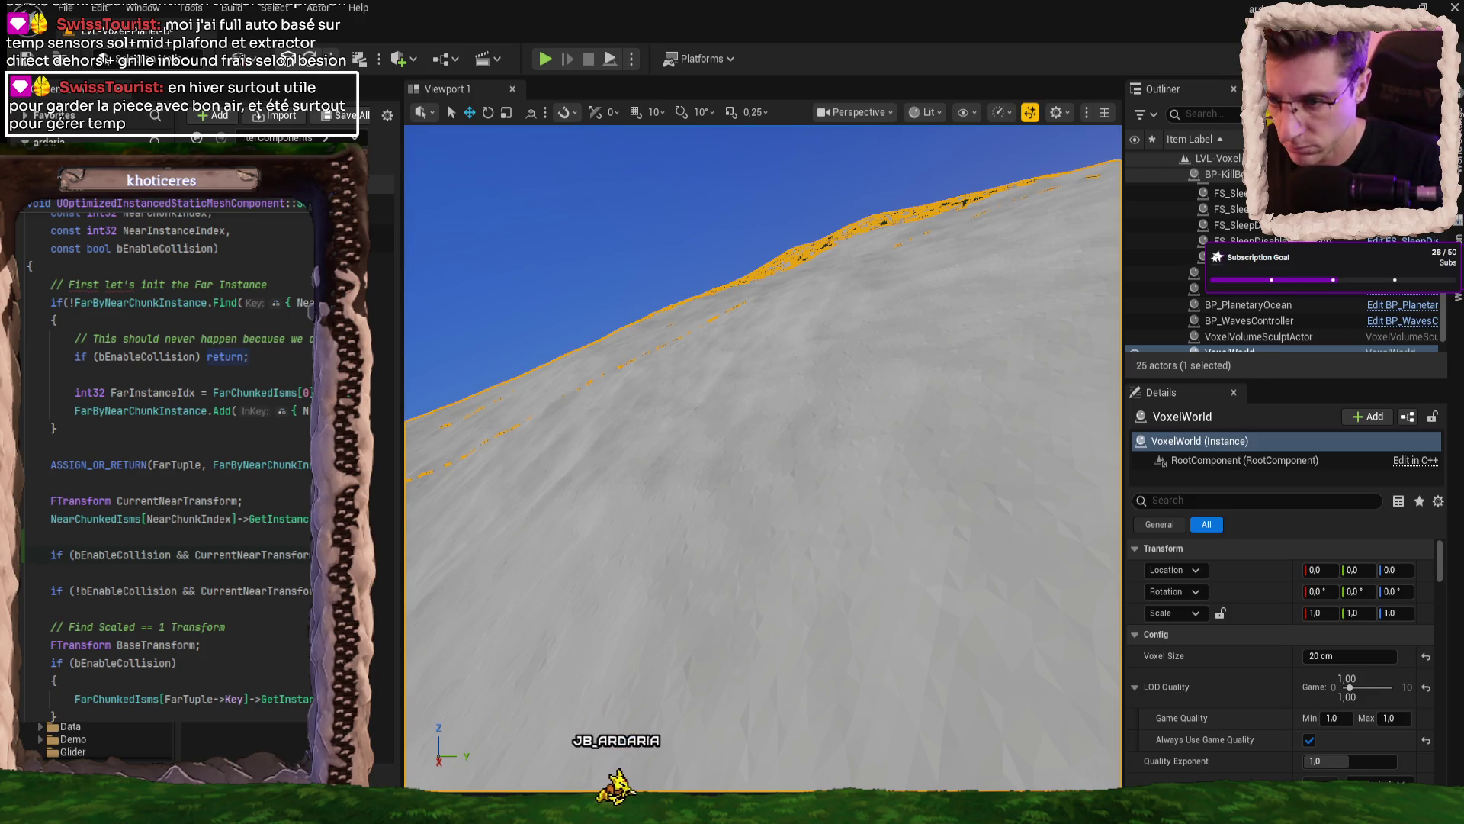
key("Return")
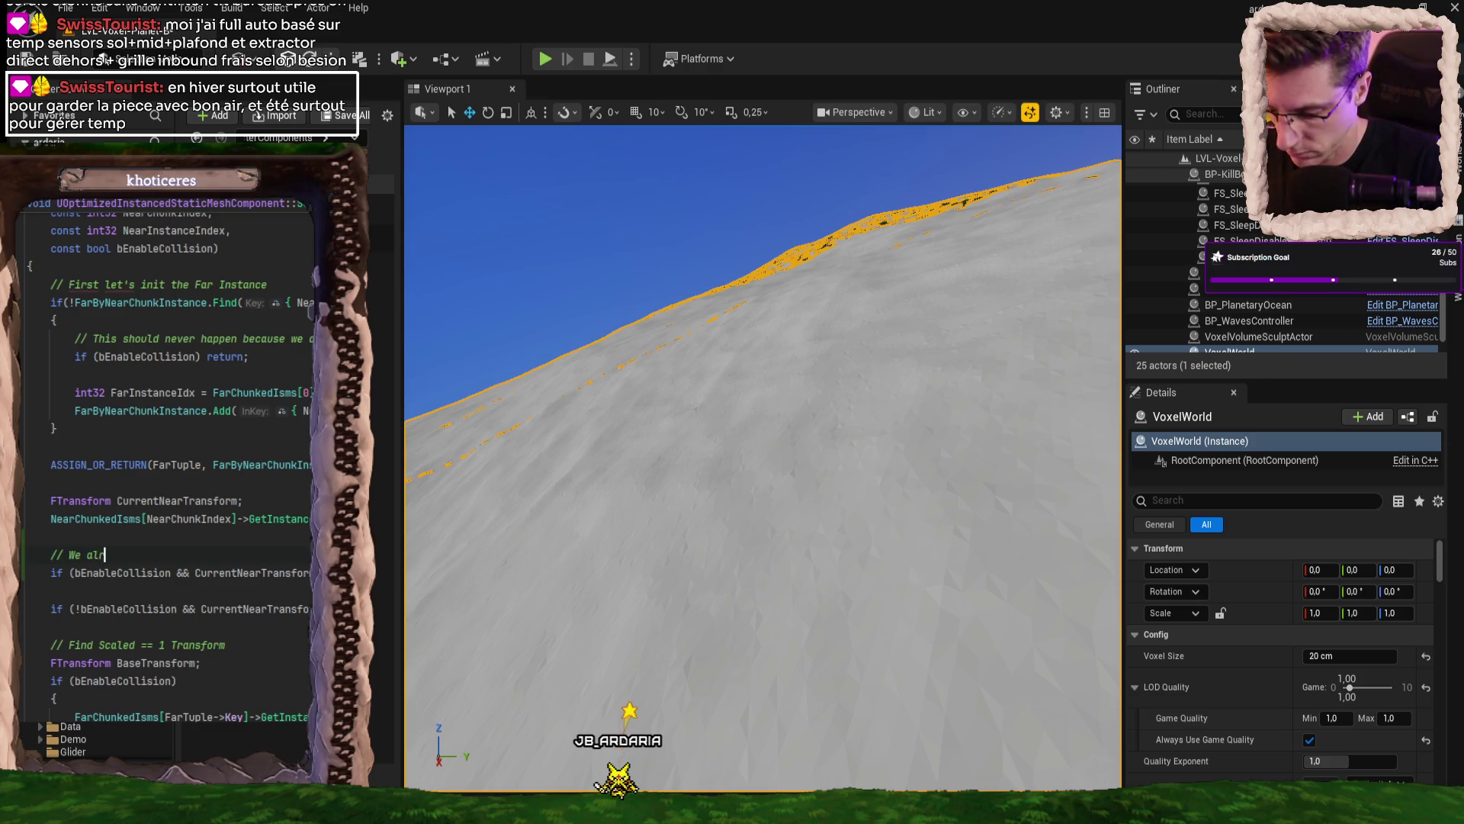
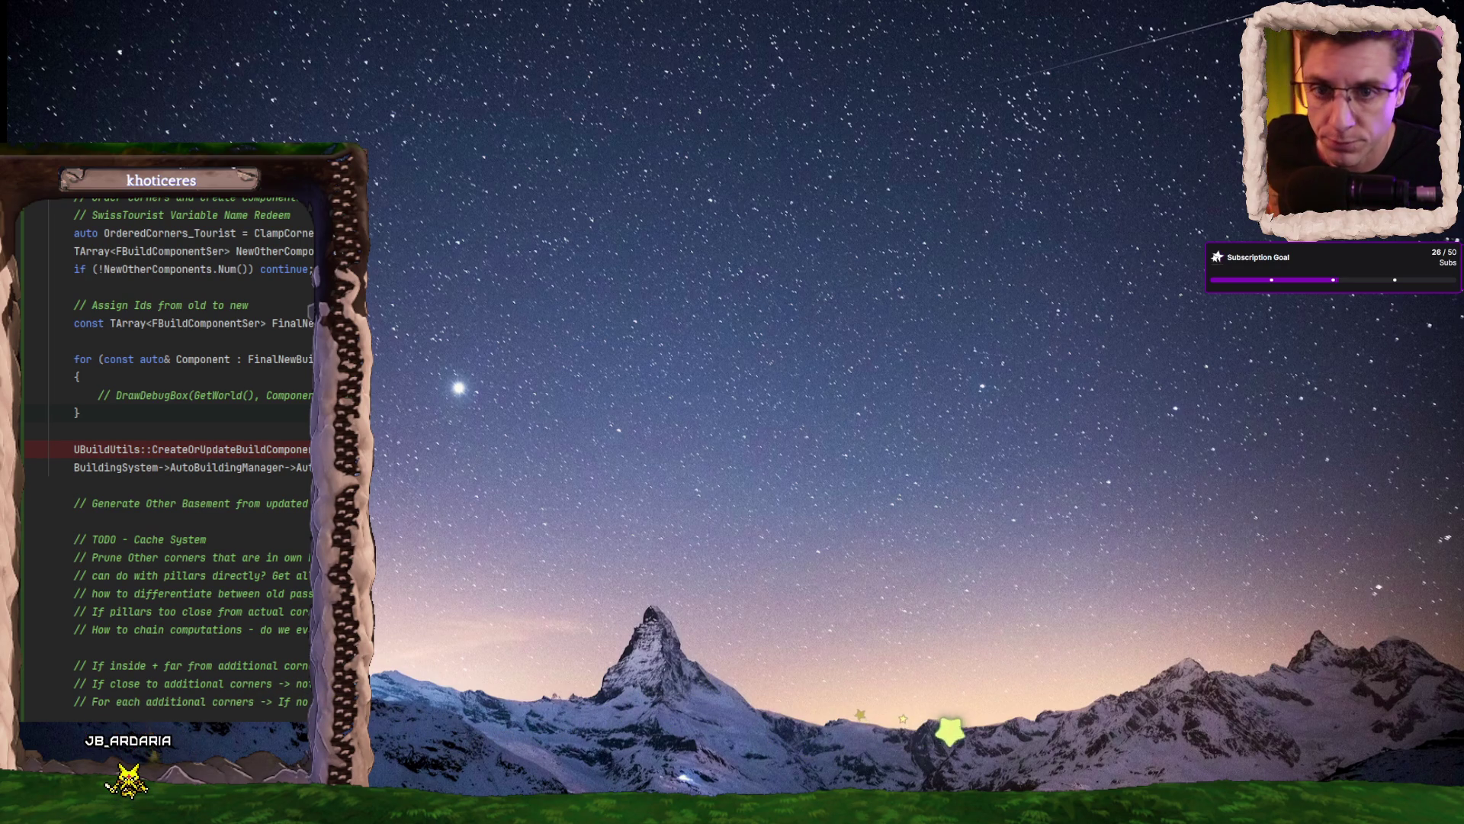
- Scroll up and down through the AutoBasement C++ corner-ordering code until the crash report appears
scroll(191, 457, "up", 1)
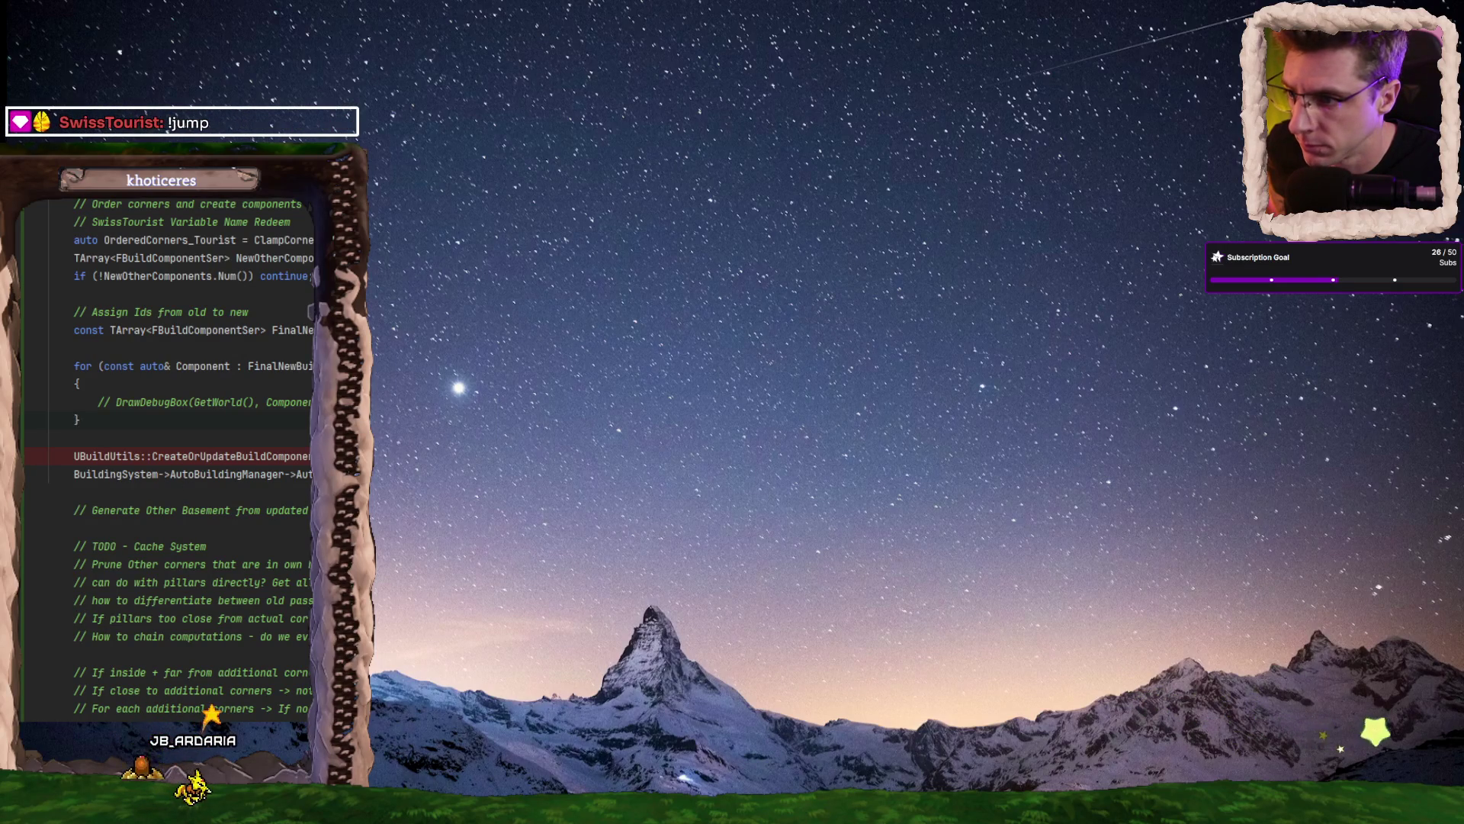
scroll(191, 457, "up", 2)
scroll(191, 458, "up", 5)
scroll(191, 458, "down", 3)
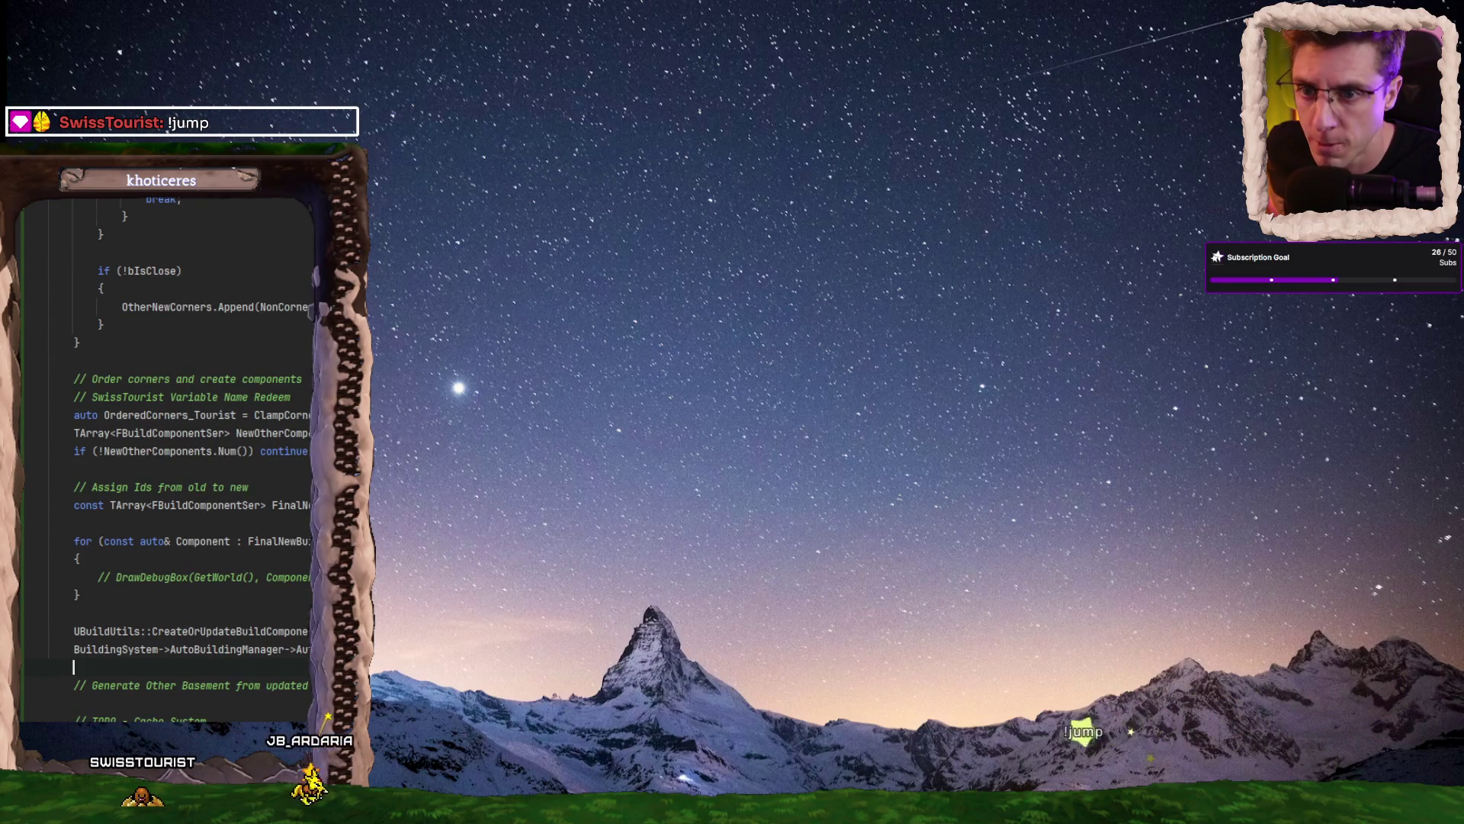
scroll(168, 458, "up", 10)
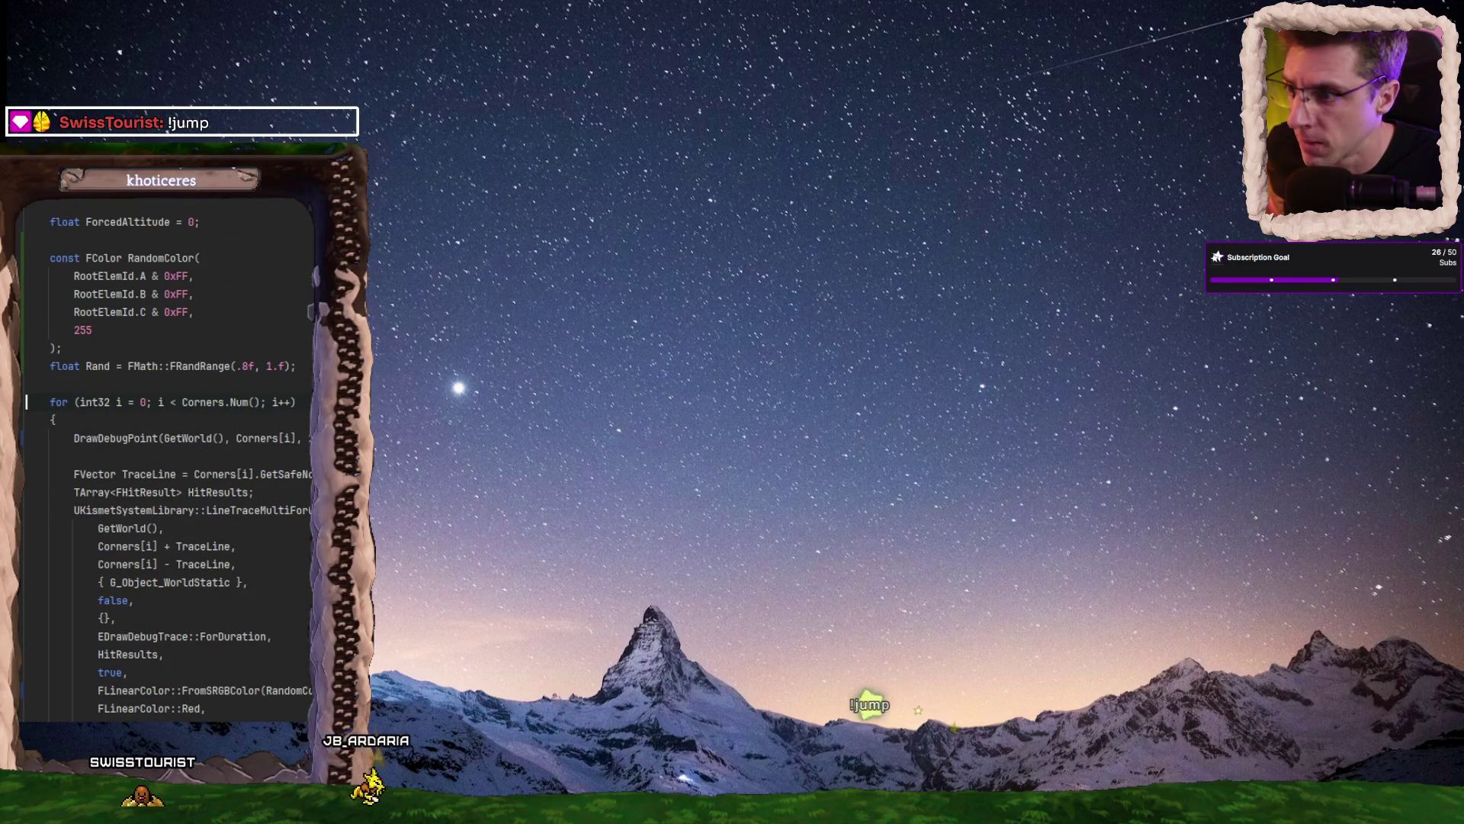
scroll(167, 457, "down", 10)
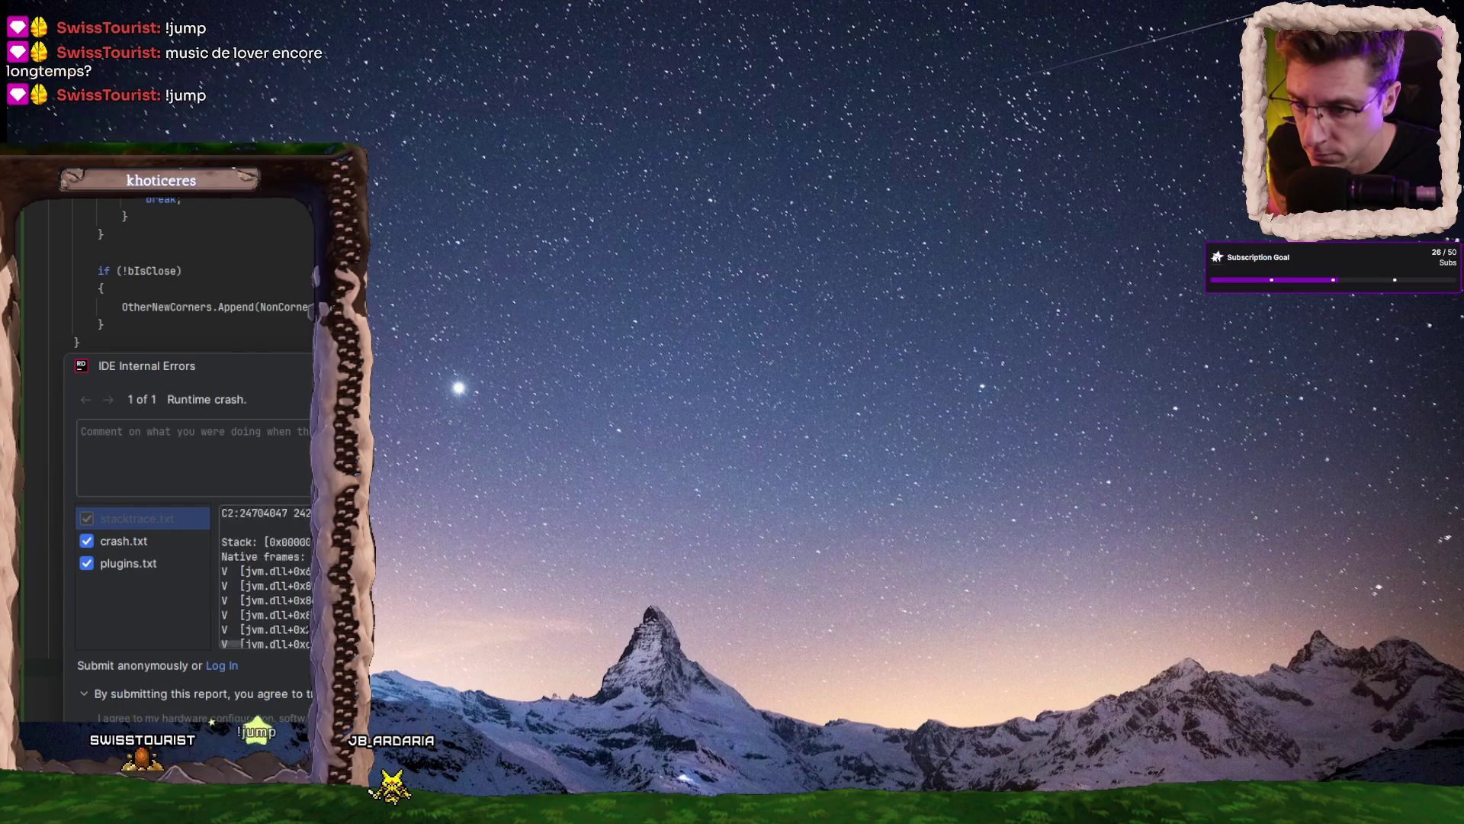
- Dismiss the IDE Internal Errors report and switch away from Rider with Alt+Tab
key("Escape")
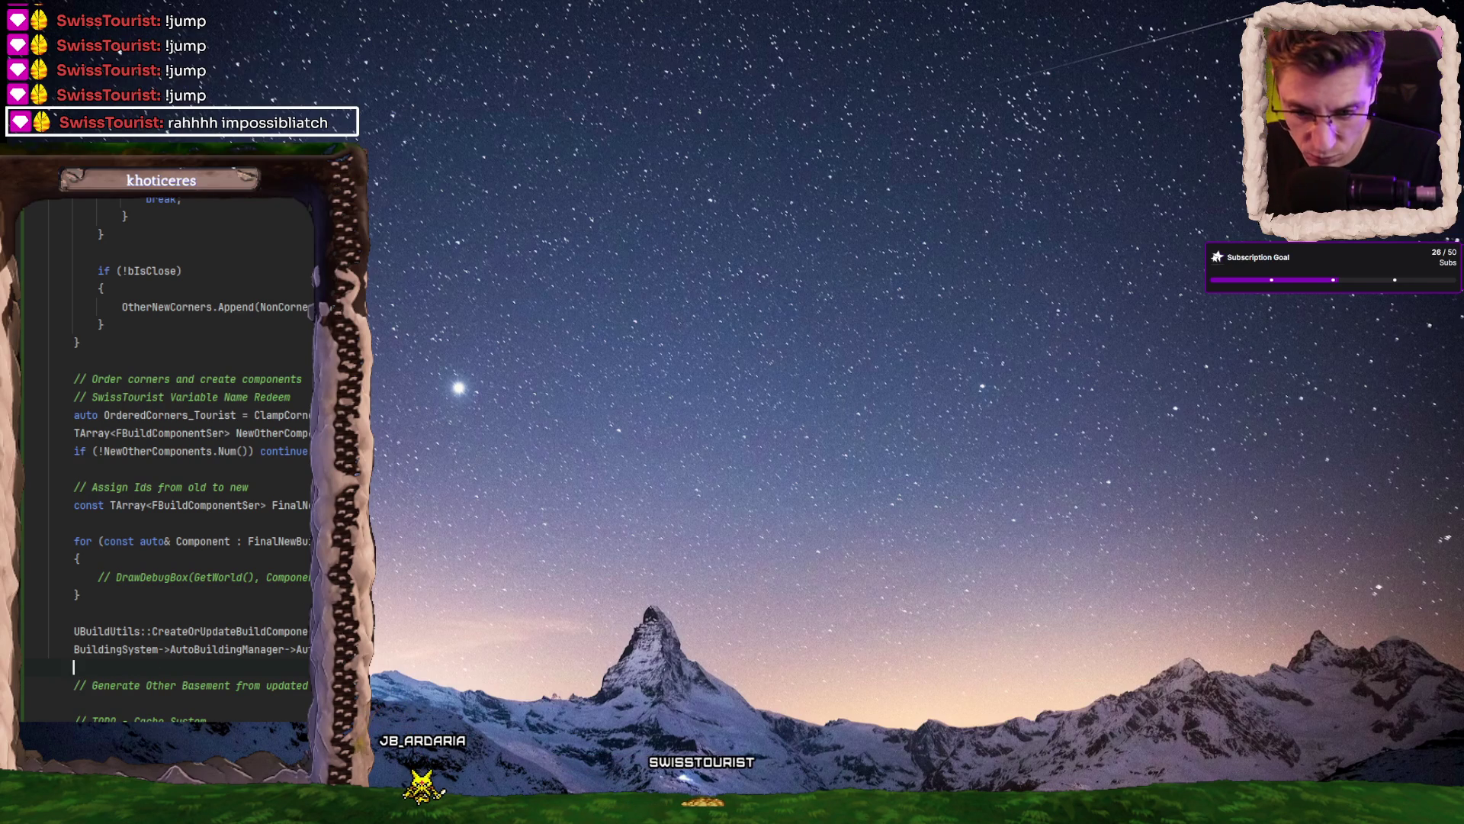
key("alt+Tab")
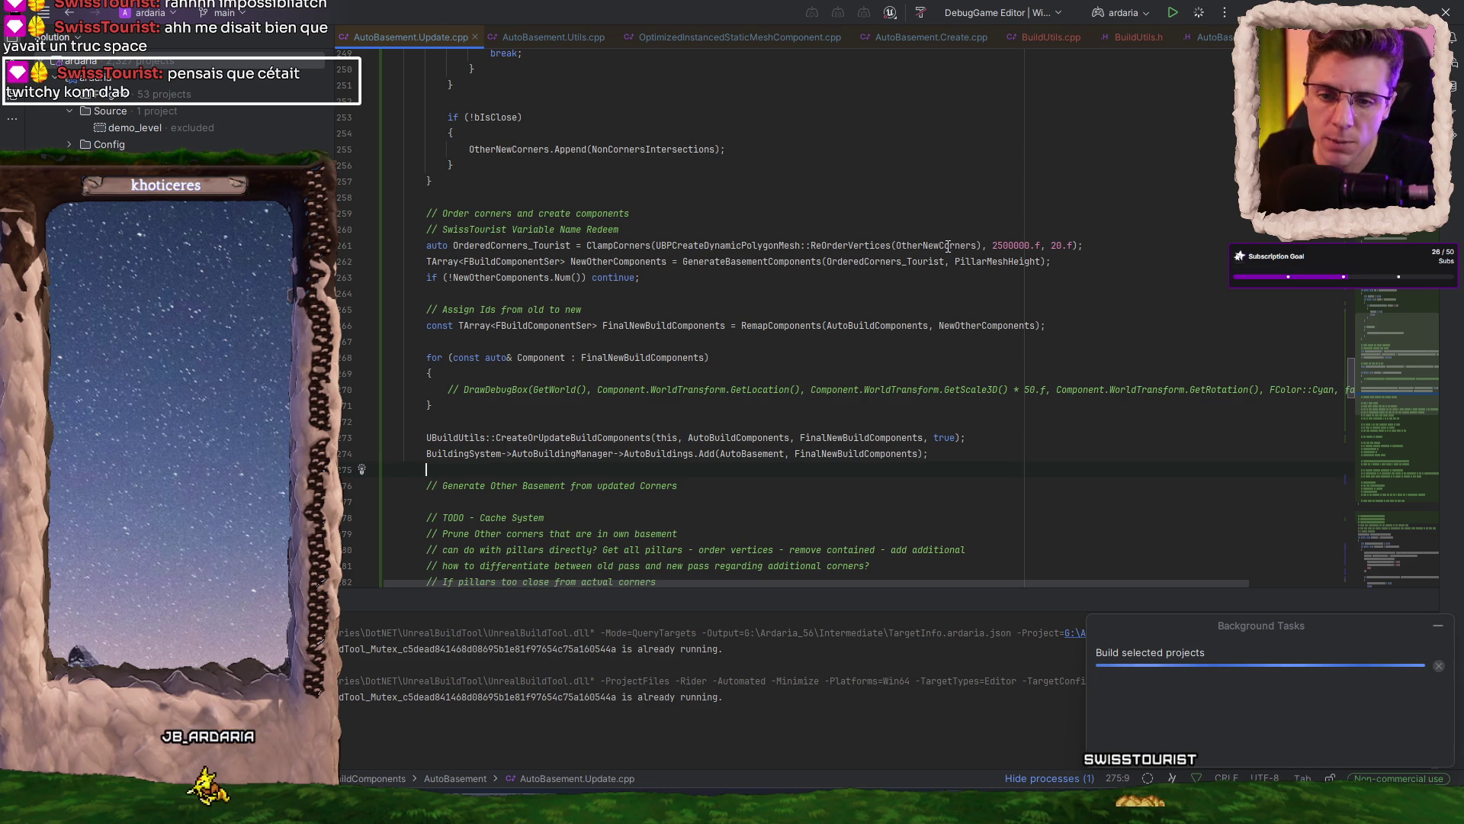
- Hide the build's progress list, switch to AutoBasement.Utils.cpp, and select the demo_level project
left_click(1438, 666)
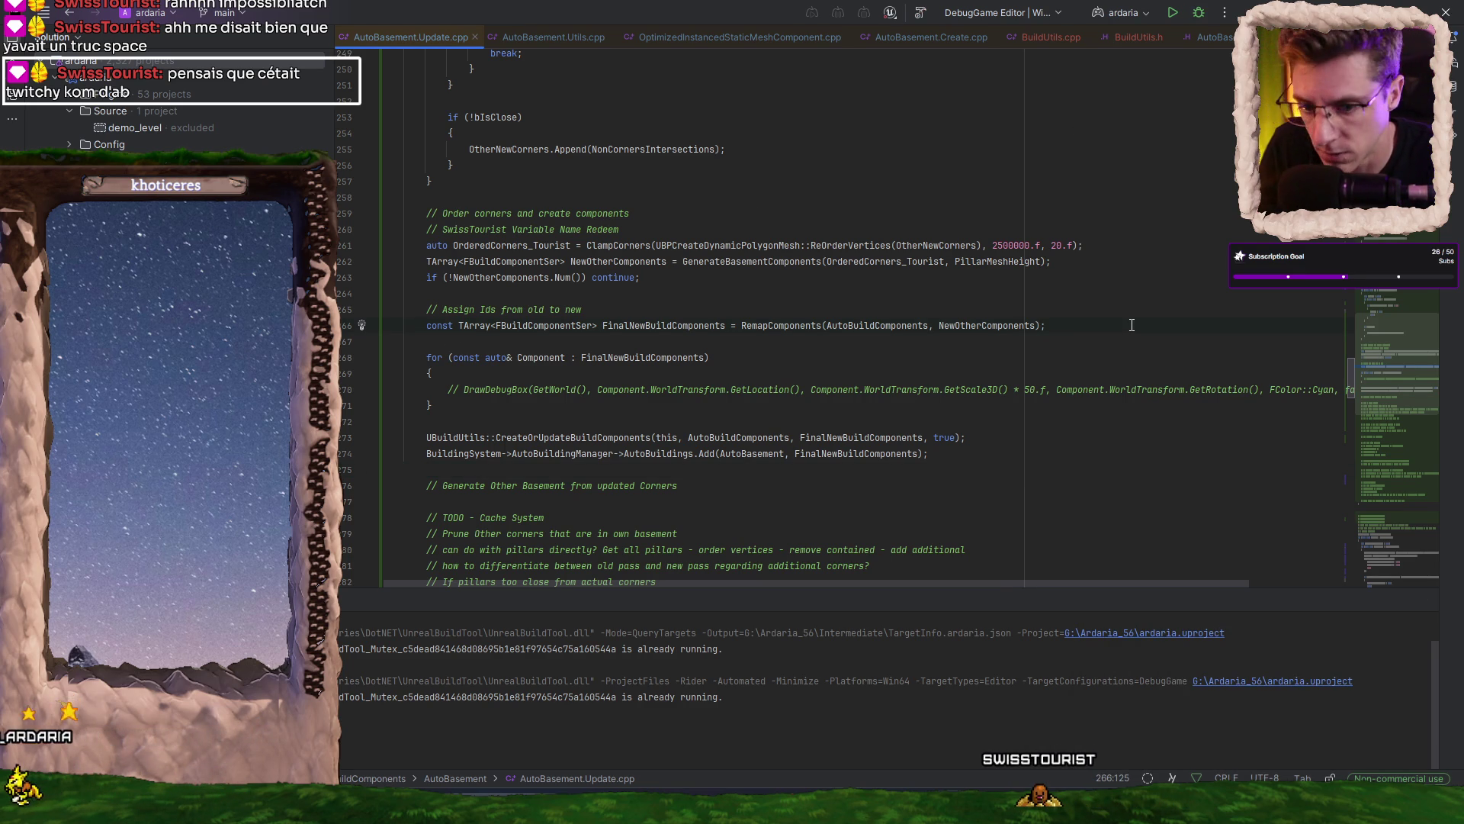
left_click(535, 45)
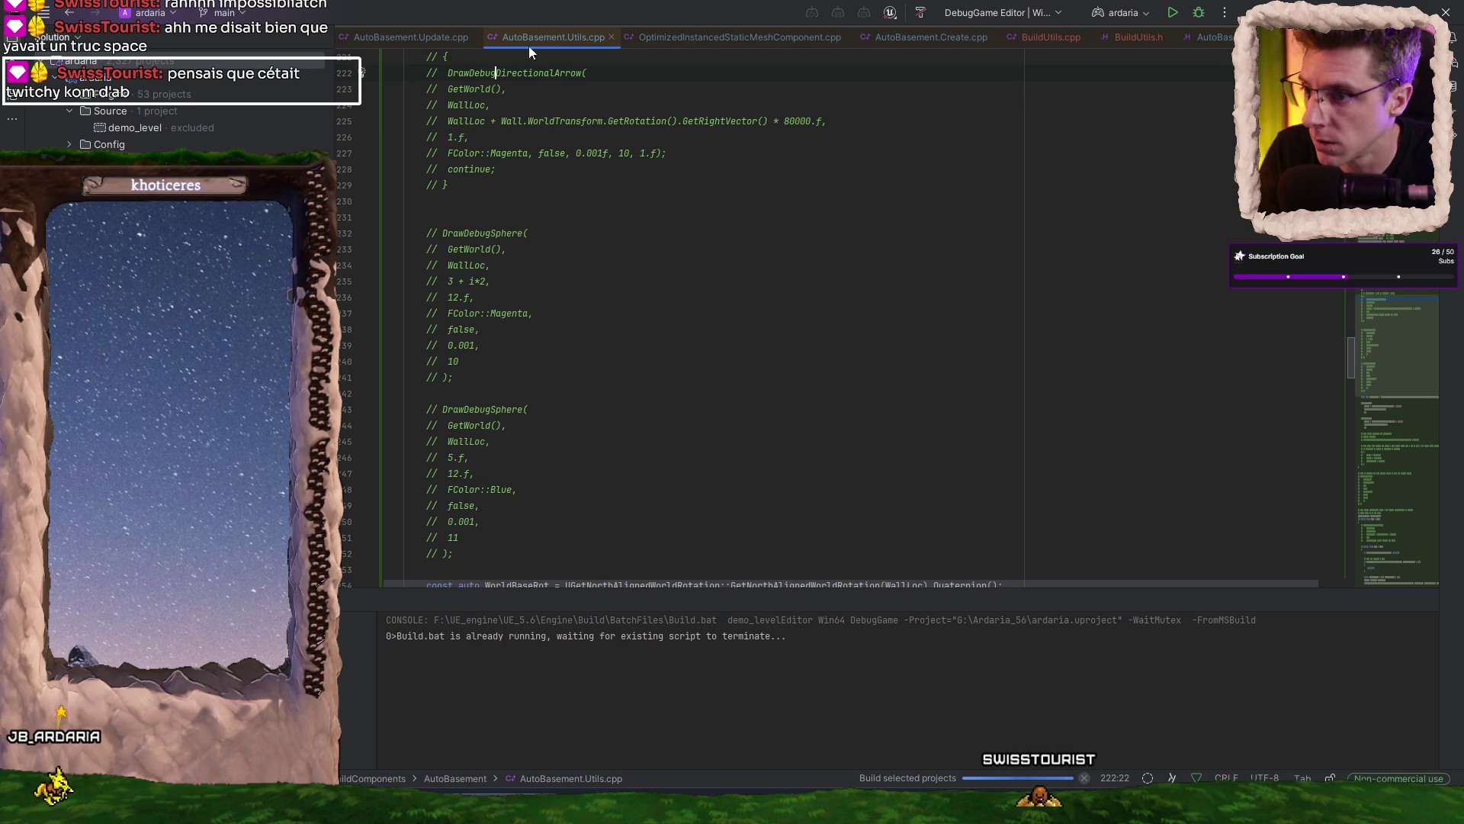
left_click(102, 130)
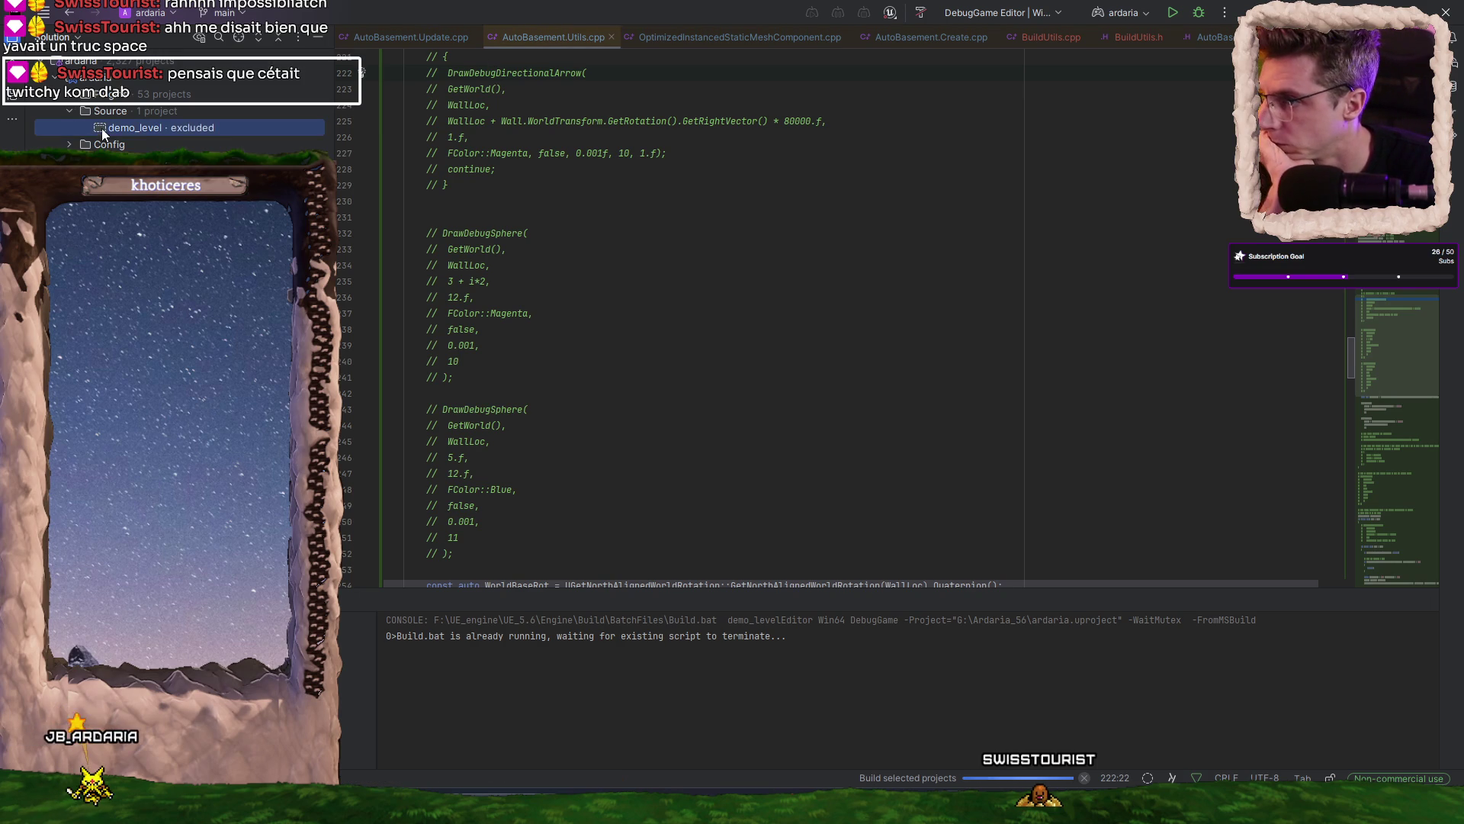
- Bring up and dismiss demo_level's context menu, then close the Rider window
right_click(134, 133)
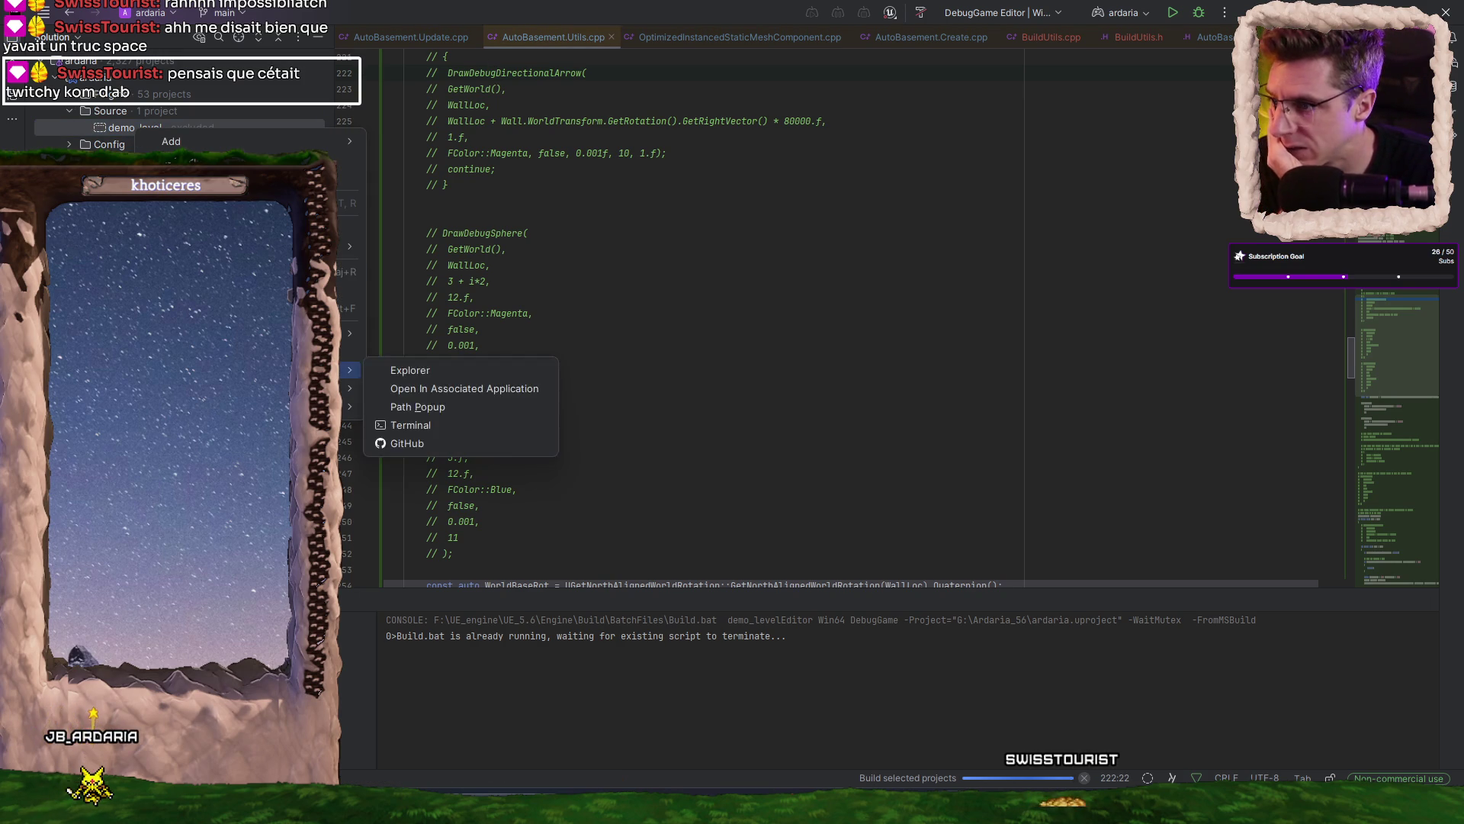
left_click(408, 372)
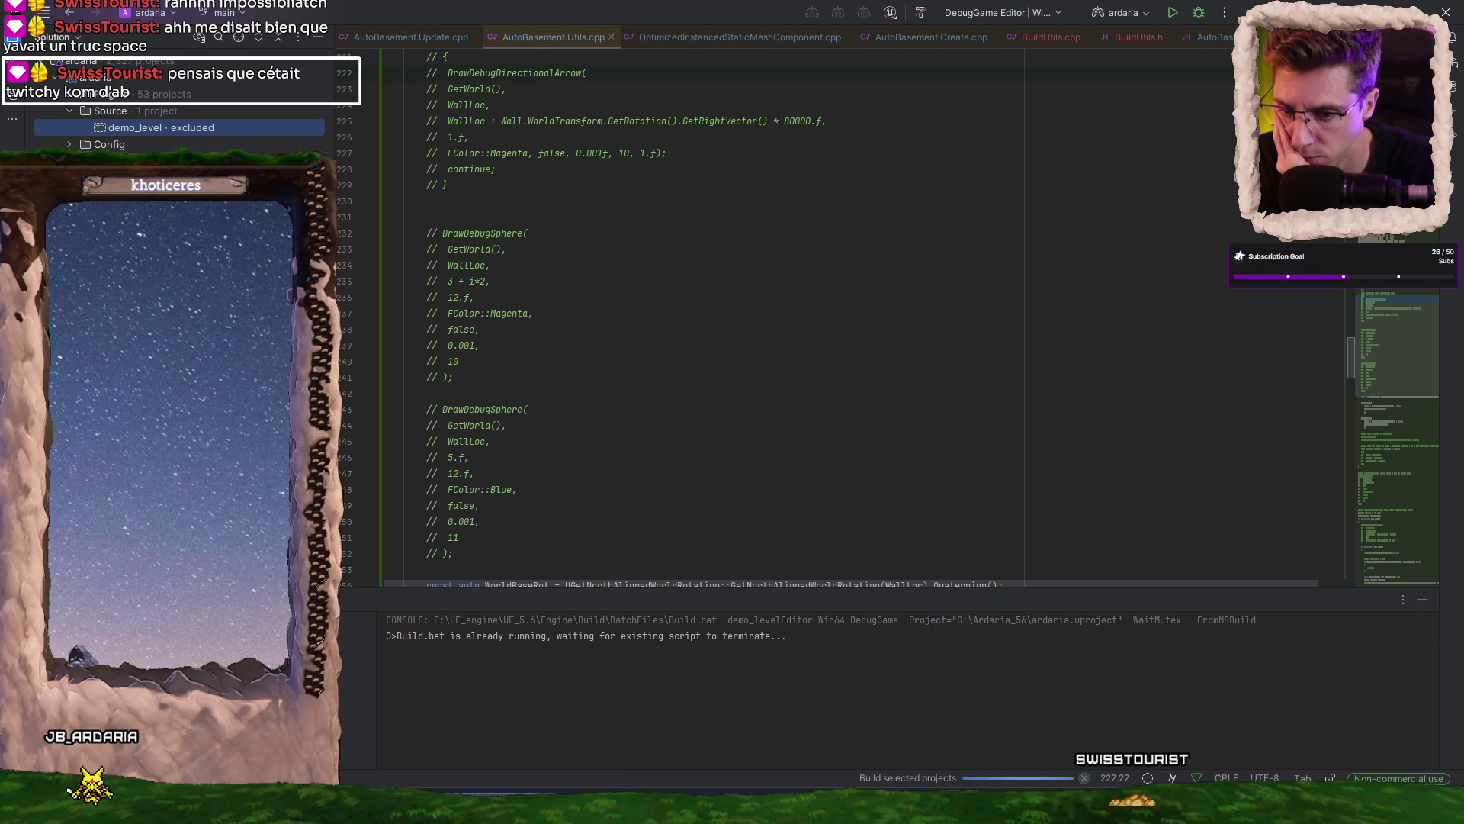
left_click(1445, 12)
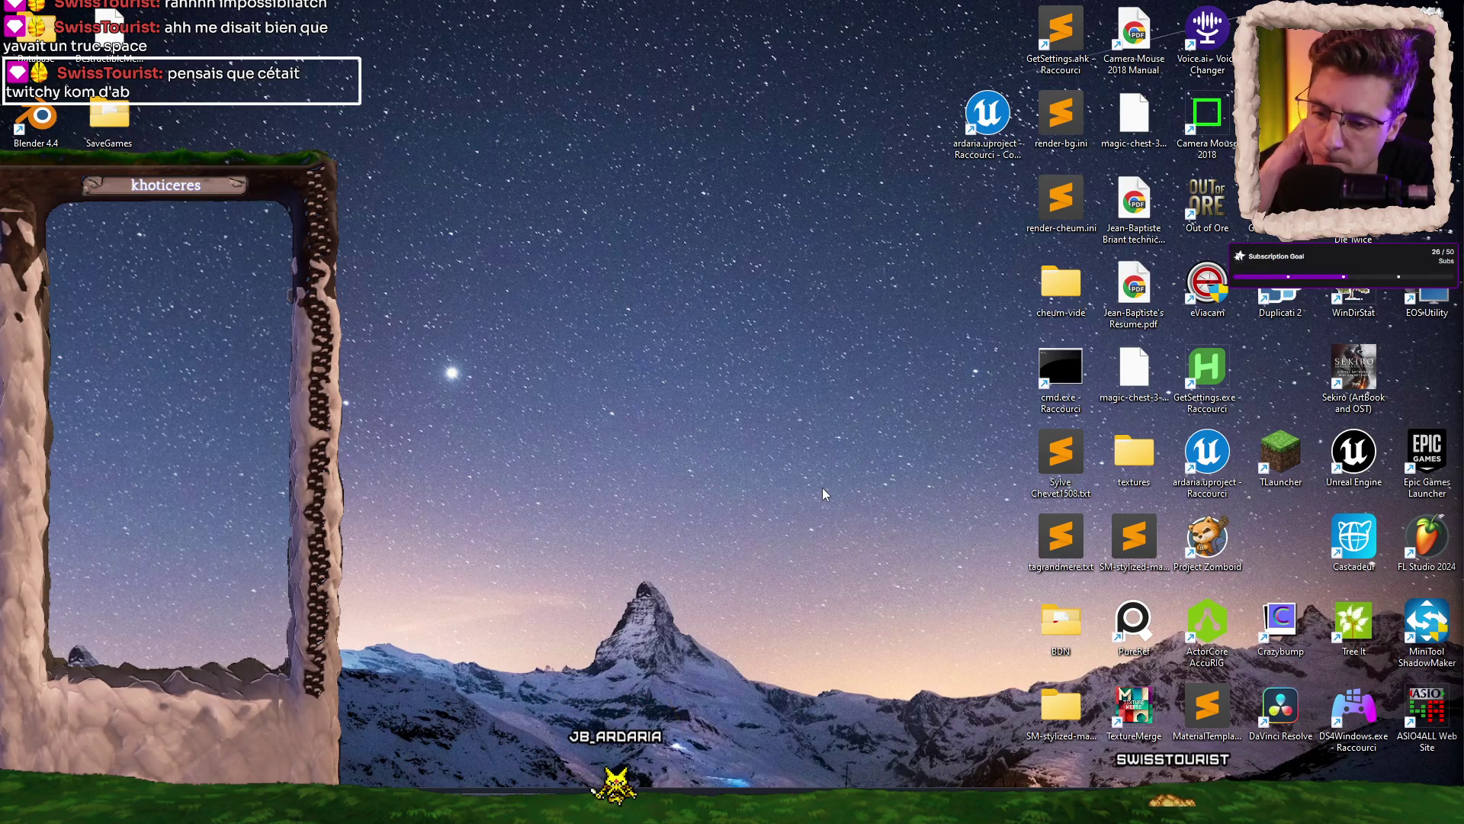
- Reopen ardaria.uproject from G:\Ardaria_56 in the Welcome window's recent projects
mouse_move(818, 818)
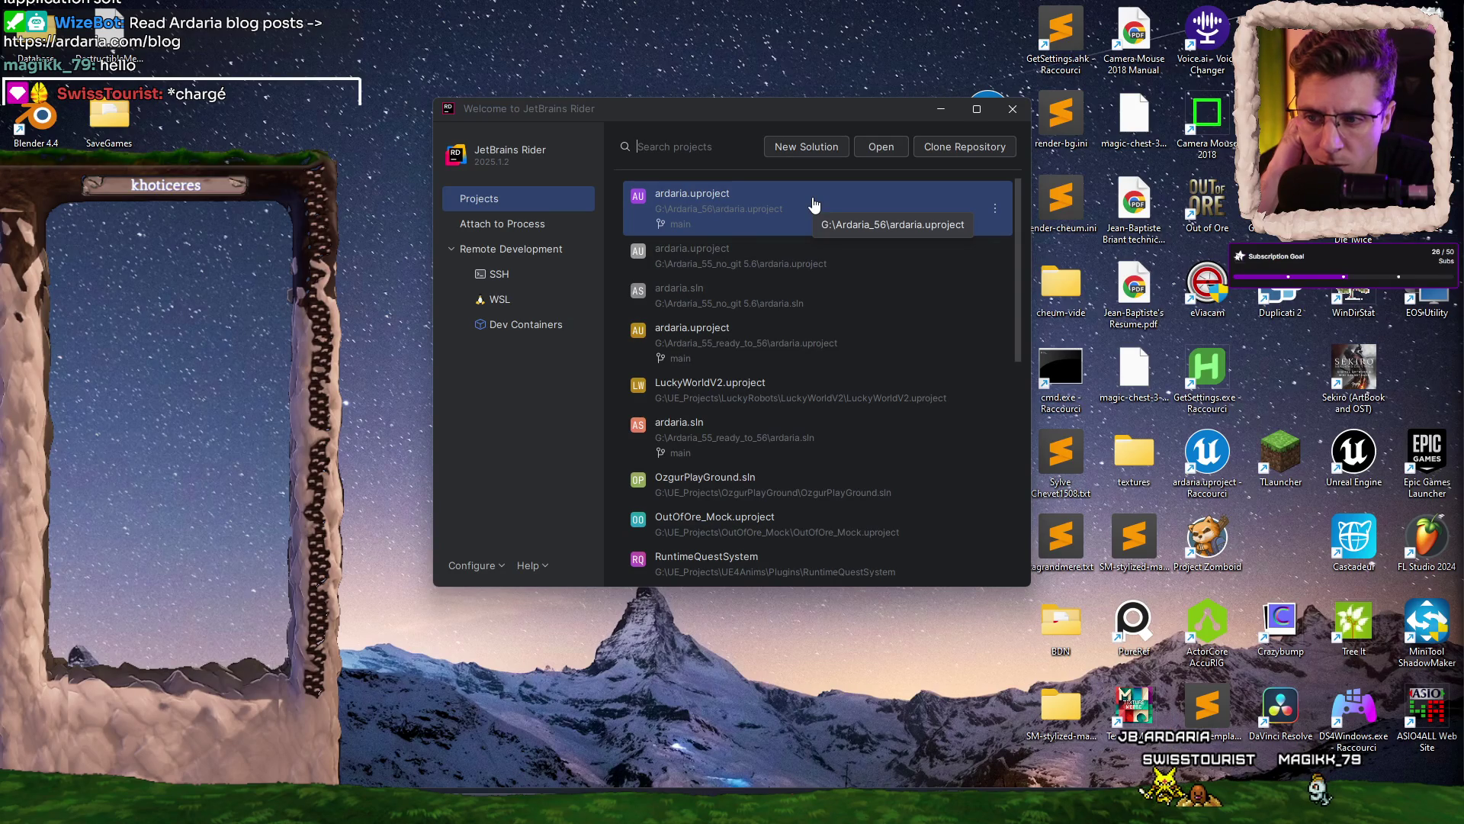
left_click(813, 200)
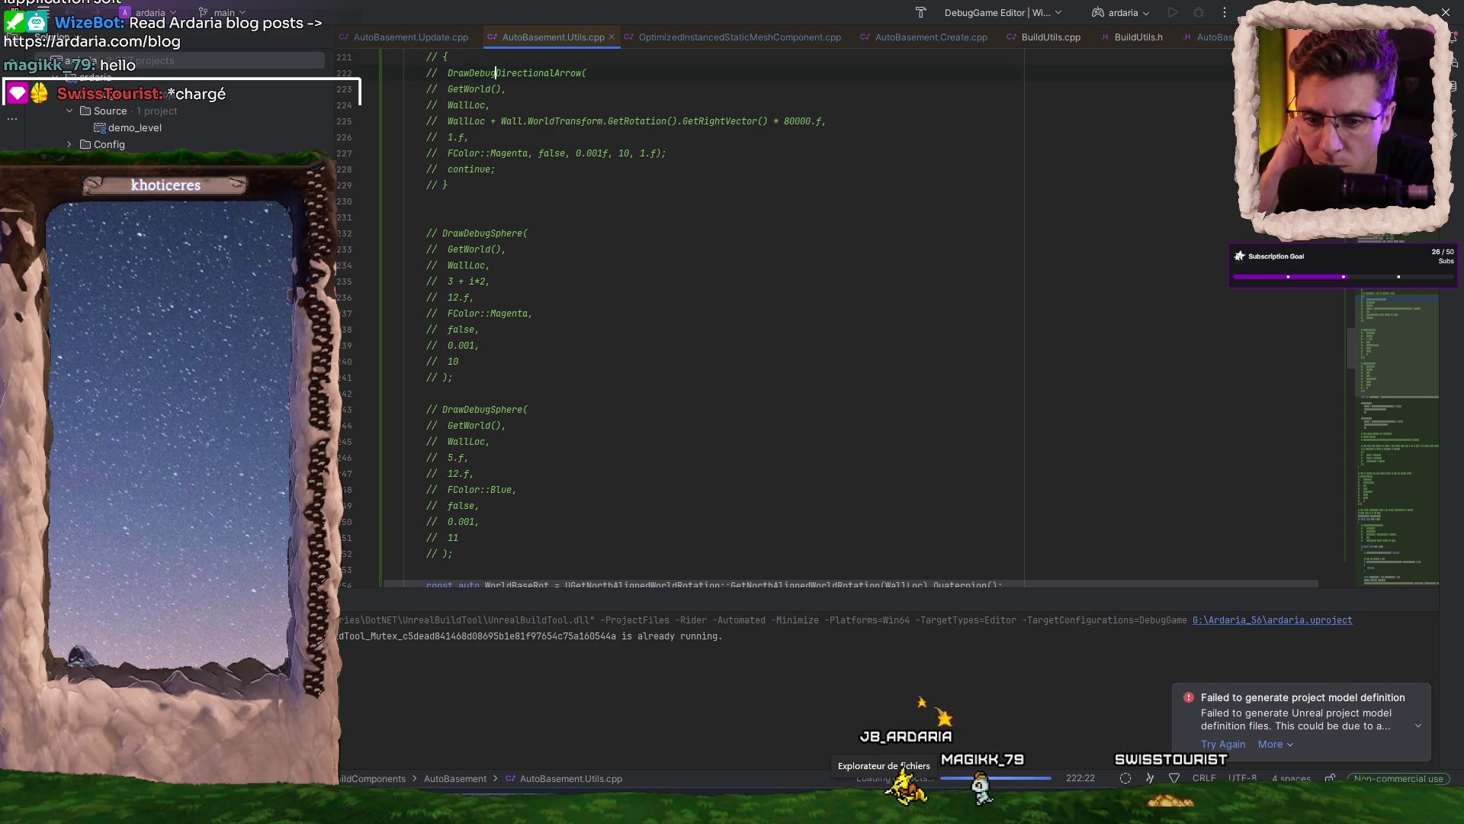
- Read the full project-model generation error, then dismiss it
mouse_move(1292, 706)
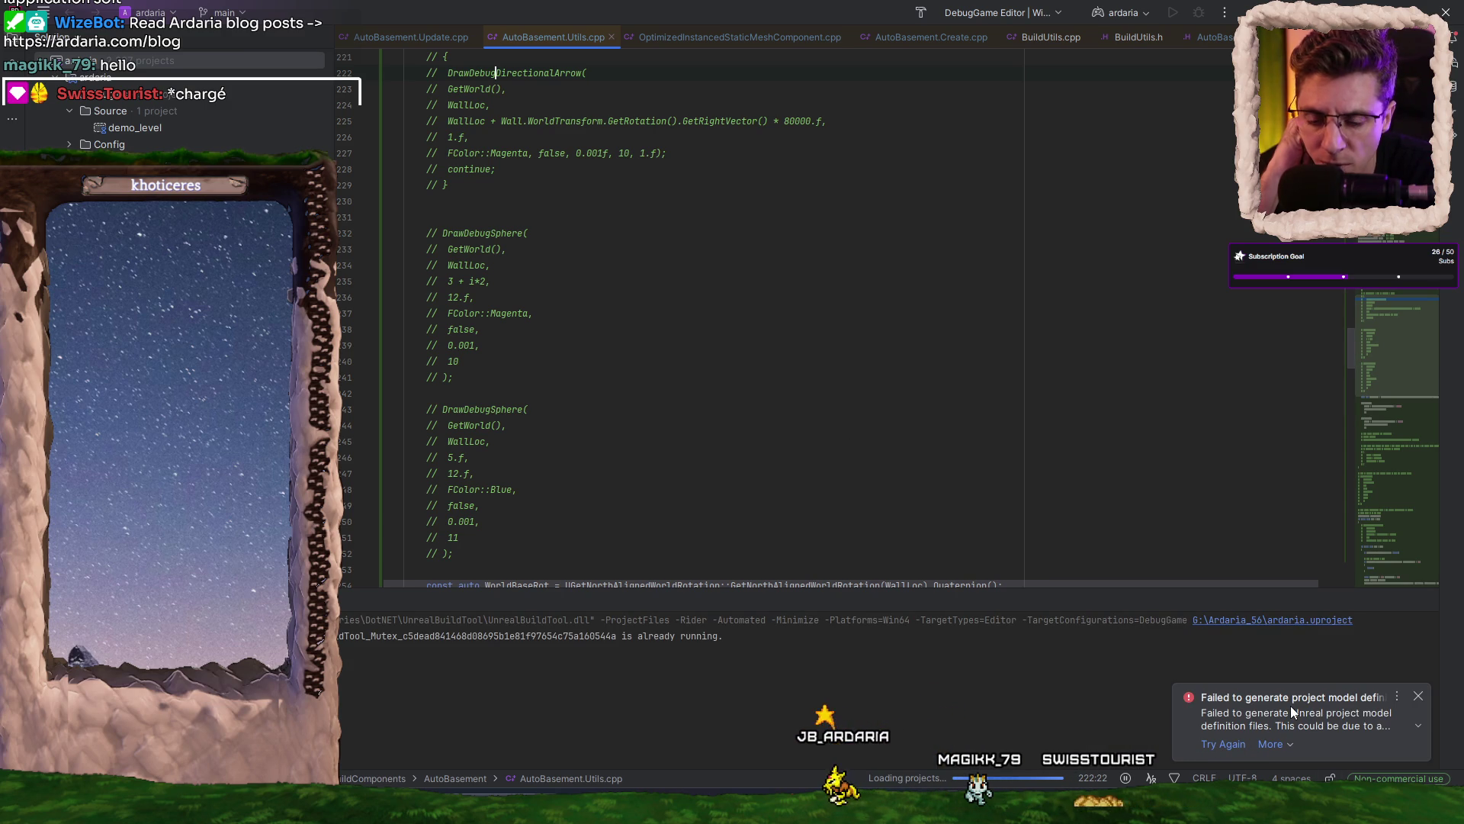
left_click(1403, 723)
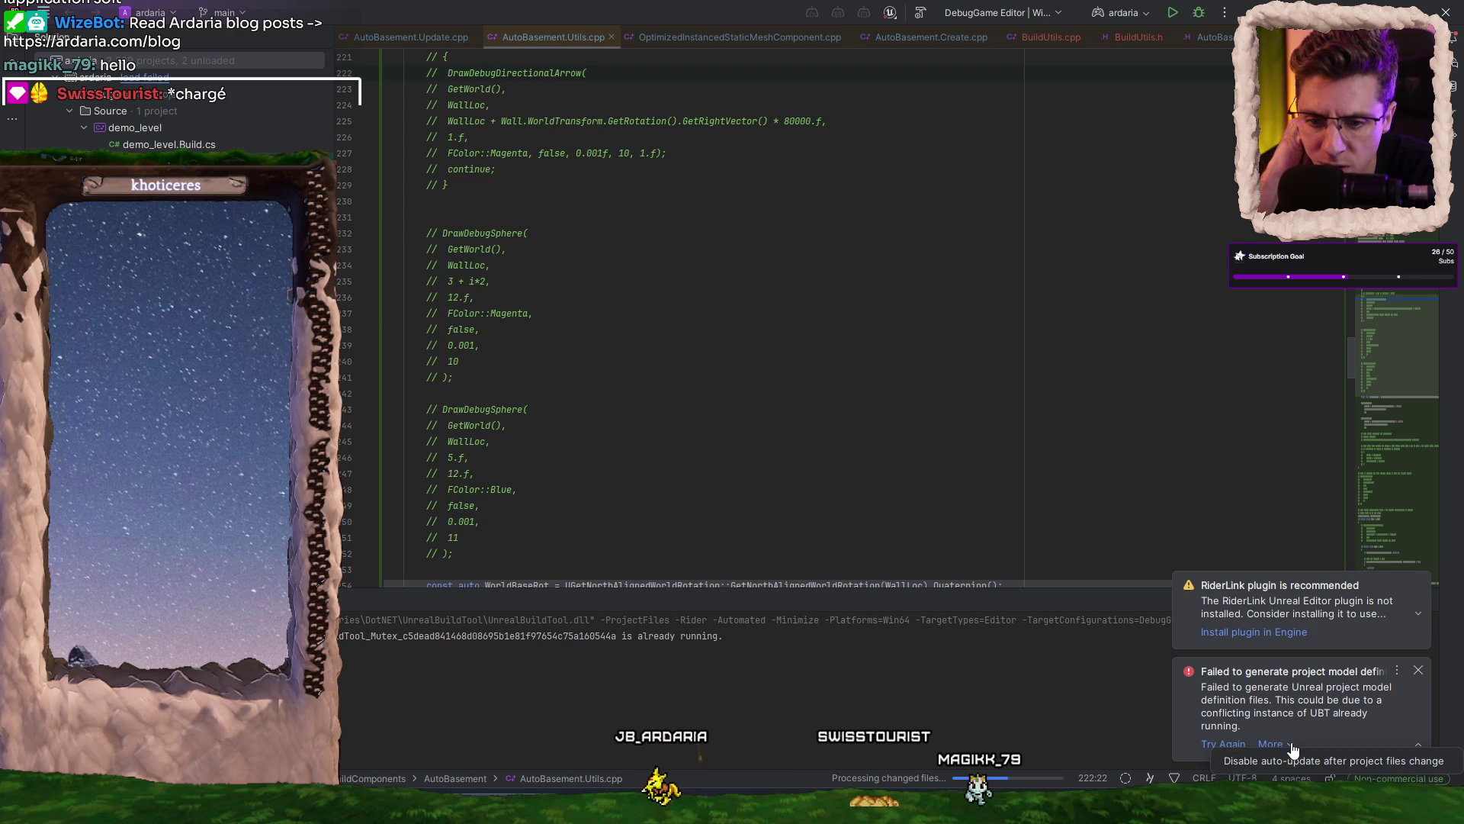
left_click(1418, 670)
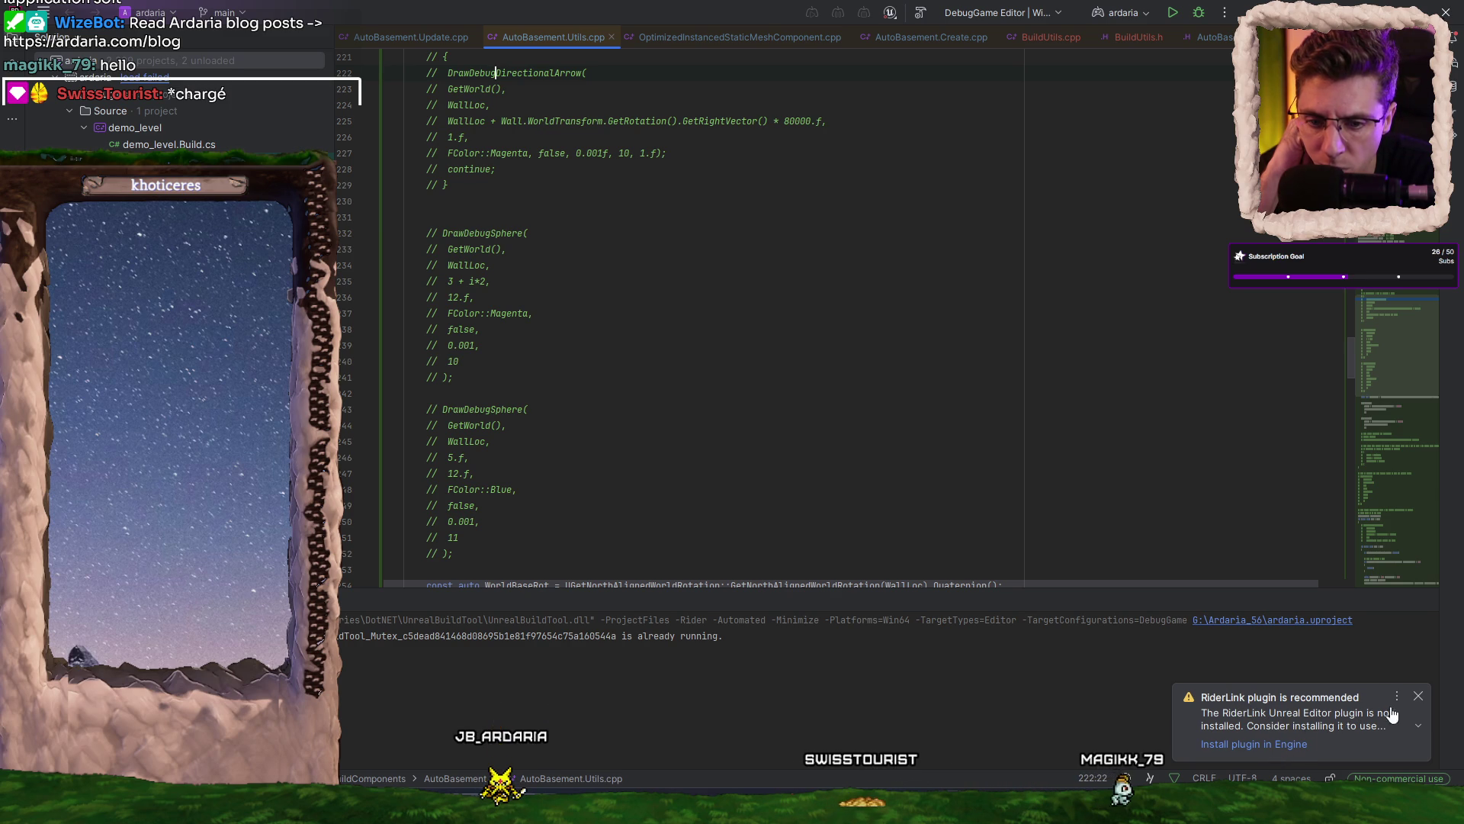
- Dismiss the RiderLink plugin recommendation, close Rider, and bring up the taskbar menu
left_click(1417, 697)
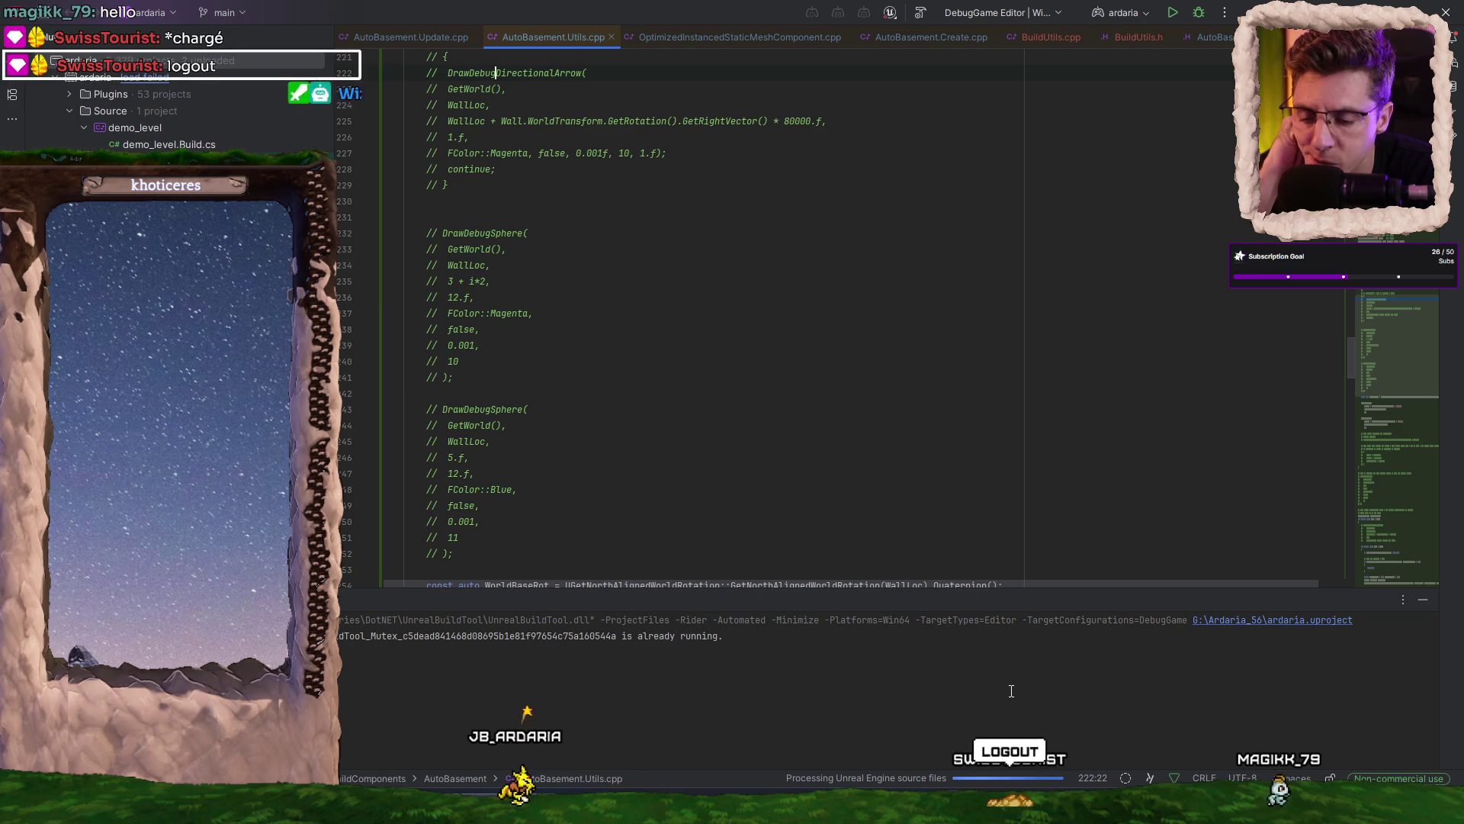
left_click(1447, 12)
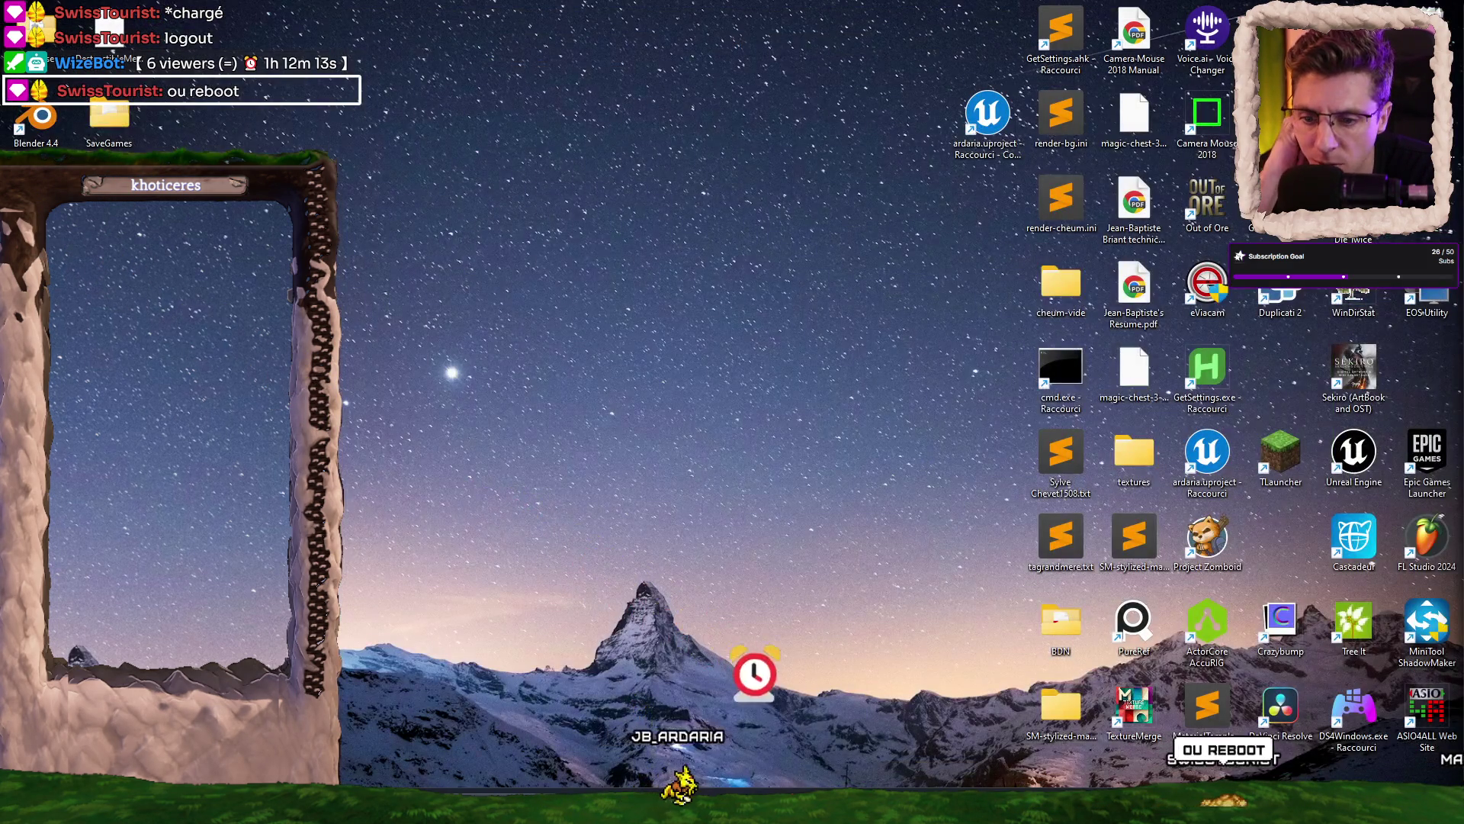
right_click(1145, 808)
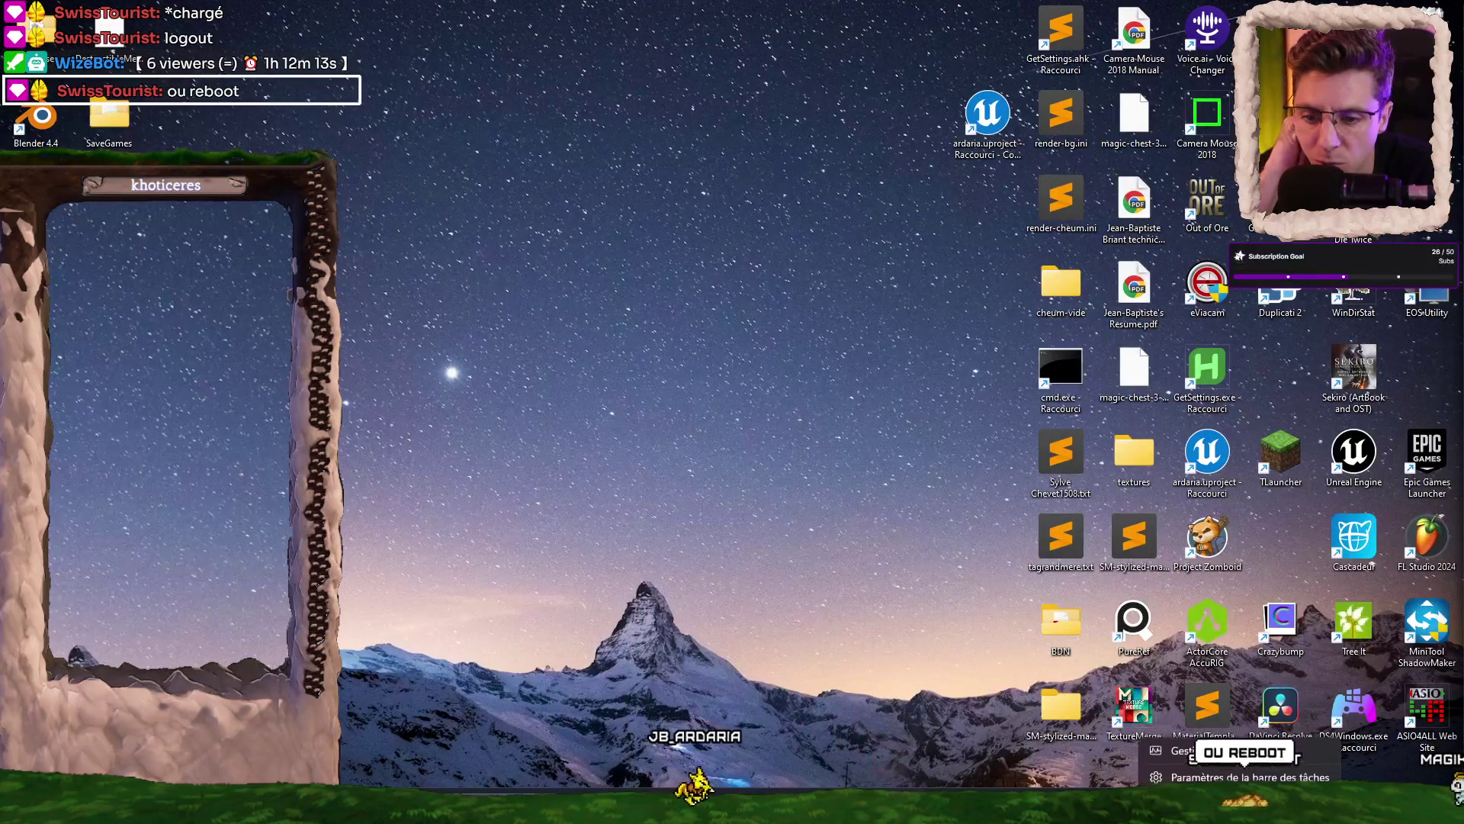
- Check running processes and memory usage (15,7 Go used) in Task Manager, then close it
left_click(1188, 748)
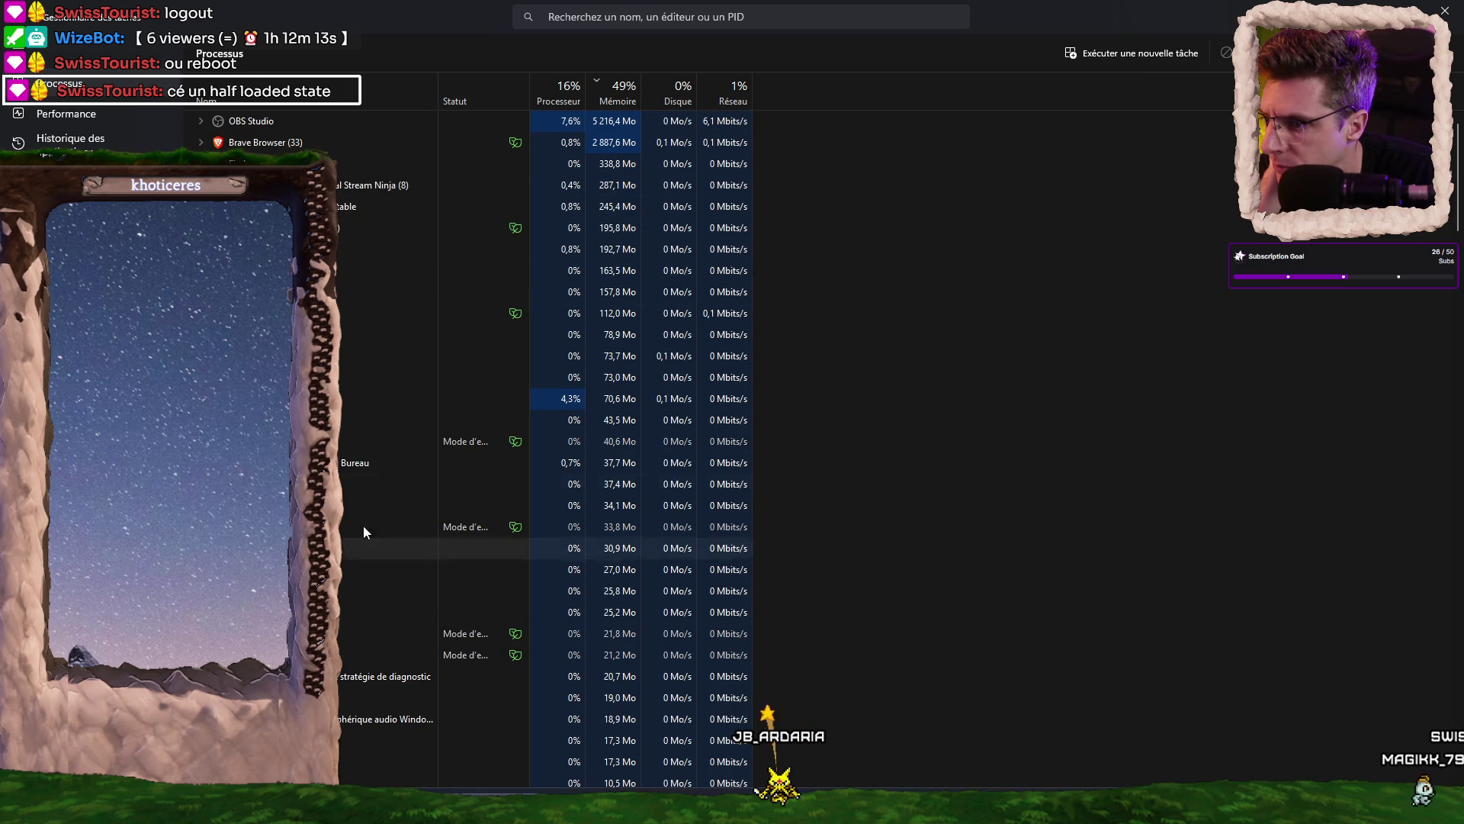
scroll(357, 521, "down", 2)
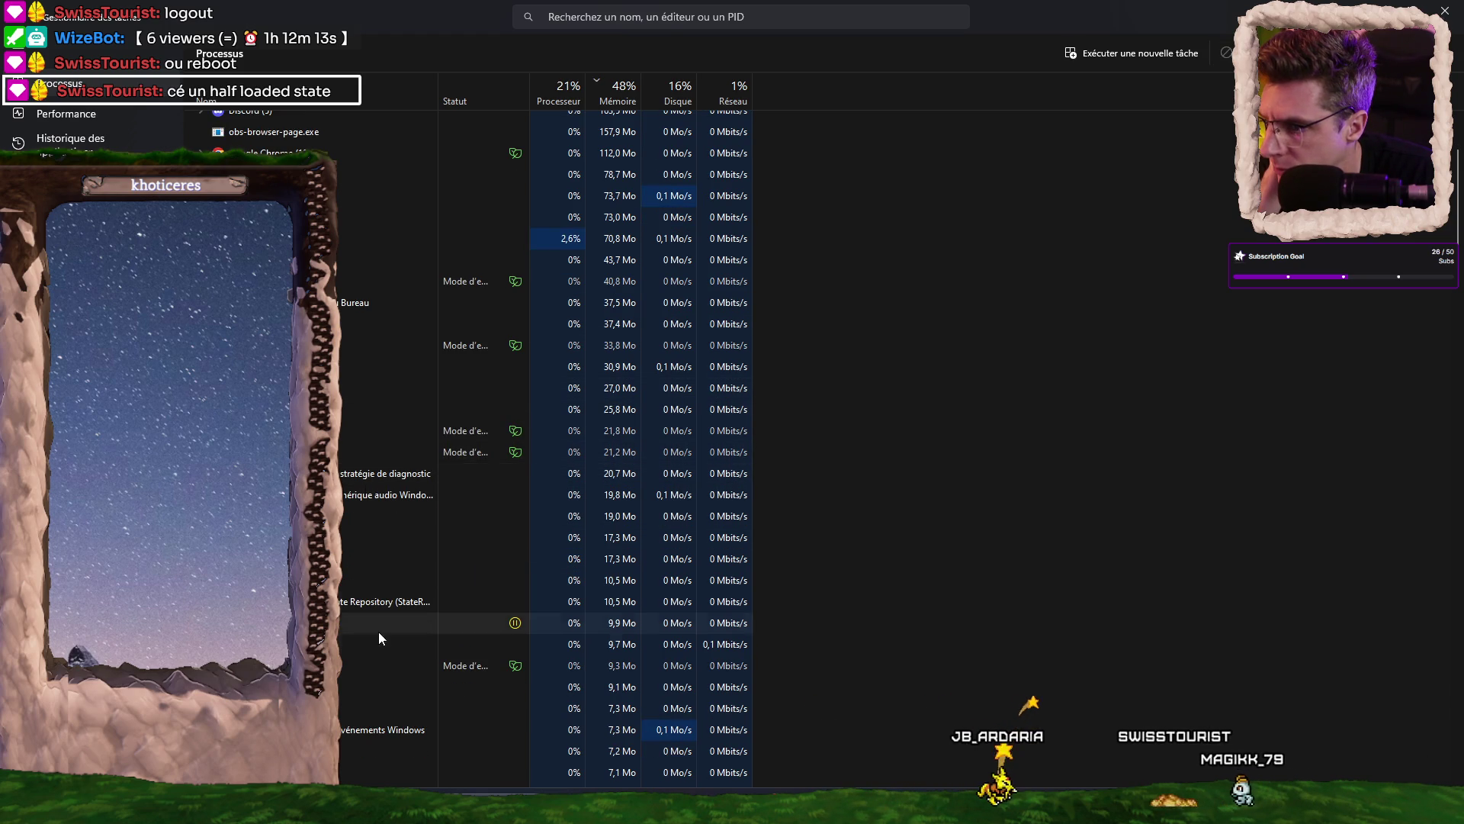
scroll(357, 634, "down", 5)
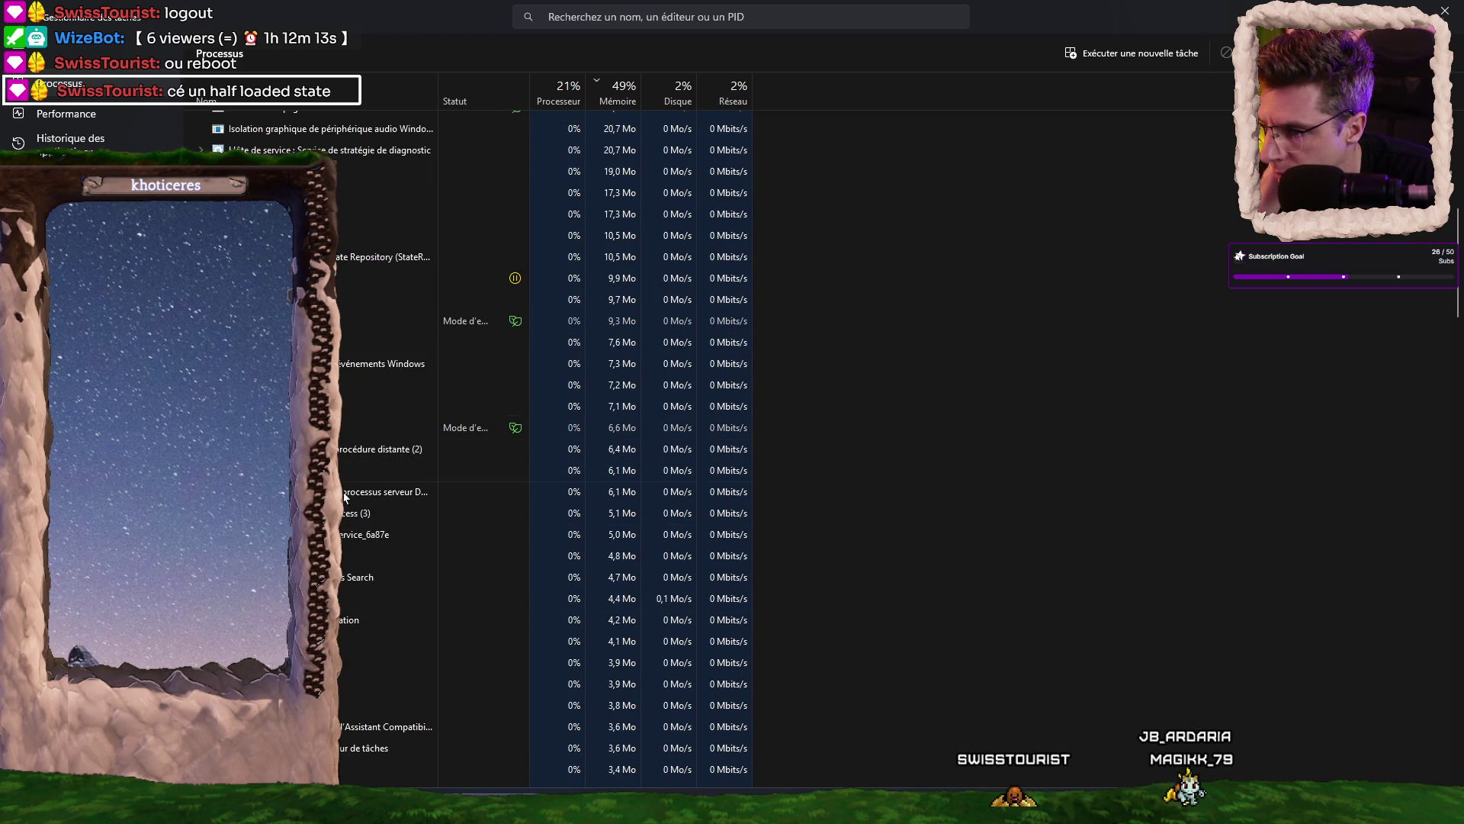
scroll(345, 464, "down", 4)
scroll(365, 570, "down", 15)
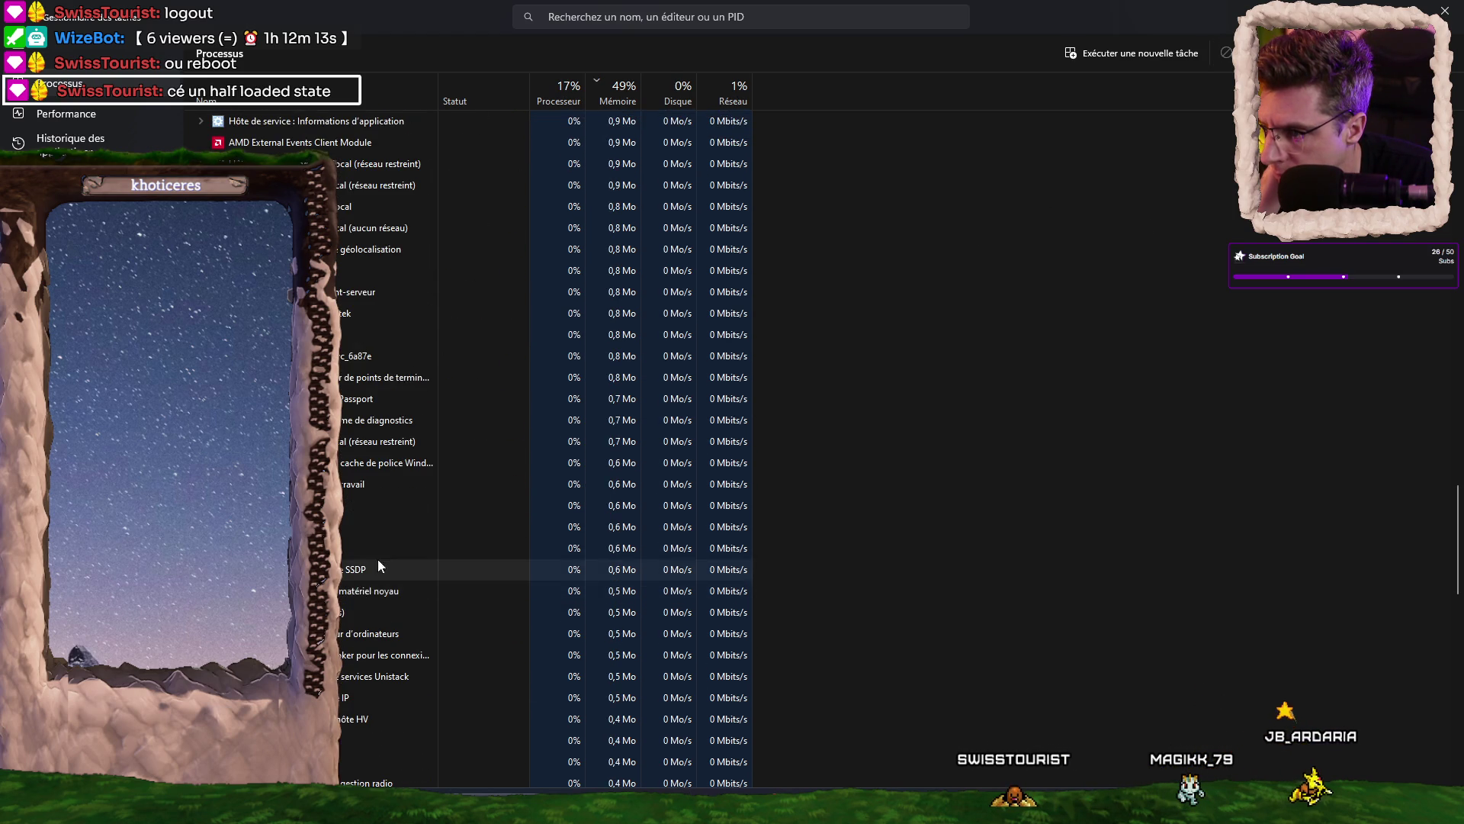
scroll(376, 561, "up", 10)
scroll(377, 546, "up", 15)
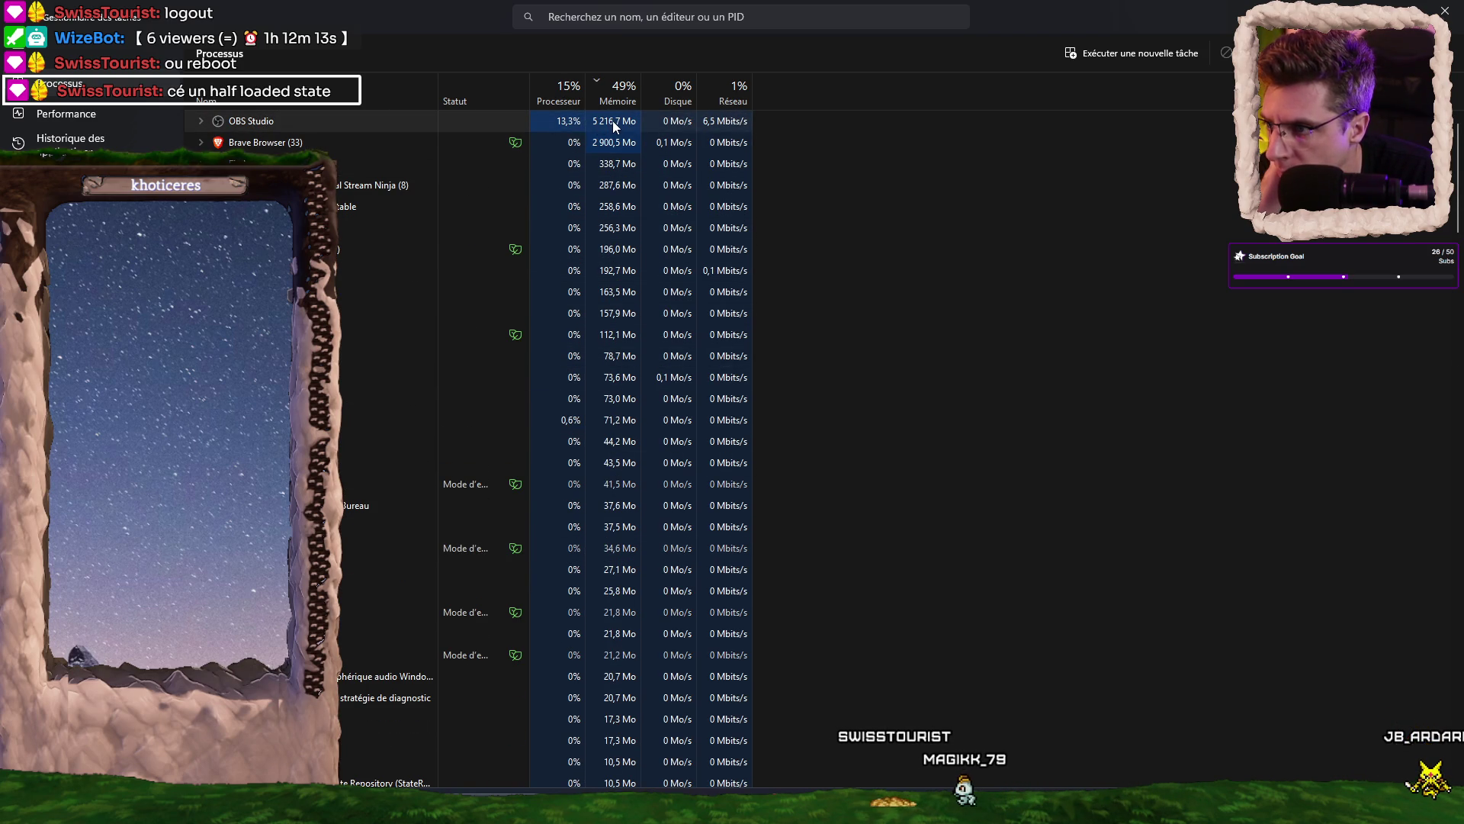
left_click(103, 111)
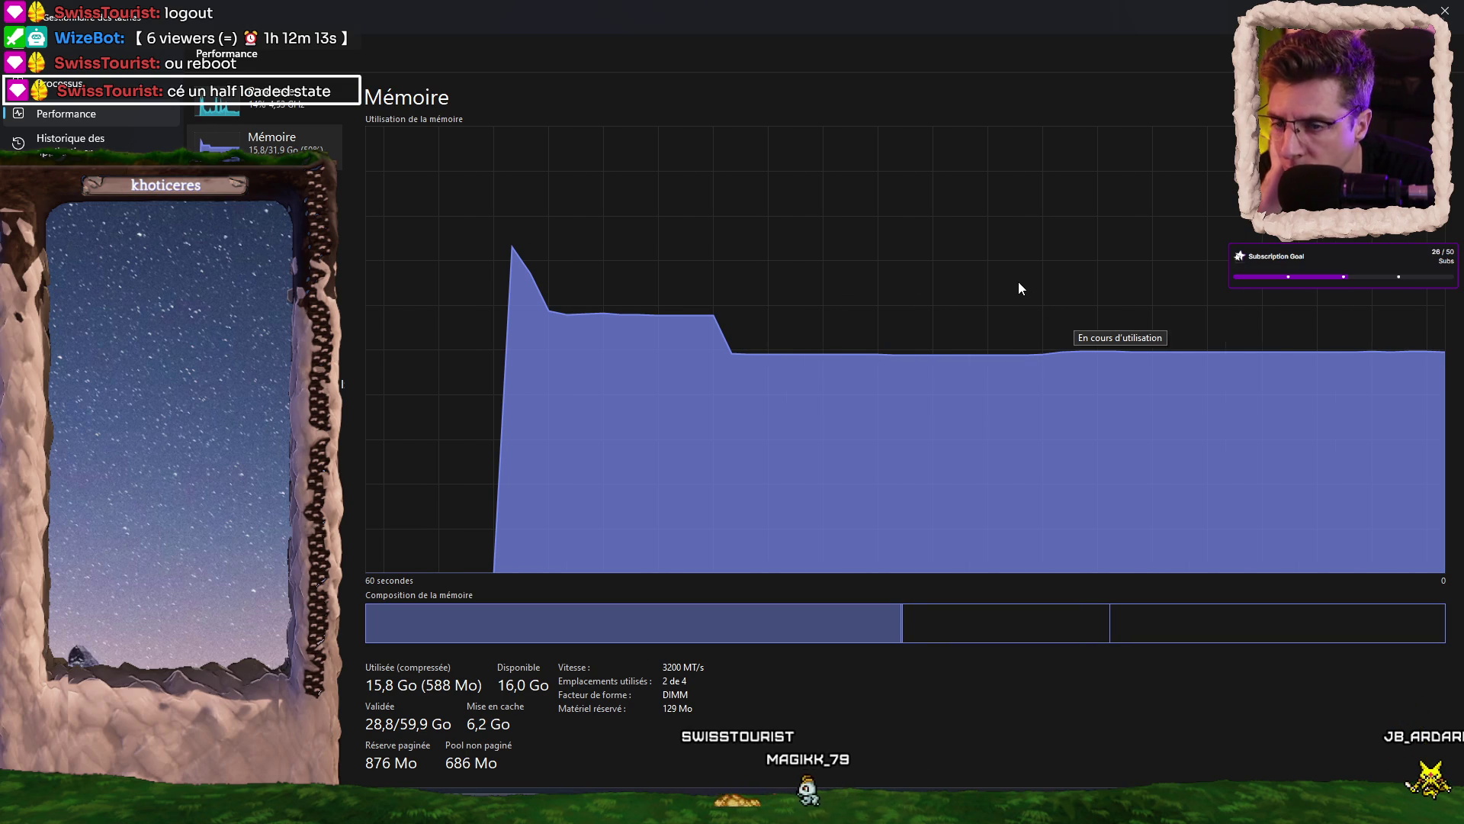
left_click(1445, 12)
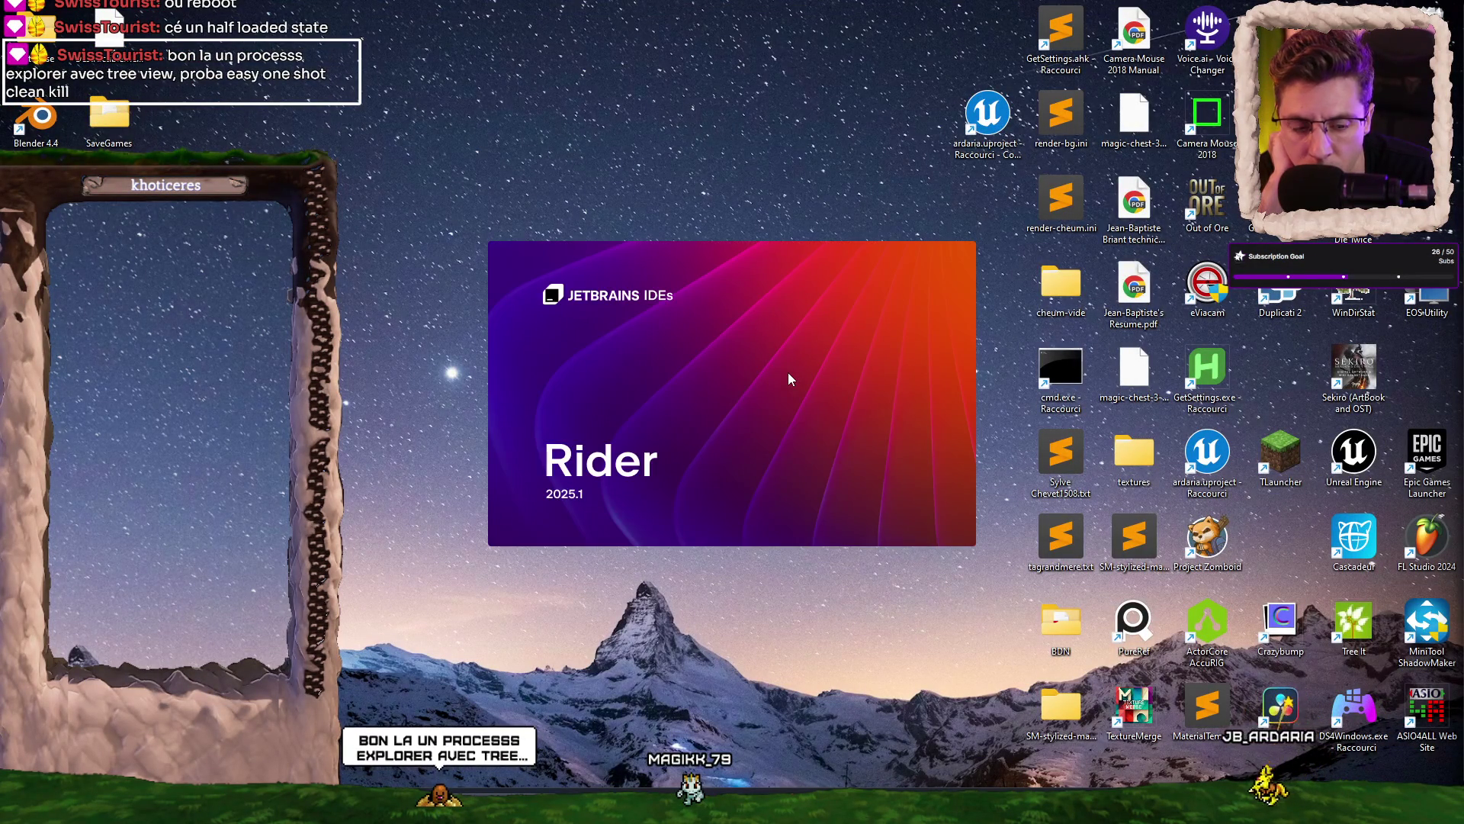
- Reopen the ardaria project, view its running background build tasks, then switch to the browser
left_click(752, 203)
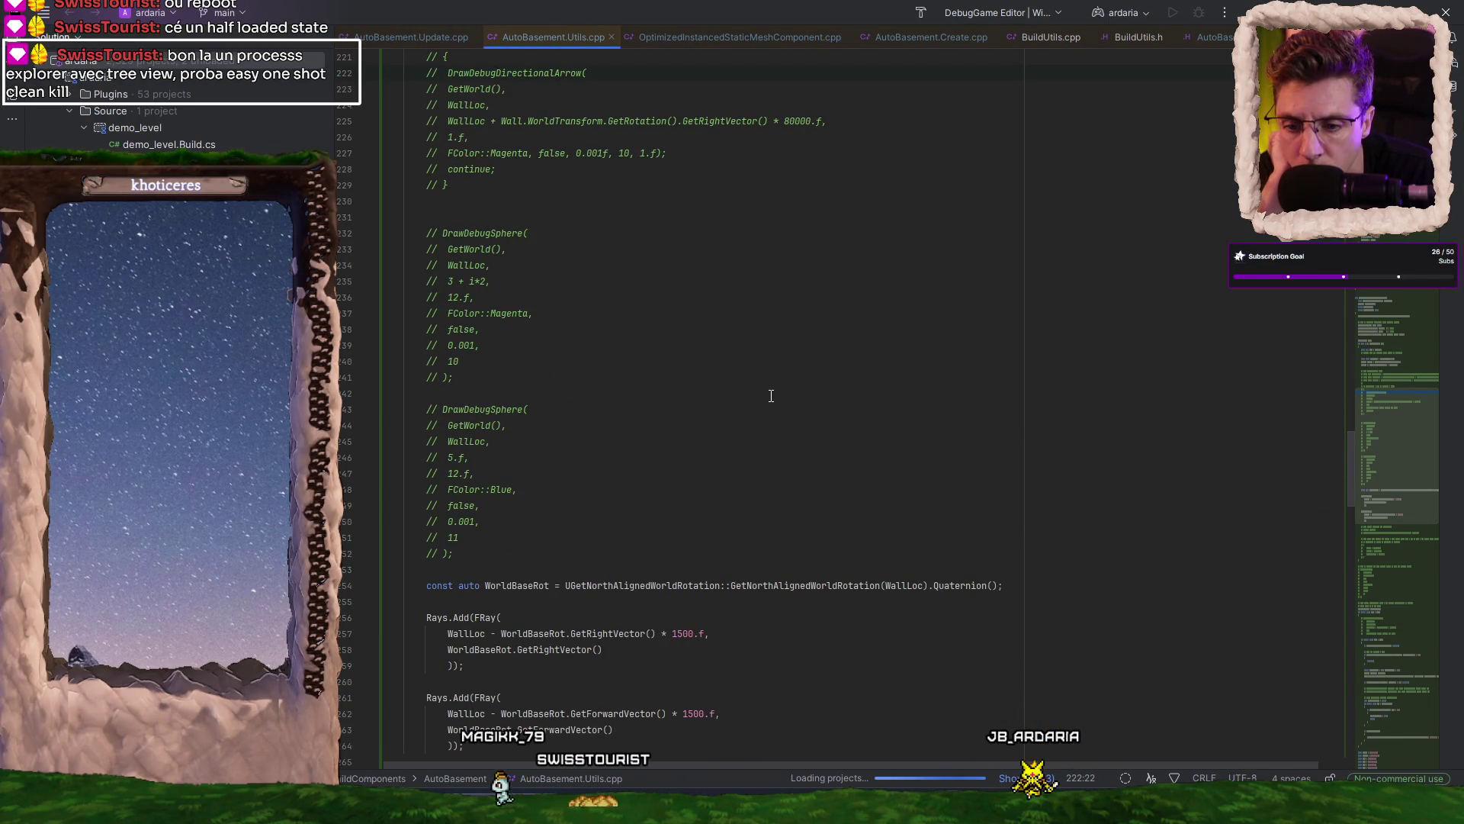
left_click(1018, 778)
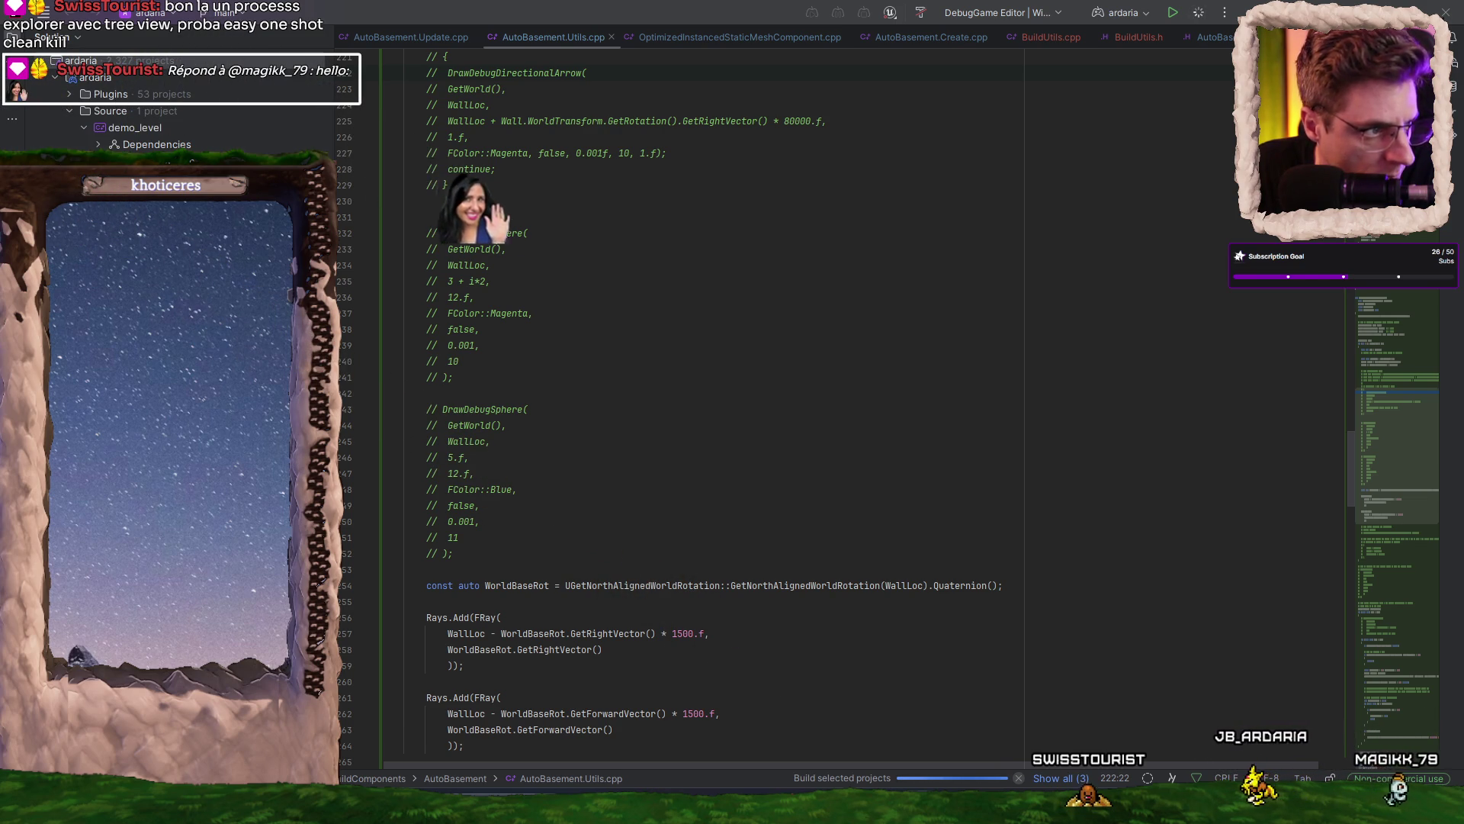
key("alt+Tab")
scroll(686, 343, "down", 2)
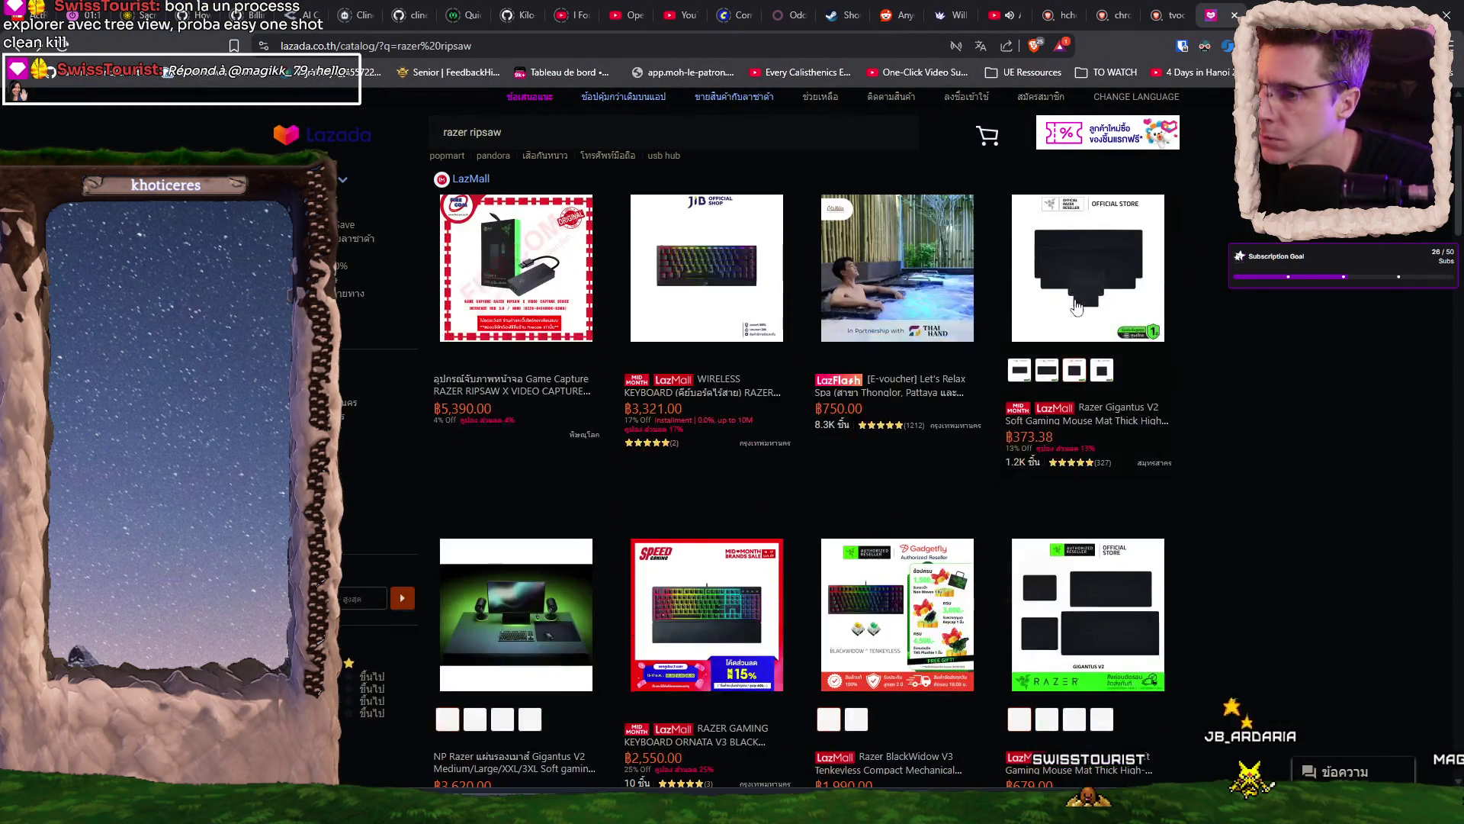
left_click(541, 358)
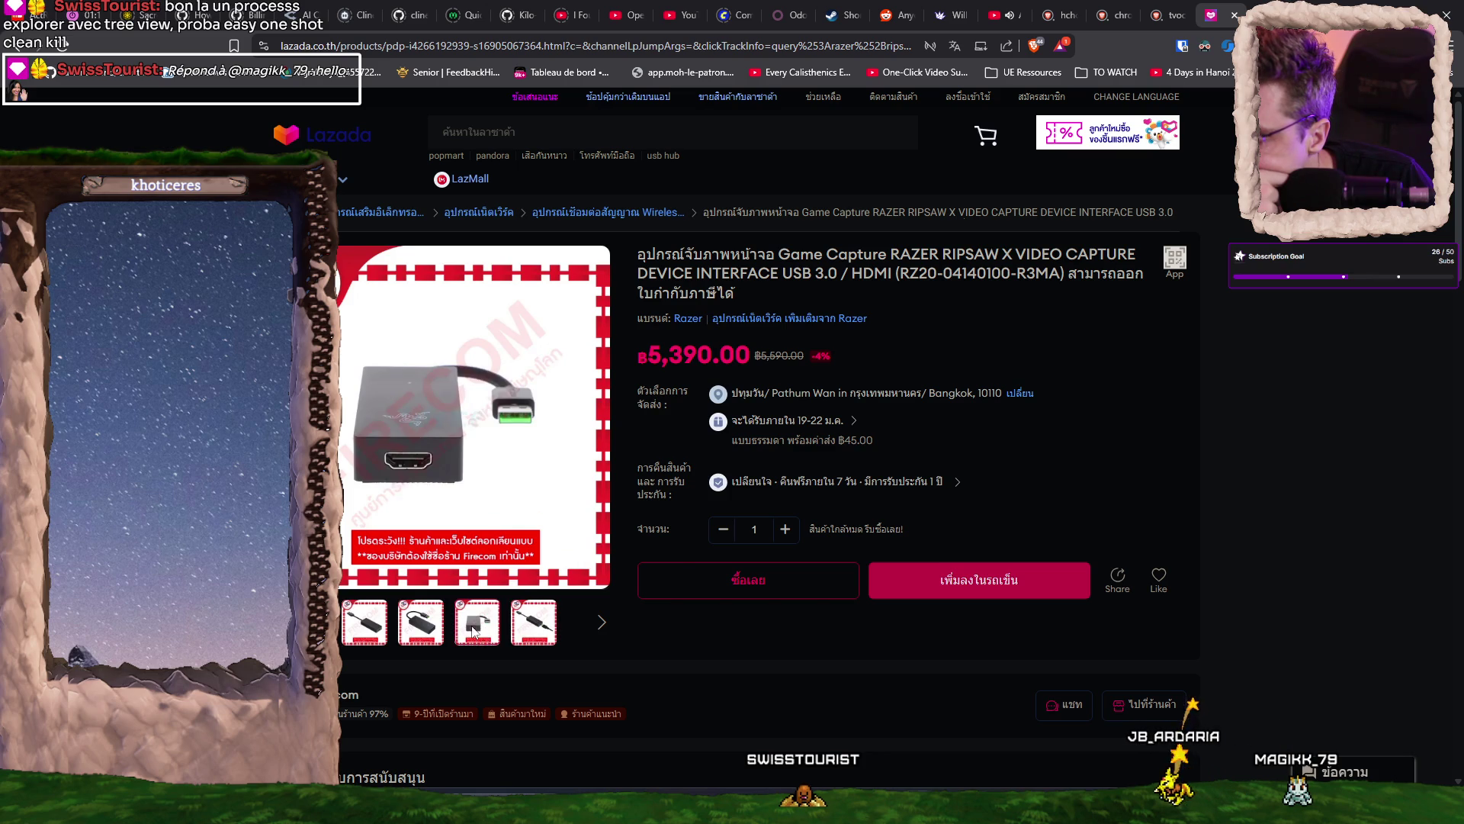
key("alt+Left")
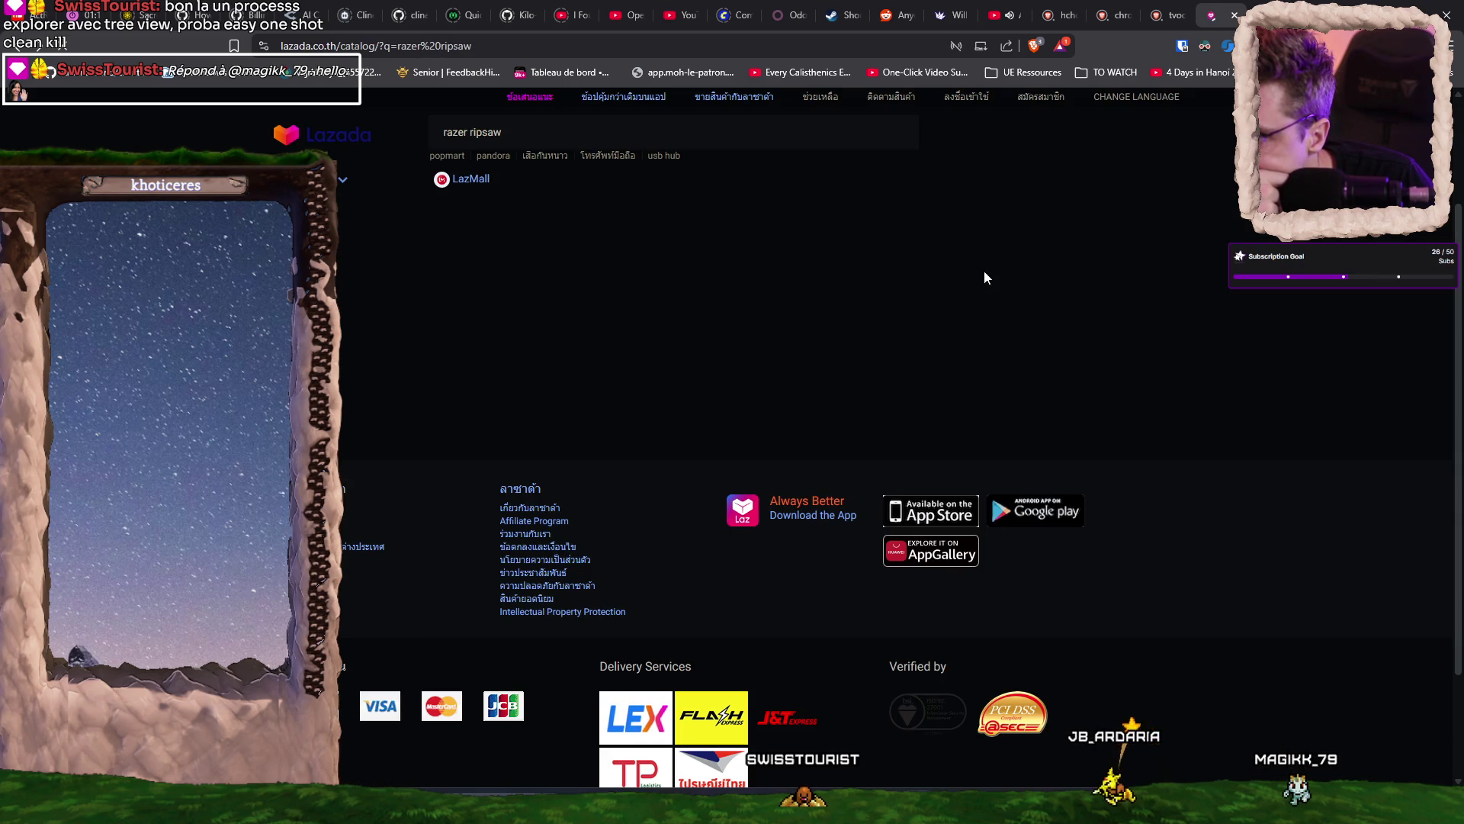
scroll(1304, 403, "down", 7)
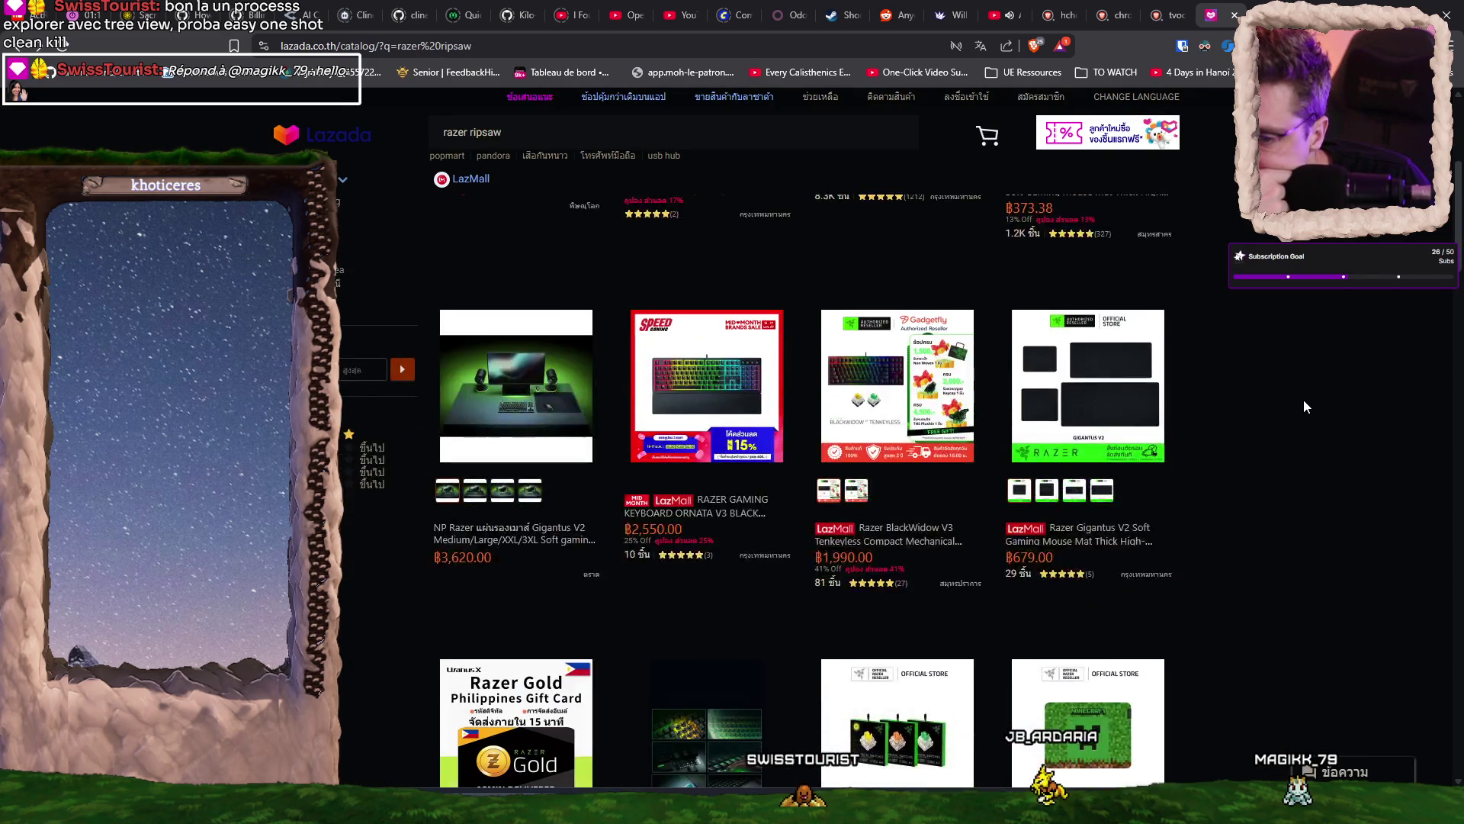
scroll(1301, 399, "down", 4)
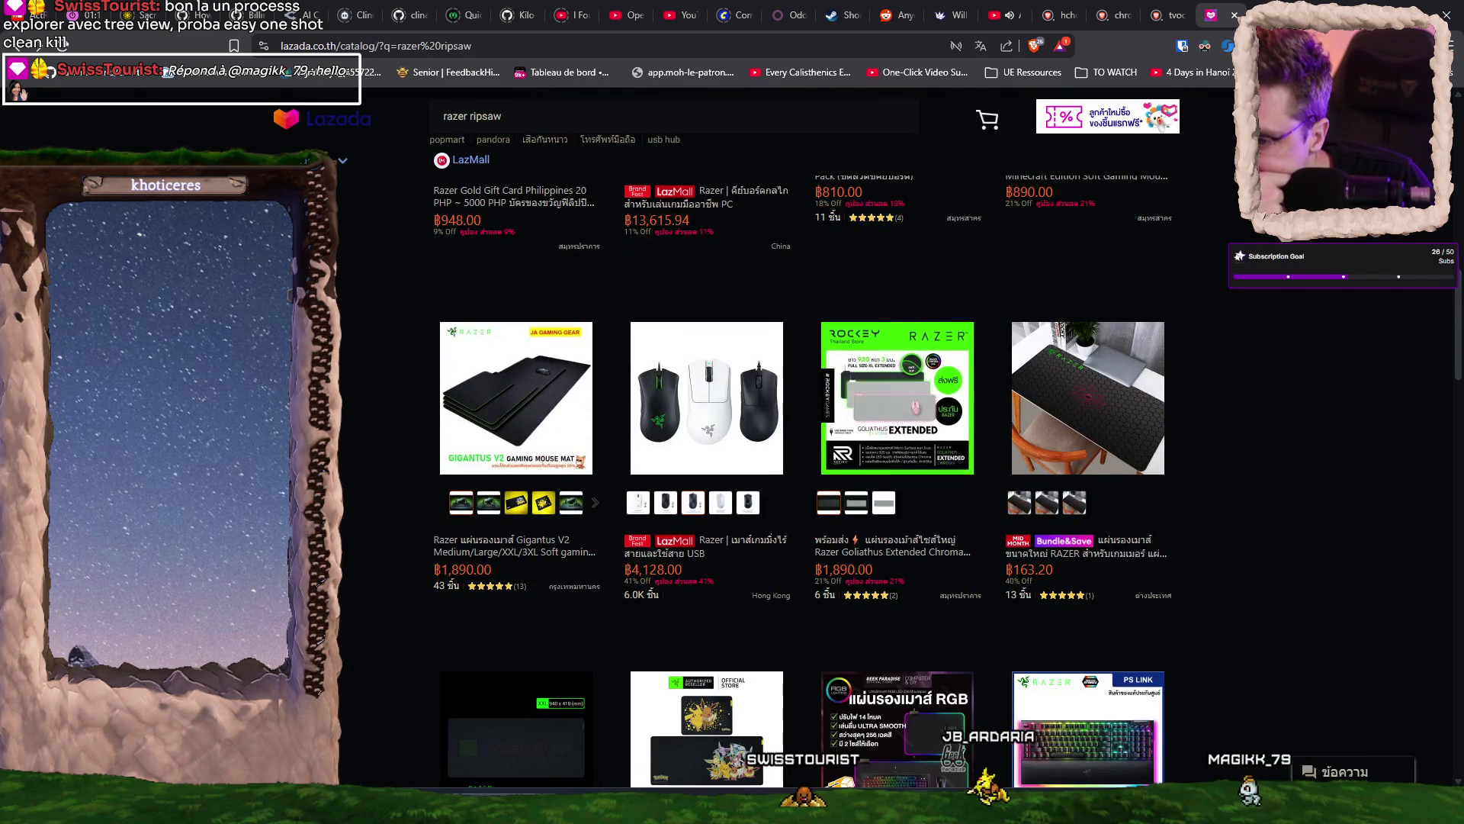
scroll(1325, 303, "down", 12)
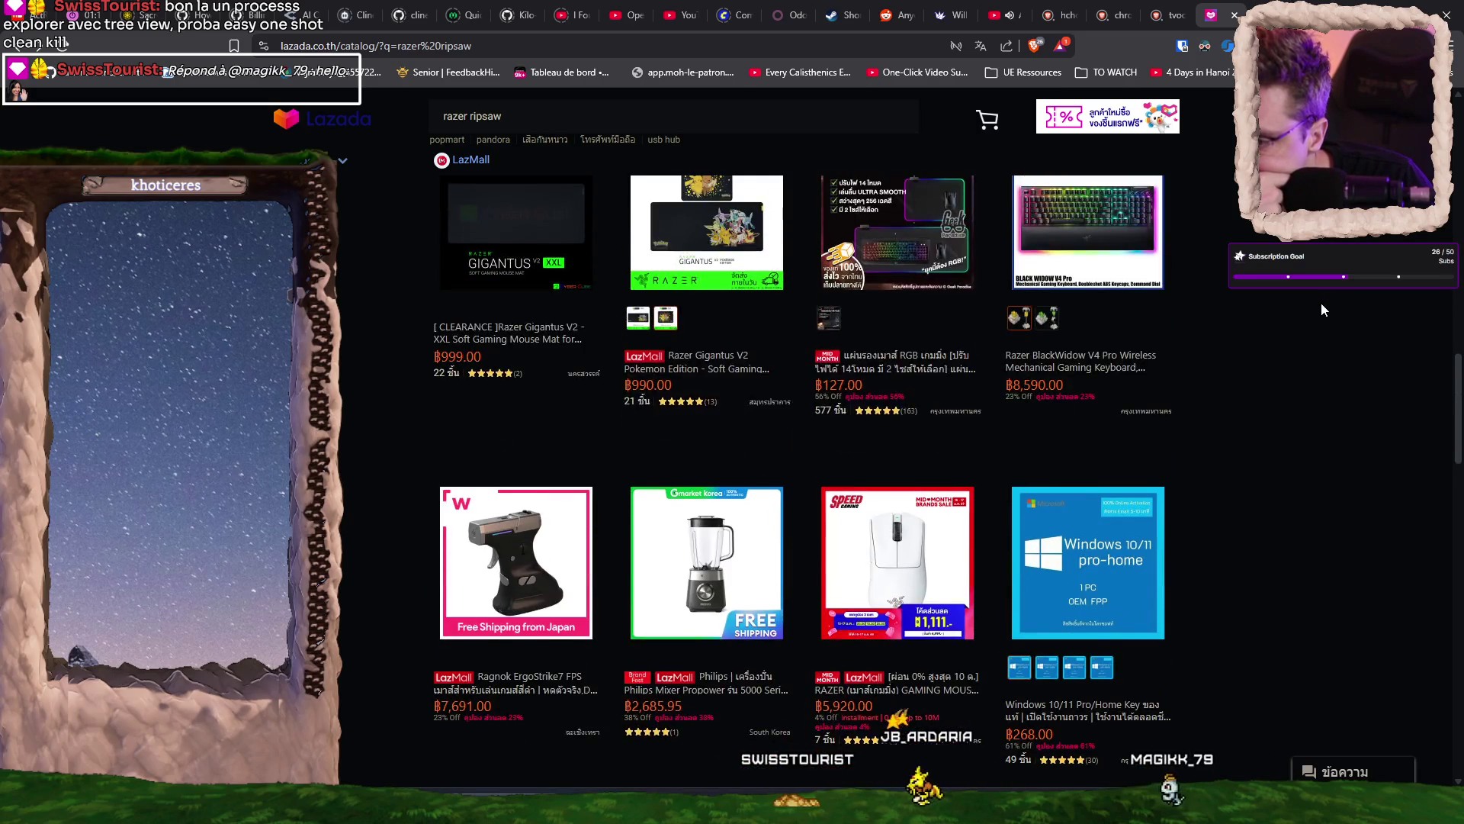
scroll(1321, 304, "down", 10)
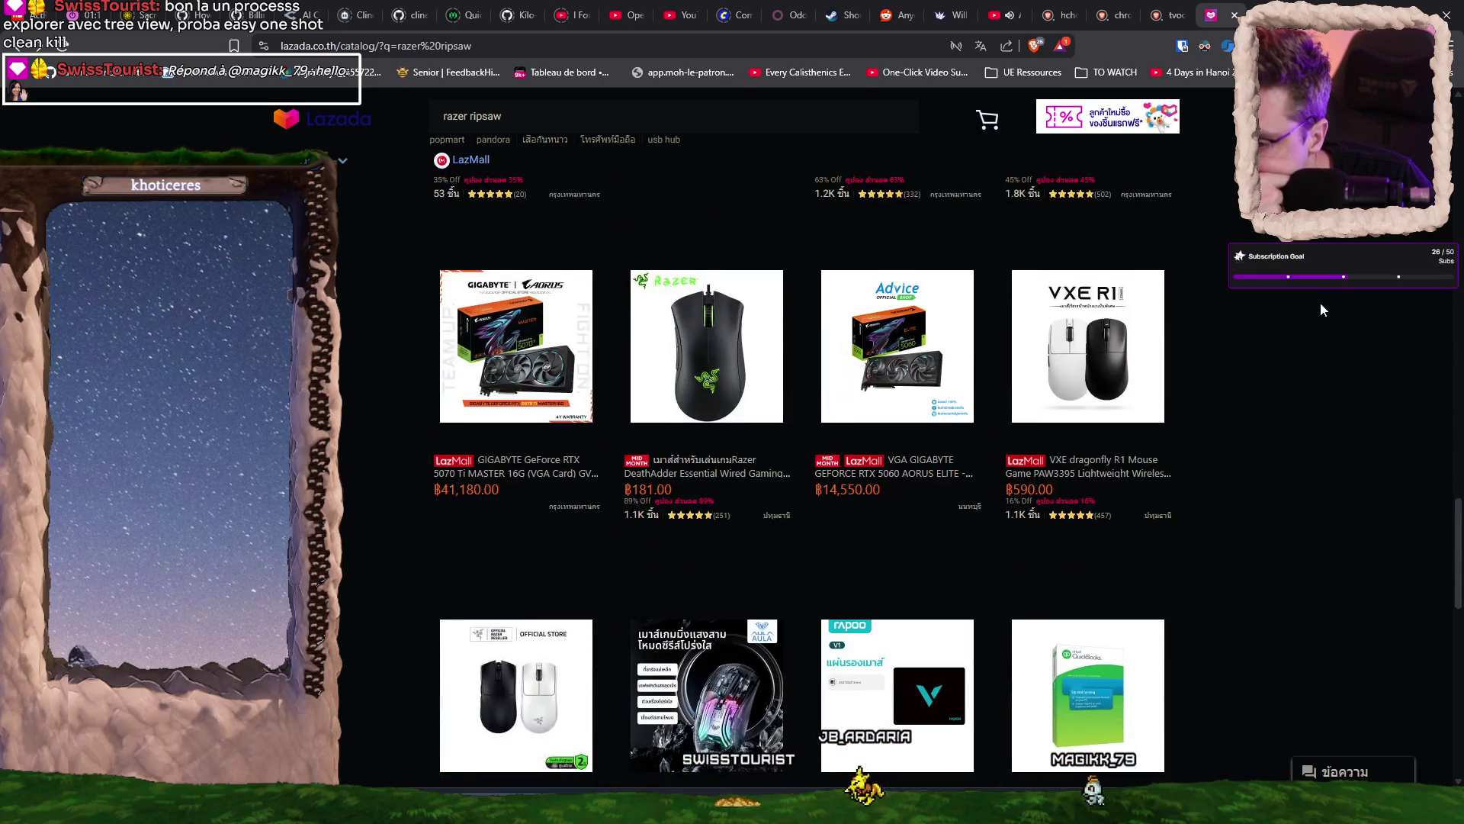
scroll(1322, 311, "up", 5)
left_click(575, 116)
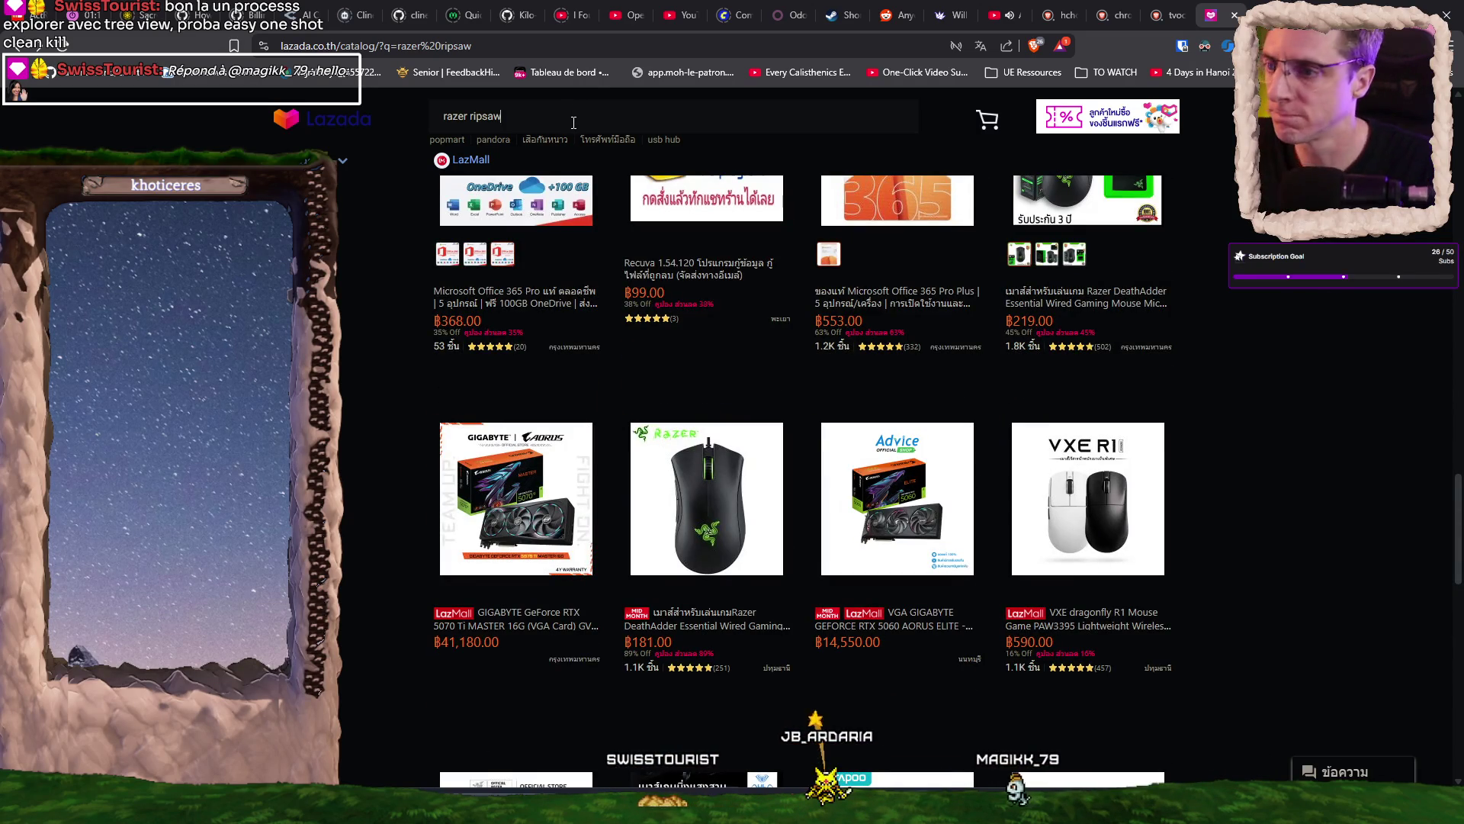
- Search Lazada for 'razer capture' and scroll through the capture card results
type("captue")
key("Return")
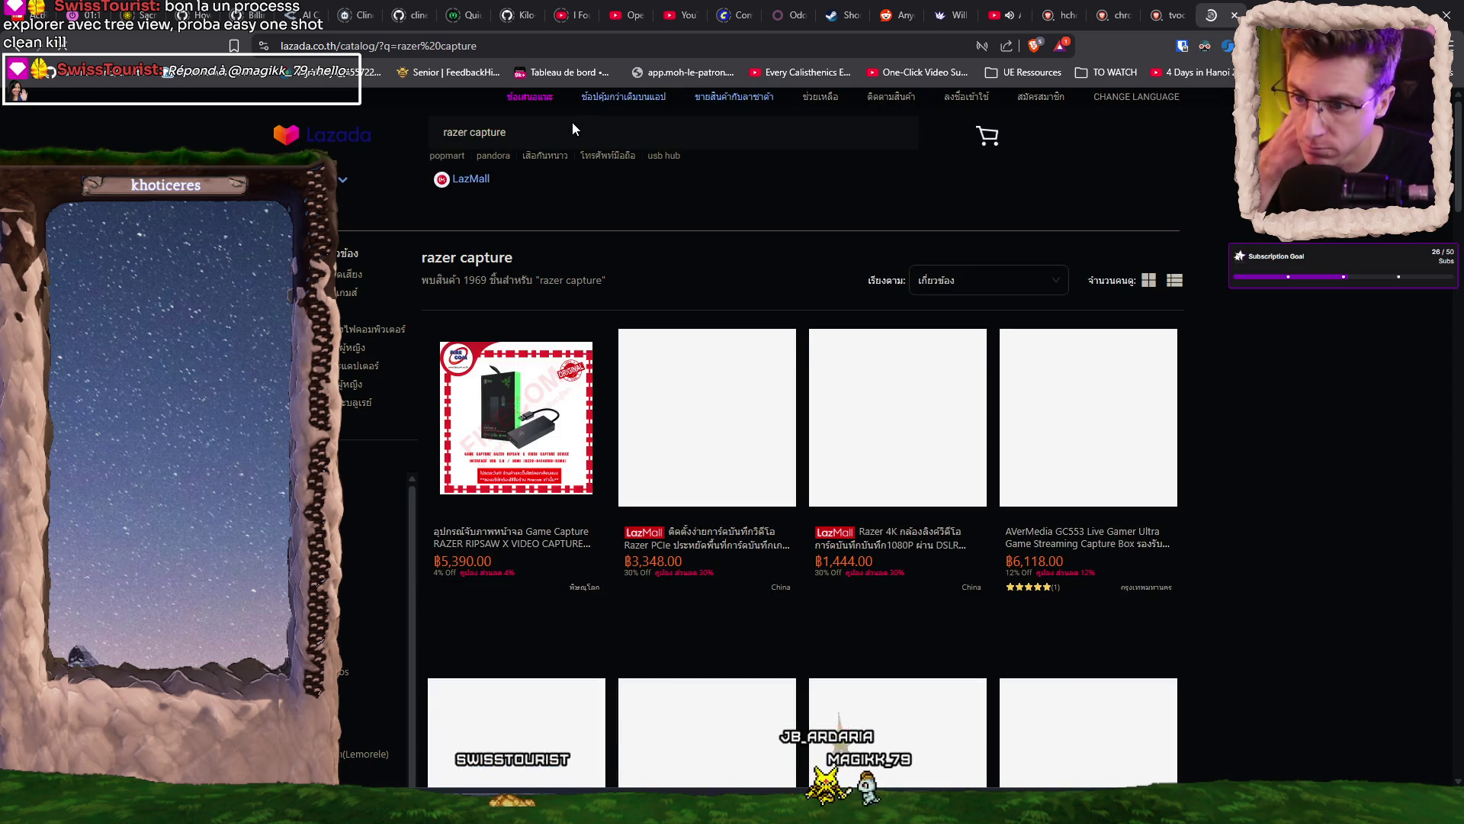
scroll(1255, 427, "down", 5)
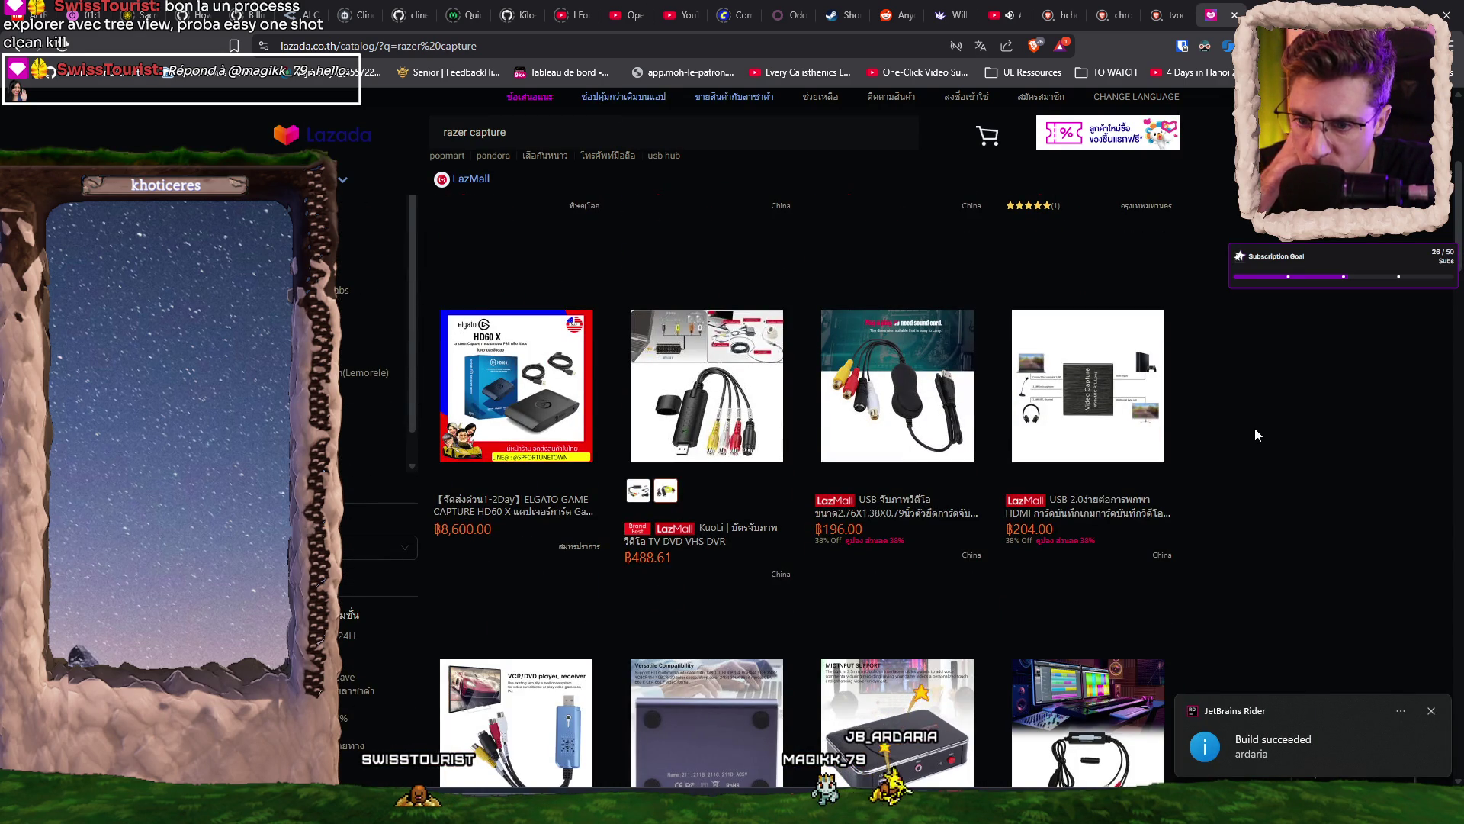
scroll(1257, 434, "down", 4)
scroll(1251, 427, "down", 6)
scroll(1251, 427, "down", 3)
scroll(1252, 432, "down", 2)
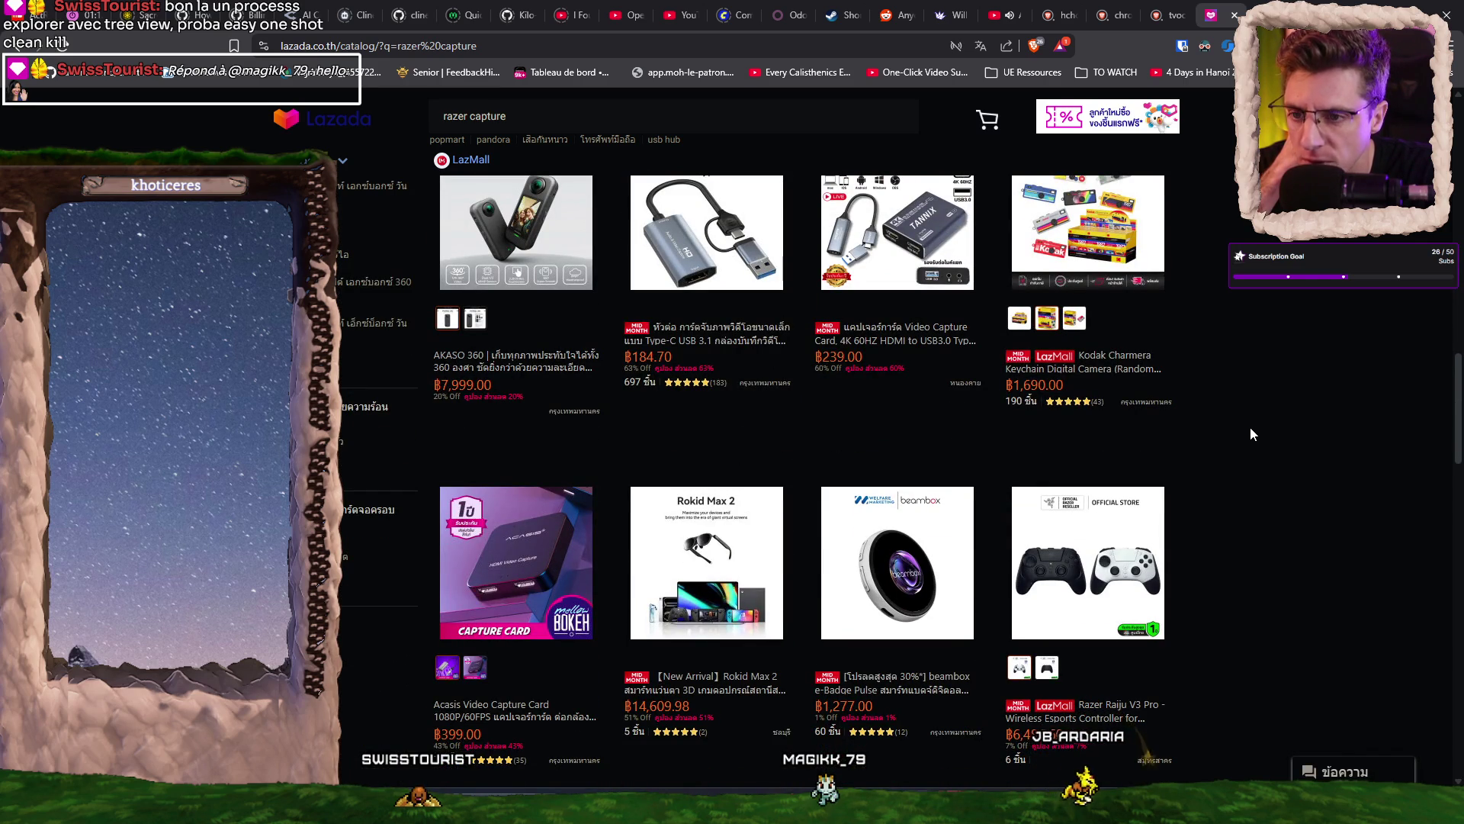
scroll(1251, 431, "down", 4)
scroll(1234, 400, "down", 6)
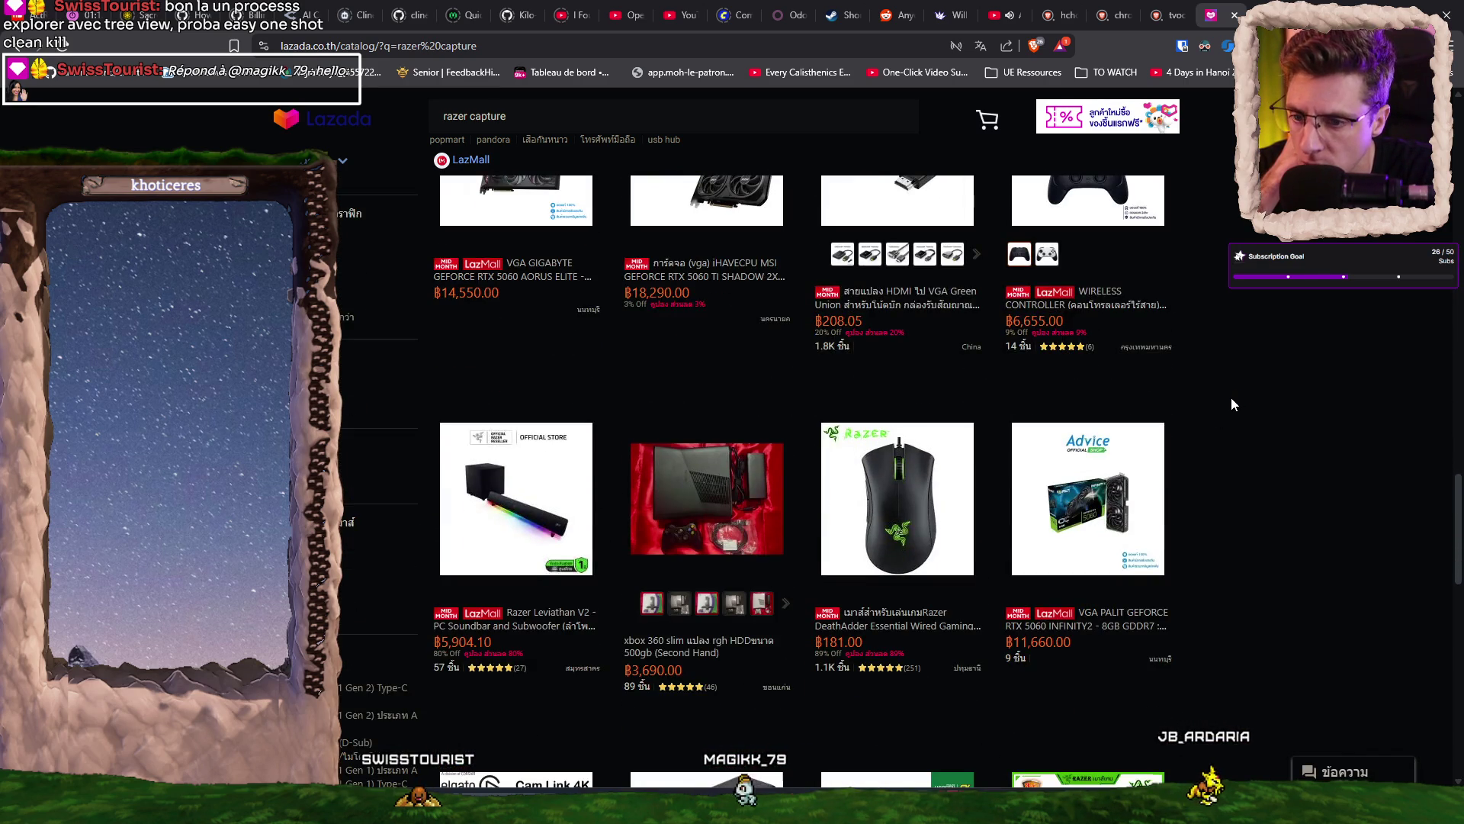
scroll(1232, 399, "down", 6)
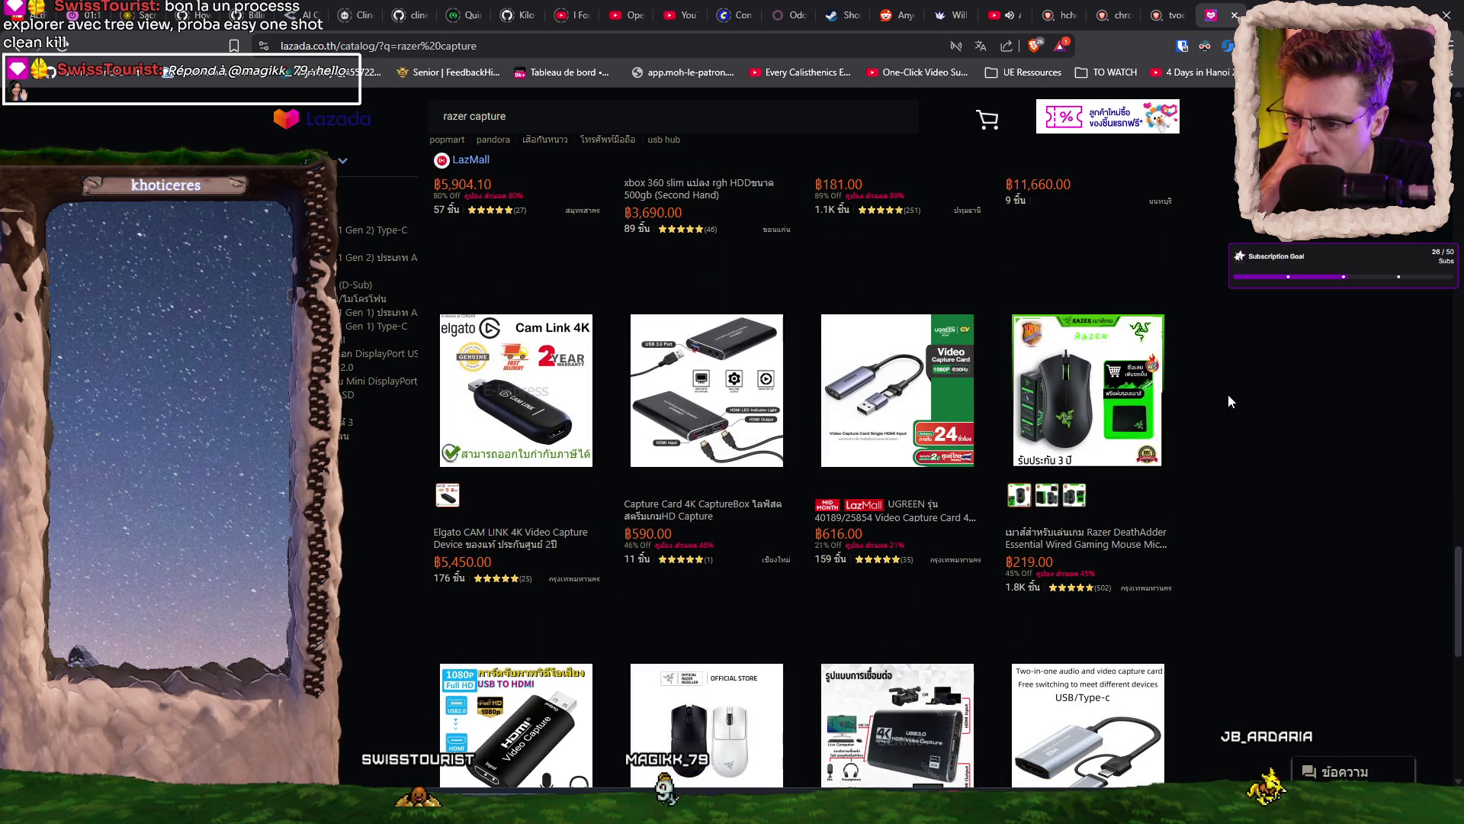
scroll(1229, 397, "down", 4)
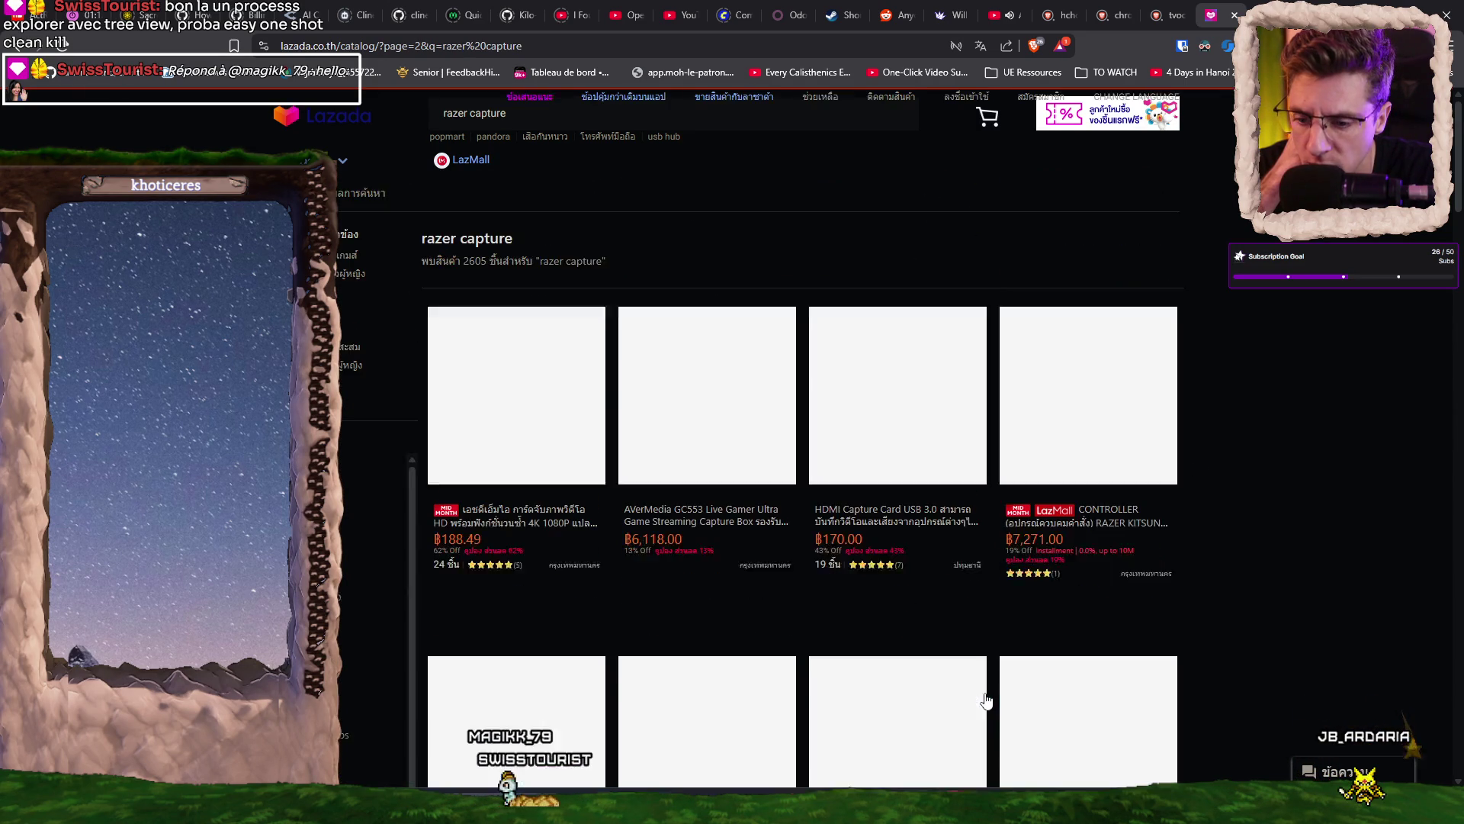
scroll(1243, 355, "down", 3)
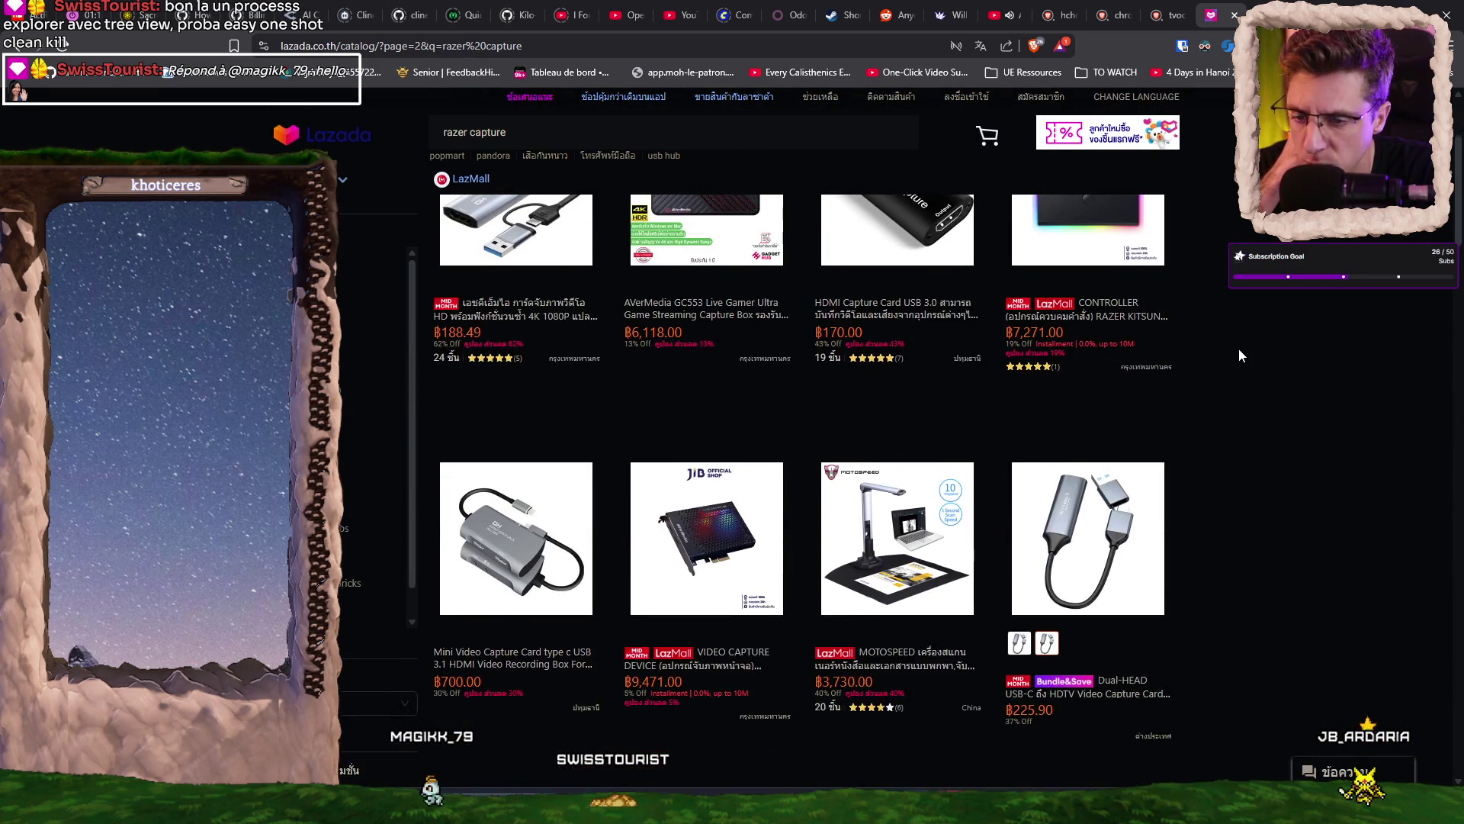
- Browse further down the results, then return to page 1 of the listings
scroll(1239, 347, "up", 2)
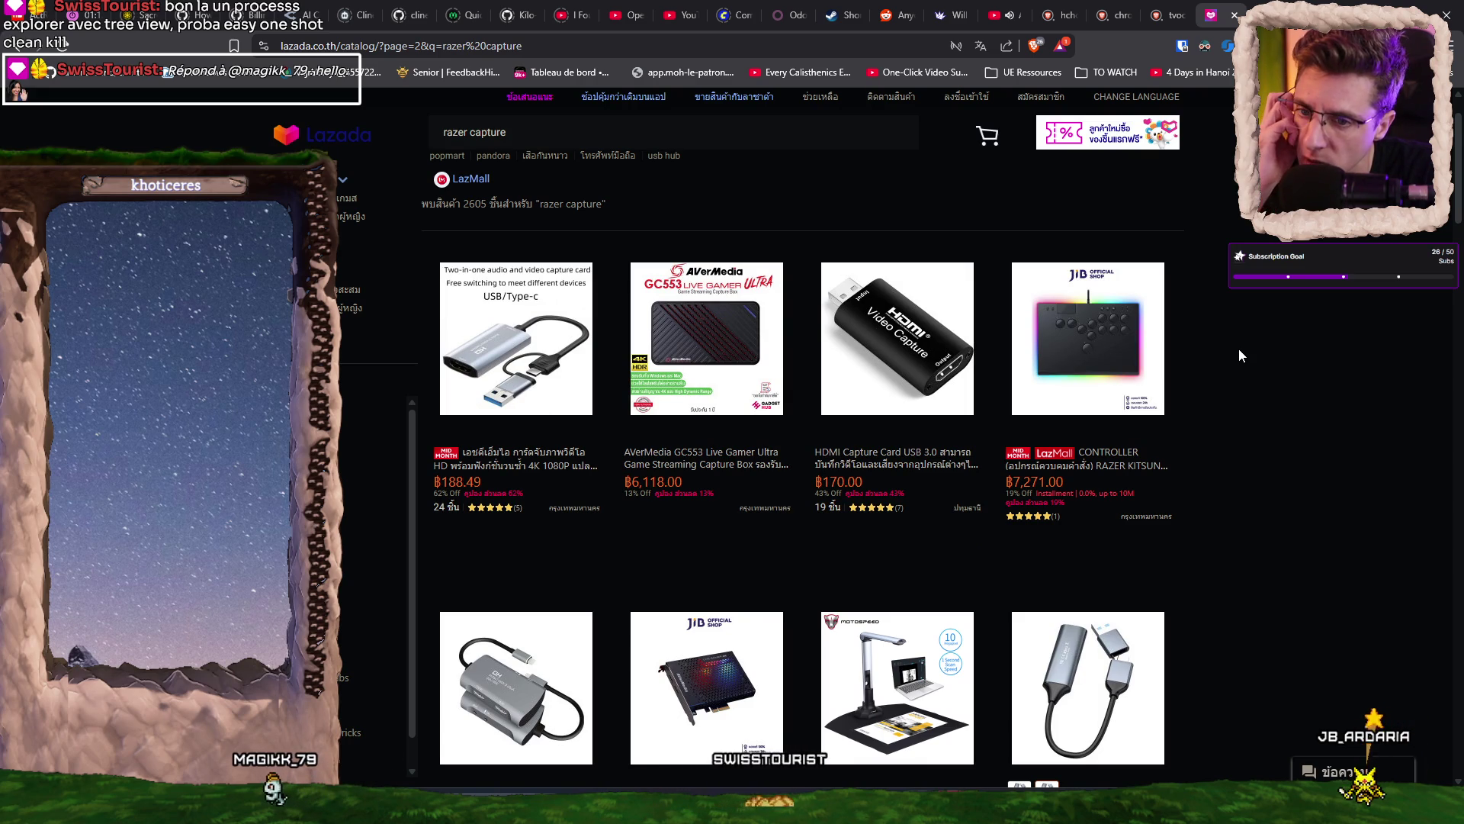
scroll(1238, 349, "down", 8)
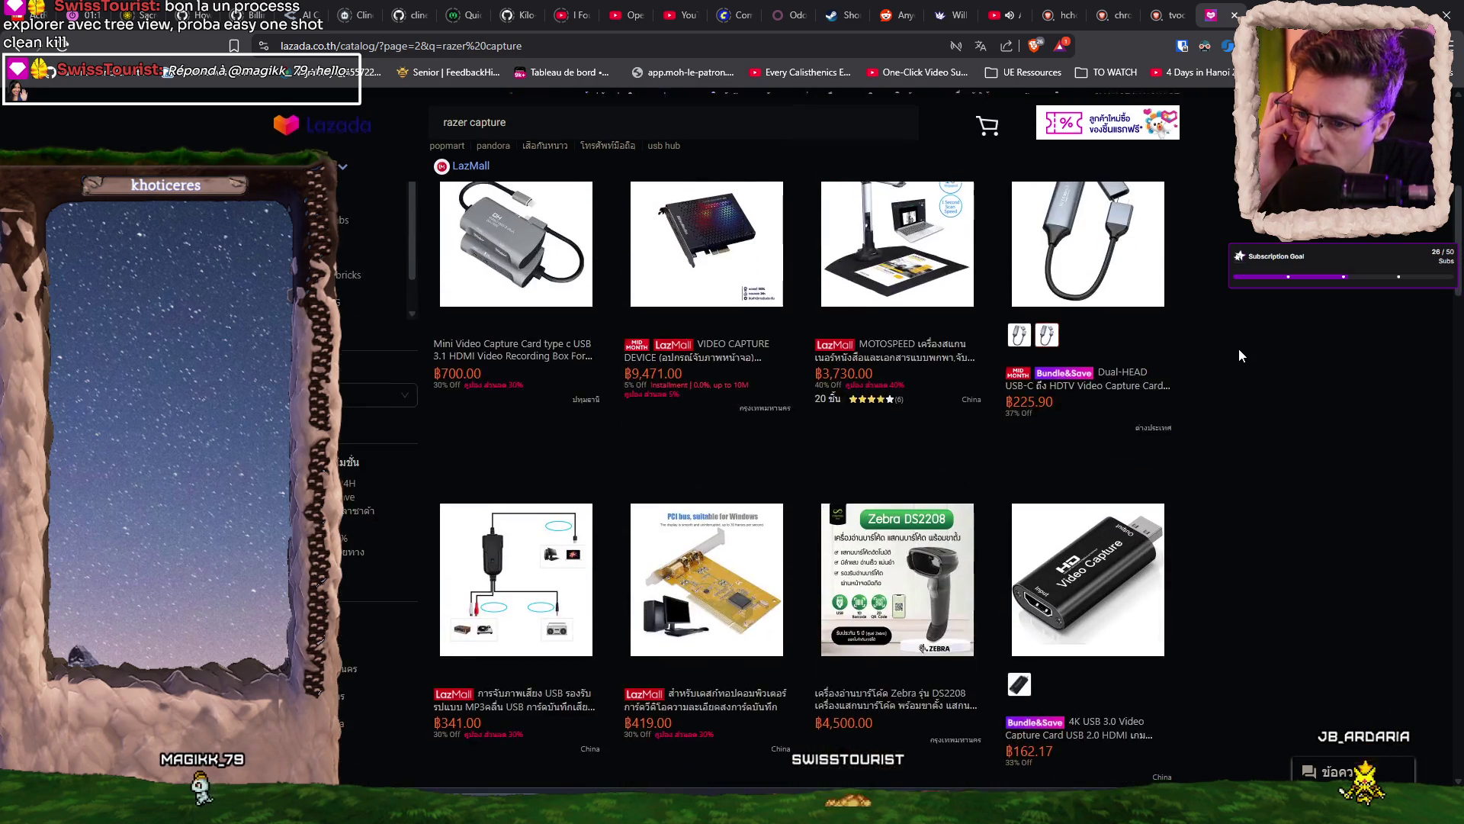
scroll(1238, 351, "down", 7)
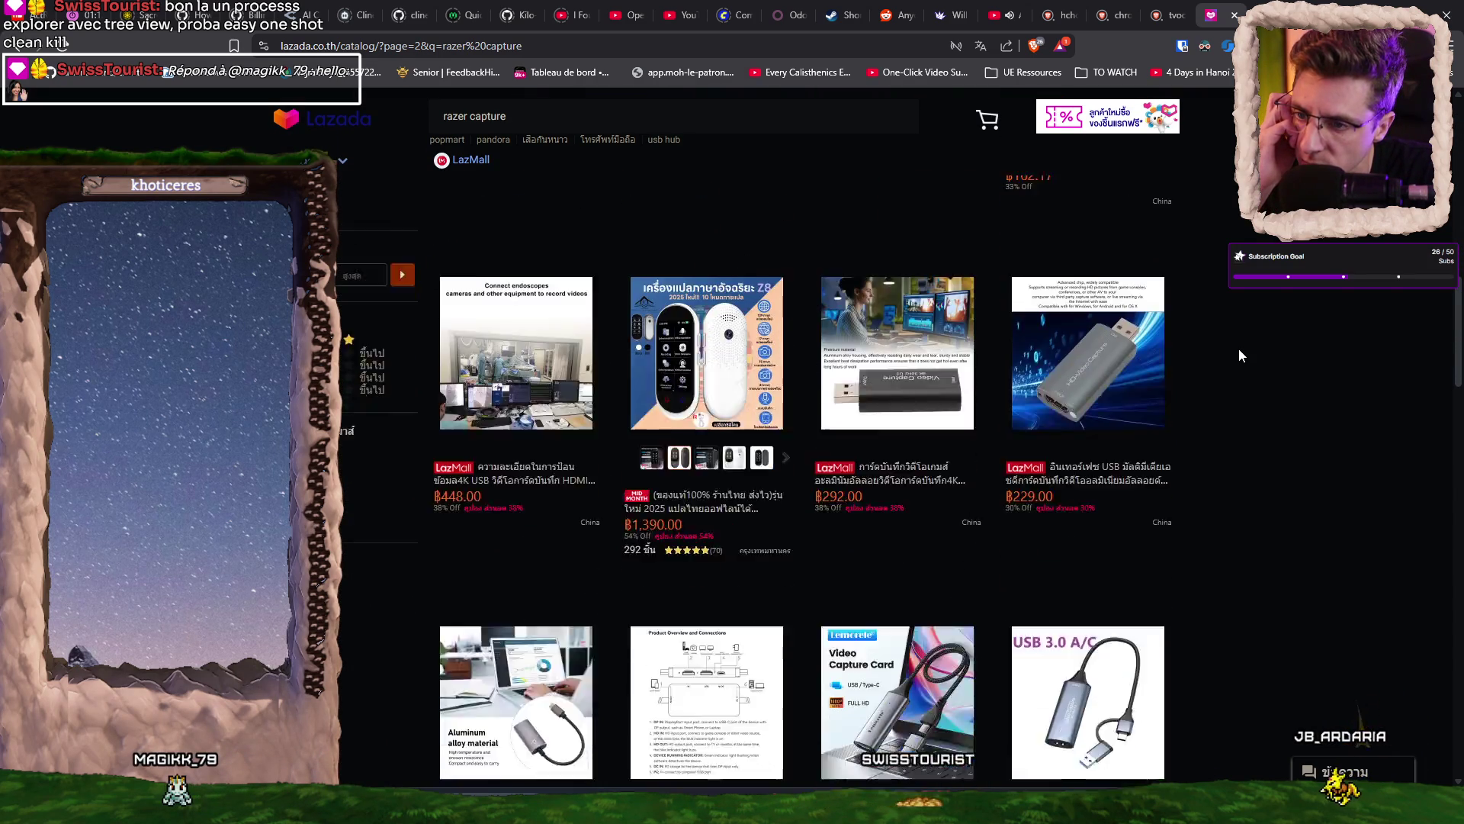
scroll(1238, 349, "down", 6)
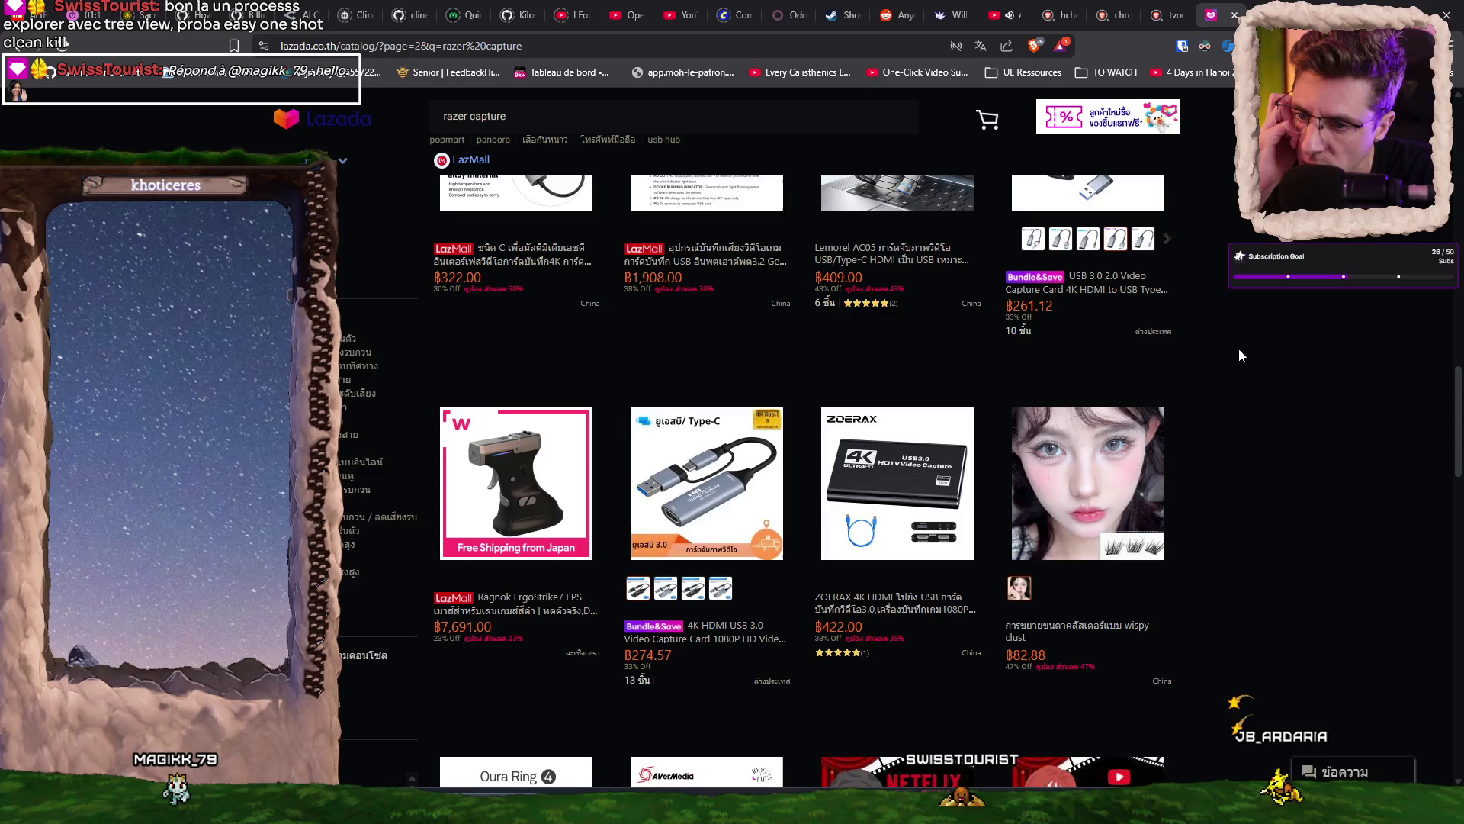
scroll(1239, 351, "down", 1)
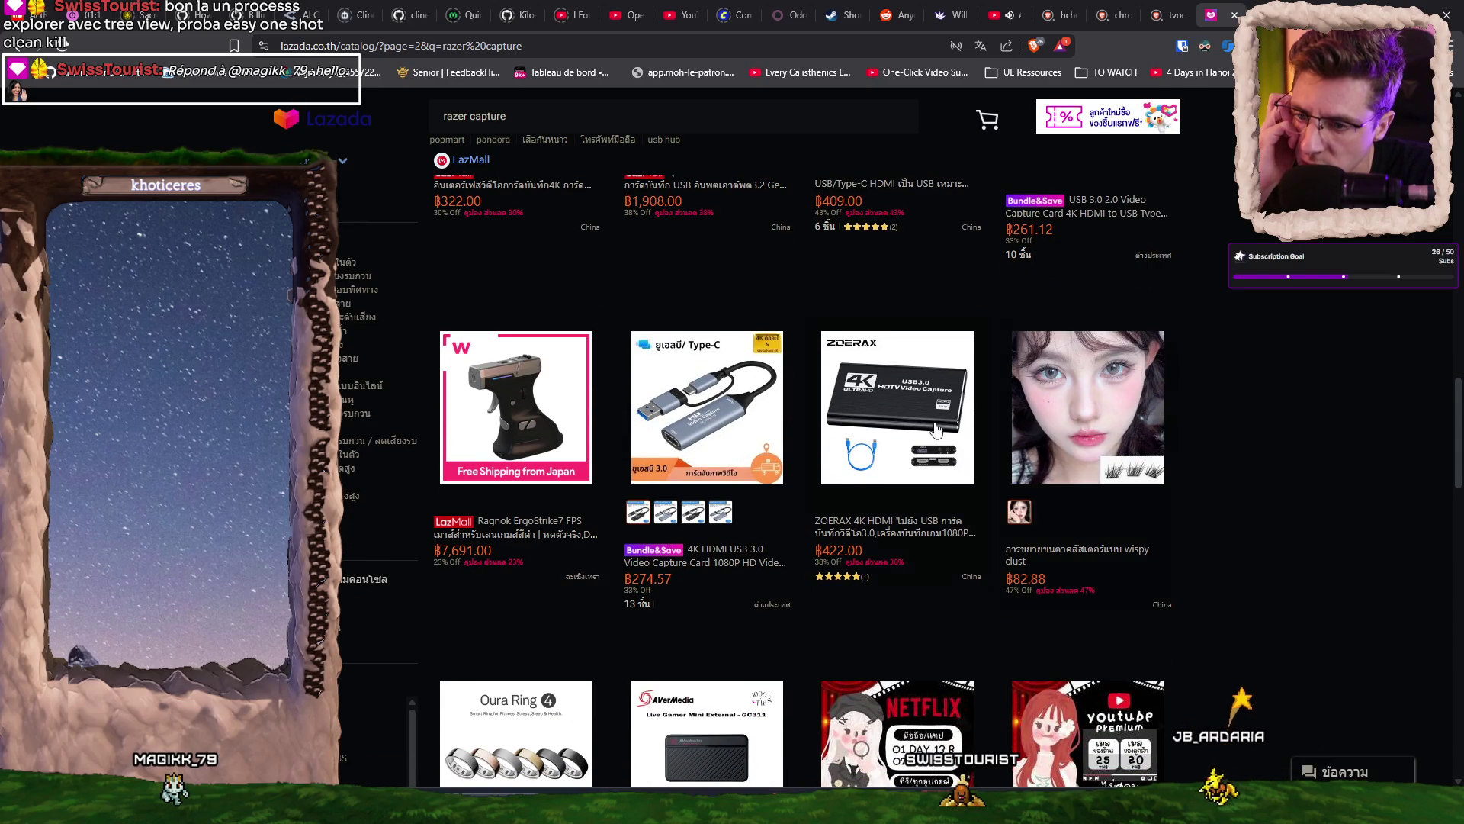
scroll(874, 412, "down", 15)
left_click(984, 693)
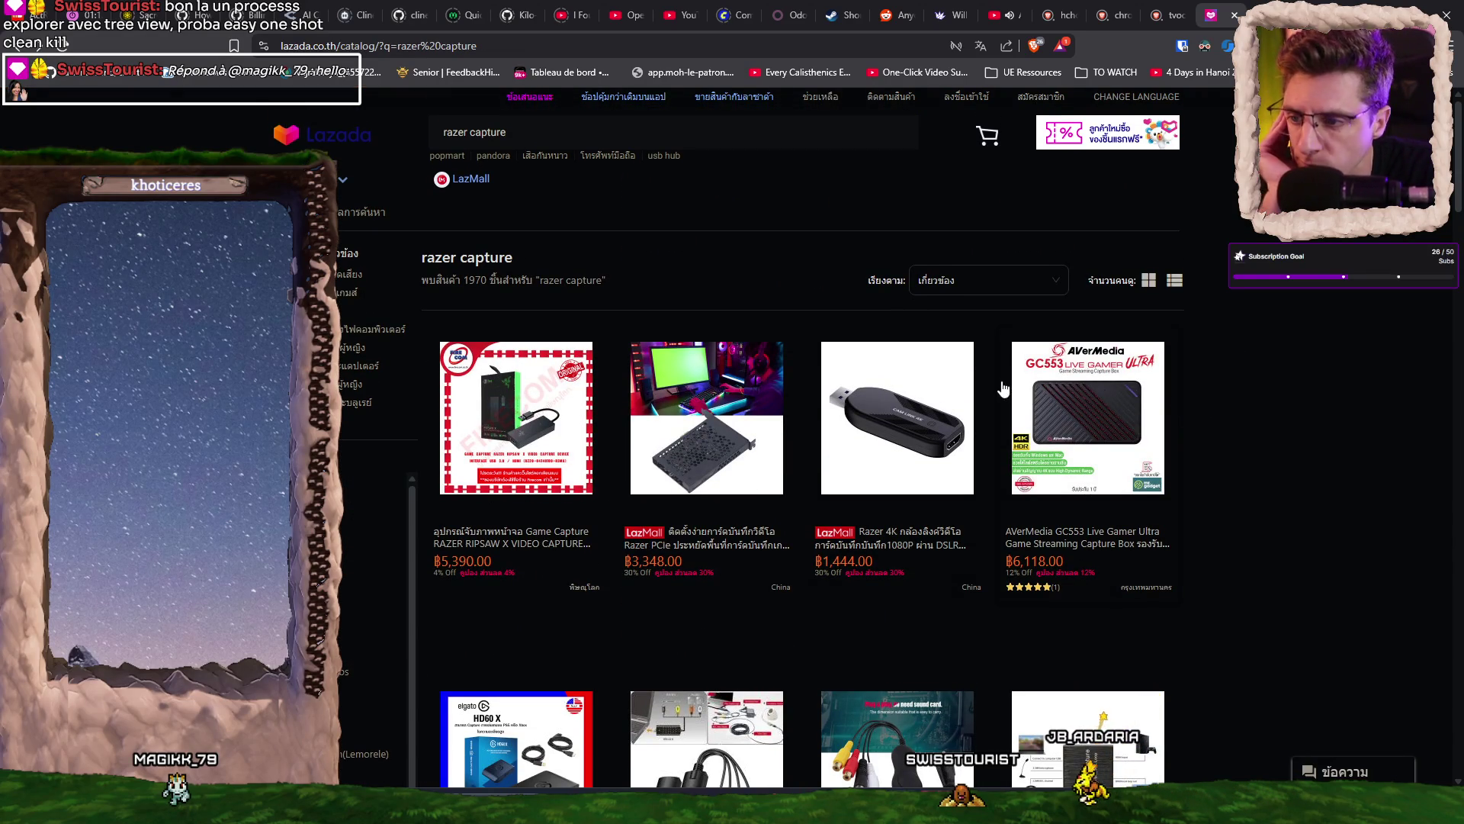
scroll(800, 458, "down", 1)
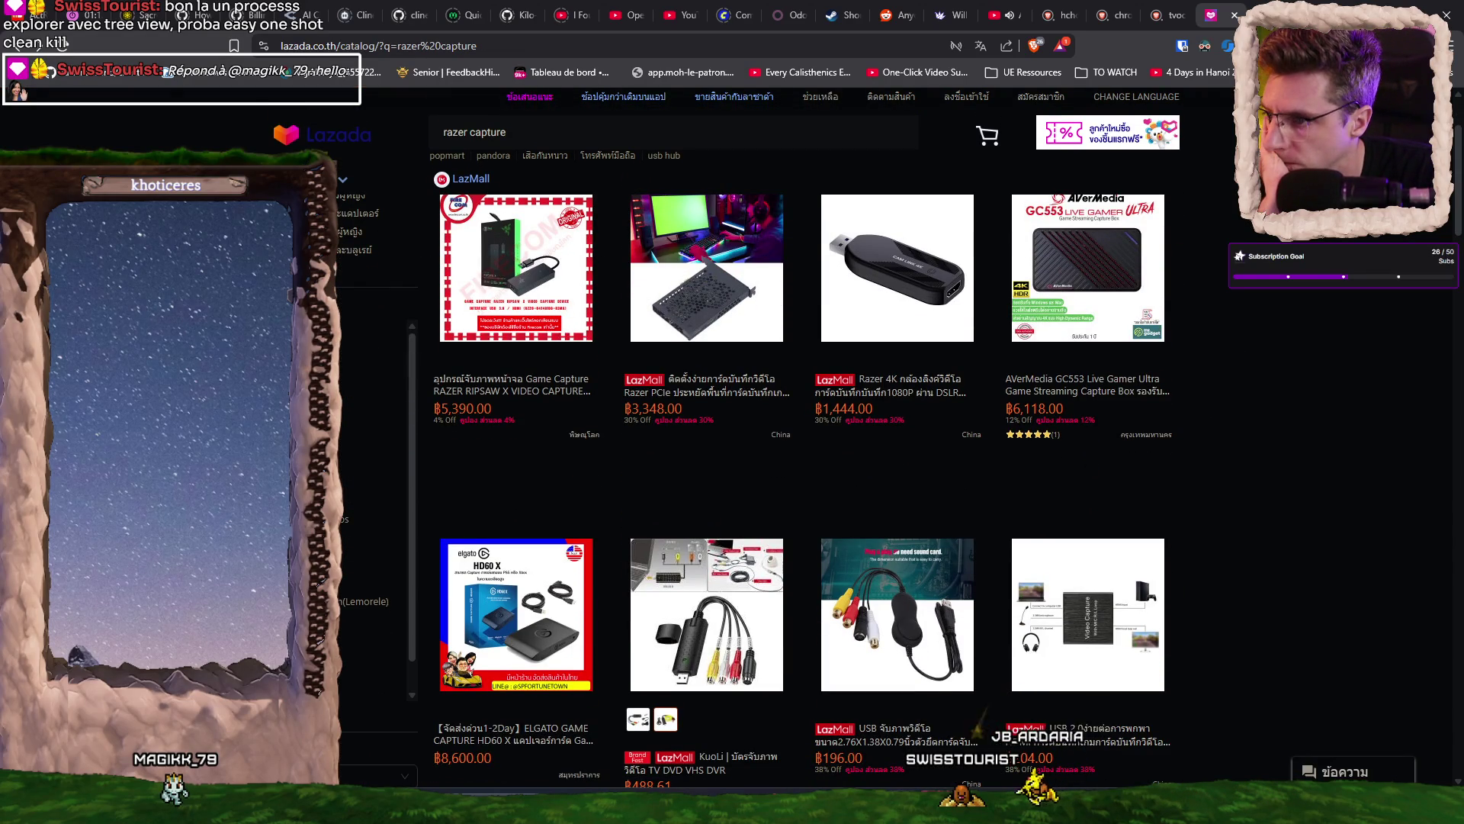
- Change the search from 'razer capture' to 'hdmi capture' and run it
double_click(456, 133)
key("BackSpace")
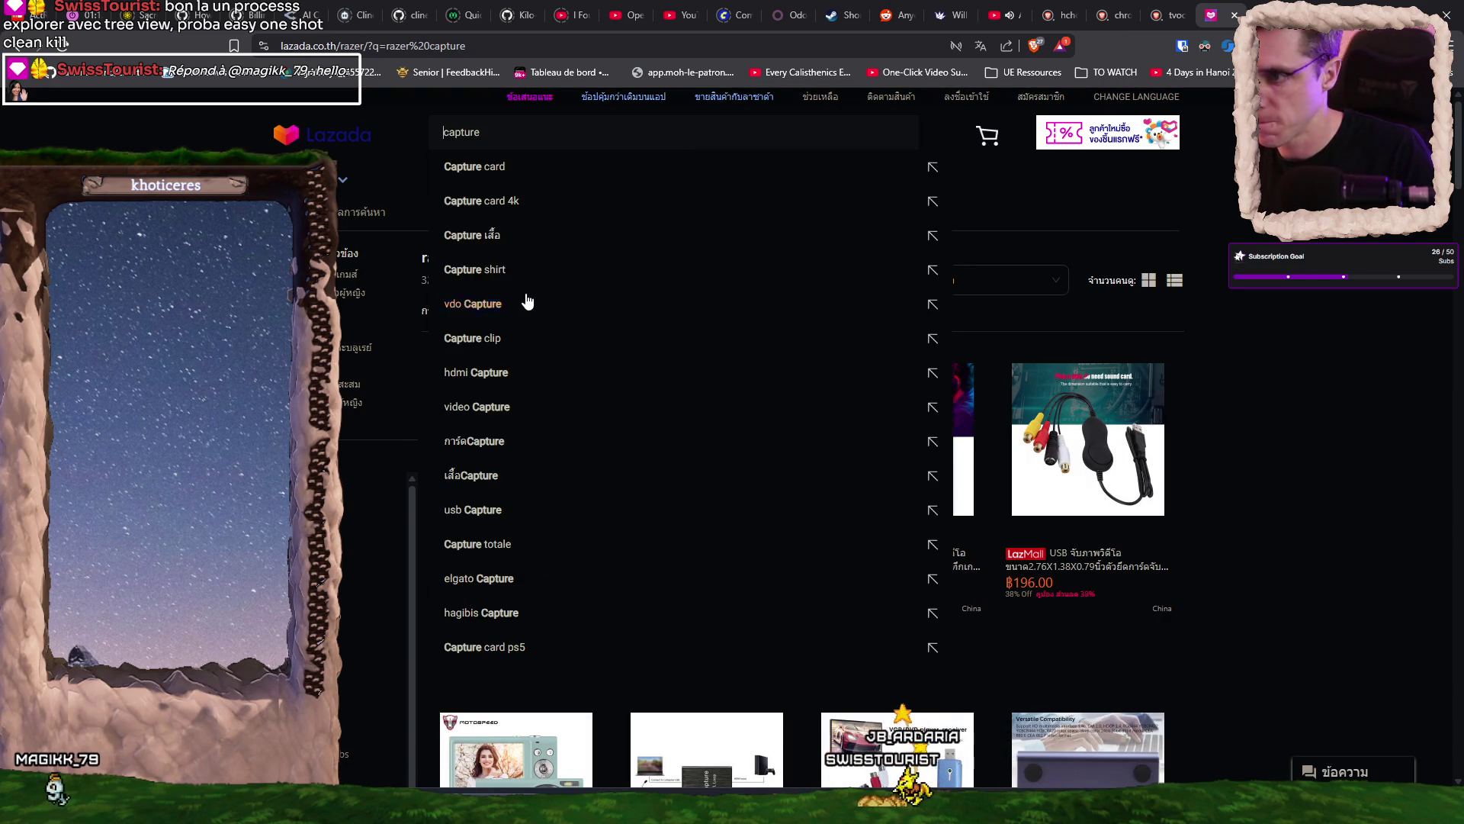
type("Hhdmi")
key("Return")
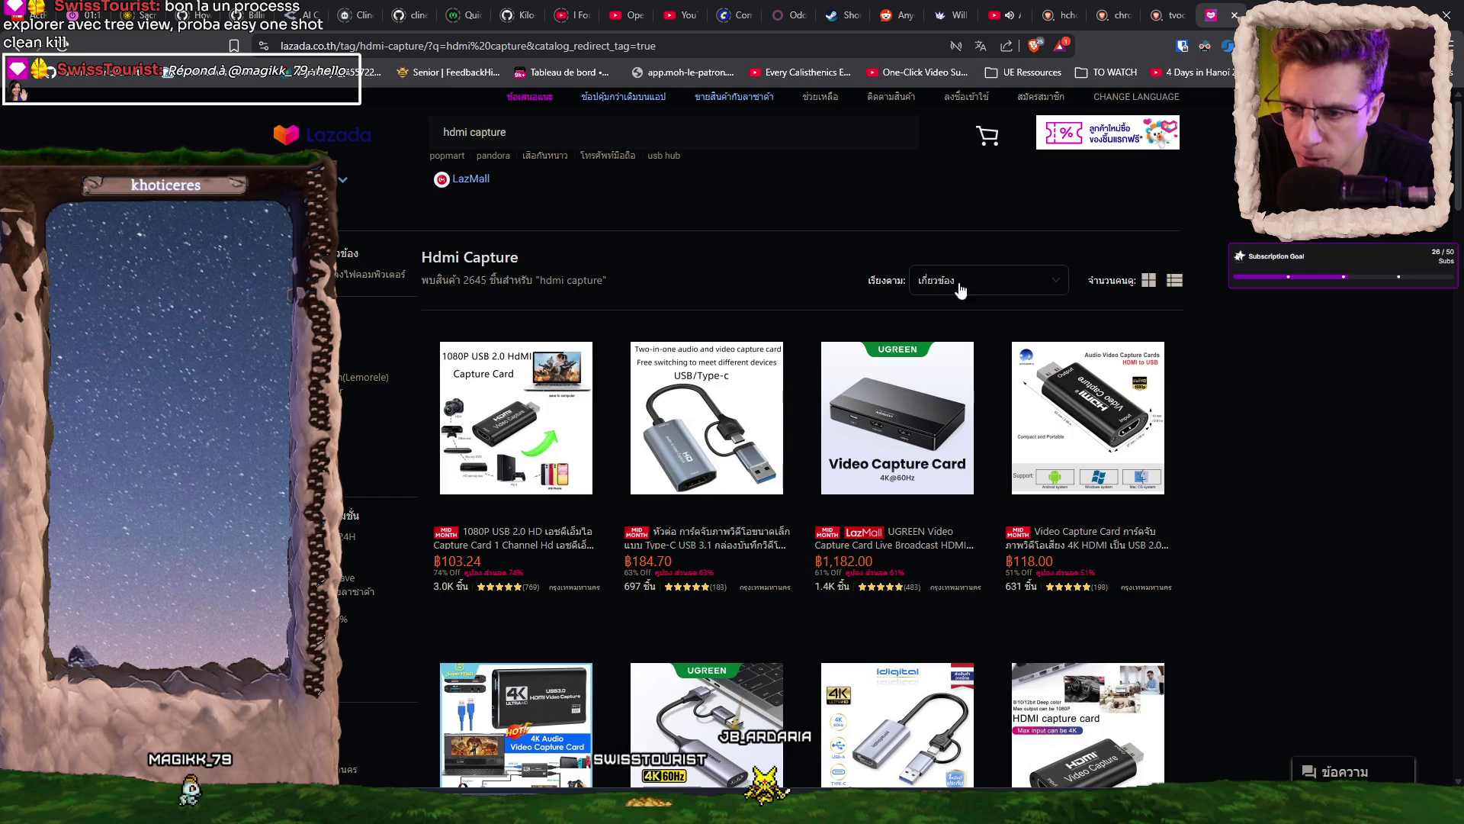
- Open the ฿1,182.00 UGREEN HDMI 4K capture card and view its USB 3.0 5Gbps photo
scroll(1365, 368, "down", 1)
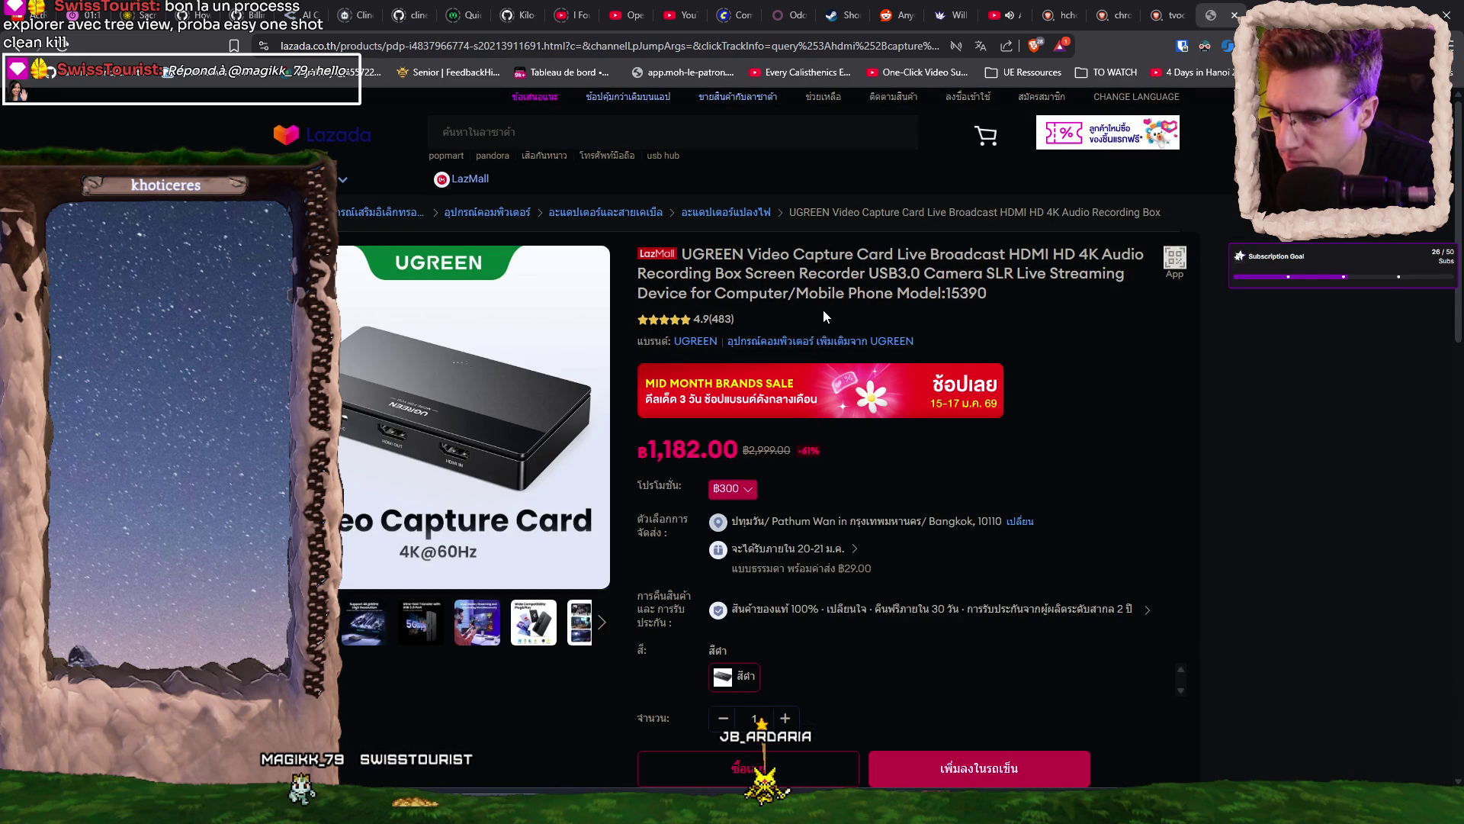
mouse_move(362, 625)
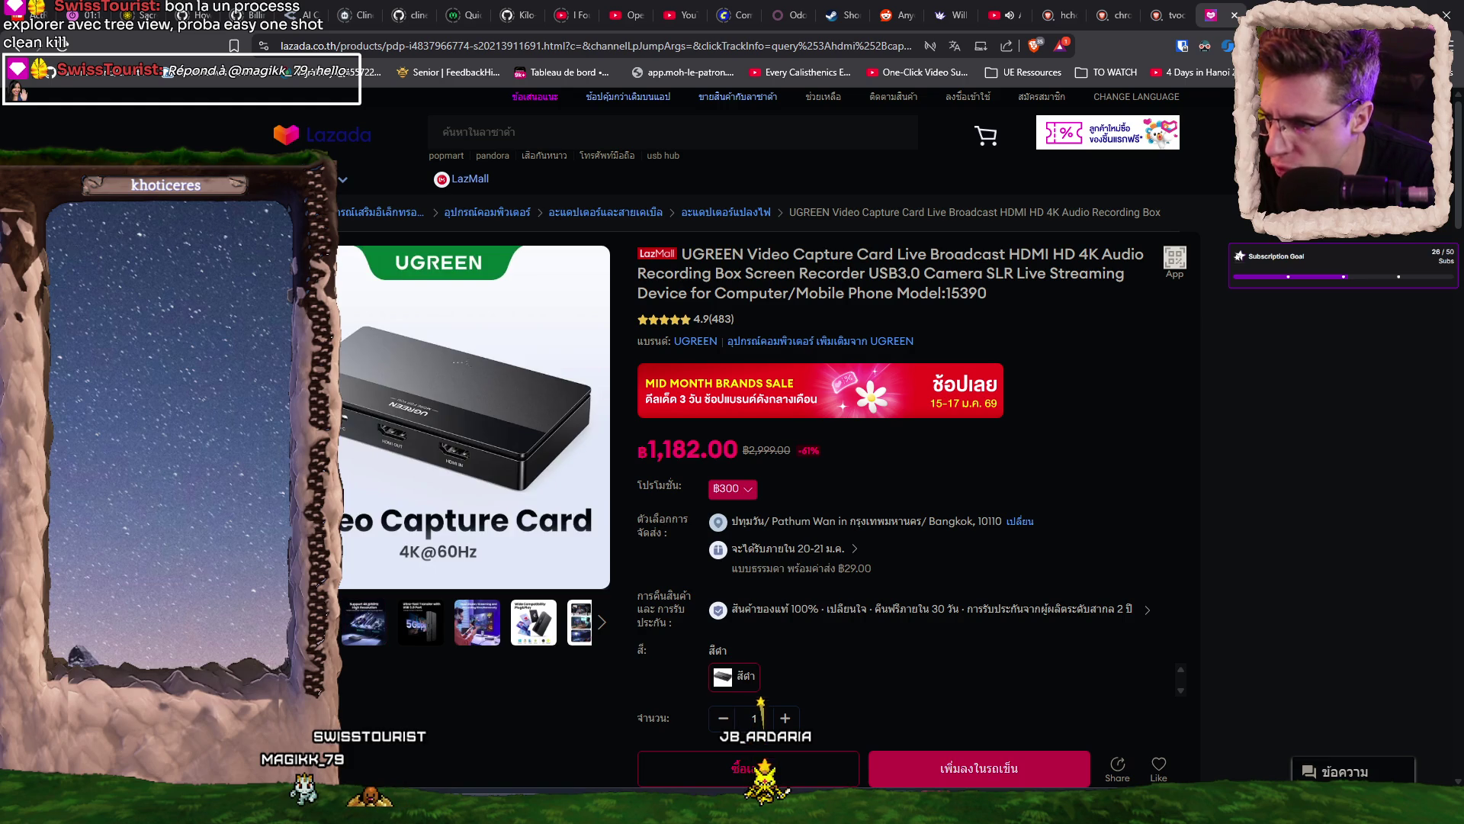
mouse_move(427, 466)
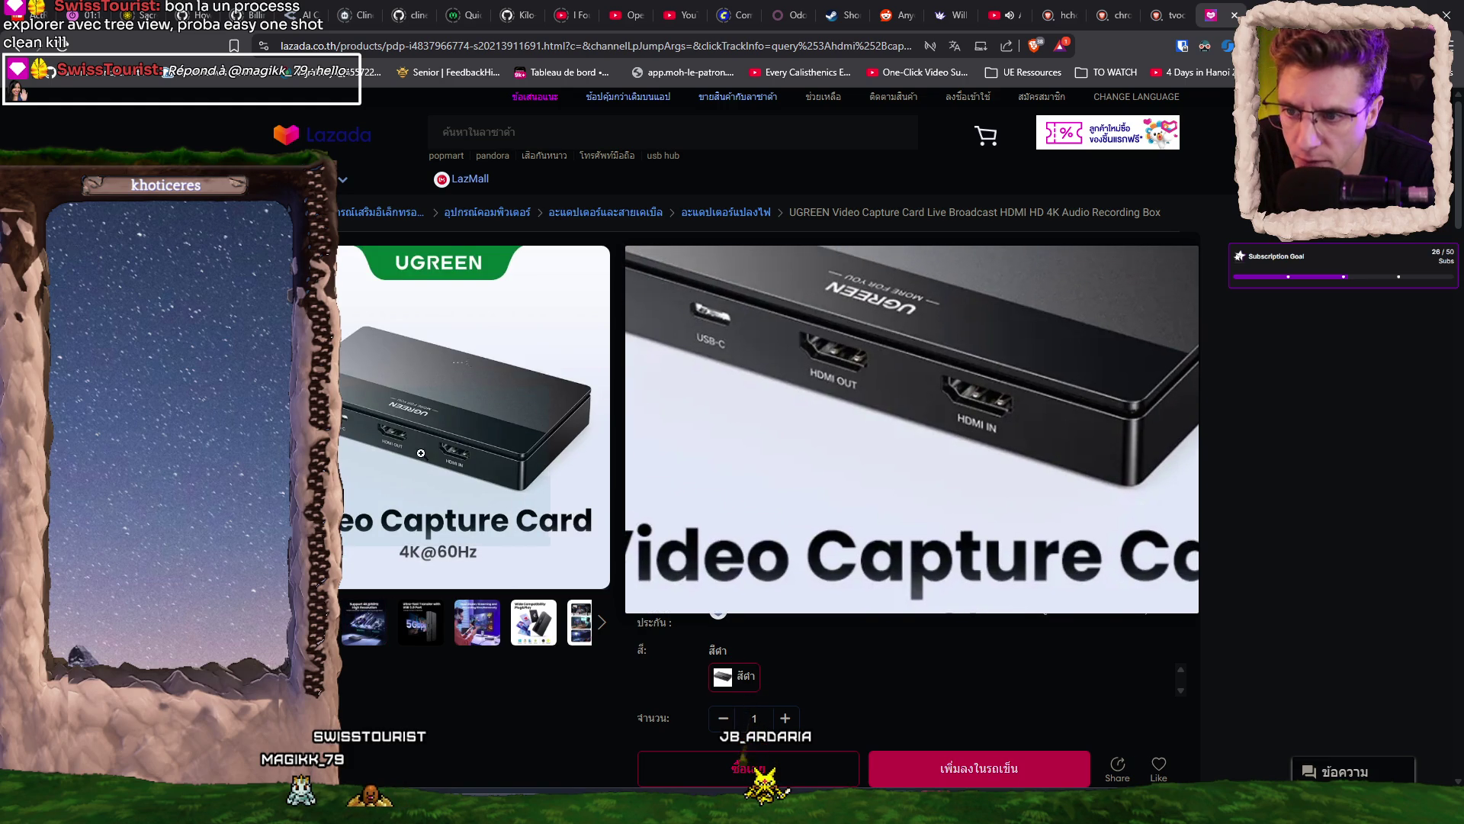
left_click(420, 621)
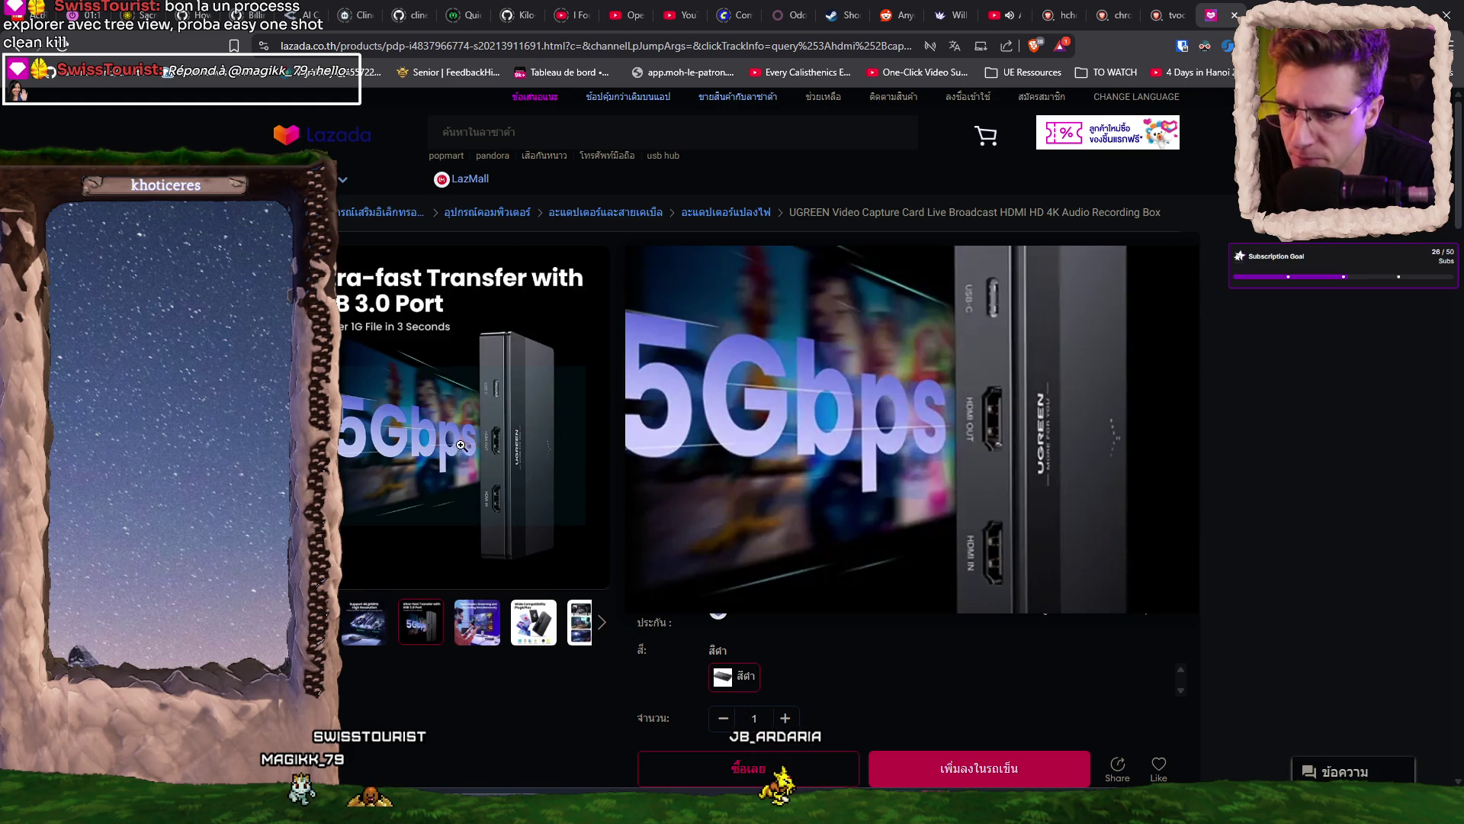